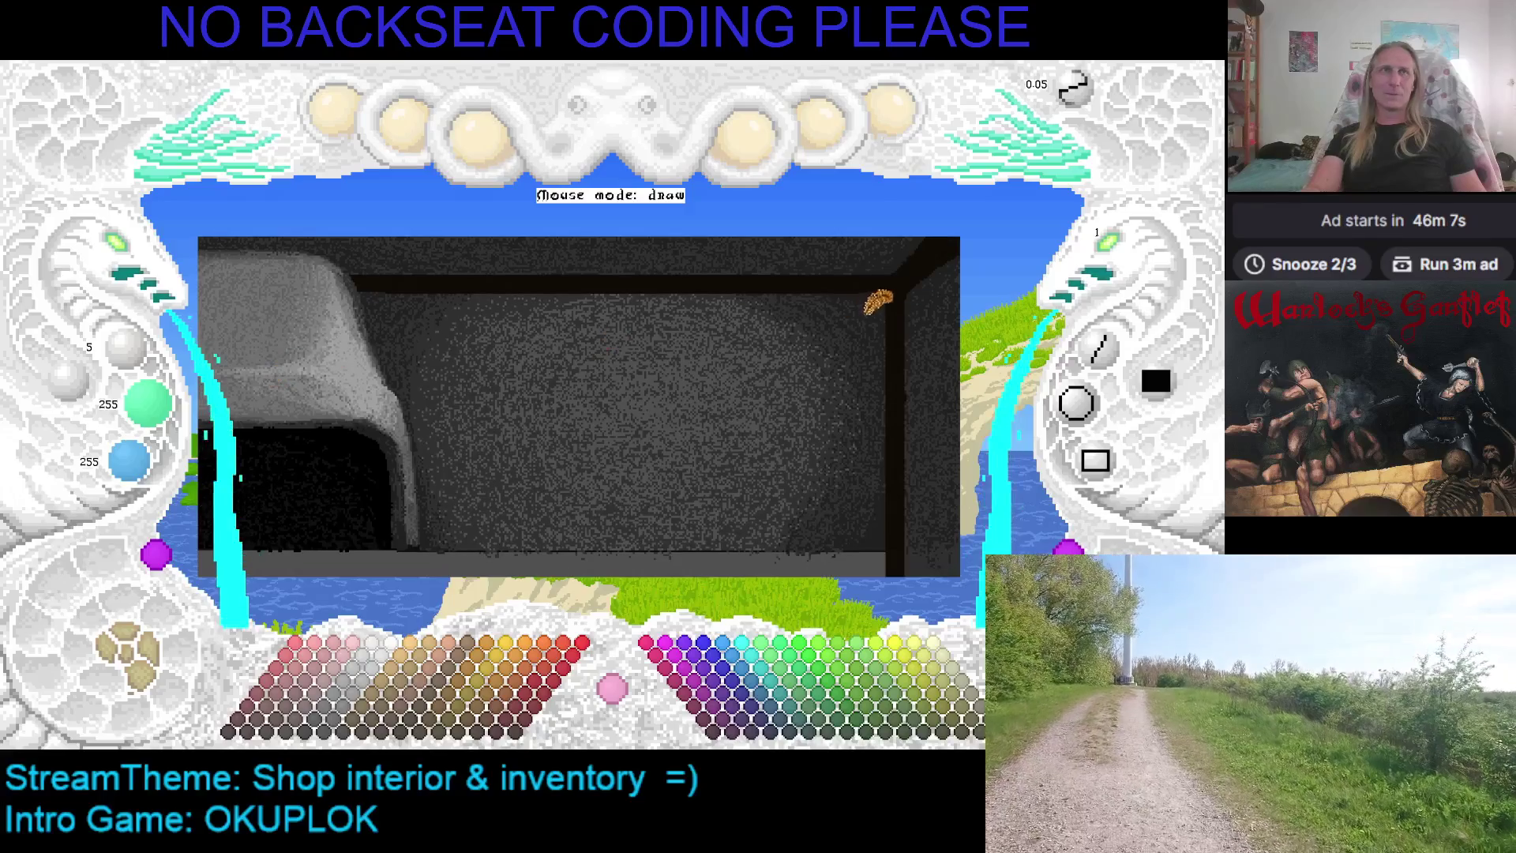
Draw a brown floor beam and left and right upright posts with the line tool
{"action": "left_click", "coordinate": [1109, 359]}
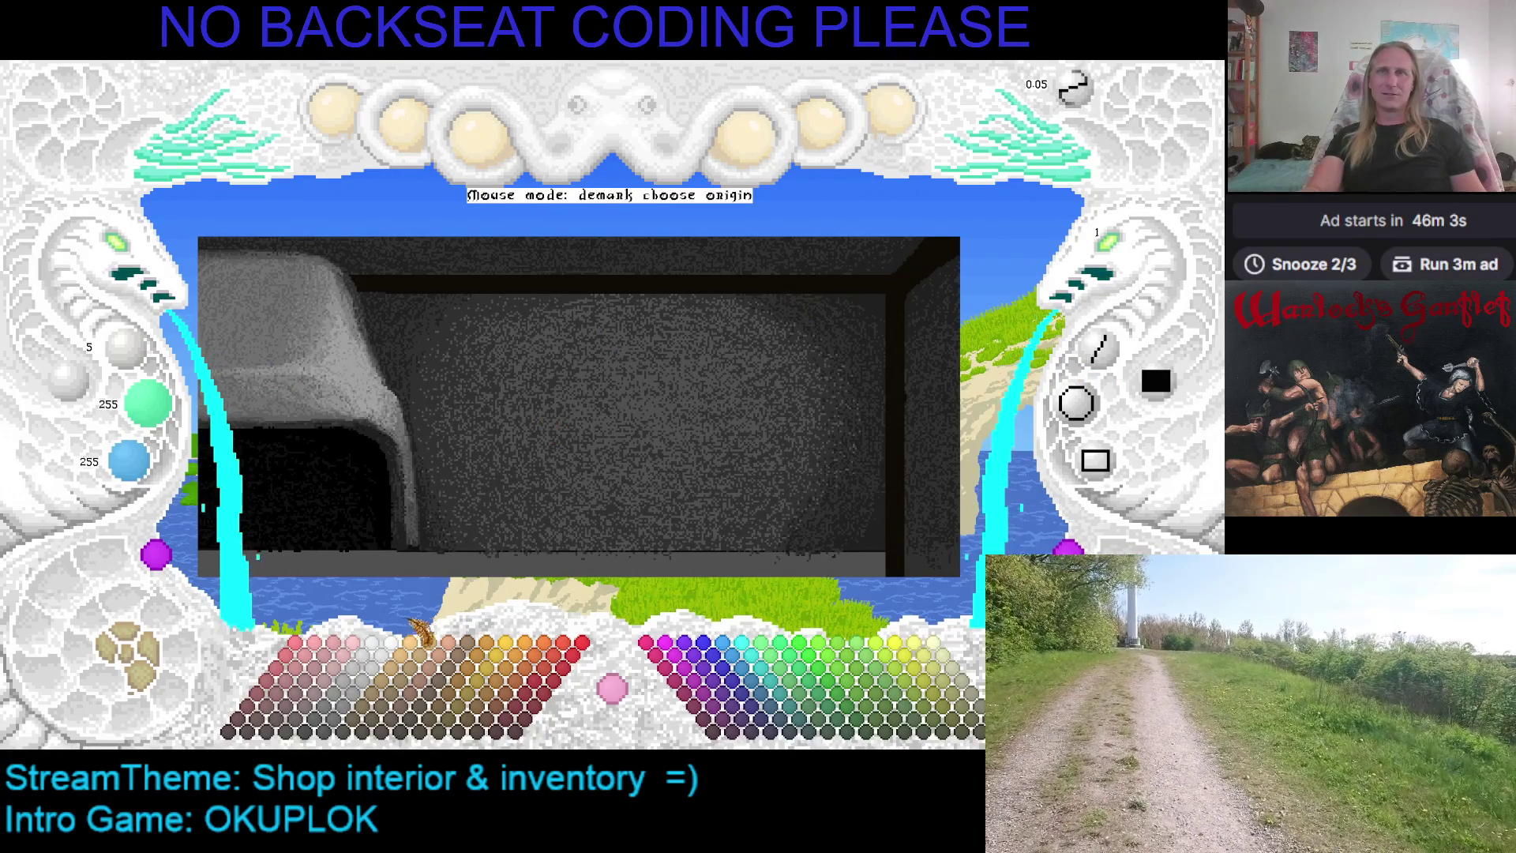
{"action": "left_click", "coordinate": [464, 669]}
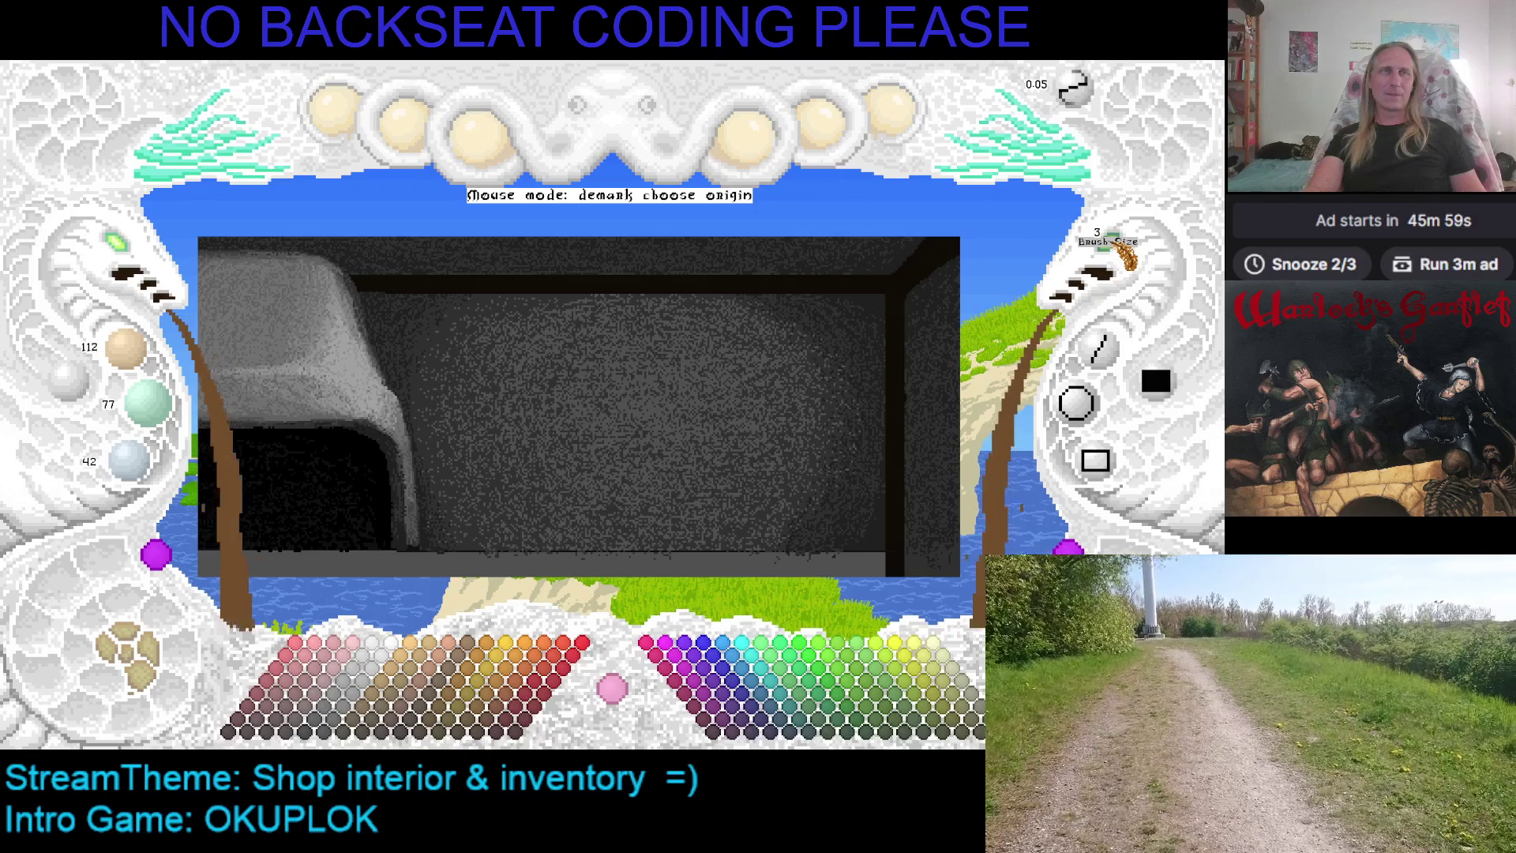
{"action": "scroll", "coordinate": [1125, 253], "scroll_direction": "up", "scroll_amount": 2}
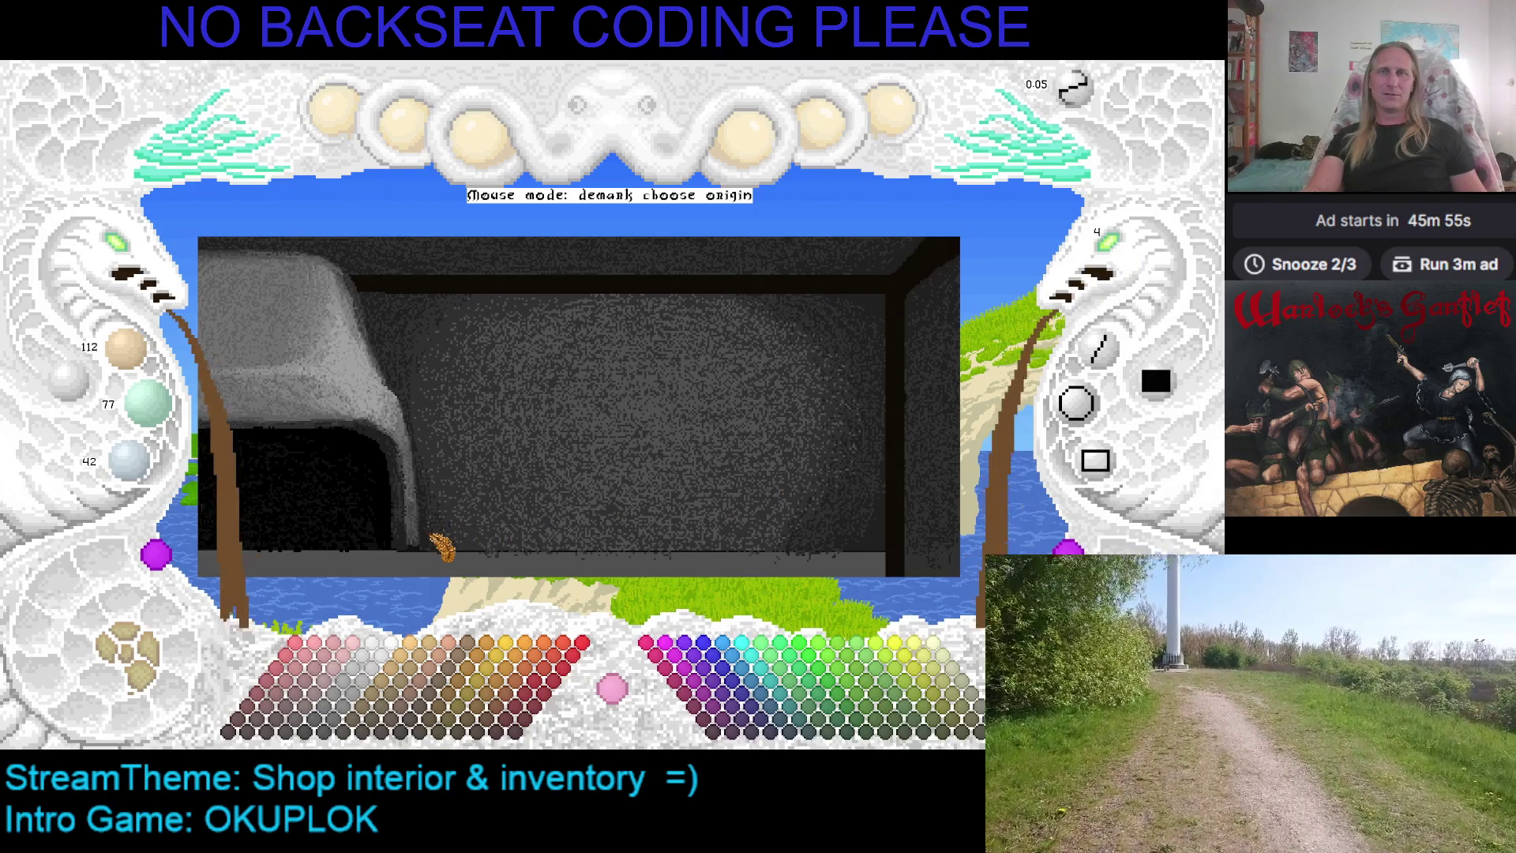
{"action": "left_click", "coordinate": [428, 529]}
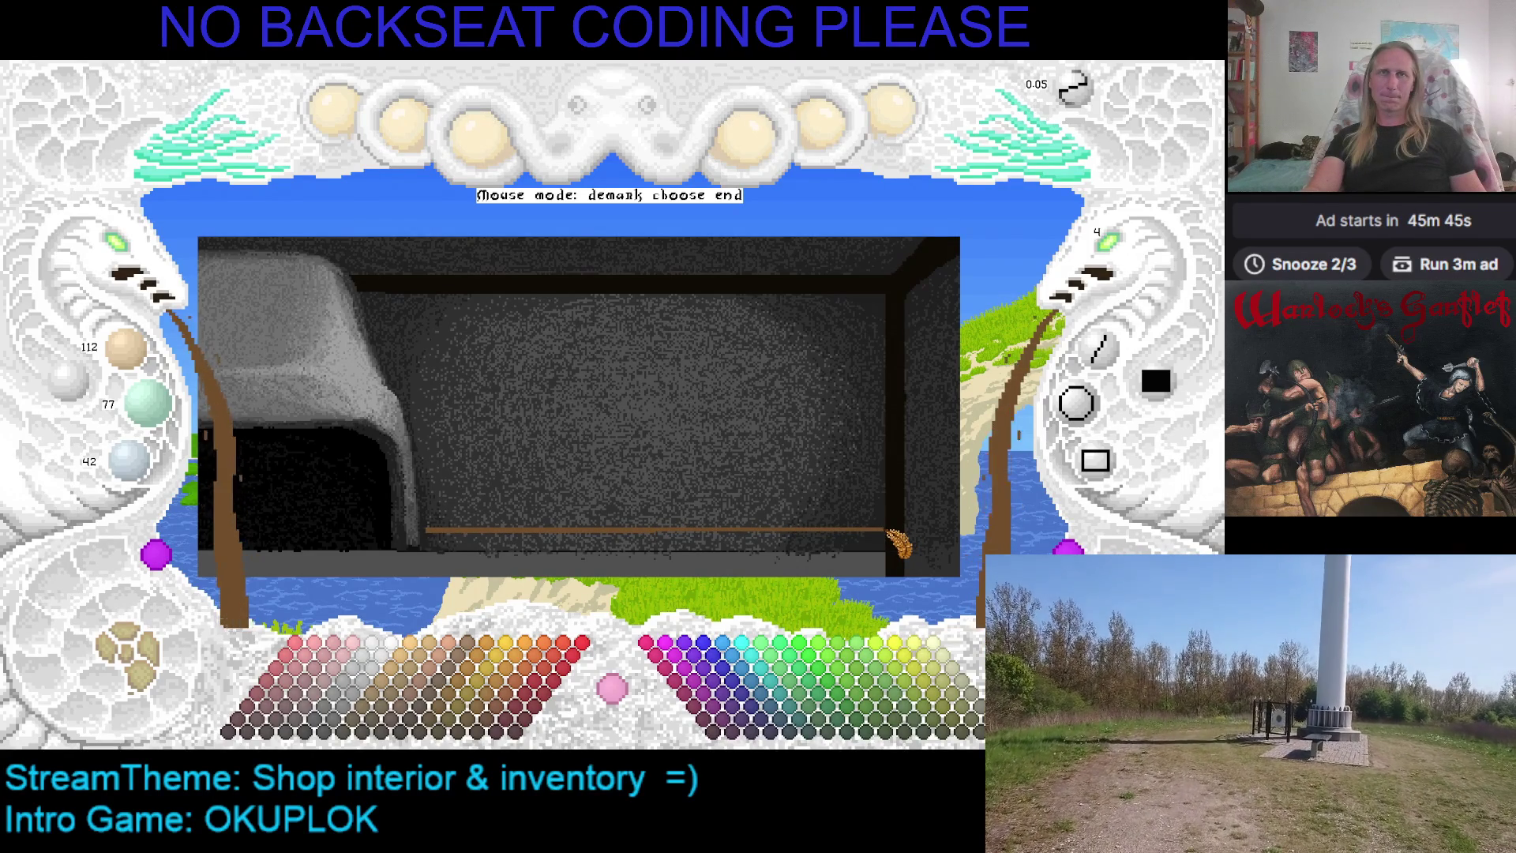
{"action": "left_click", "coordinate": [888, 531]}
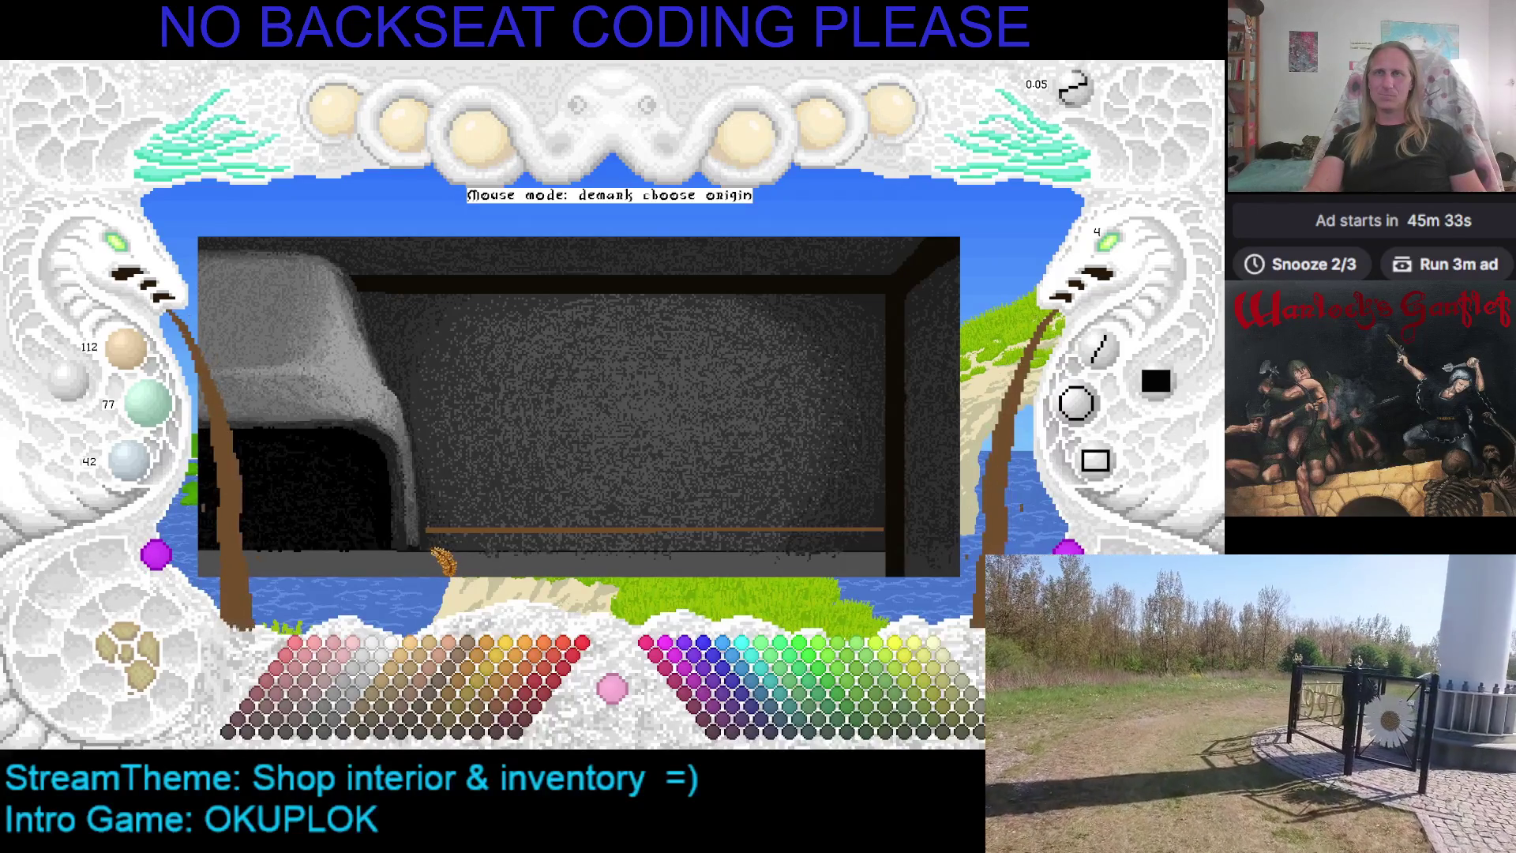
{"action": "left_click", "coordinate": [430, 551]}
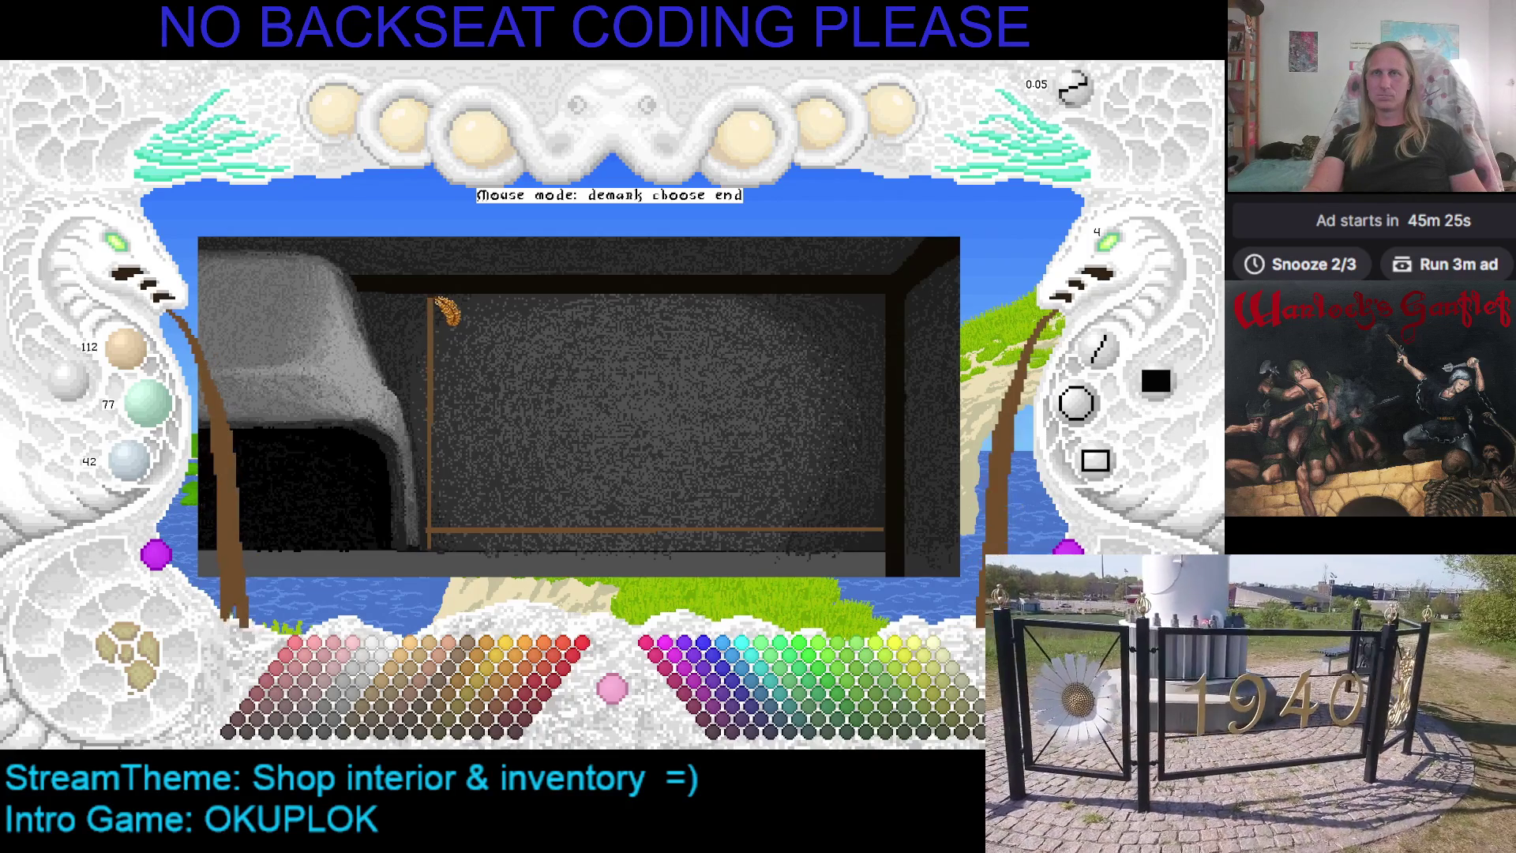
{"action": "left_click", "coordinate": [432, 298]}
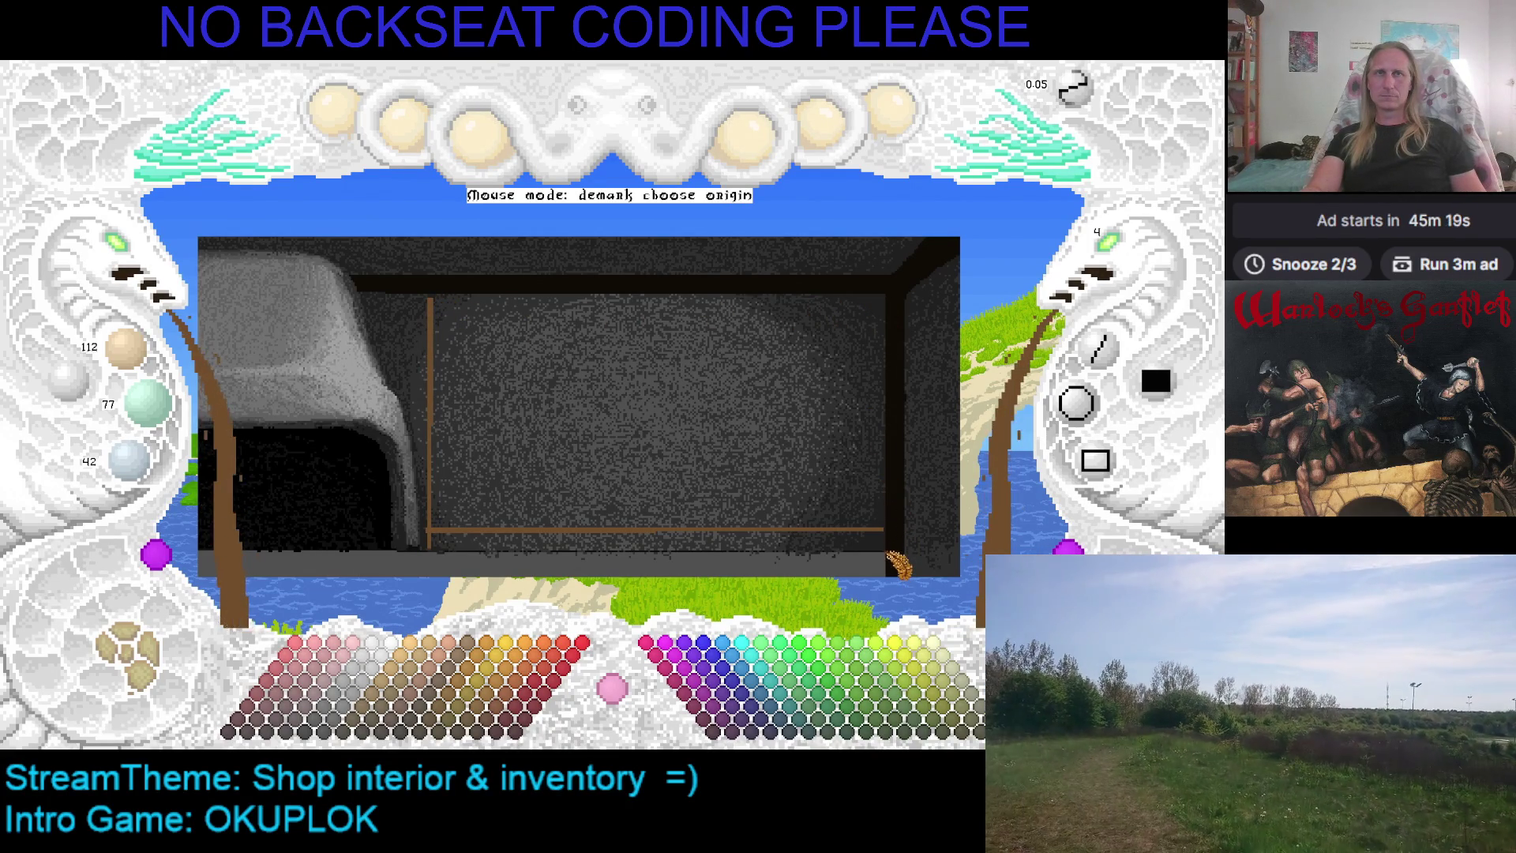
{"action": "left_click", "coordinate": [883, 529]}
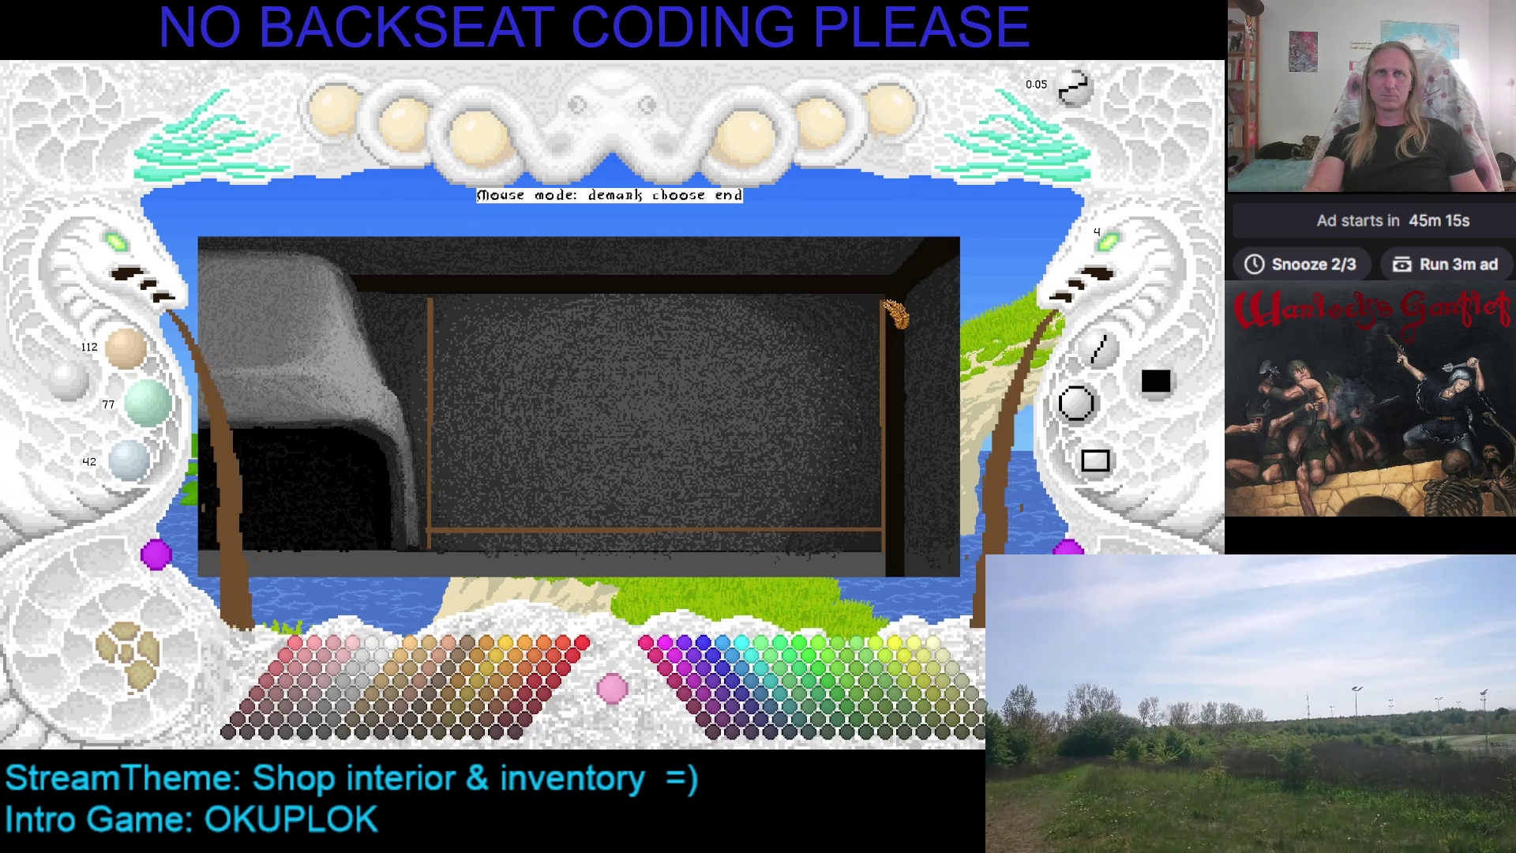
{"action": "left_click", "coordinate": [884, 300]}
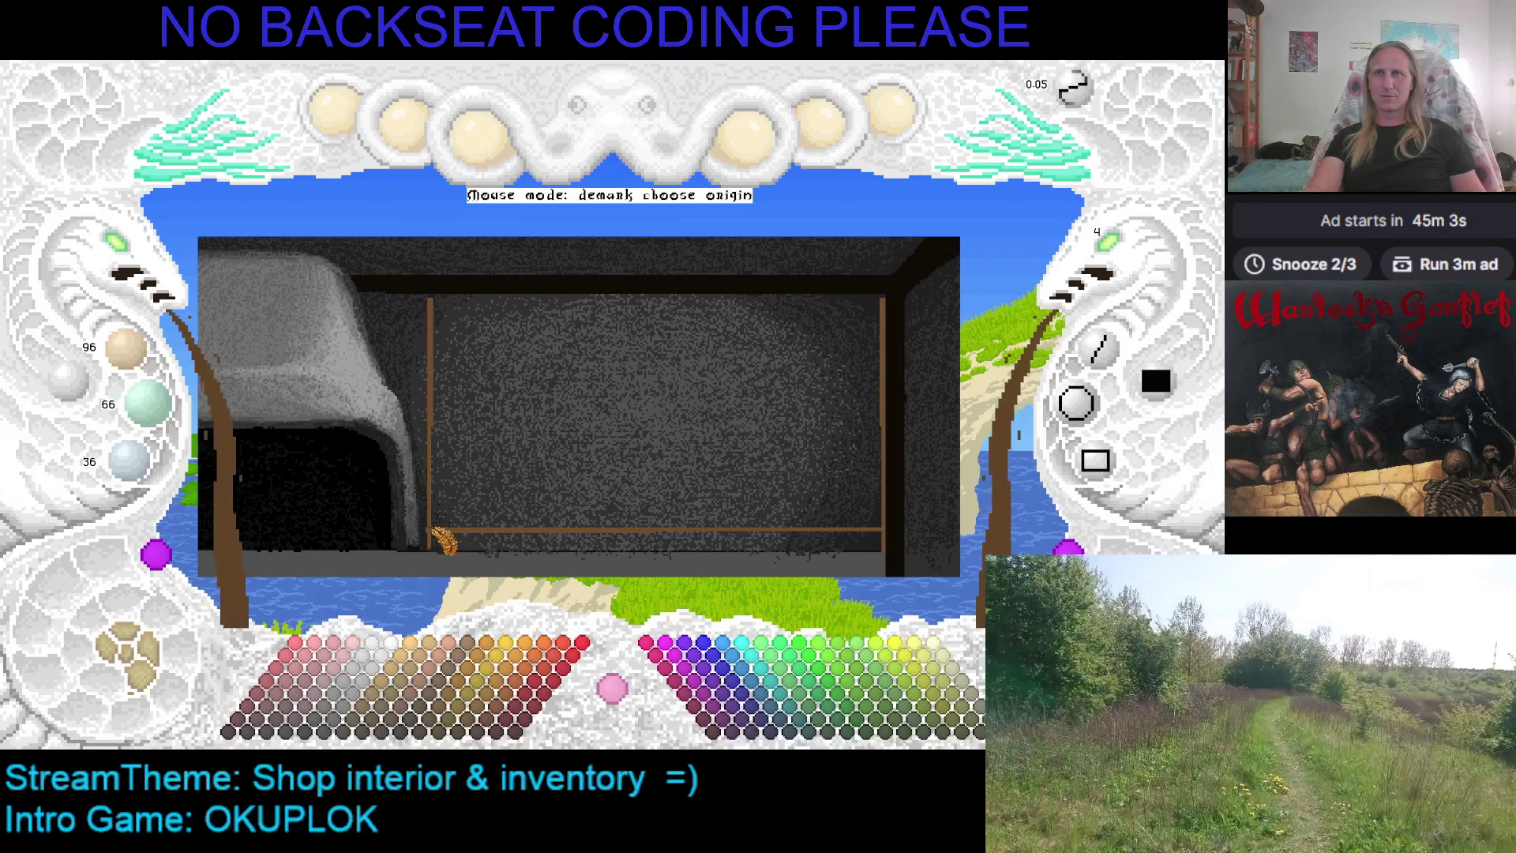
Draw the lower, middle and top shelf boards between the two posts, then preview the canvas
{"action": "left_click", "coordinate": [434, 529]}
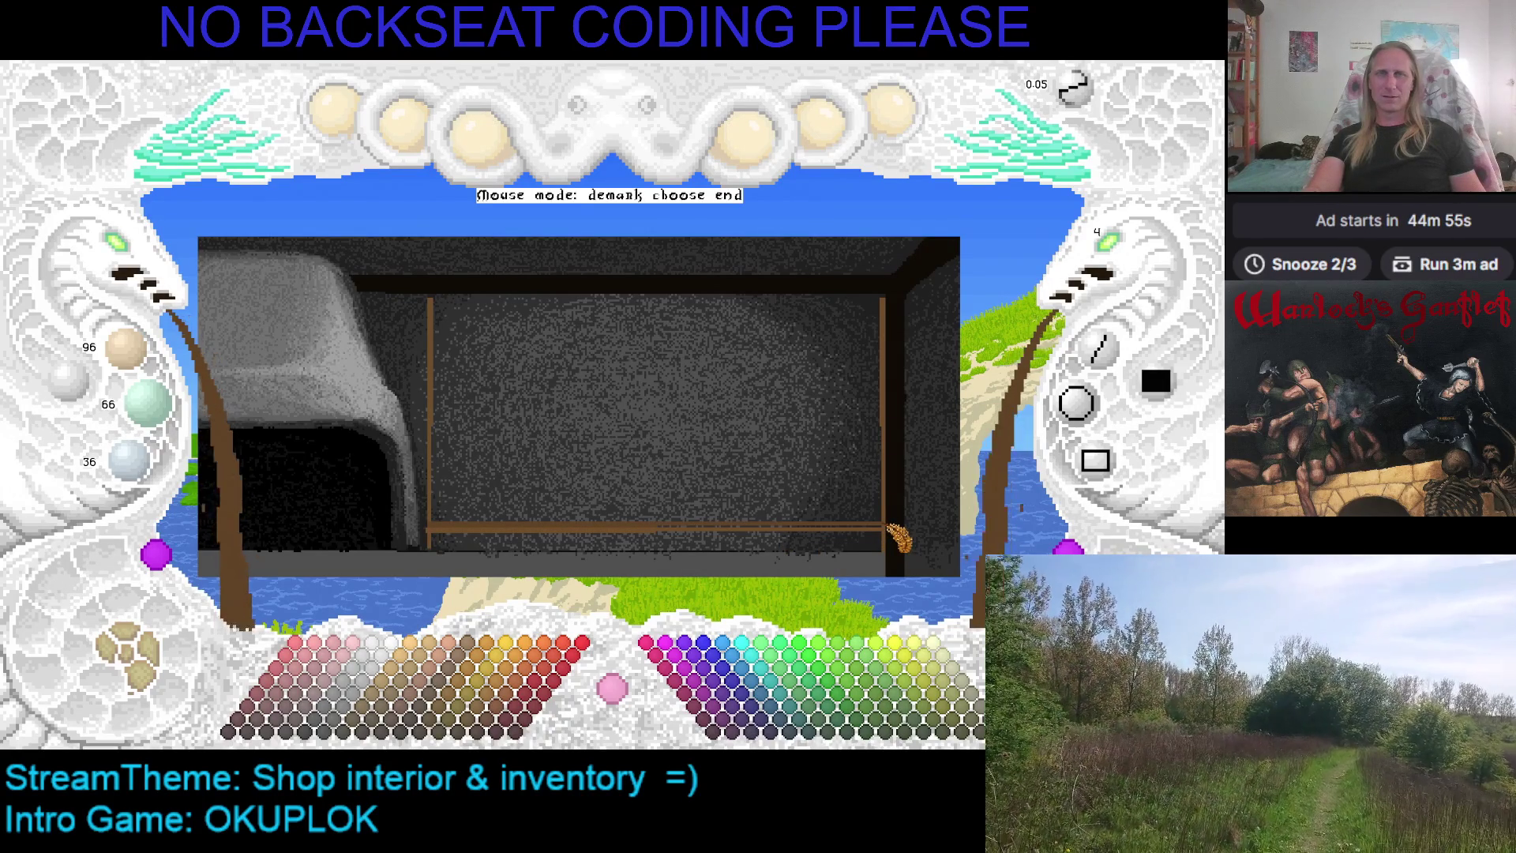
{"action": "left_click", "coordinate": [887, 527]}
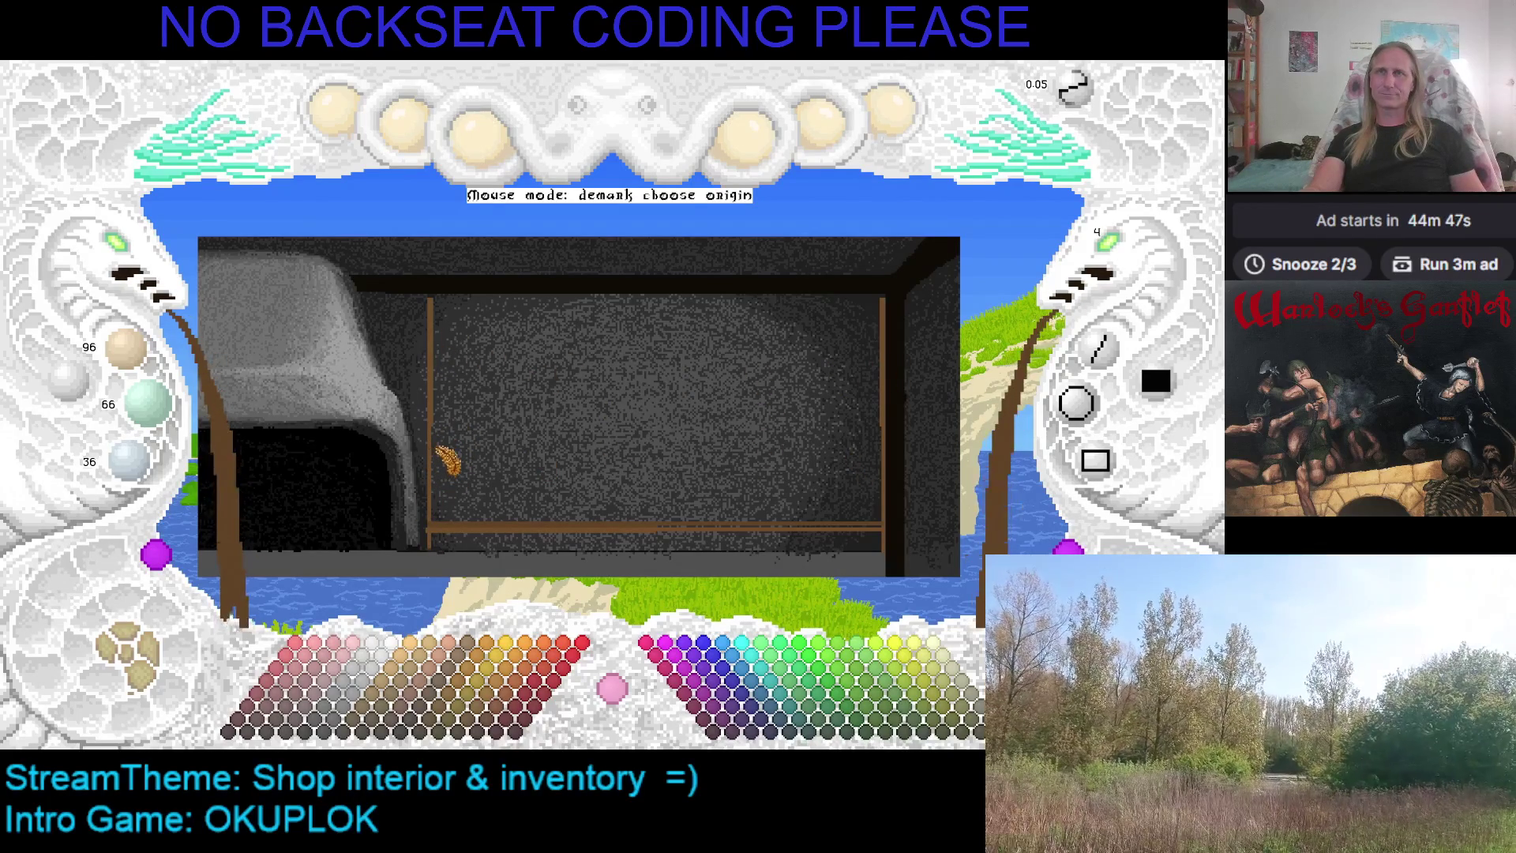
{"action": "left_click", "coordinate": [434, 451]}
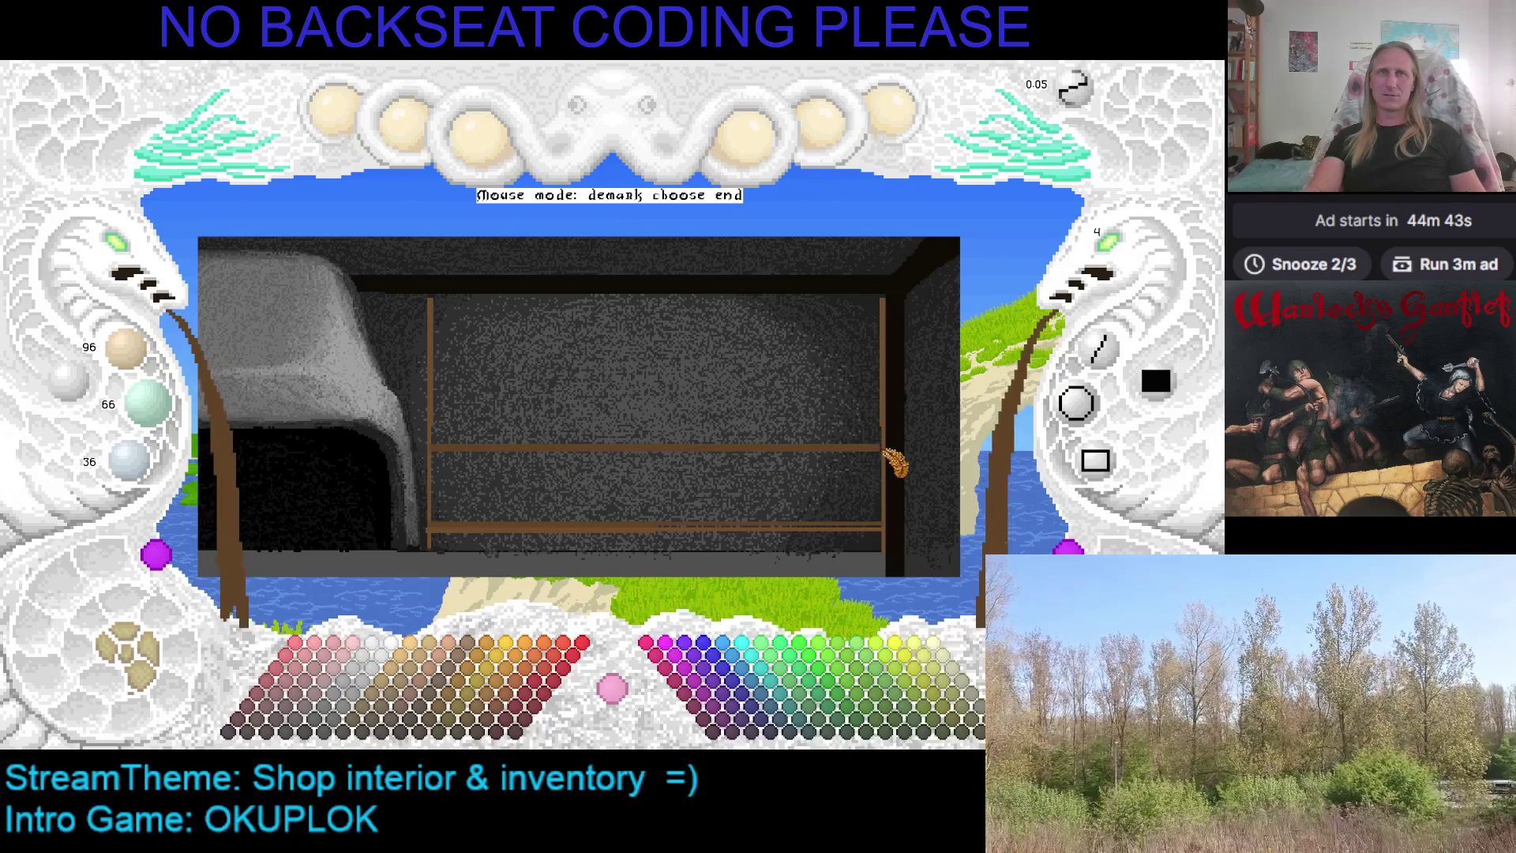
{"action": "left_click", "coordinate": [890, 451]}
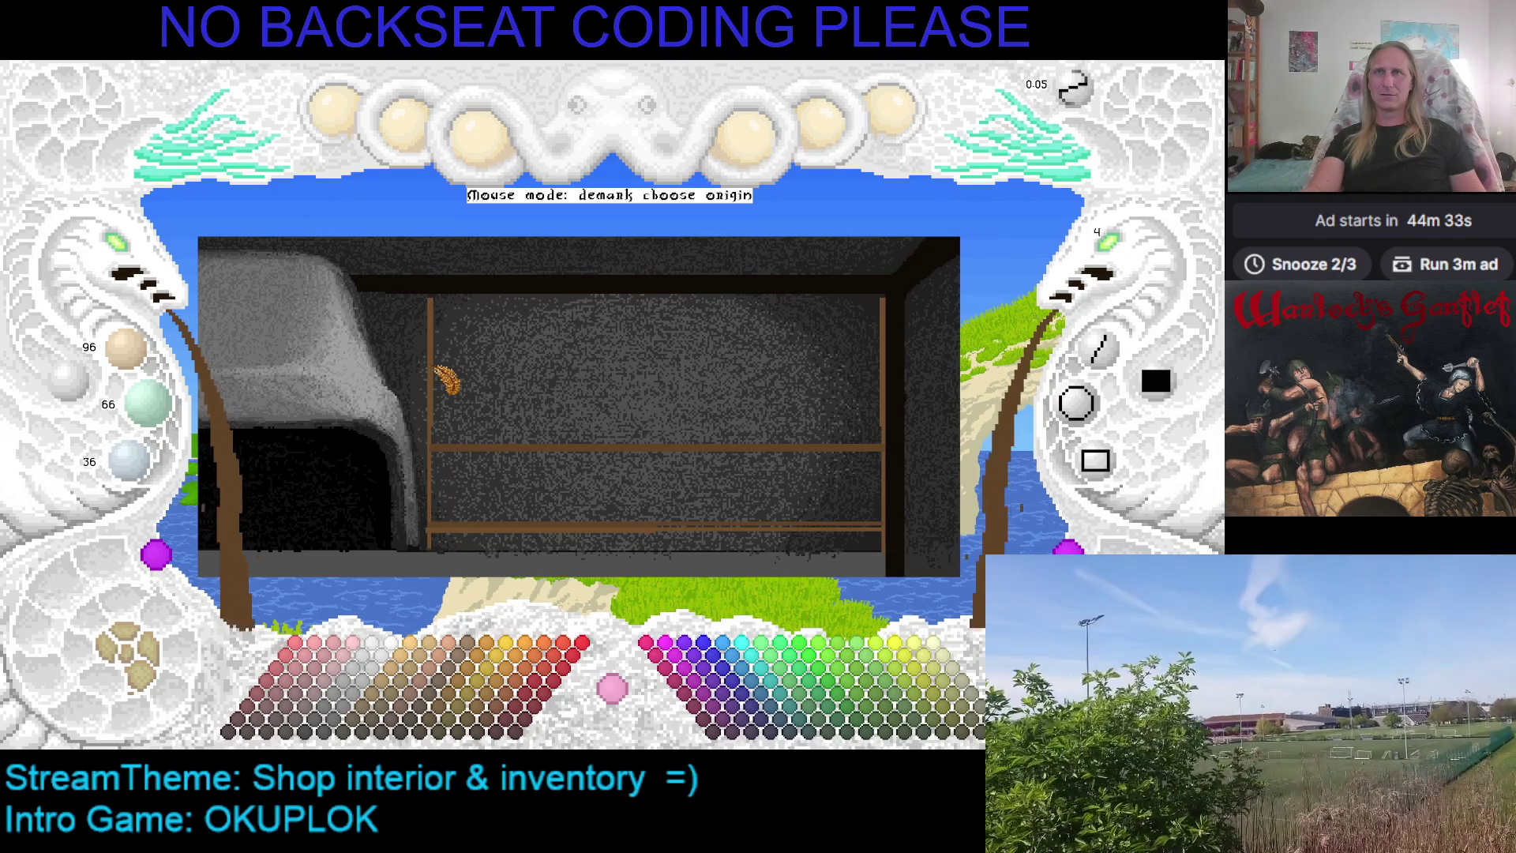
{"action": "left_click", "coordinate": [436, 363]}
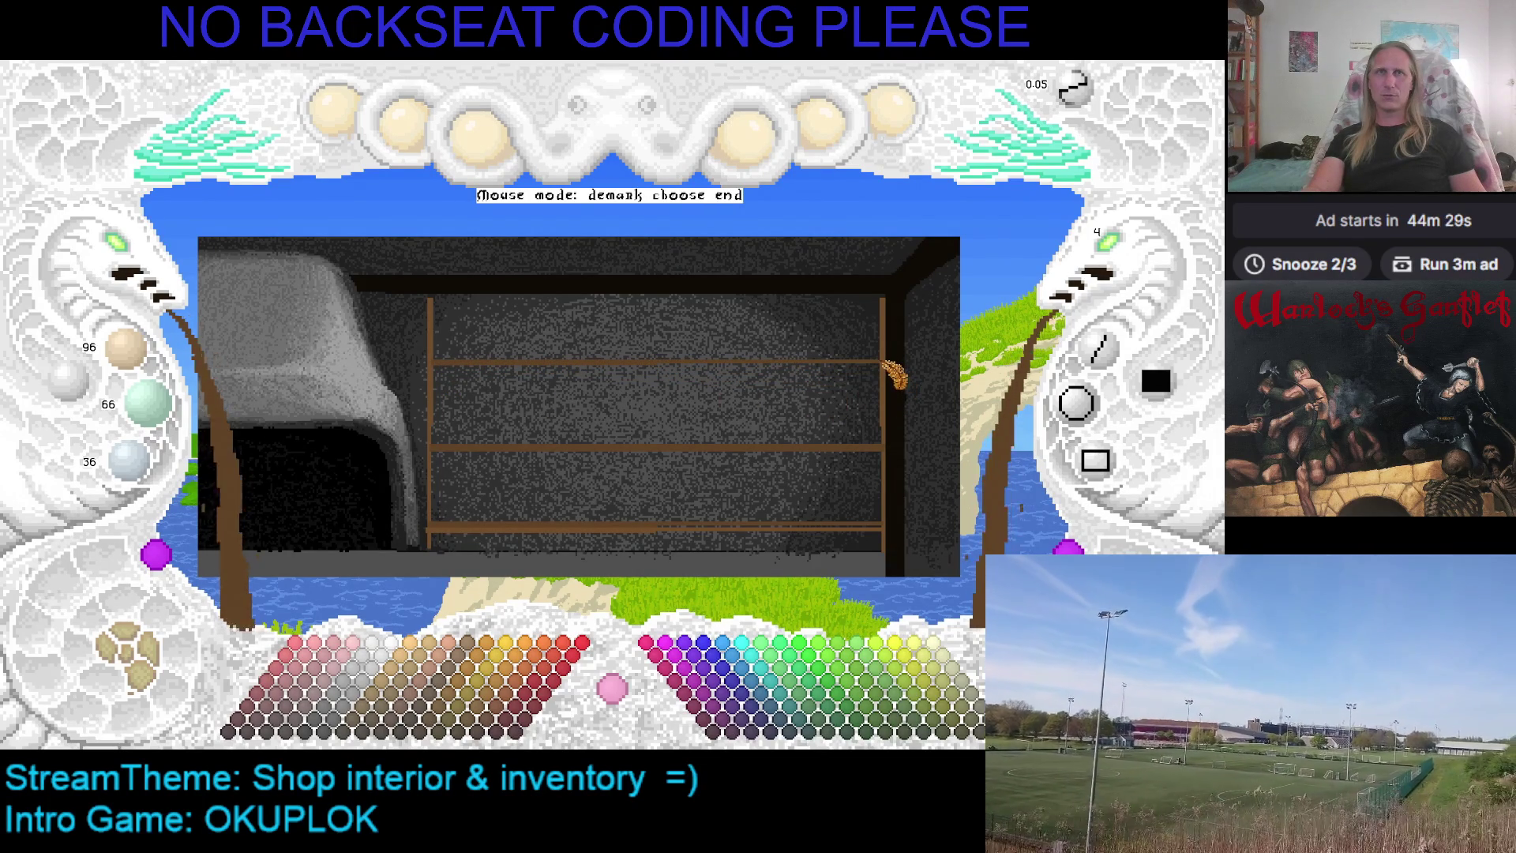
{"action": "left_click", "coordinate": [883, 363]}
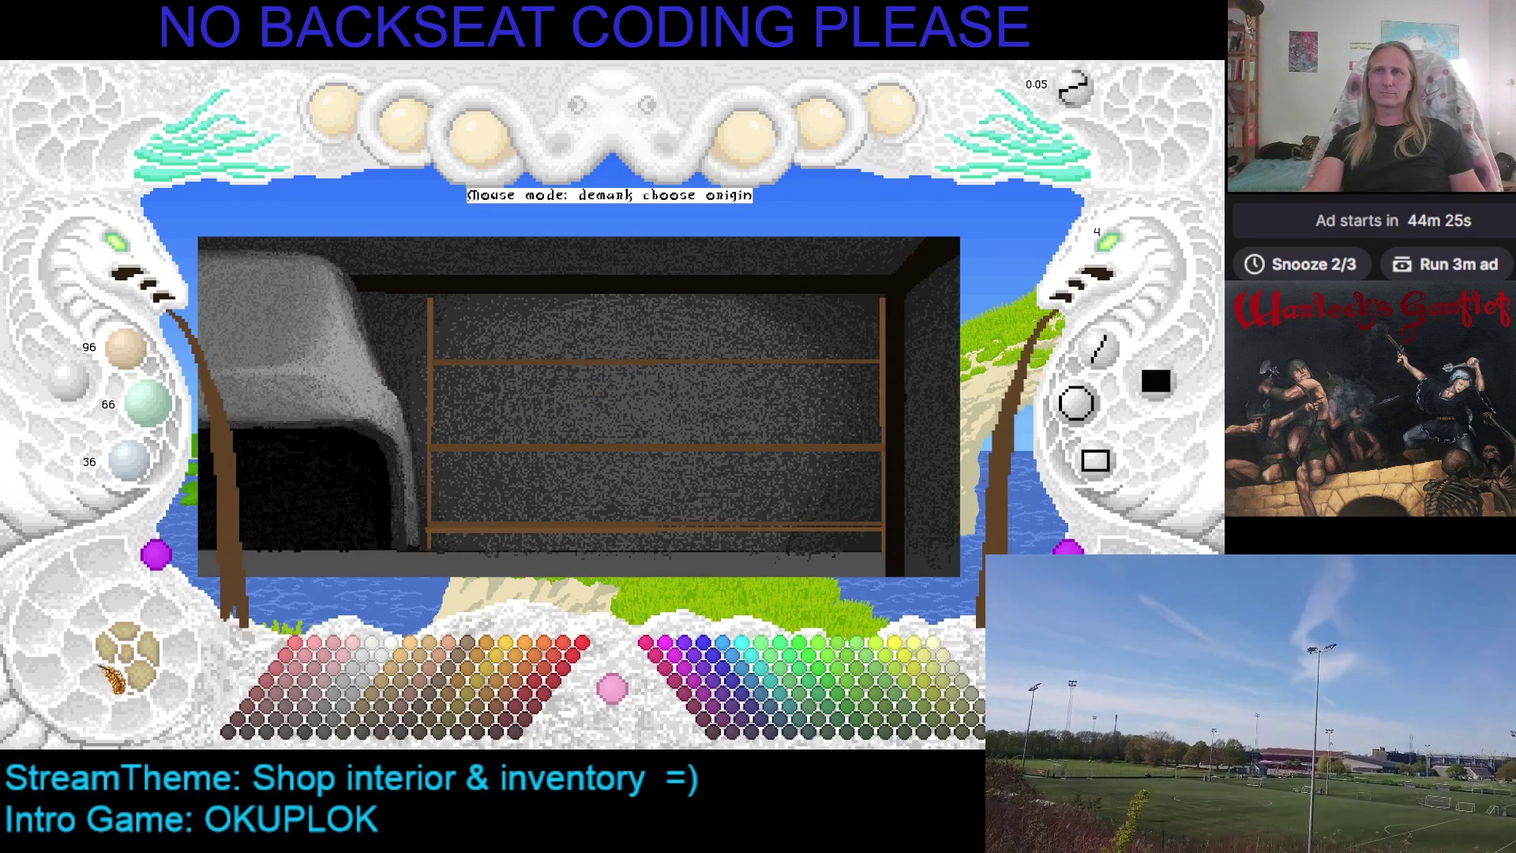
{"action": "left_click", "coordinate": [158, 659]}
{"action": "left_click", "coordinate": [162, 663]}
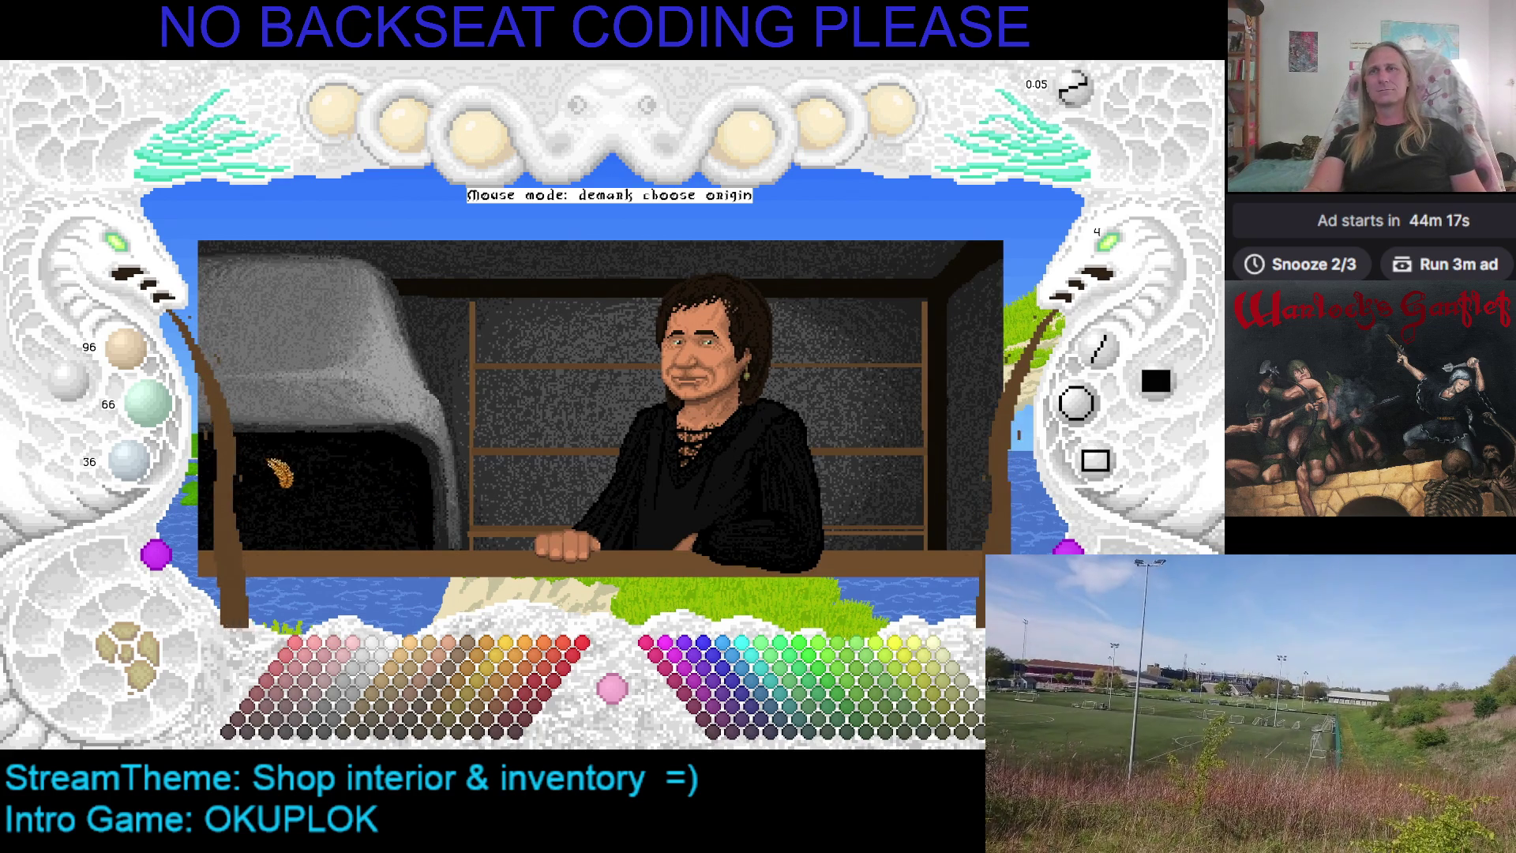
Toggle the shop painting off and on, enlarge the canvas view, and switch to freehand drawing
{"action": "left_click", "coordinate": [141, 644]}
{"action": "left_click", "coordinate": [141, 643]}
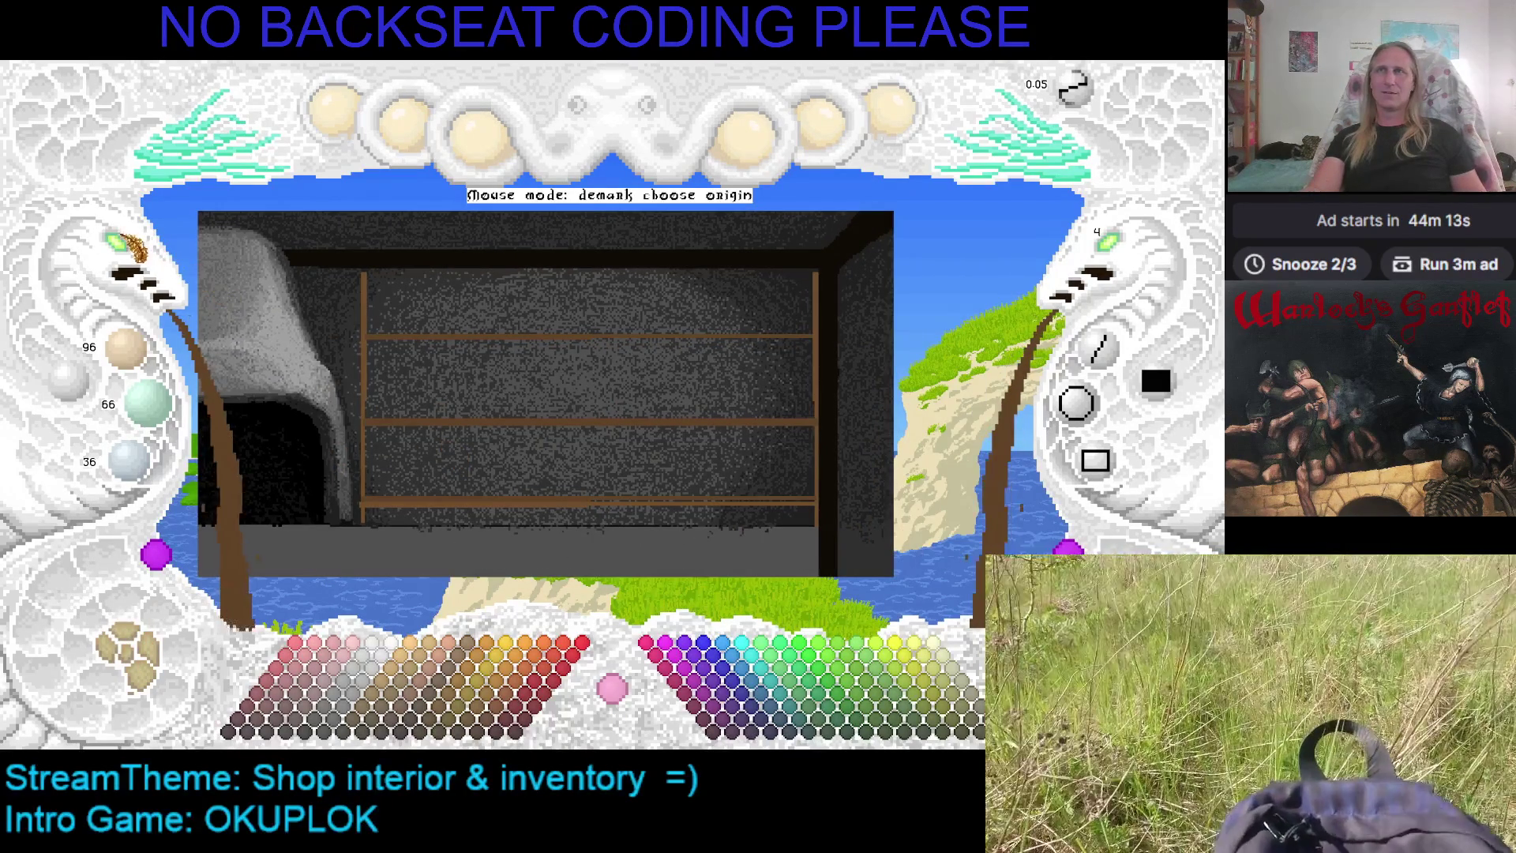
{"action": "left_click", "coordinate": [131, 260]}
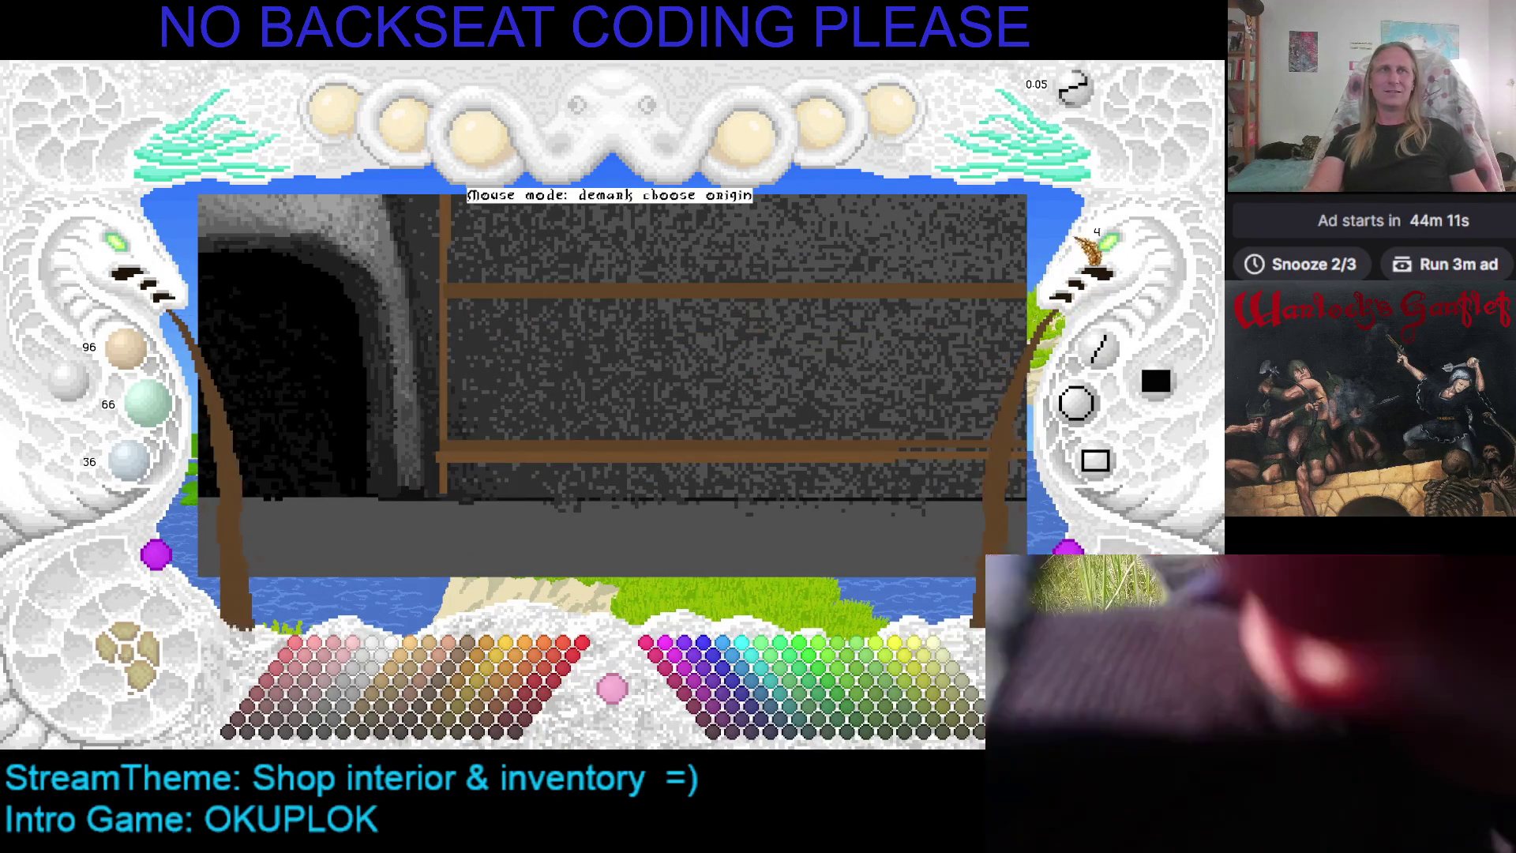
{"action": "left_click", "coordinate": [647, 319]}
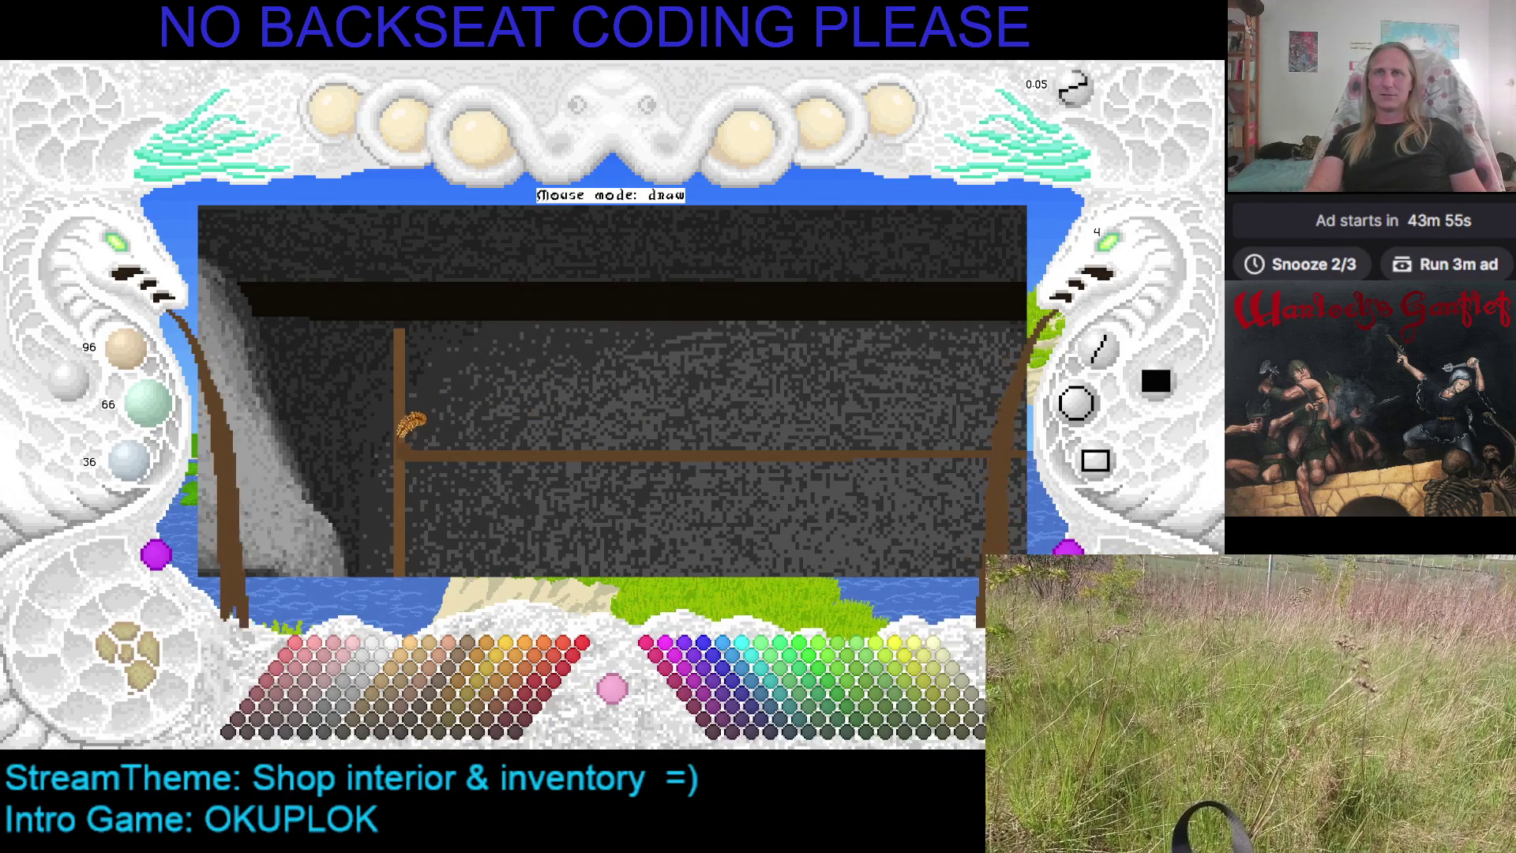
Sketch the counter's curved top and right edge freehand, then fill the outline solid brown
{"action": "mouse_move", "coordinate": [403, 438]}
{"action": "left_mouse_down"}
{"action": "mouse_move", "coordinate": [594, 334]}
{"action": "mouse_move", "coordinate": [684, 310]}
{"action": "mouse_move", "coordinate": [868, 308]}
{"action": "mouse_move", "coordinate": [624, 388]}
{"action": "left_mouse_up"}
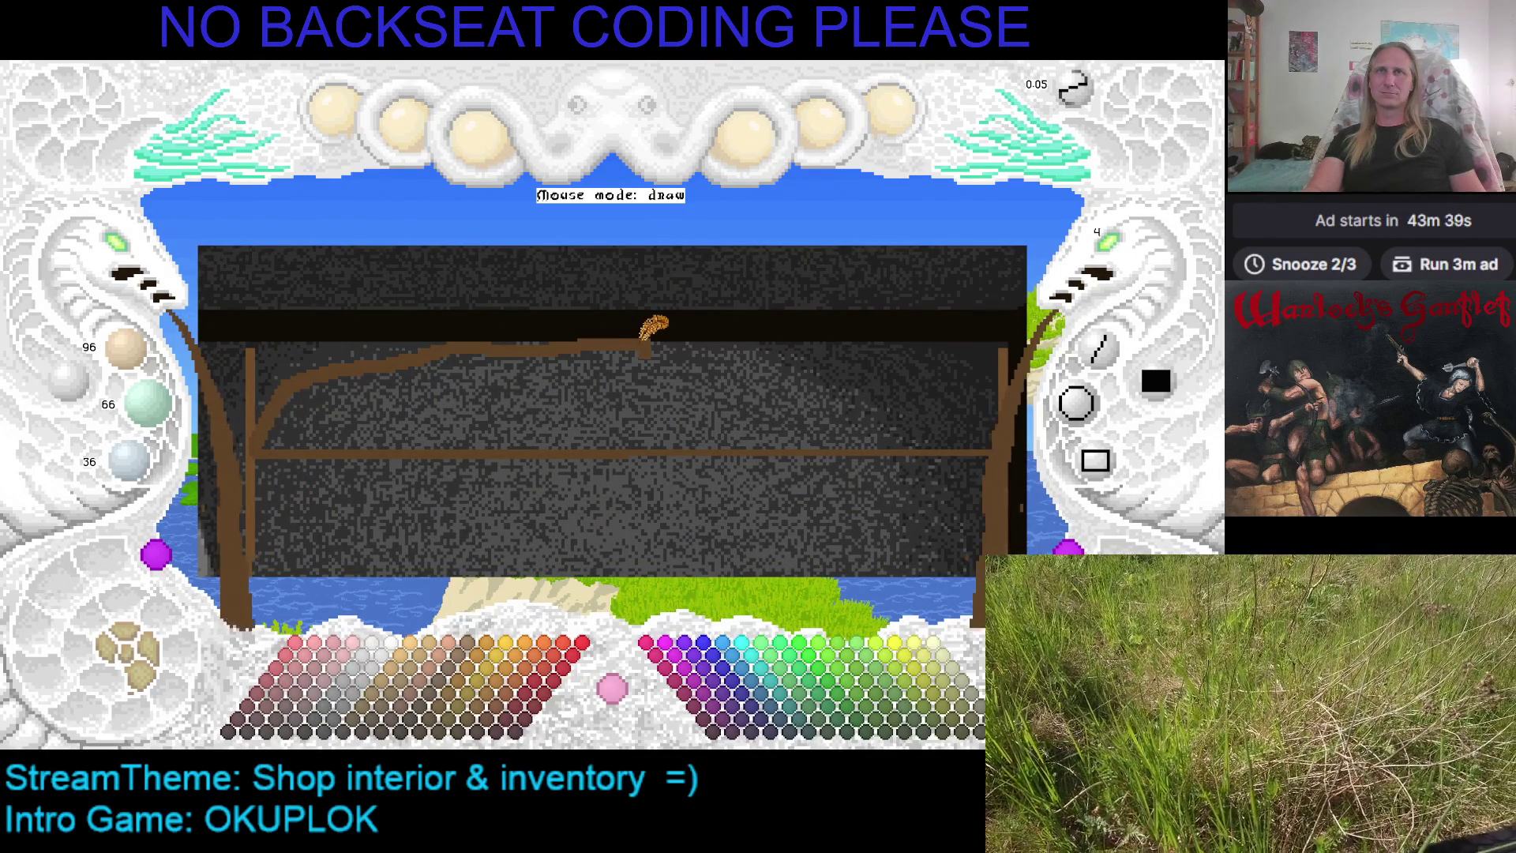
{"action": "left_click_drag", "start_coordinate": [641, 339], "coordinate": [637, 445]}
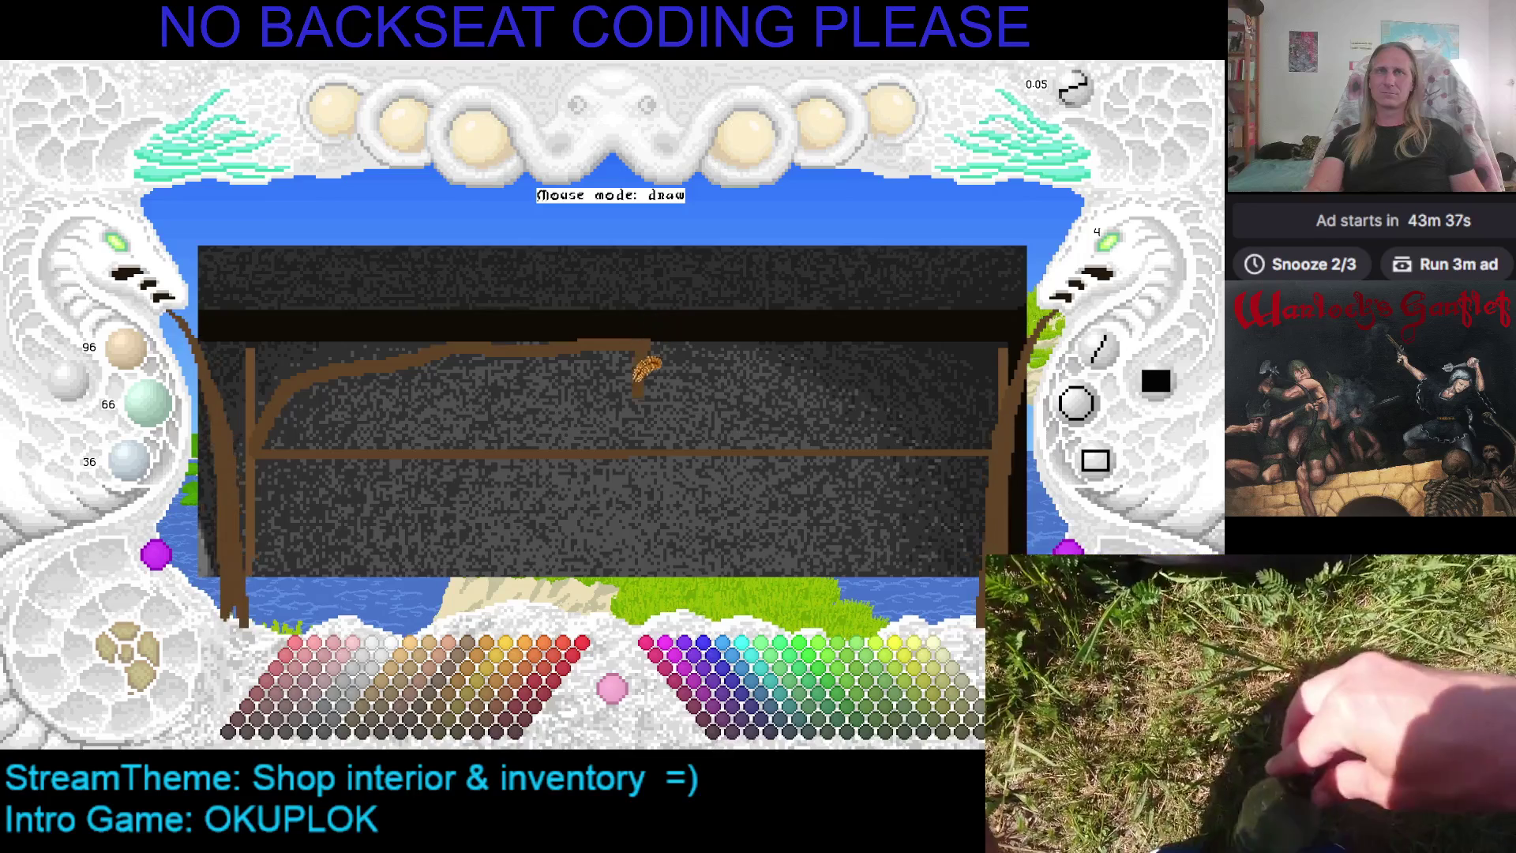
{"action": "left_click_drag", "start_coordinate": [655, 355], "coordinate": [657, 426]}
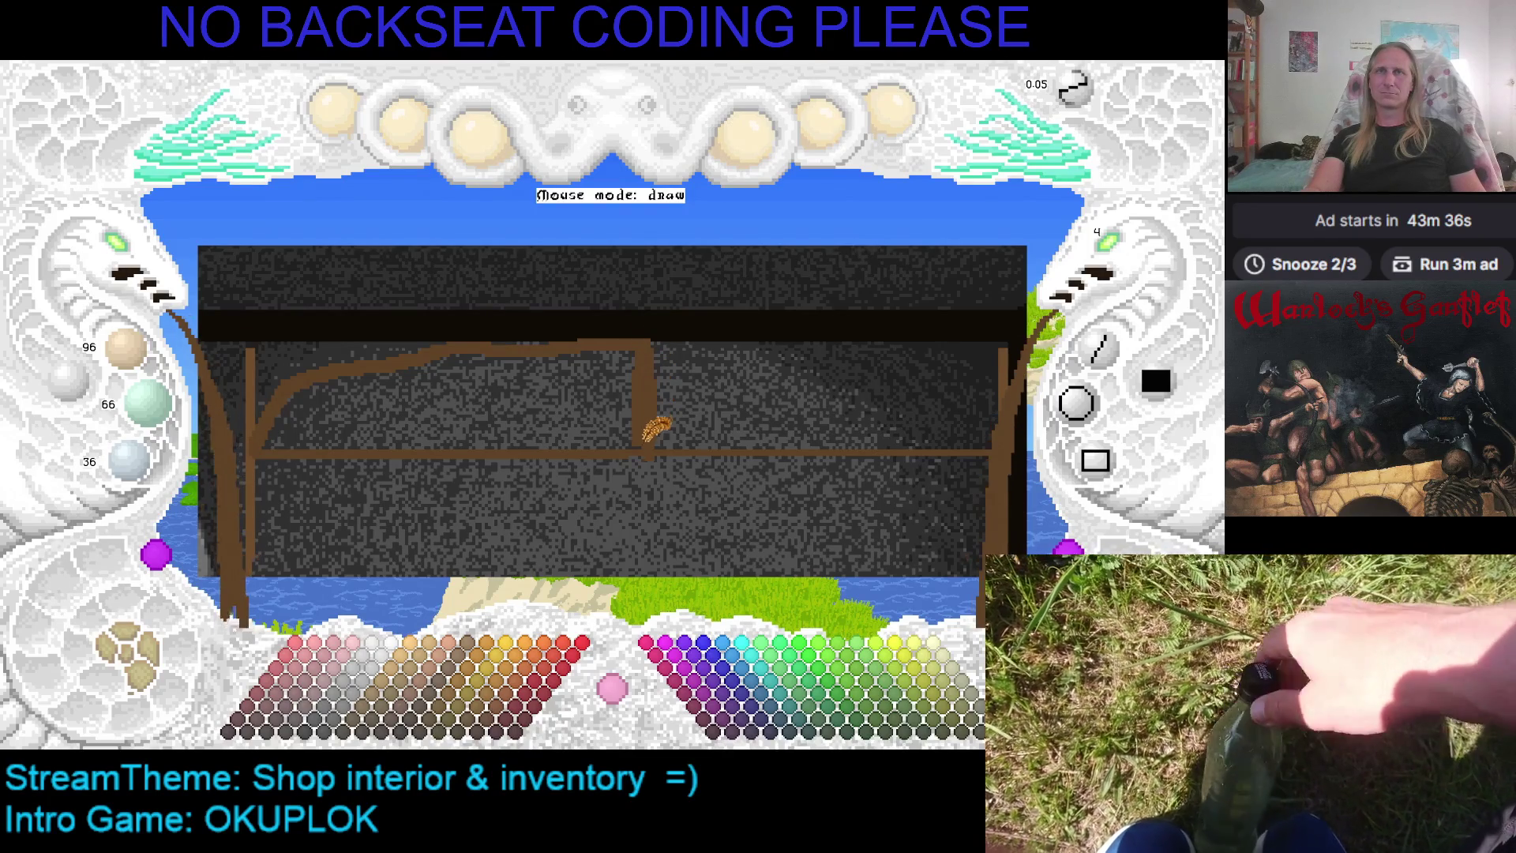
{"action": "mouse_move", "coordinate": [566, 430]}
{"action": "left_mouse_down"}
{"action": "mouse_move", "coordinate": [702, 419]}
{"action": "mouse_move", "coordinate": [606, 430]}
{"action": "mouse_move", "coordinate": [553, 428]}
{"action": "mouse_move", "coordinate": [670, 426]}
{"action": "mouse_move", "coordinate": [347, 414]}
{"action": "mouse_move", "coordinate": [369, 419]}
{"action": "left_mouse_up"}
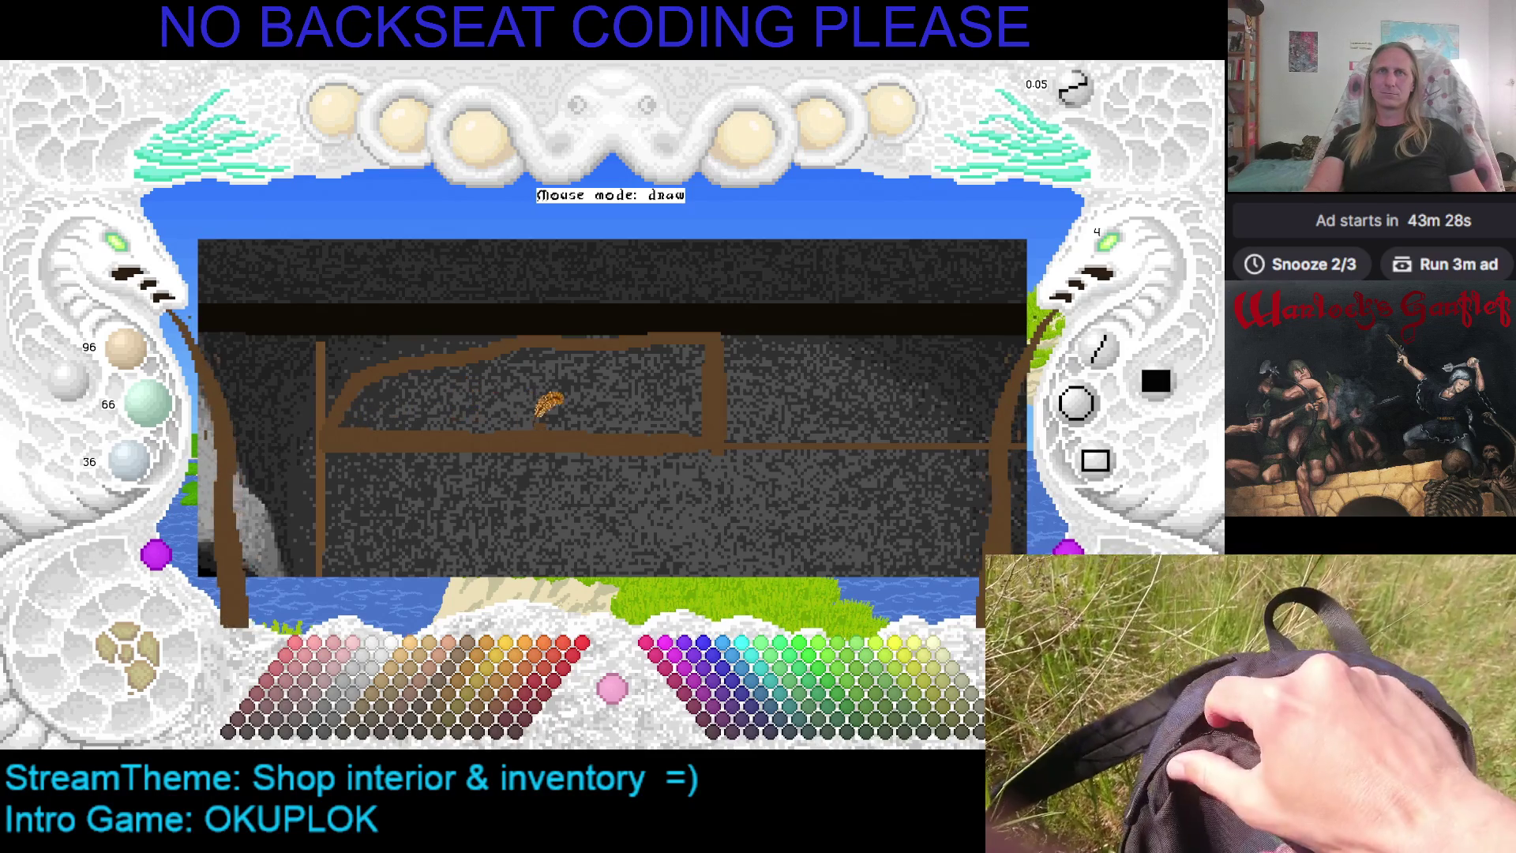
{"action": "left_click", "coordinate": [539, 382]}
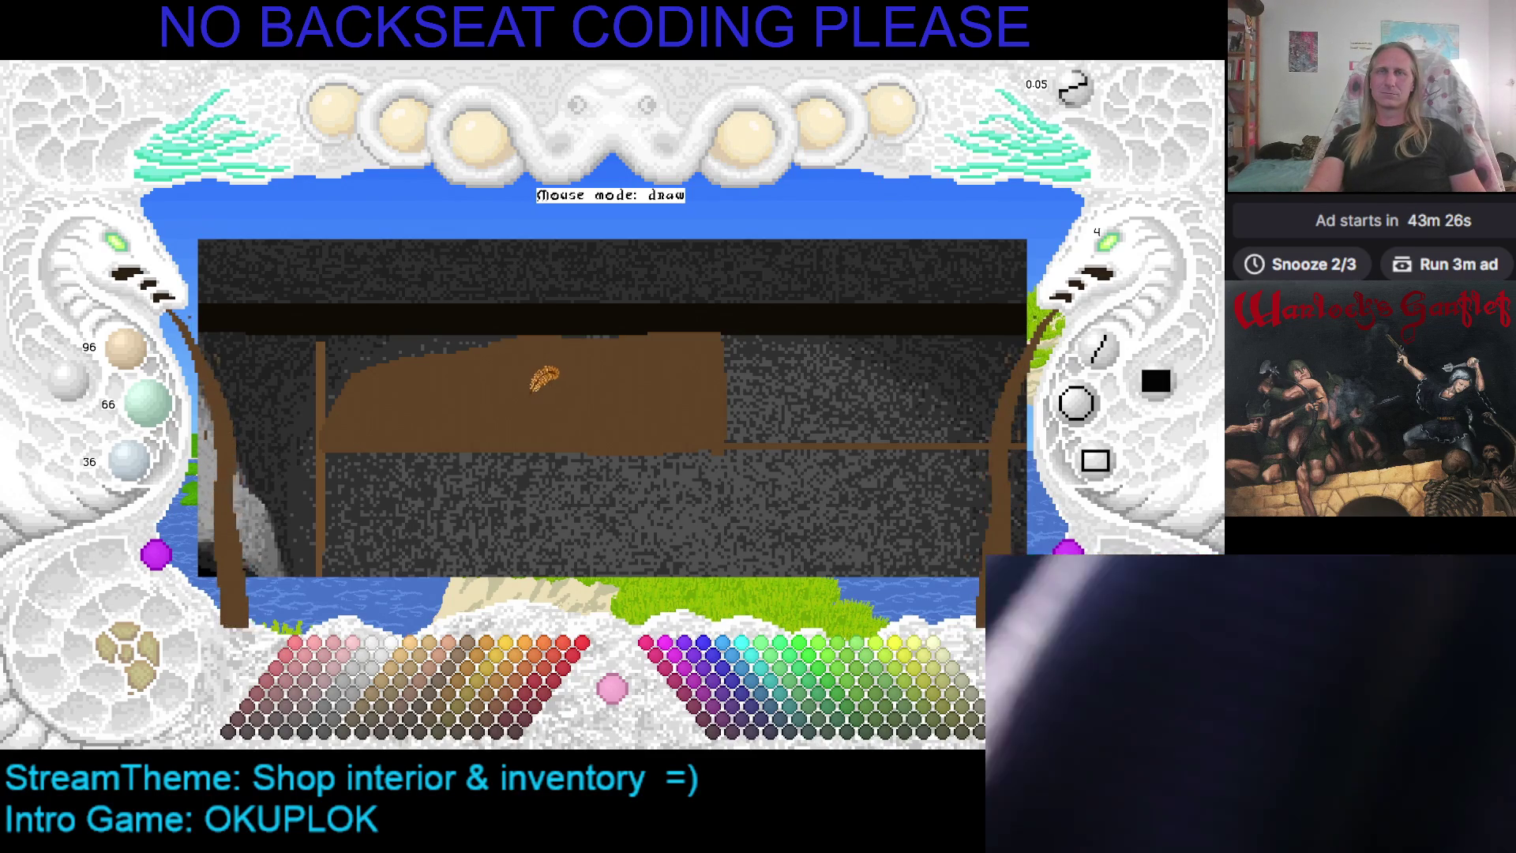
{"action": "key", "text": "Left"}
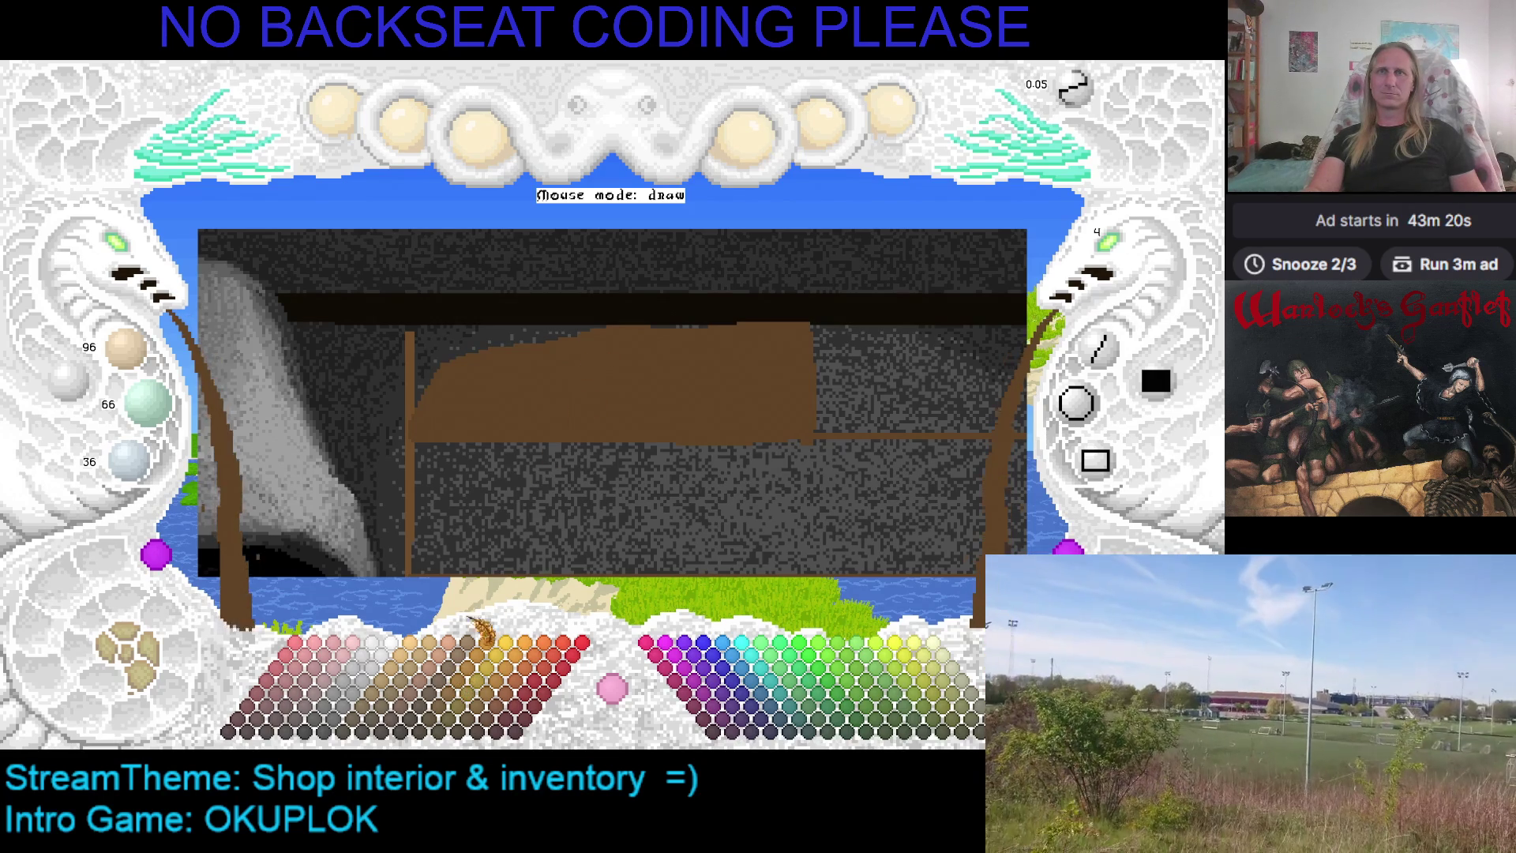
Fill the counter beam with a darker brown
{"action": "left_click", "coordinate": [430, 718]}
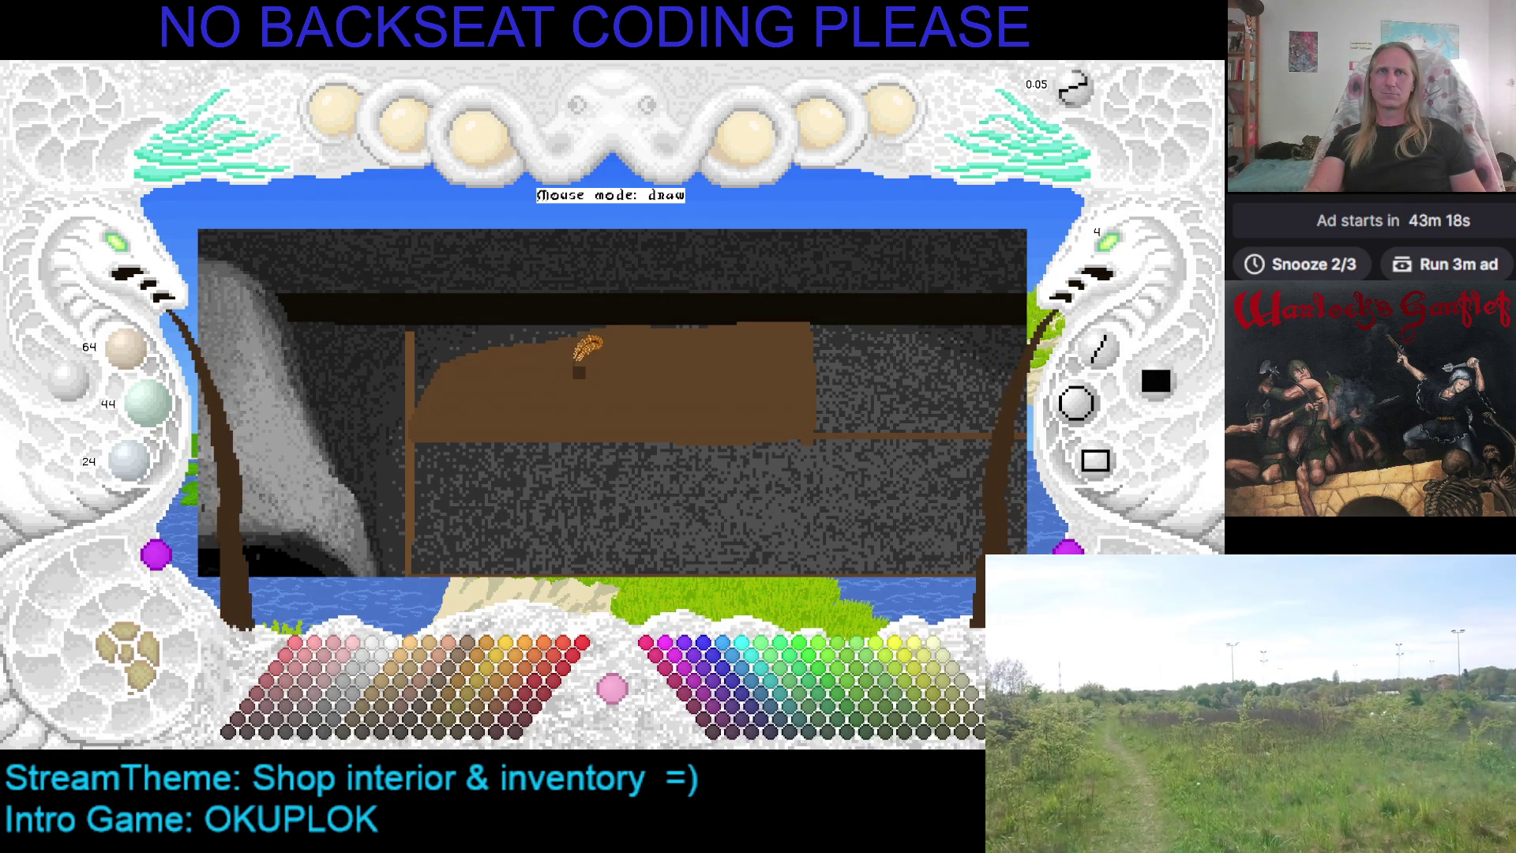
{"action": "left_click", "coordinate": [584, 354]}
{"action": "left_click_drag", "start_coordinate": [604, 385], "coordinate": [439, 348]}
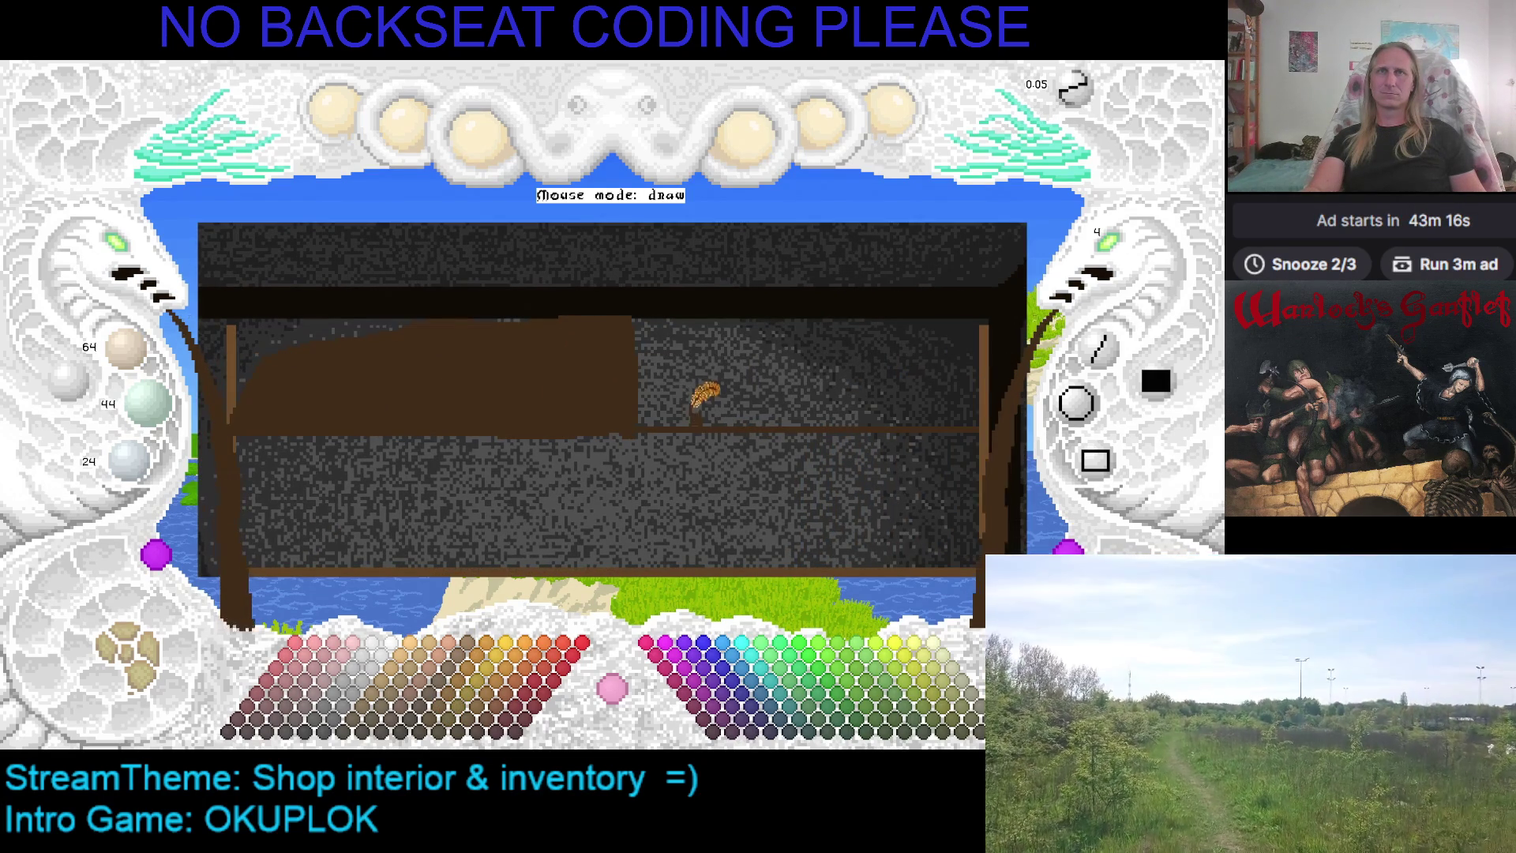
{"action": "left_click_drag", "start_coordinate": [582, 388], "coordinate": [654, 387]}
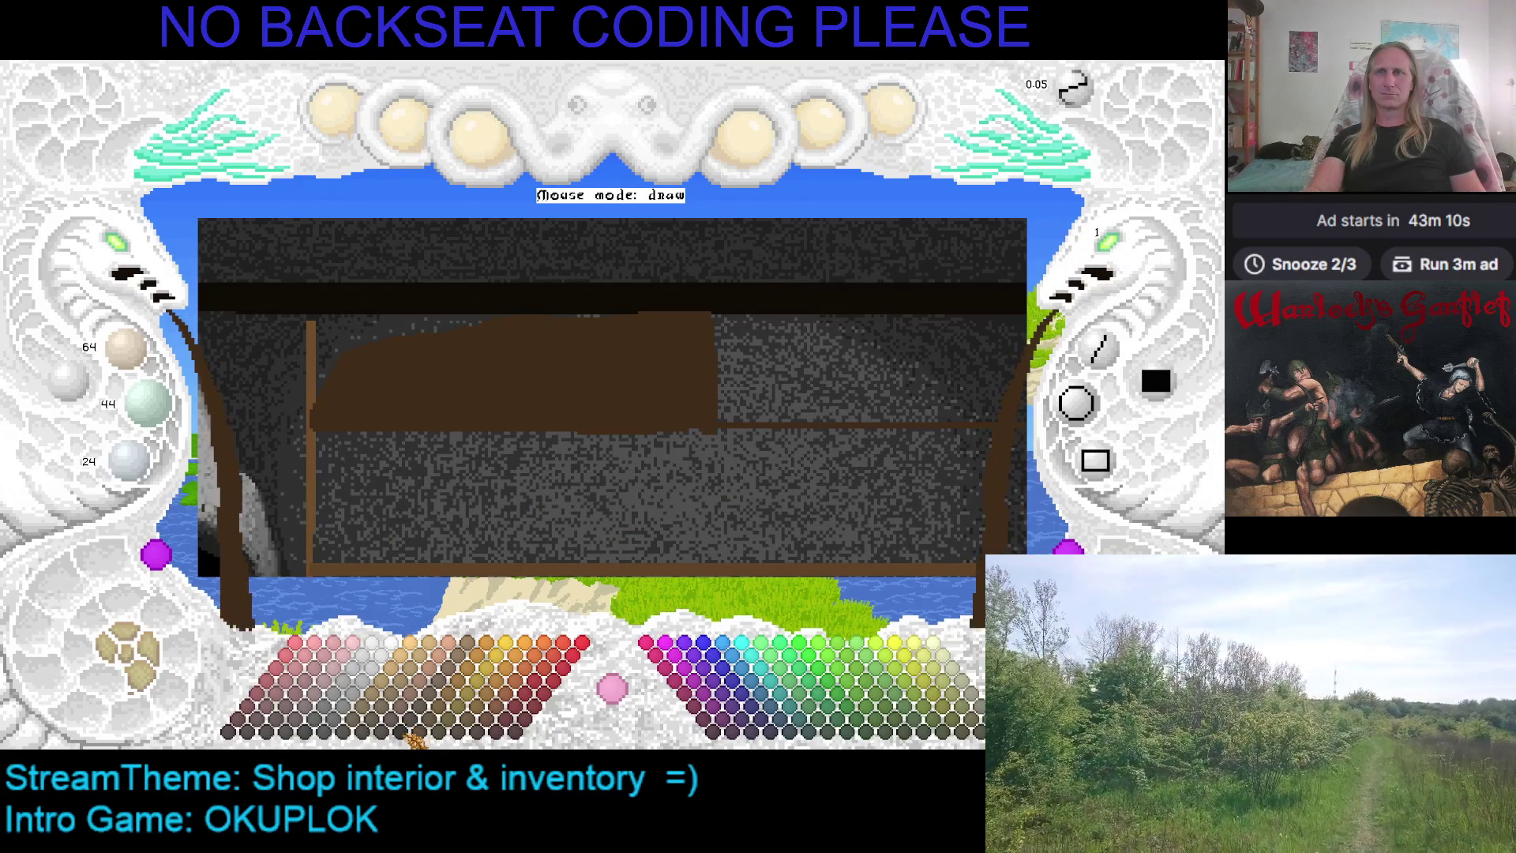
Switch to near-black and paint a dark blob on the left part of the brown shelf
{"action": "left_click", "coordinate": [410, 738]}
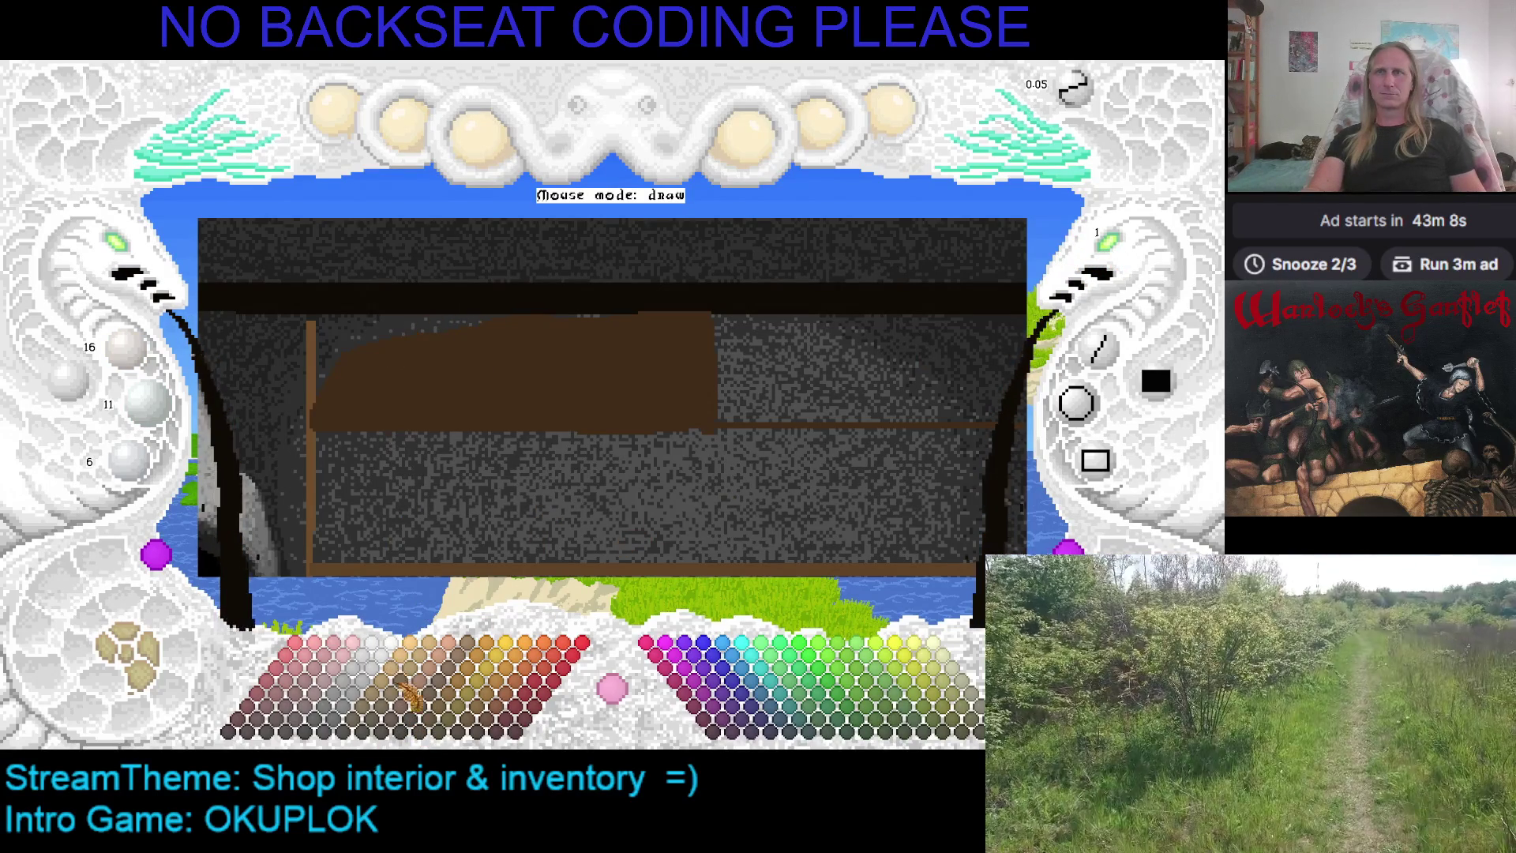
{"action": "left_click", "coordinate": [1110, 249]}
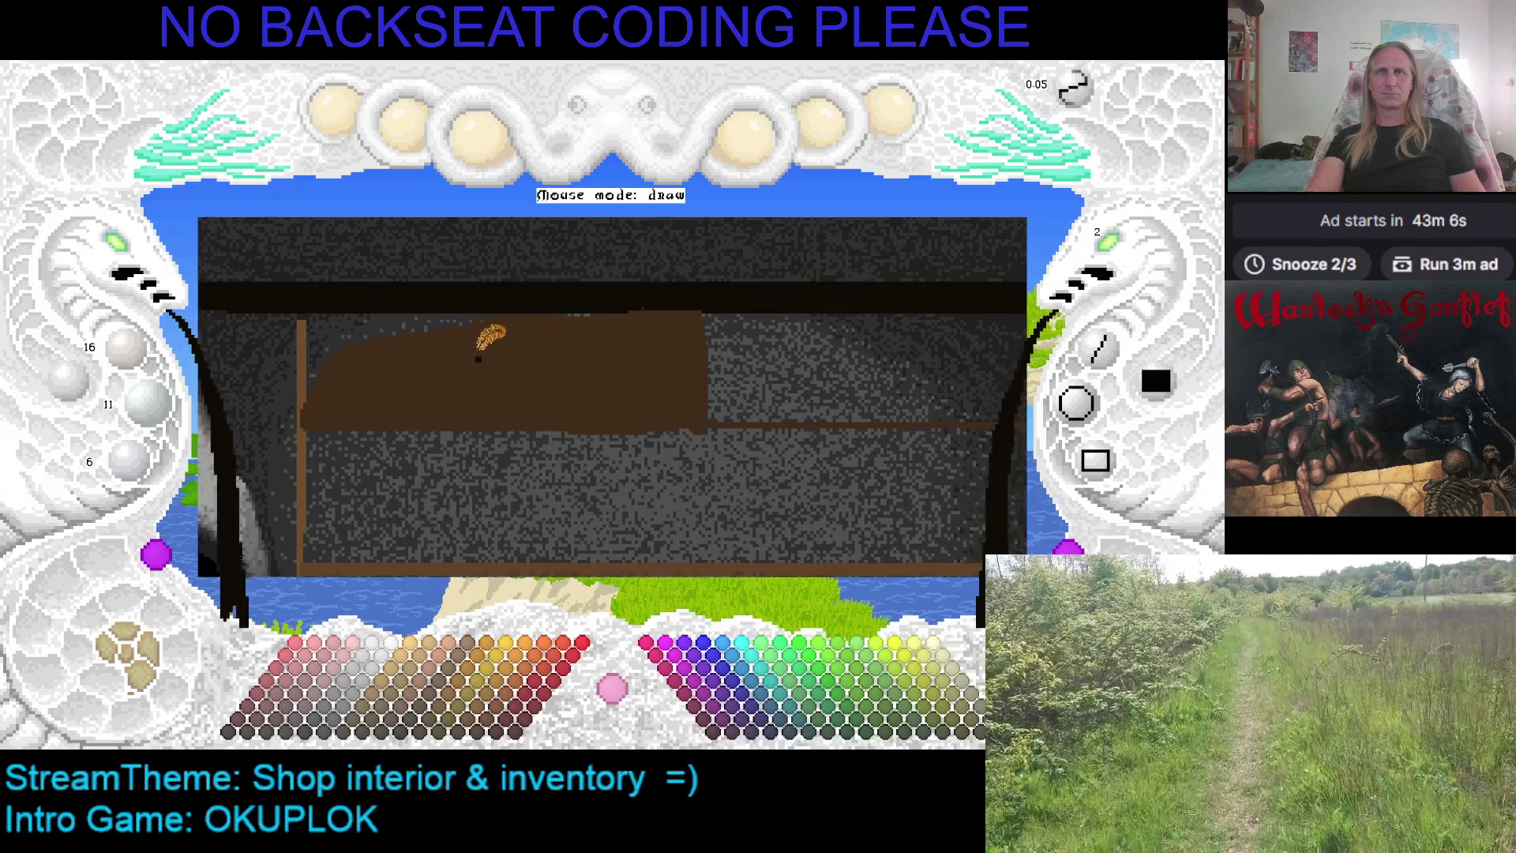
{"action": "left_click", "coordinate": [116, 243]}
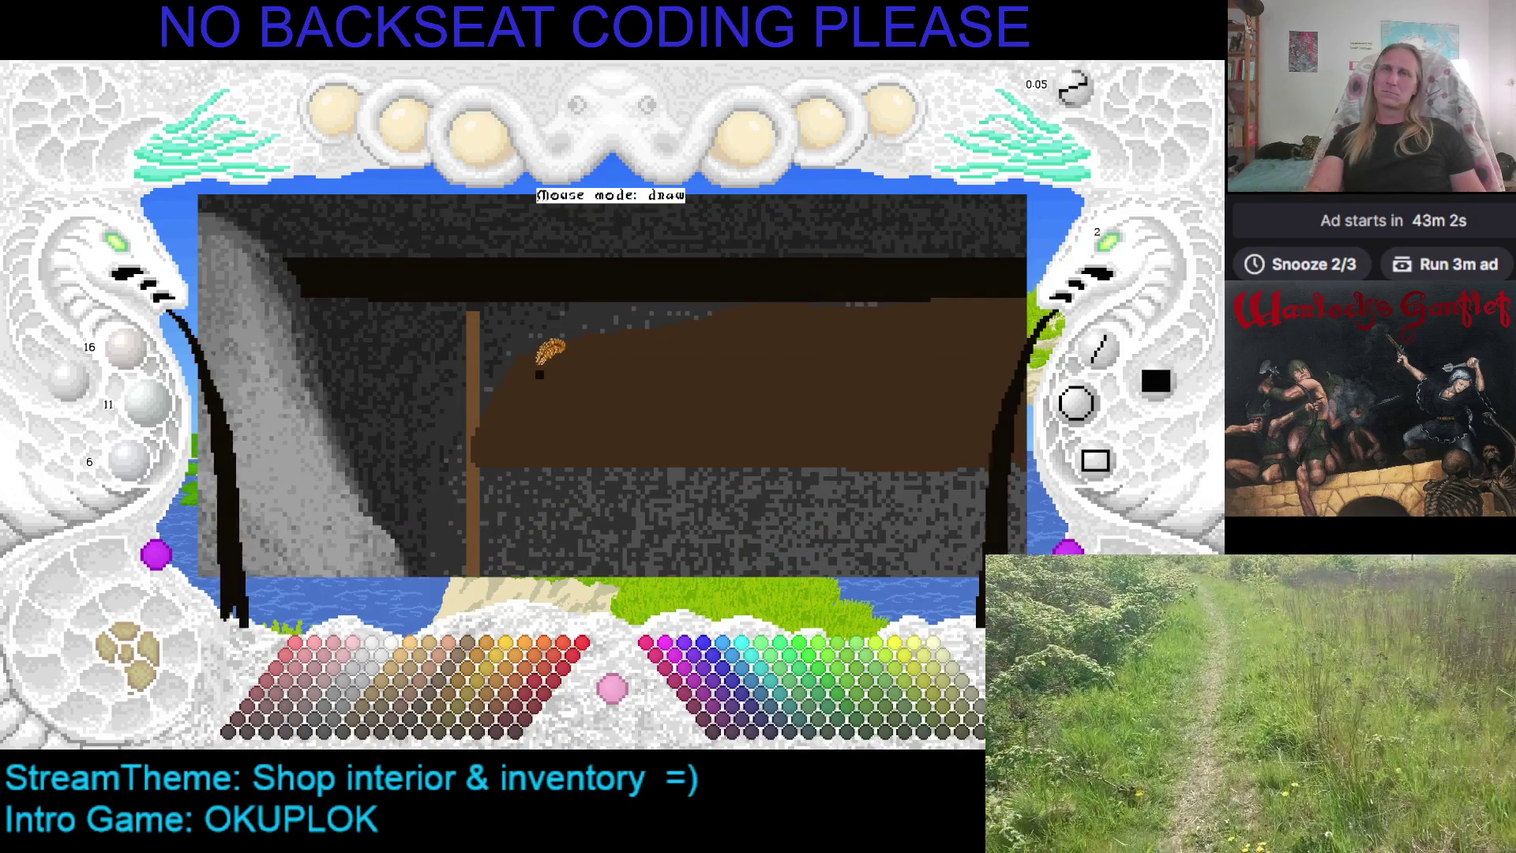
{"action": "left_click_drag", "start_coordinate": [560, 390], "coordinate": [560, 353]}
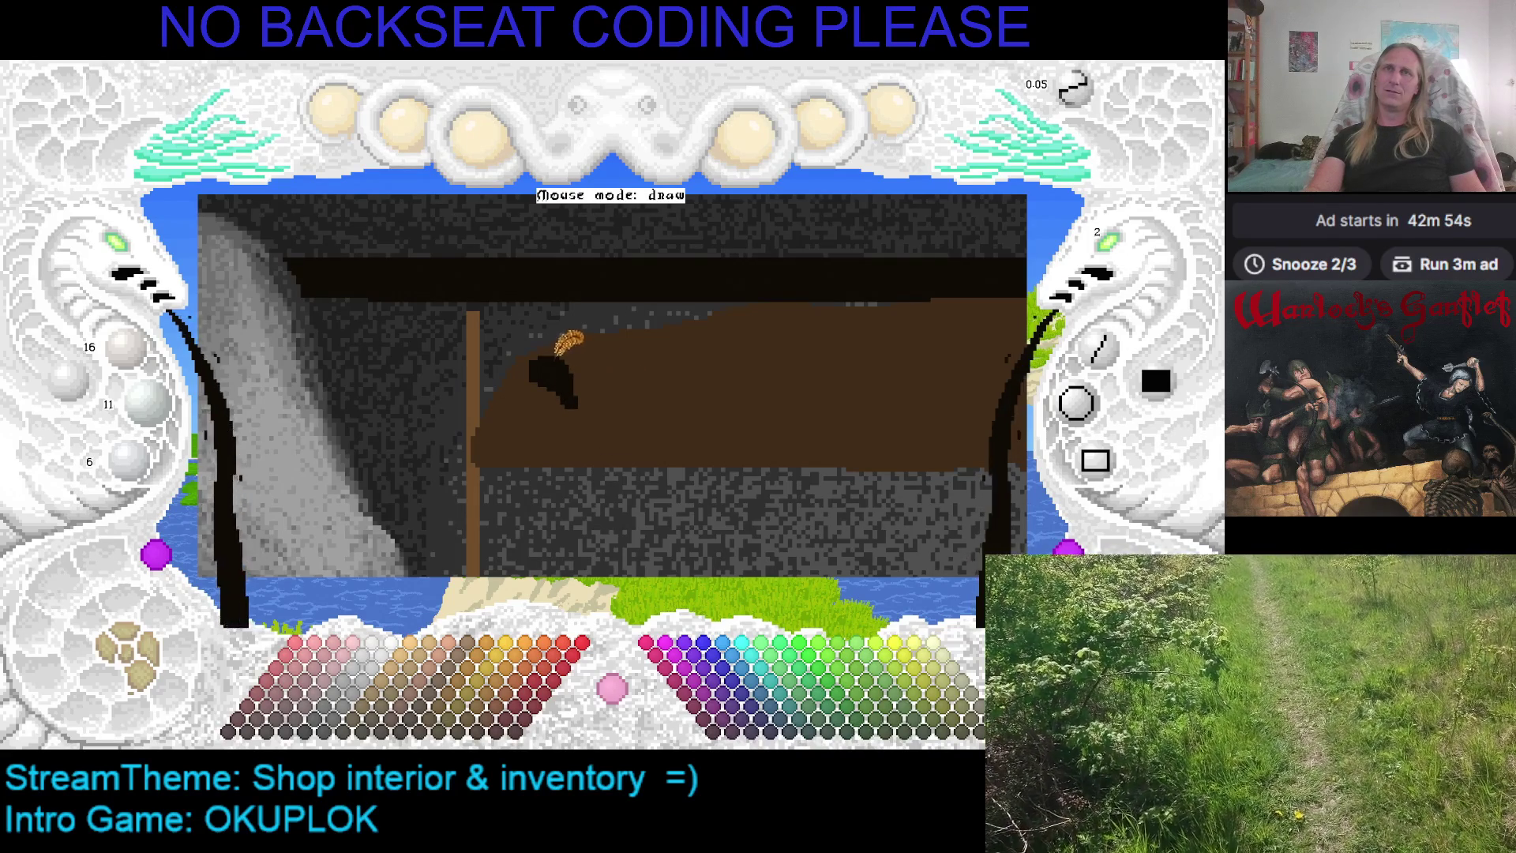
{"action": "left_click_drag", "start_coordinate": [570, 382], "coordinate": [592, 393]}
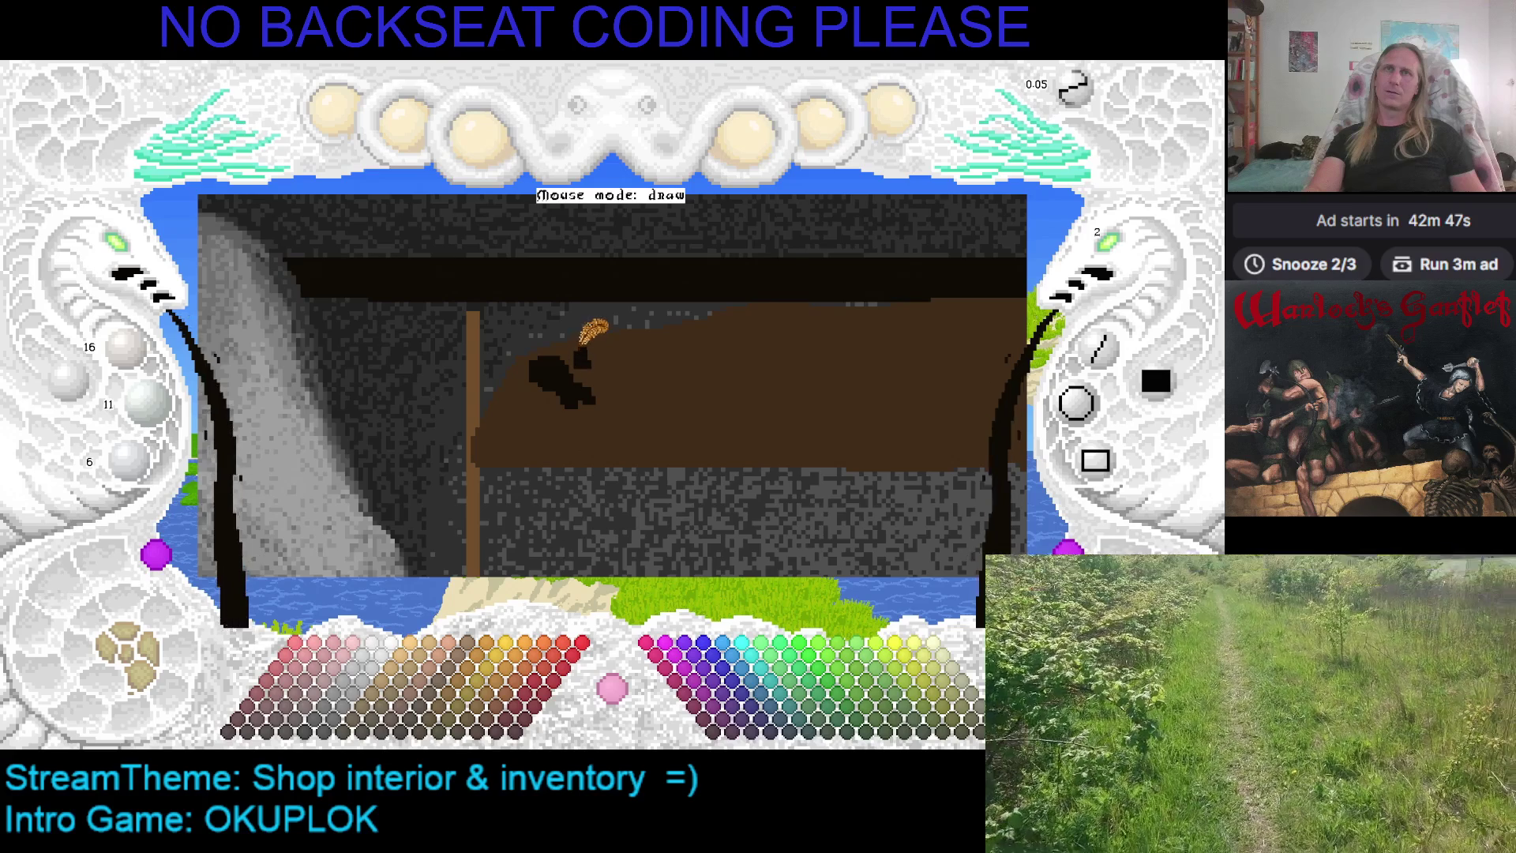
{"action": "left_click_drag", "start_coordinate": [588, 364], "coordinate": [602, 369]}
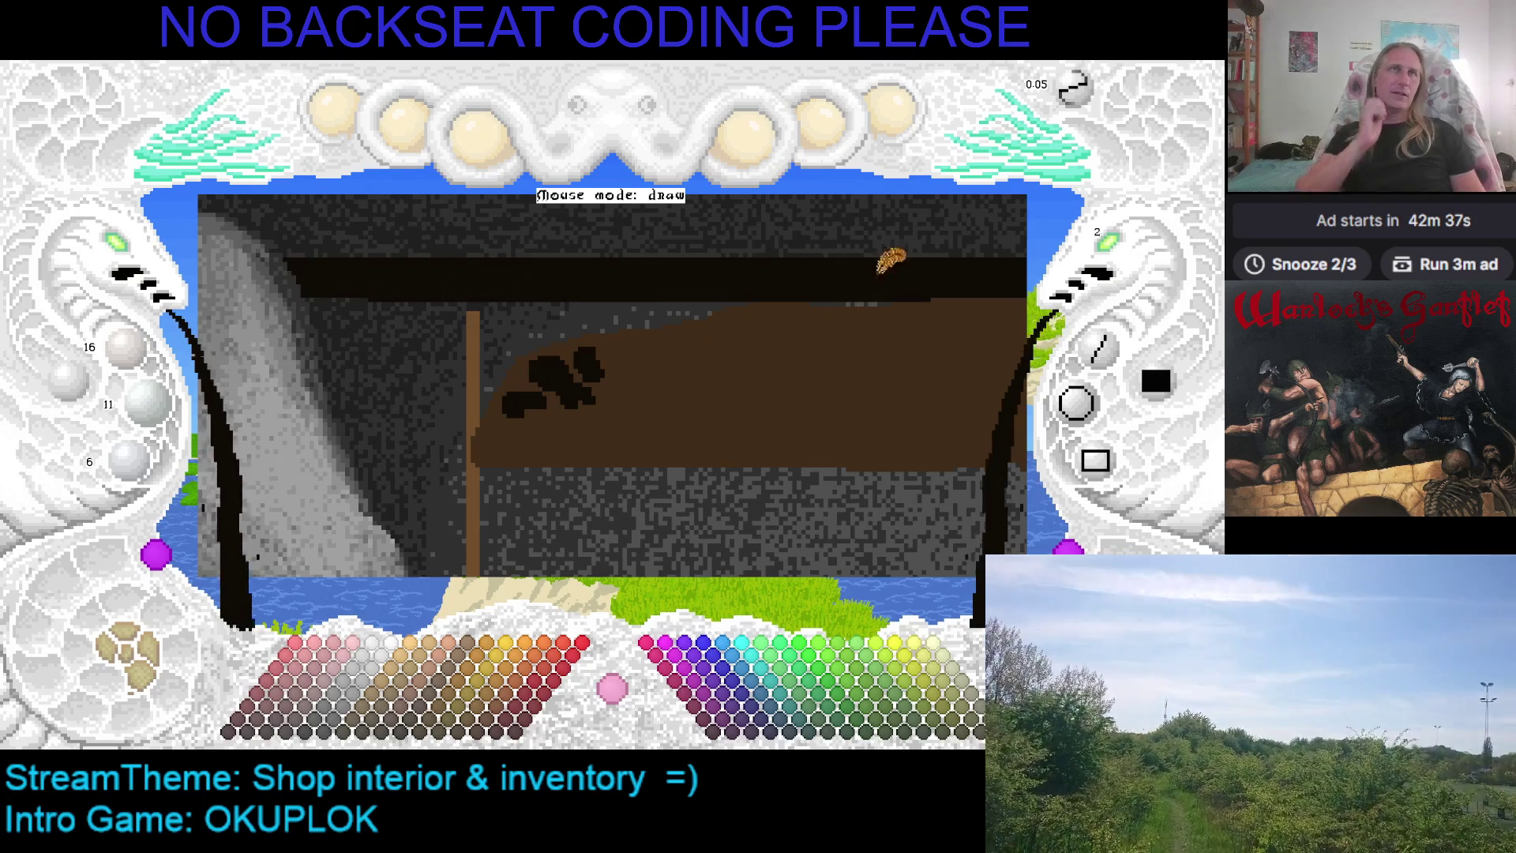
Touch up the blob with shelf brown and black sampled from the canvas
{"action": "key", "text": "1"}
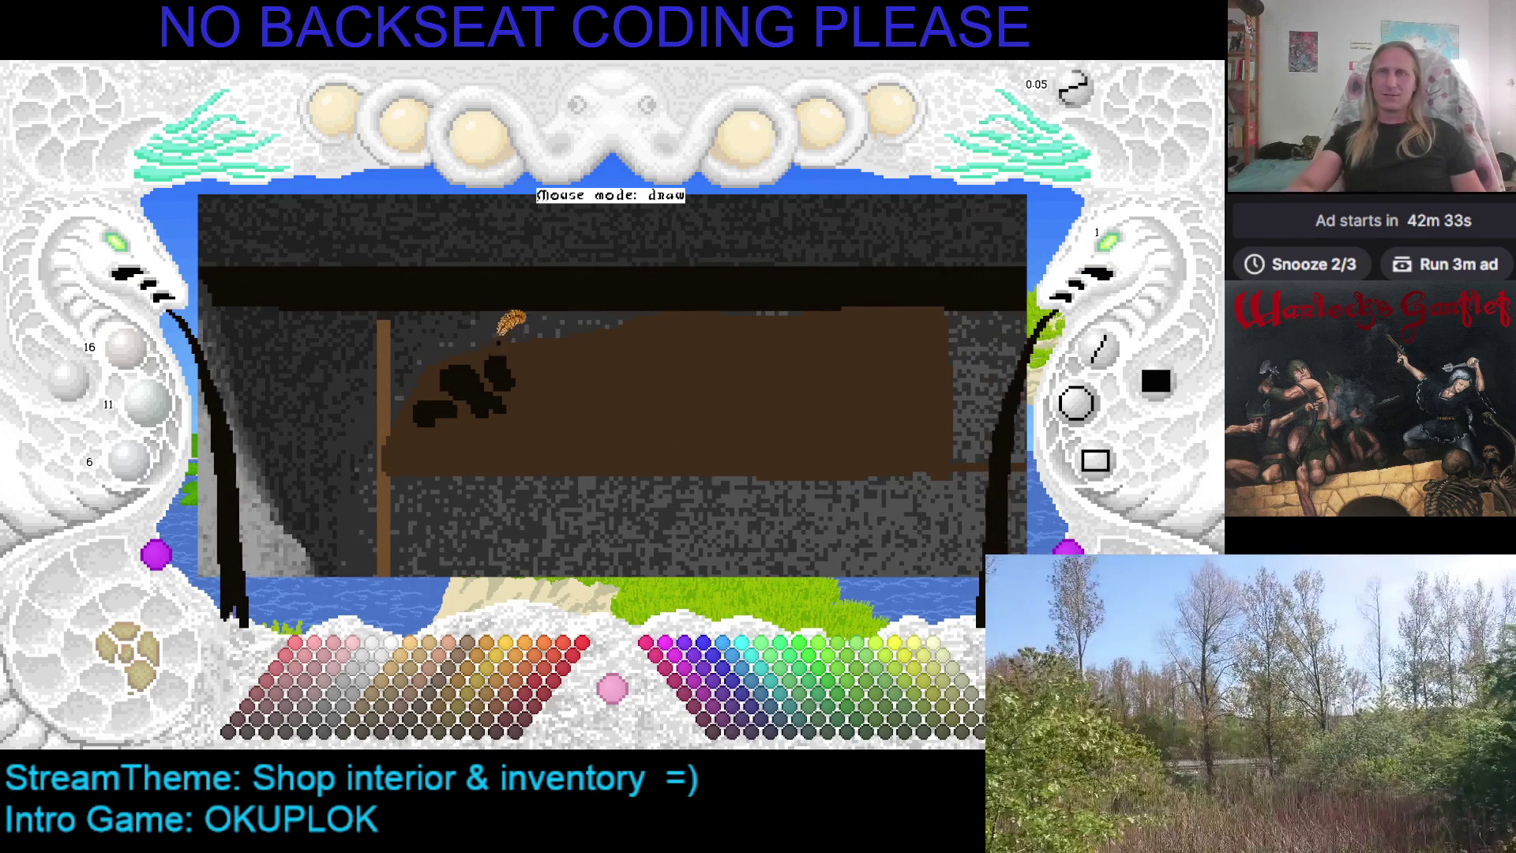
{"action": "right_click", "coordinate": [490, 349]}
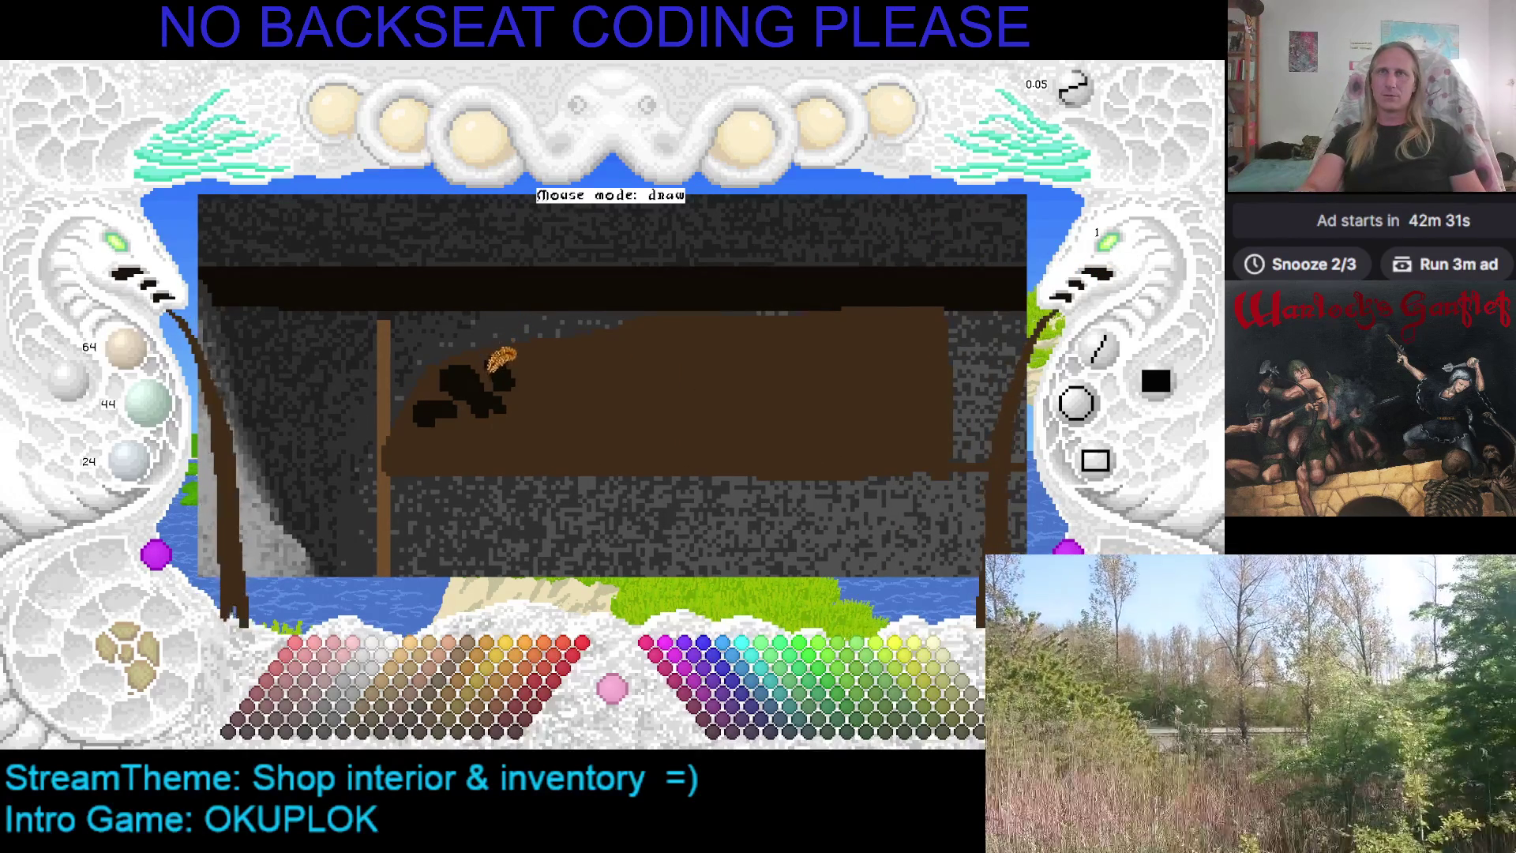
{"action": "left_click_drag", "start_coordinate": [500, 357], "coordinate": [438, 378]}
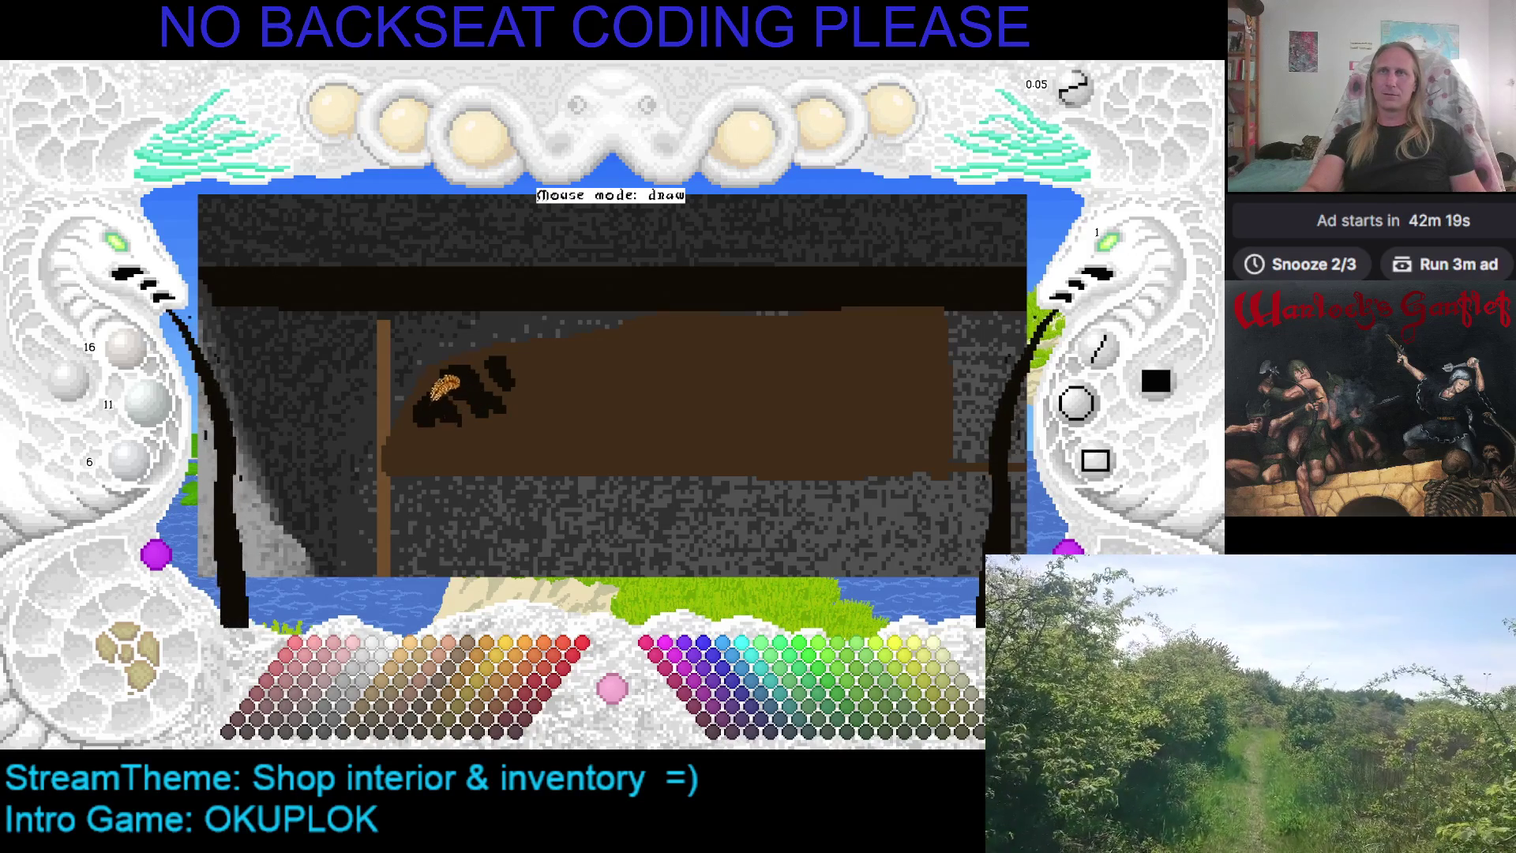
{"action": "right_click", "coordinate": [458, 387]}
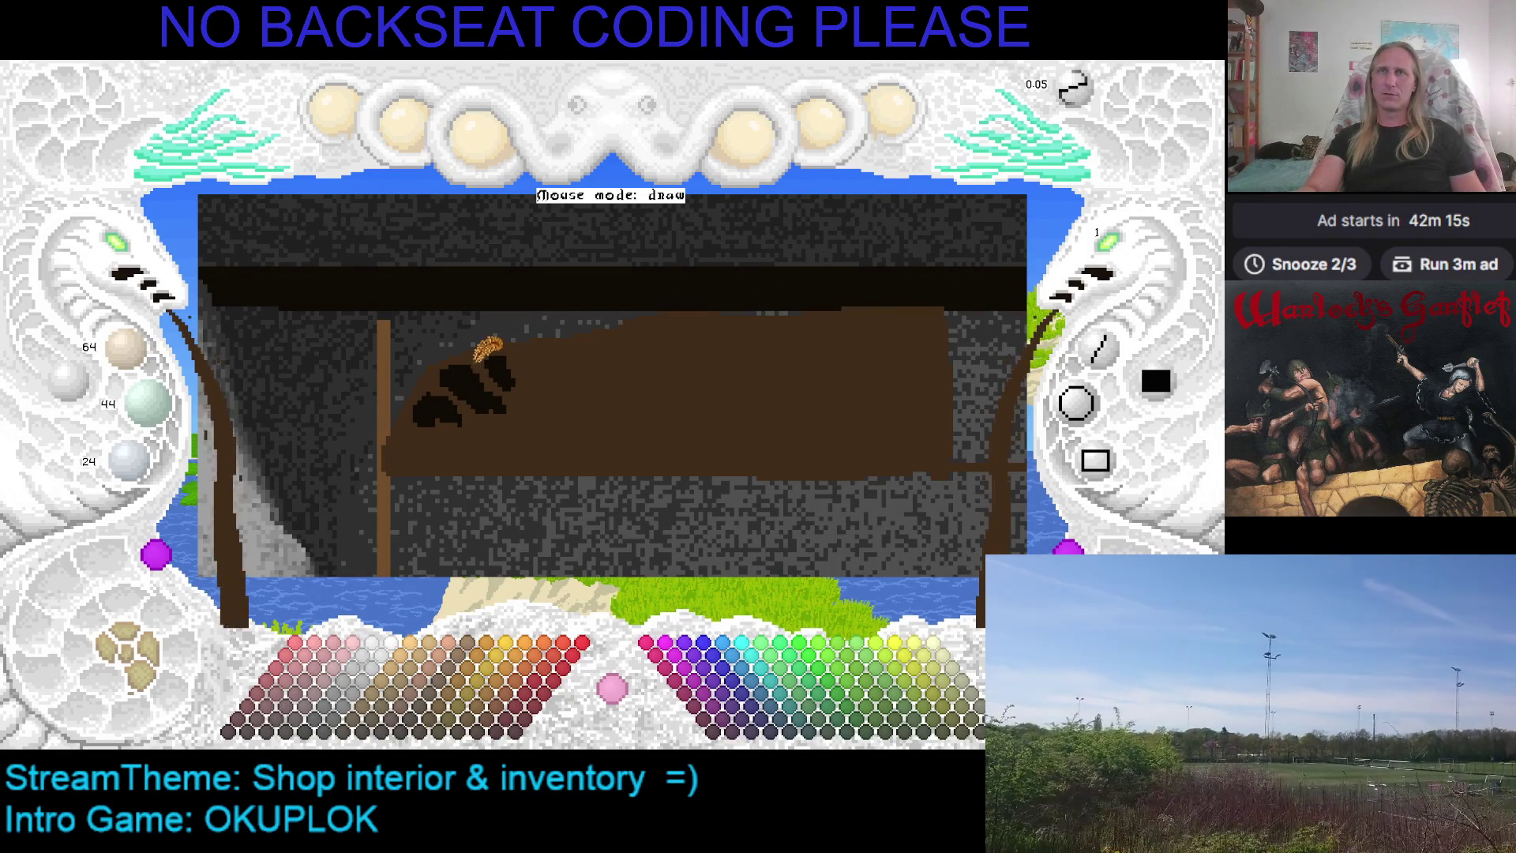
{"action": "right_click", "coordinate": [465, 375]}
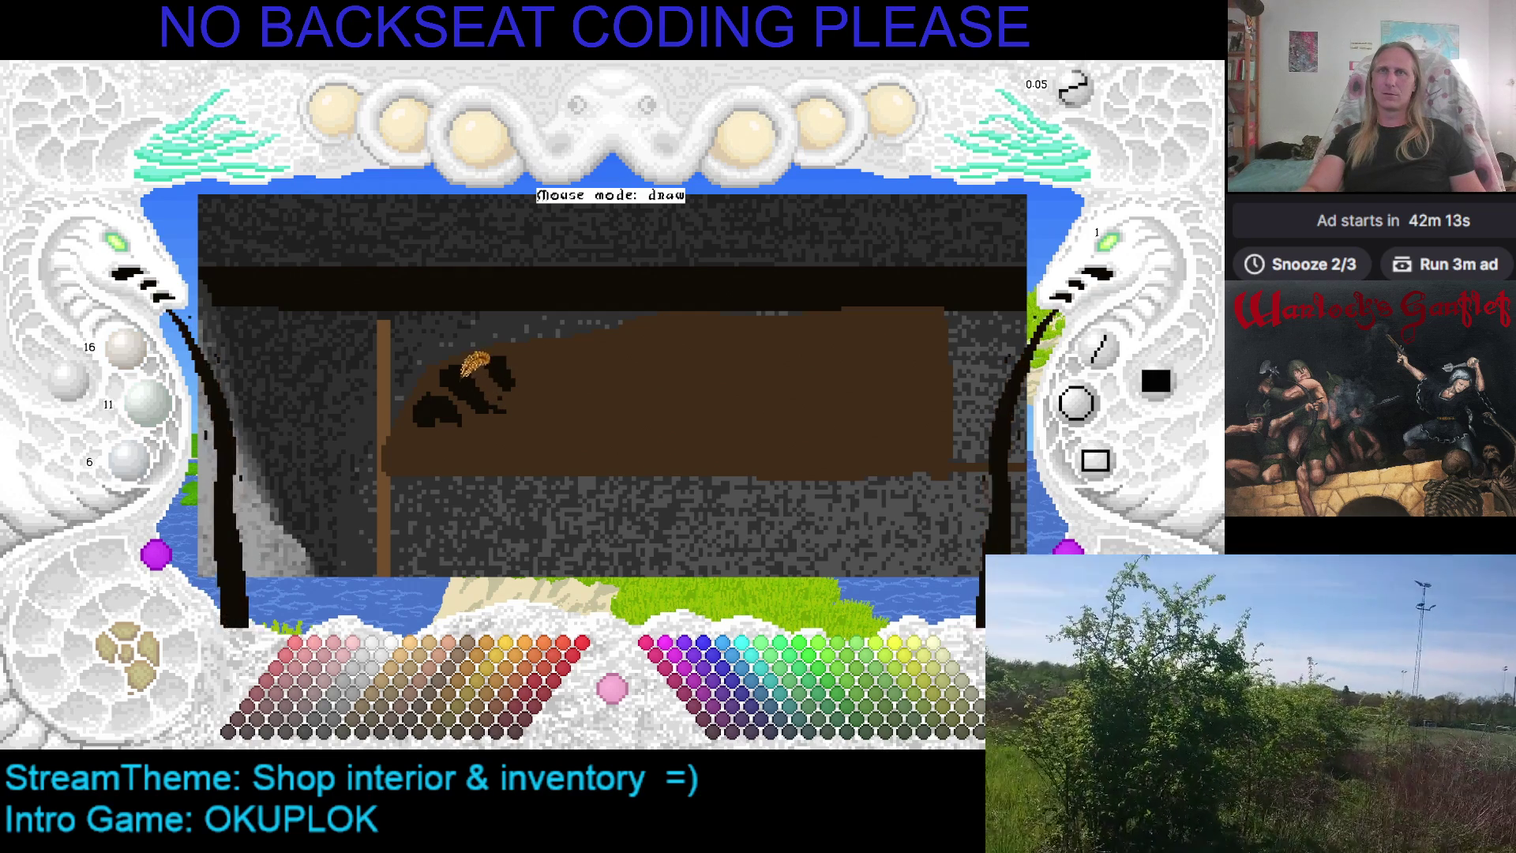
{"action": "left_click_drag", "start_coordinate": [468, 363], "coordinate": [474, 385]}
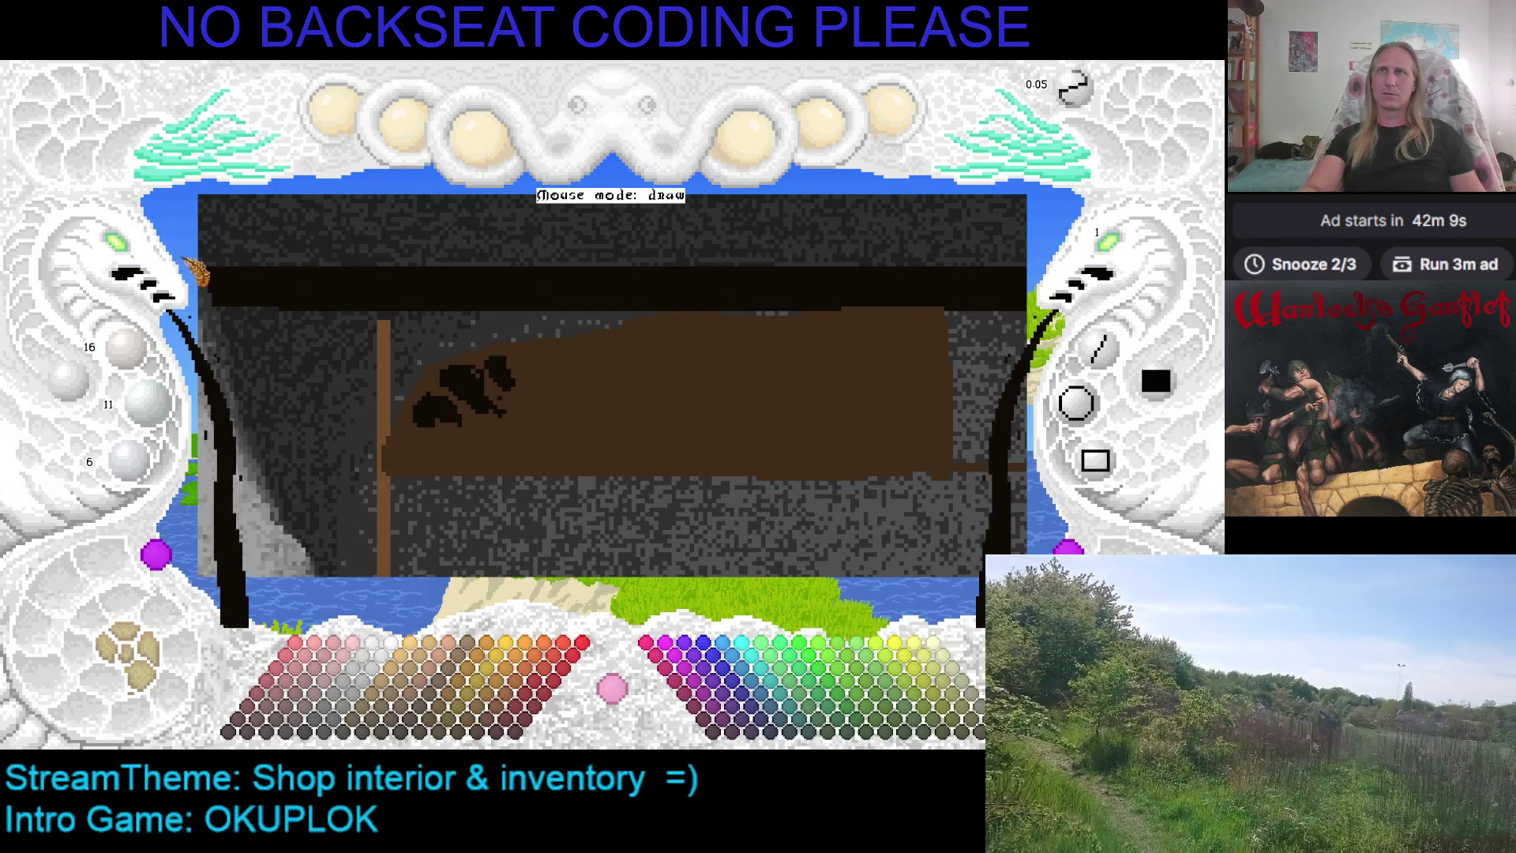
{"action": "scroll", "coordinate": [126, 246], "scroll_direction": "up", "scroll_amount": 1}
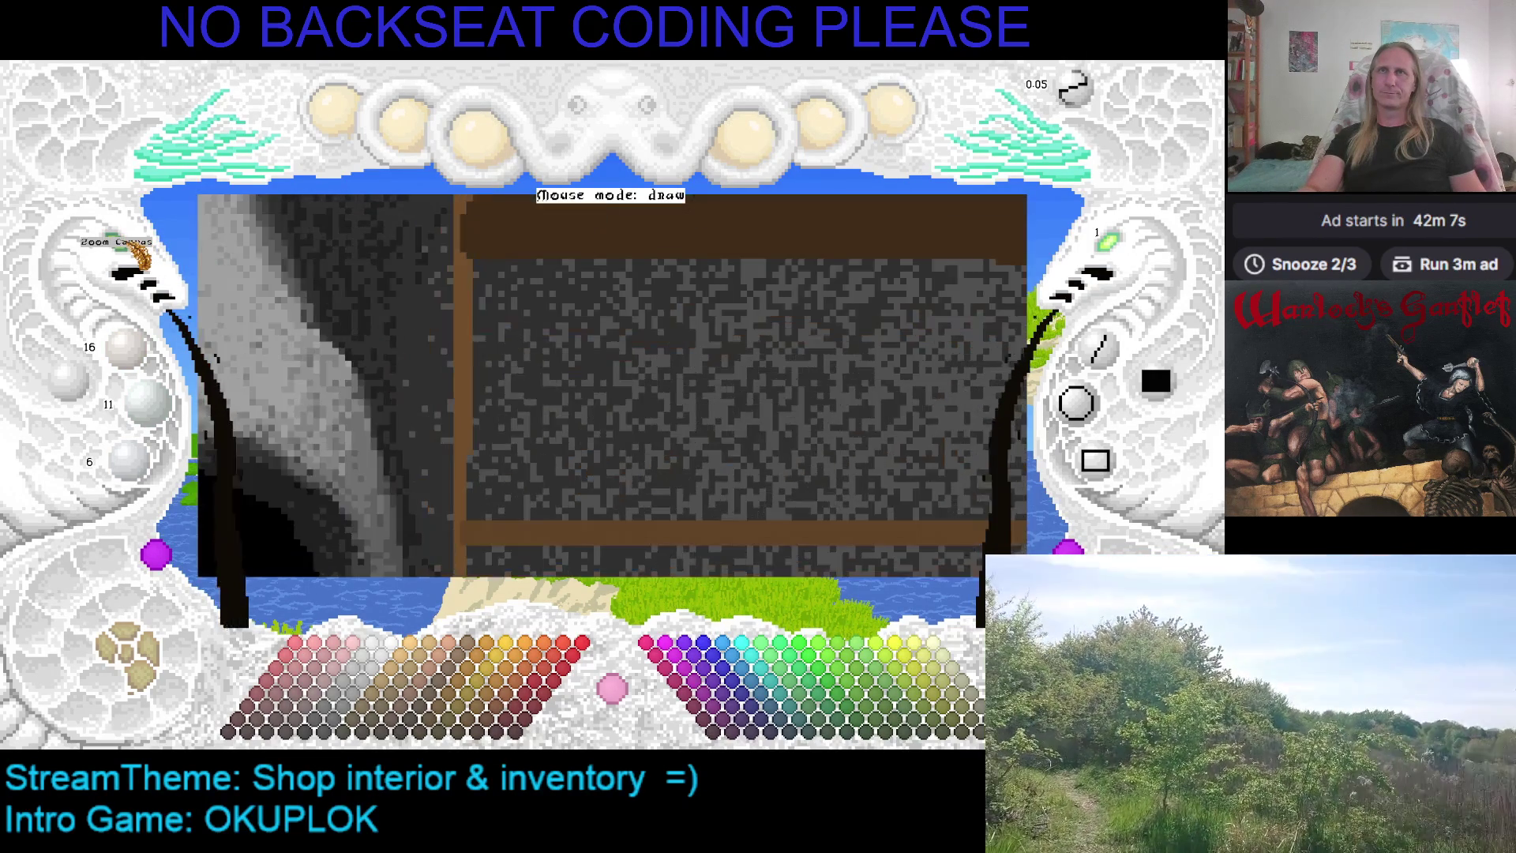
Zoom in on the black blob, sample the shelf brown, and round off its edges
{"action": "scroll", "coordinate": [552, 268], "scroll_direction": "up", "scroll_amount": 1}
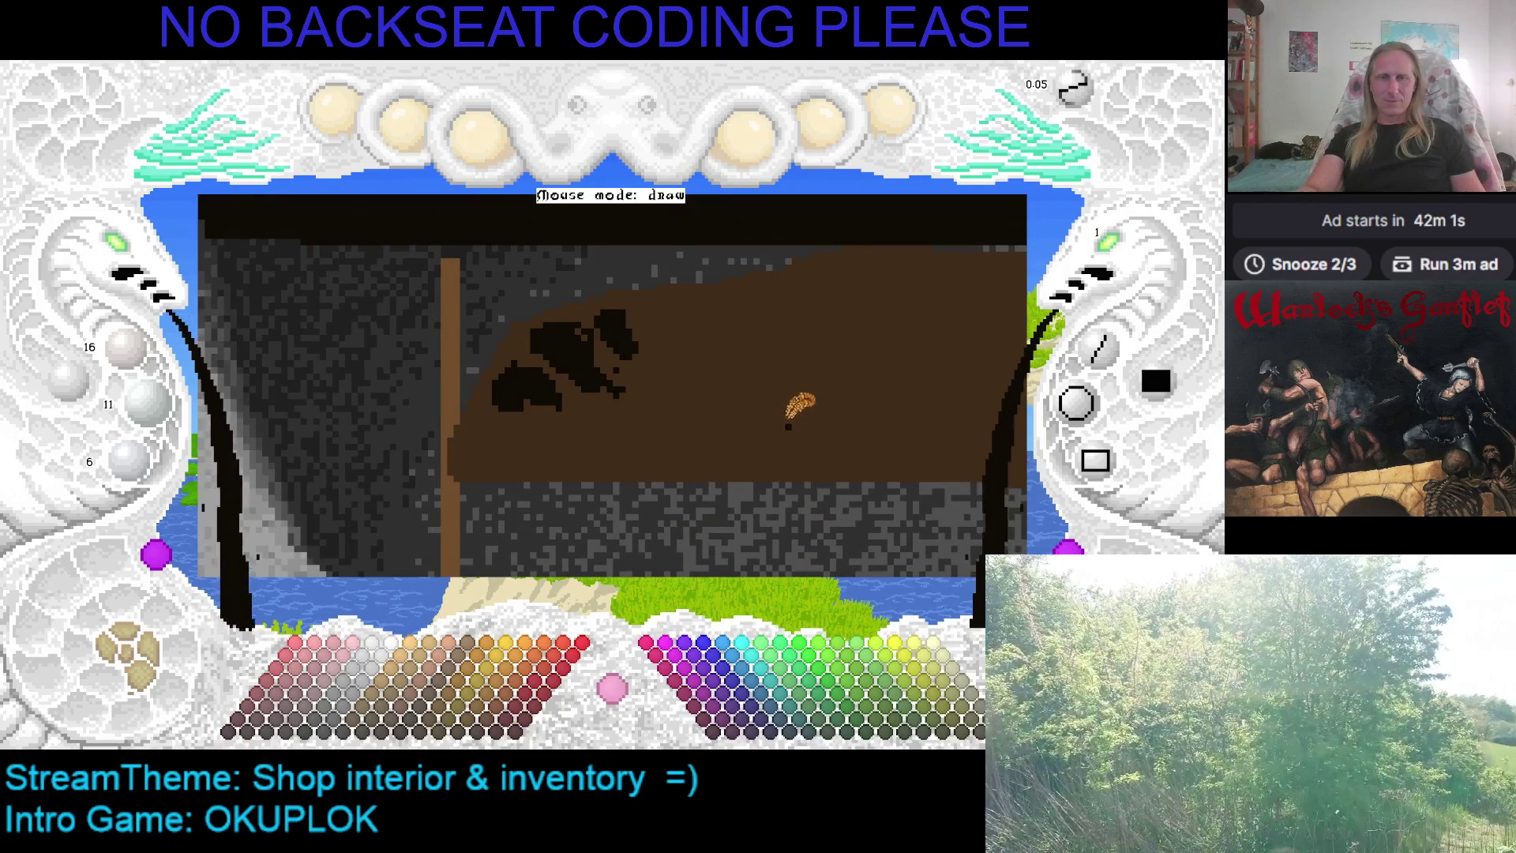
{"action": "key", "text": "Right"}
{"action": "key", "text": "Up"}
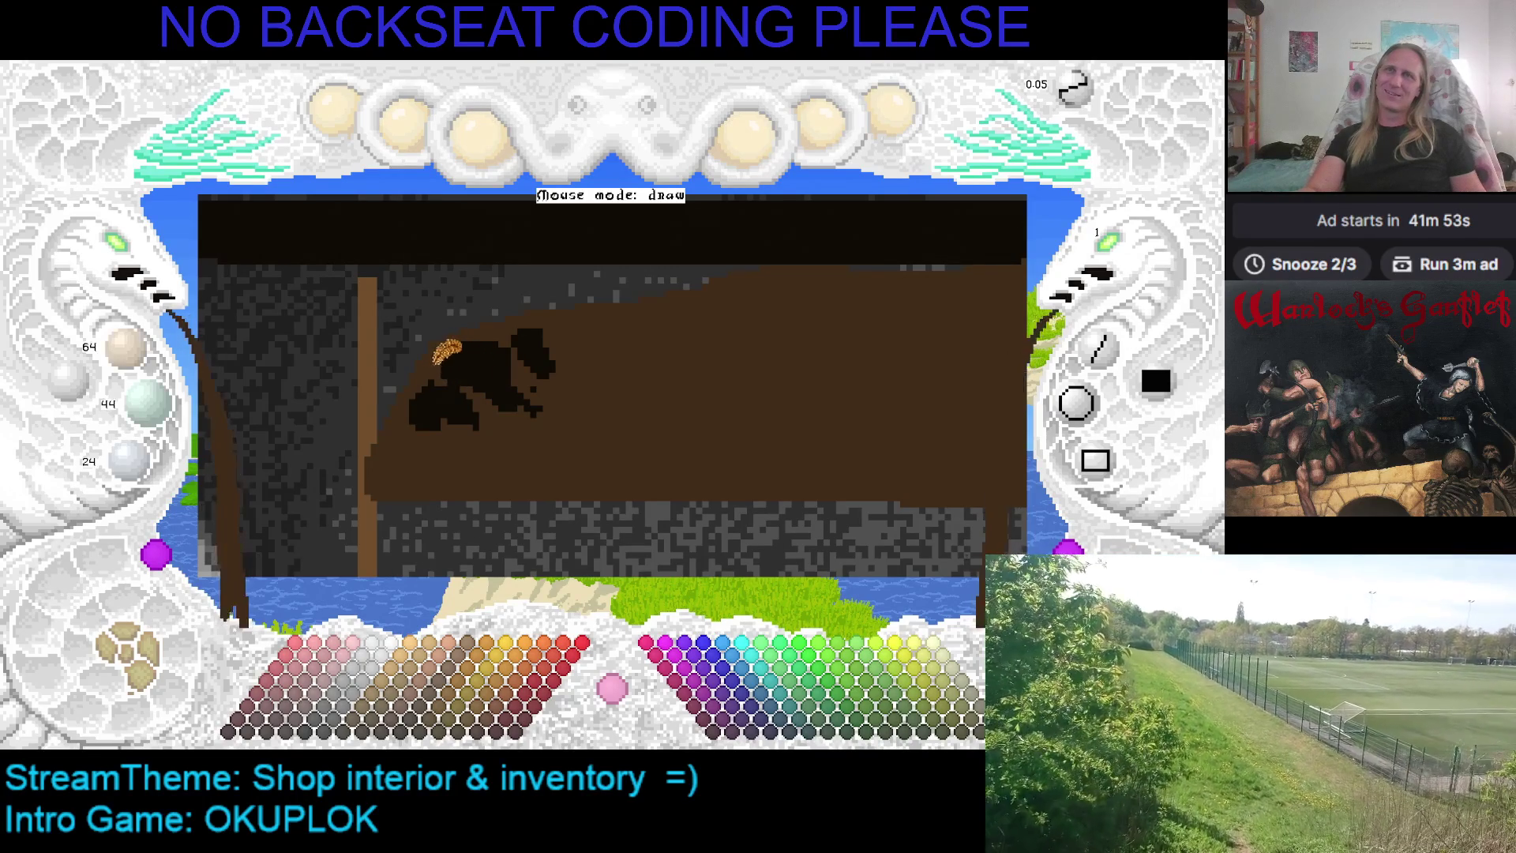
{"action": "right_click", "coordinate": [450, 376]}
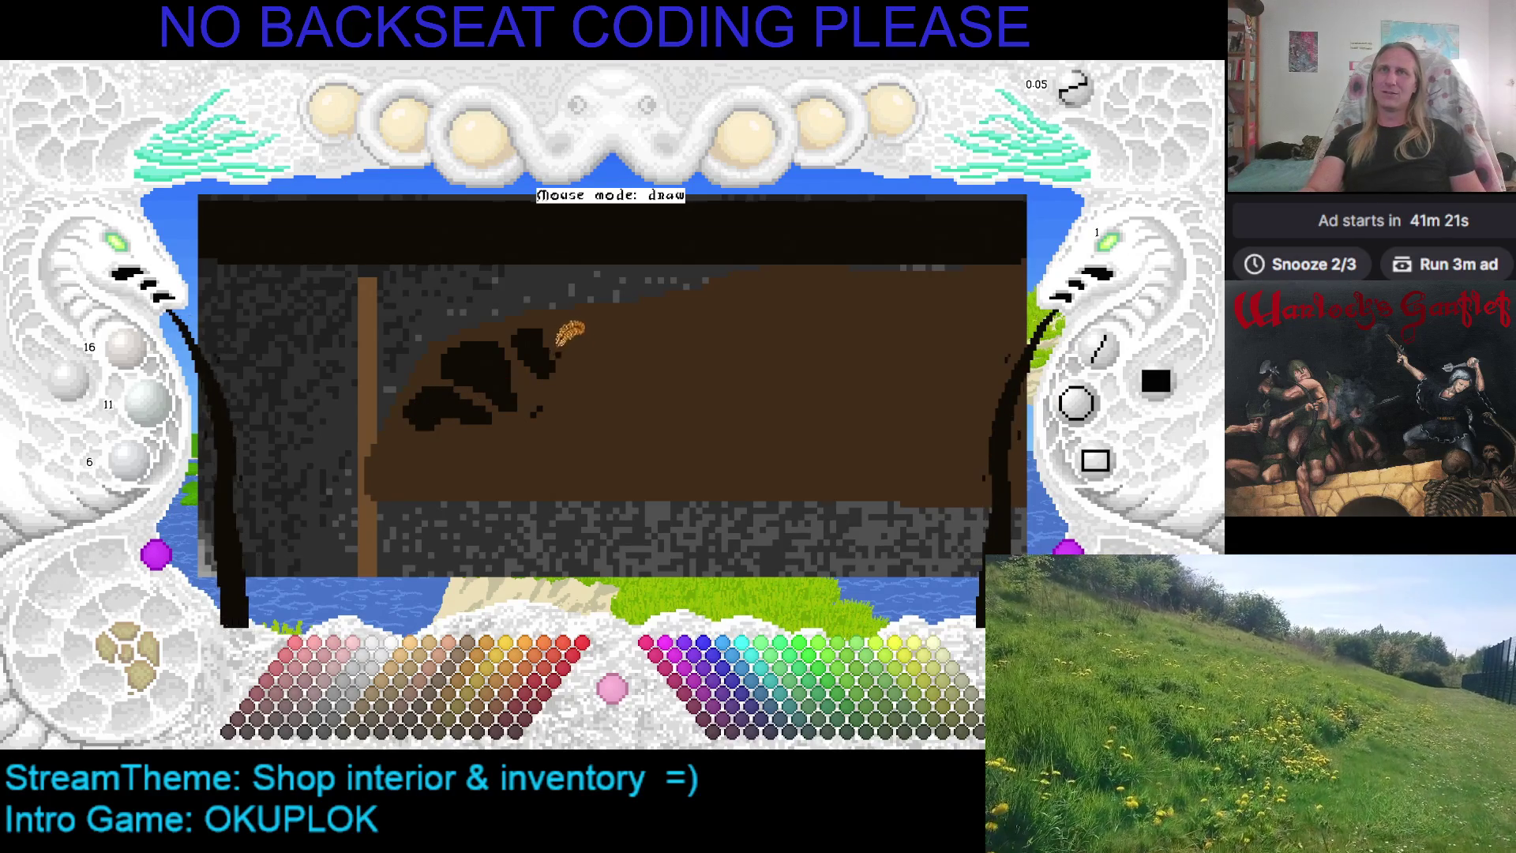
{"action": "key", "text": "Up"}
{"action": "key", "text": "Left"}
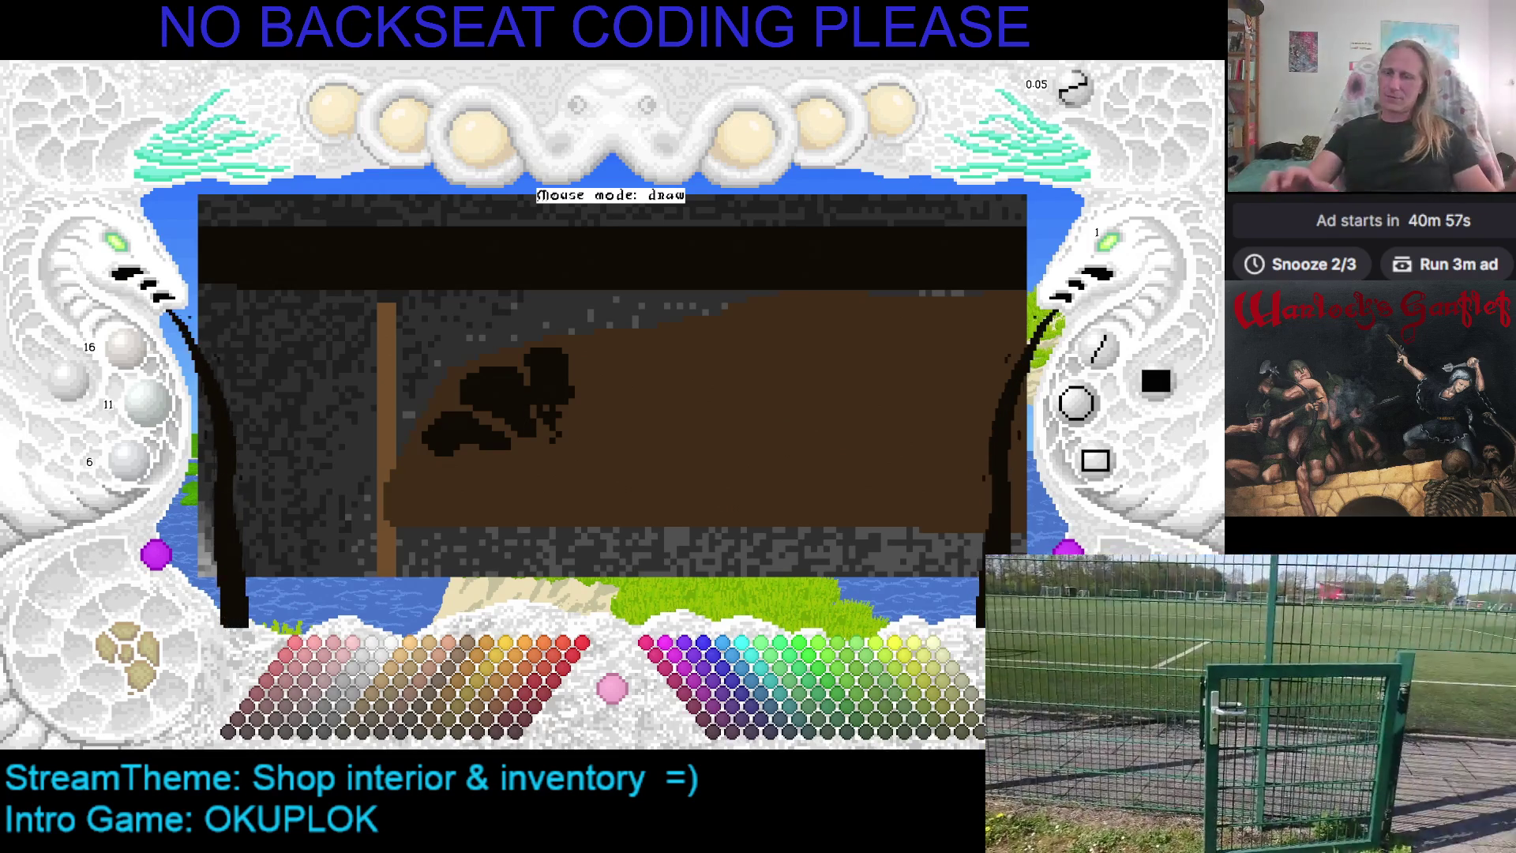
{"action": "scroll", "coordinate": [671, 362], "scroll_direction": "up", "scroll_amount": 3}
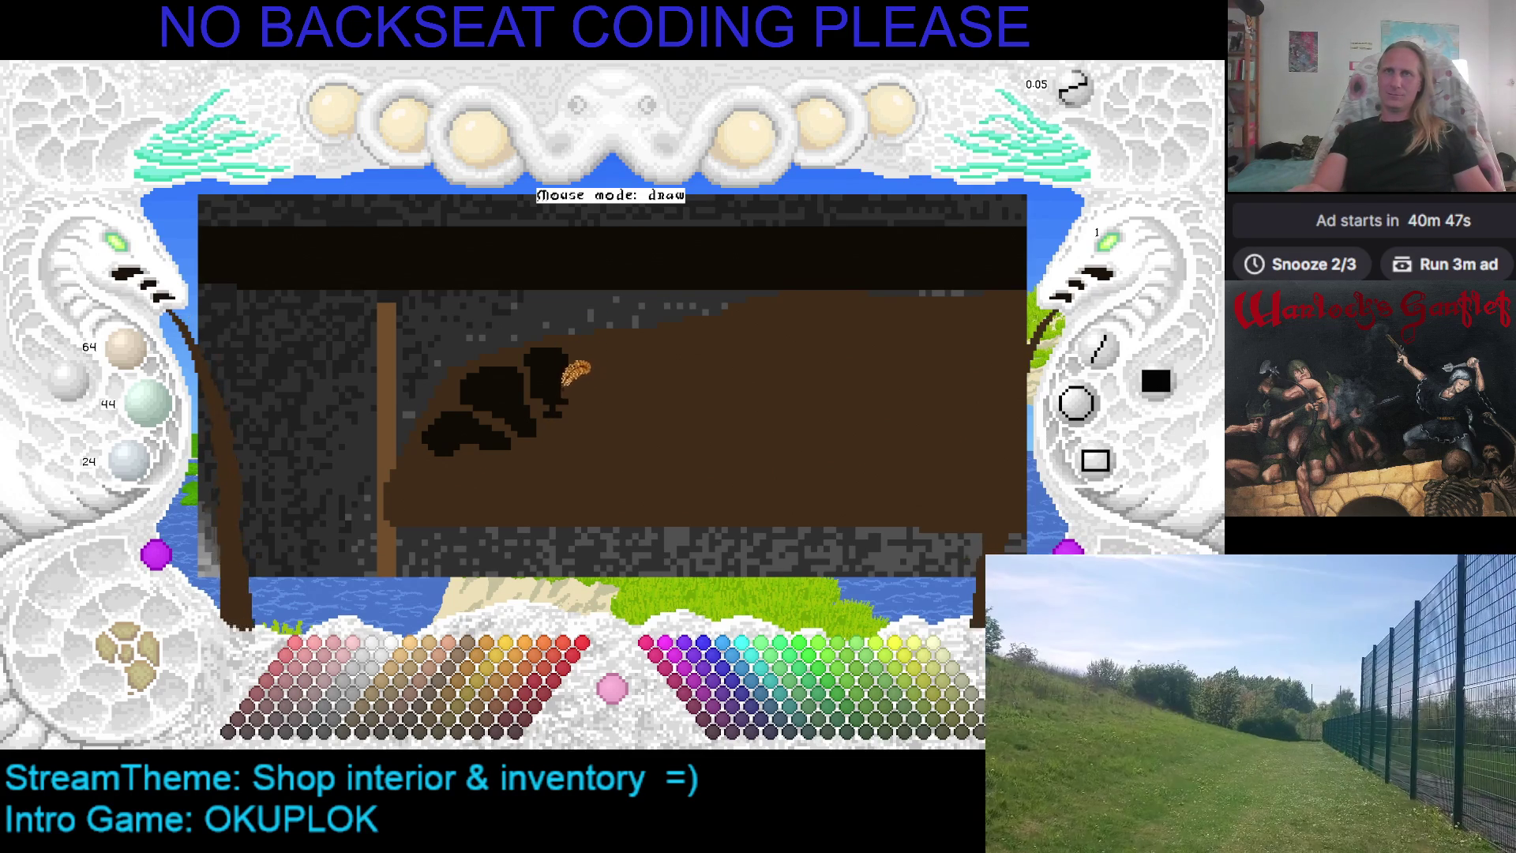
Reframe the view around the brown counter and its dark blobs, adjusting brush size with the wheel
{"action": "scroll", "coordinate": [562, 360], "scroll_direction": "down", "scroll_amount": 3}
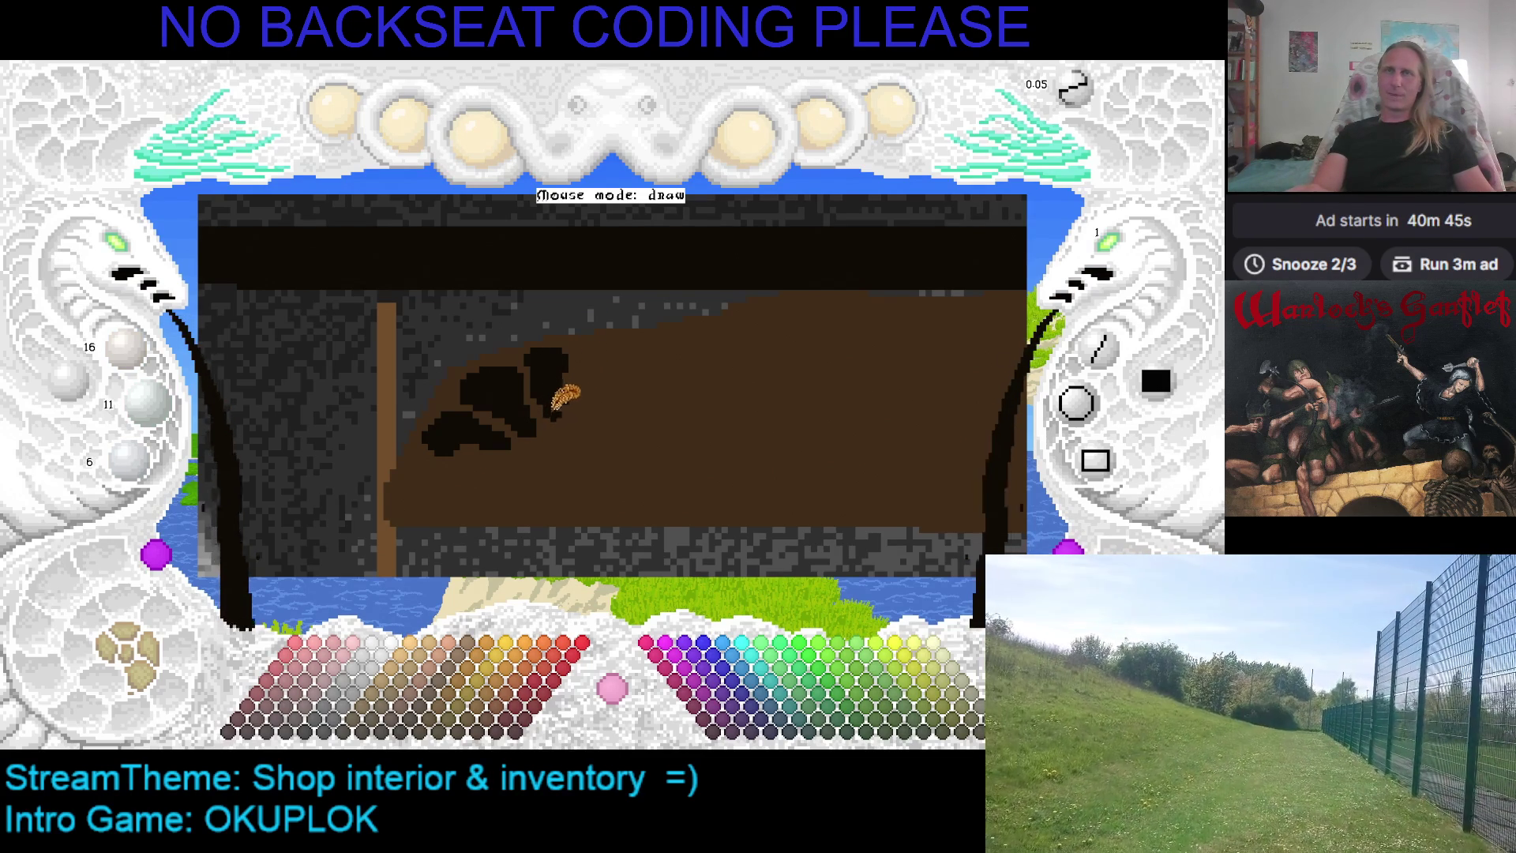
{"action": "scroll", "coordinate": [573, 385], "scroll_direction": "up", "scroll_amount": 3}
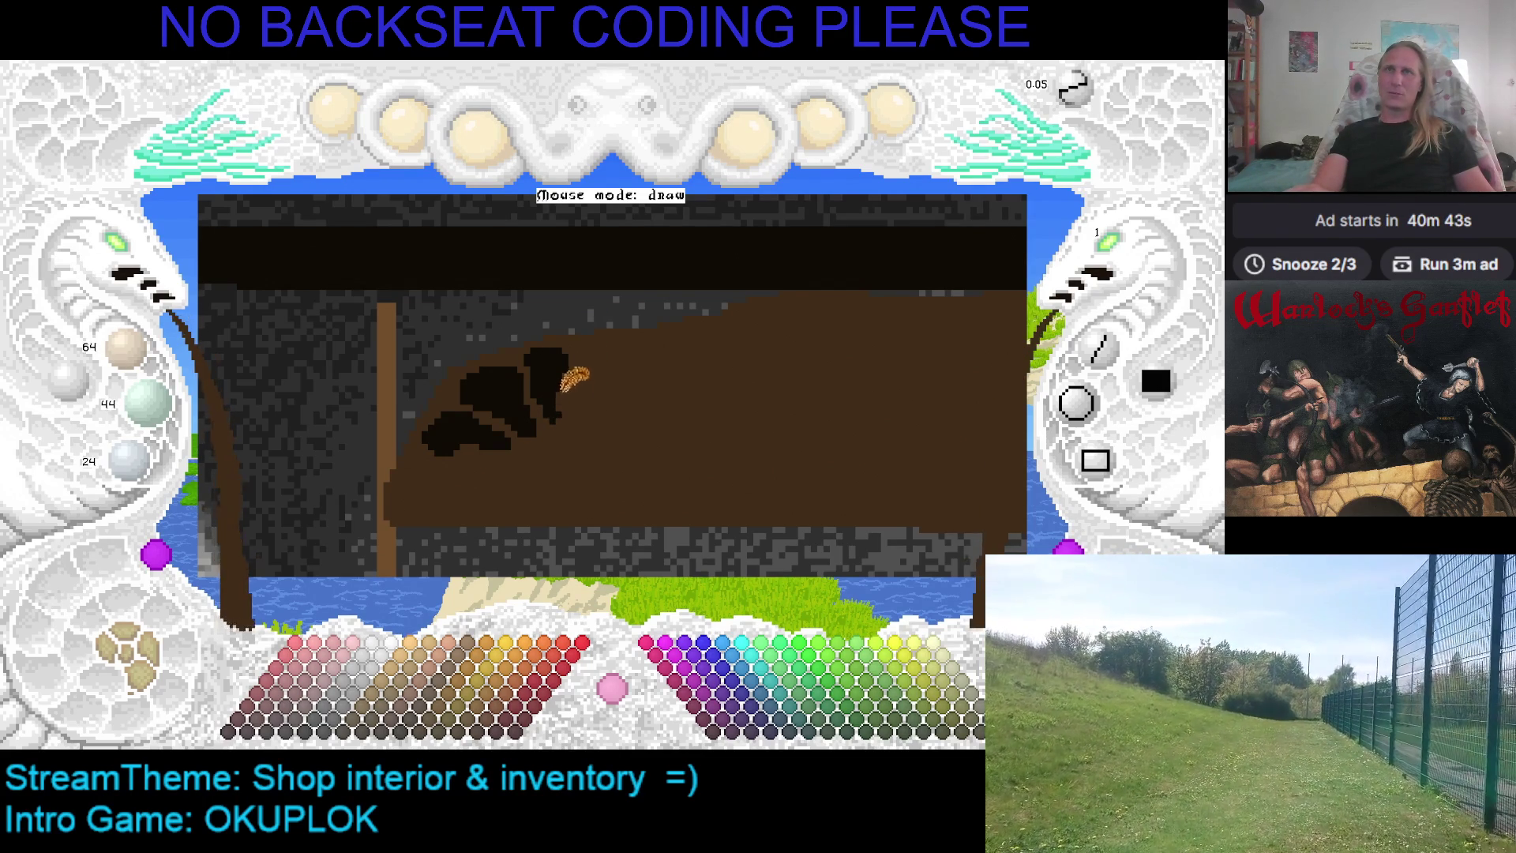
{"action": "scroll", "coordinate": [577, 347], "scroll_direction": "down", "scroll_amount": 3}
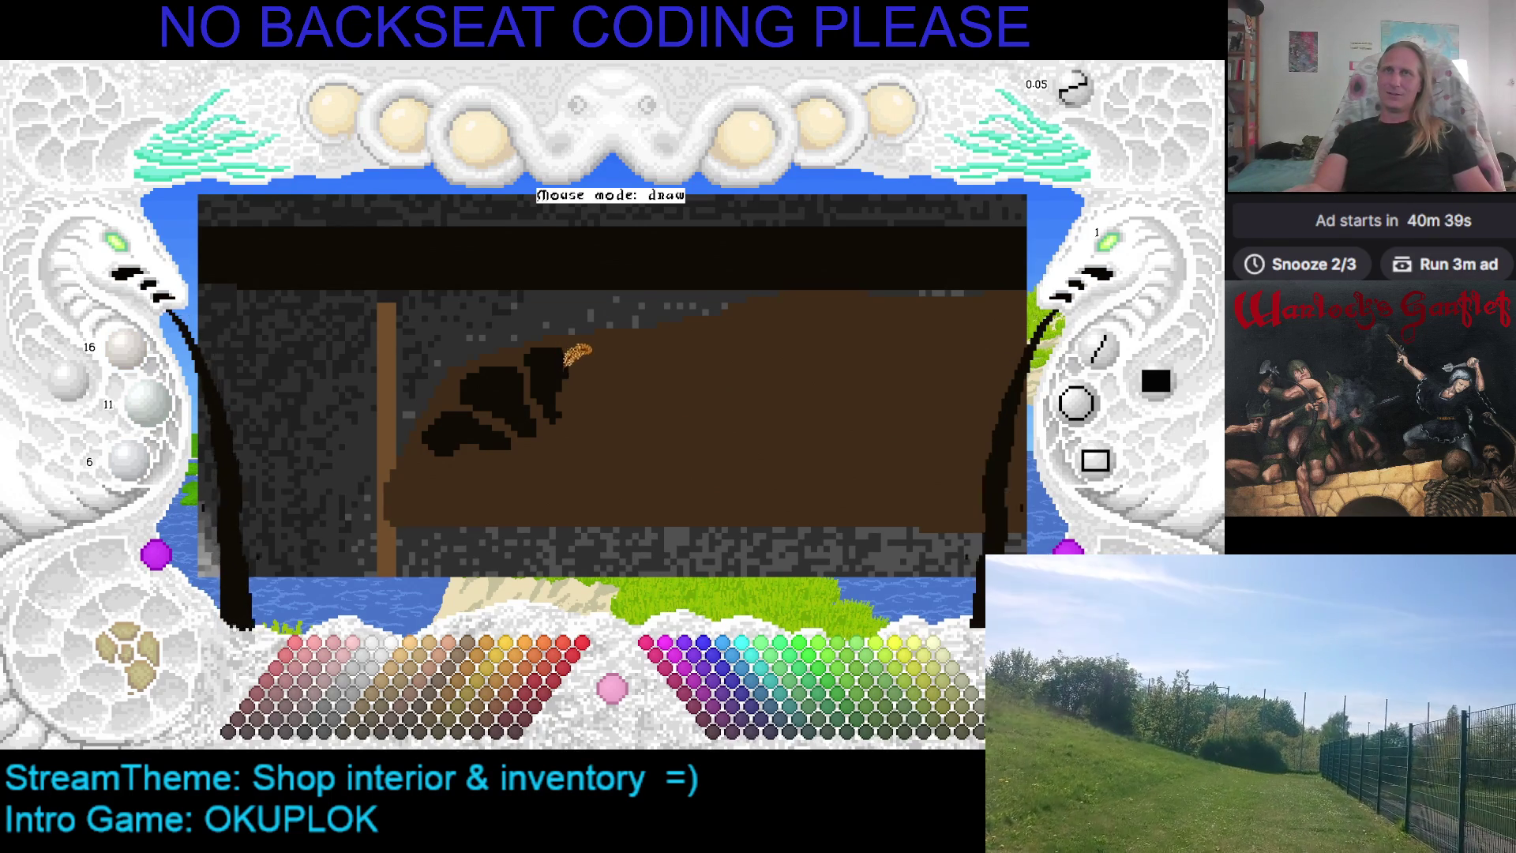
{"action": "scroll", "coordinate": [580, 391], "scroll_direction": "up", "scroll_amount": 3}
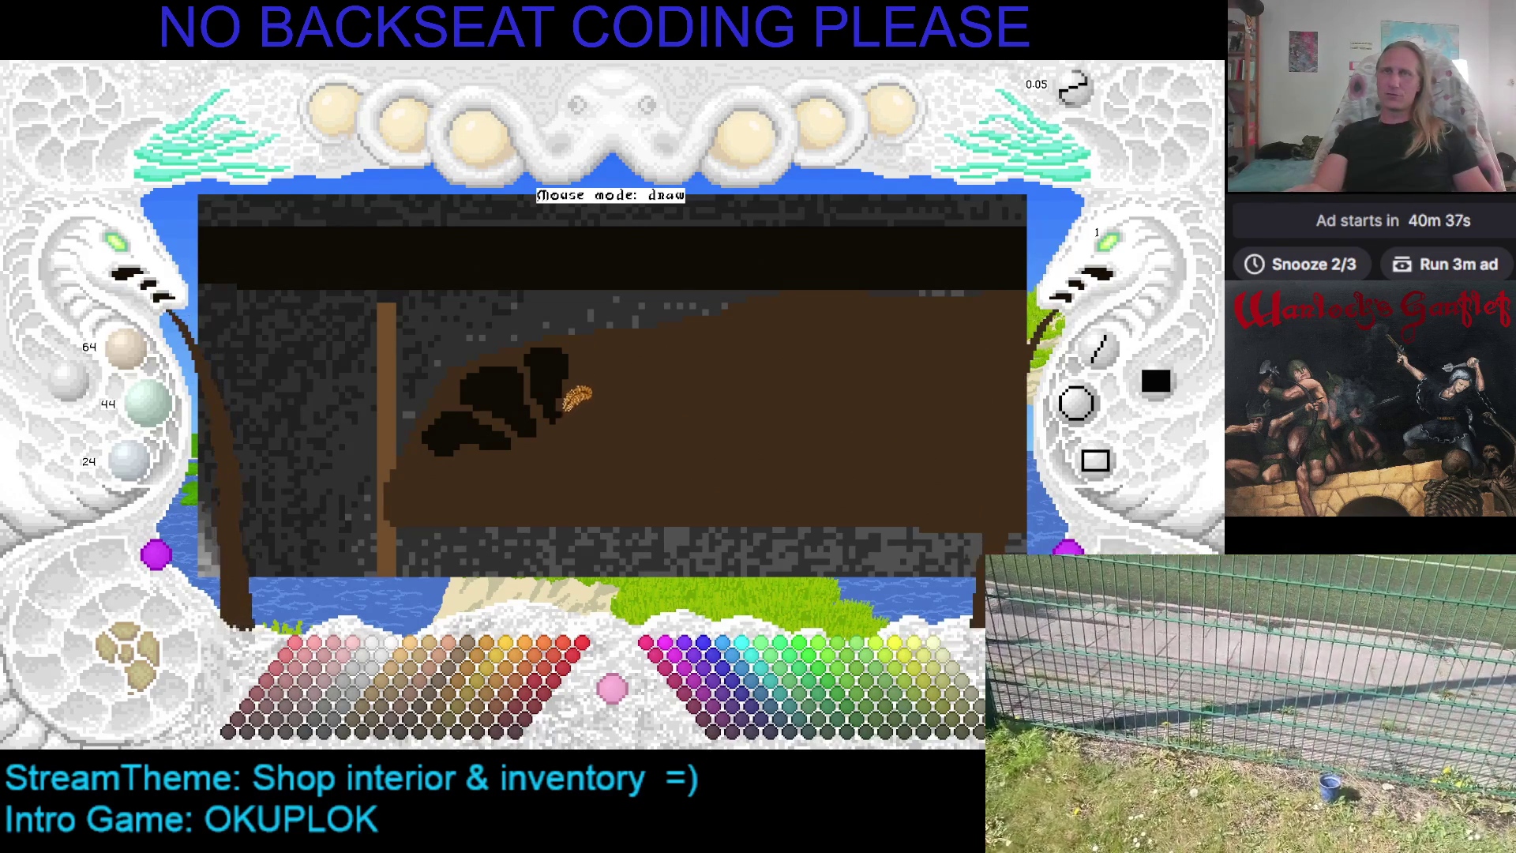
{"action": "scroll", "coordinate": [572, 391], "scroll_direction": "down", "scroll_amount": 3}
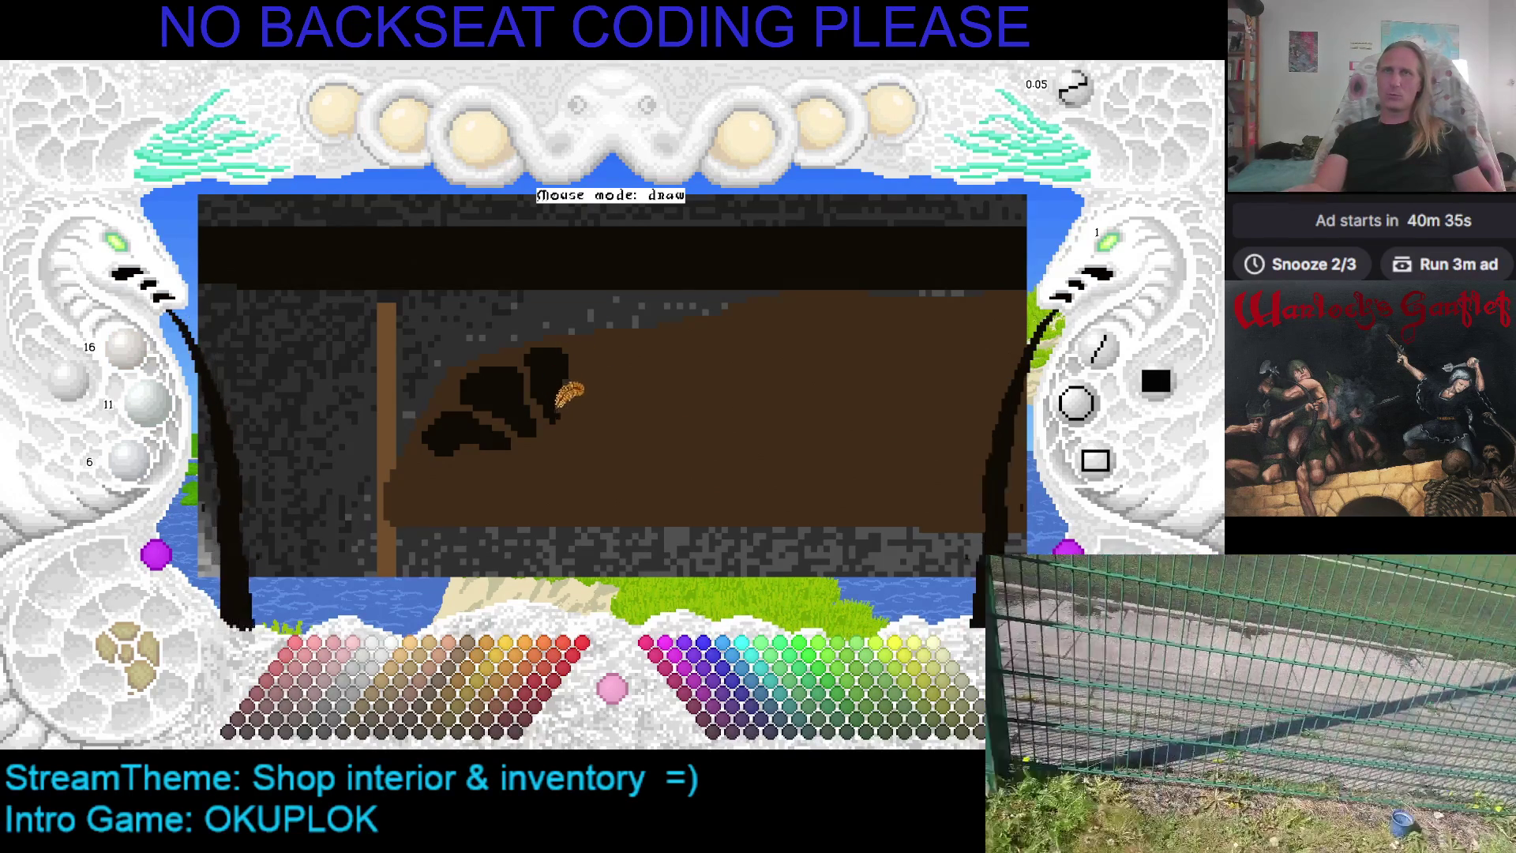
{"action": "scroll", "coordinate": [574, 399], "scroll_direction": "up", "scroll_amount": 3}
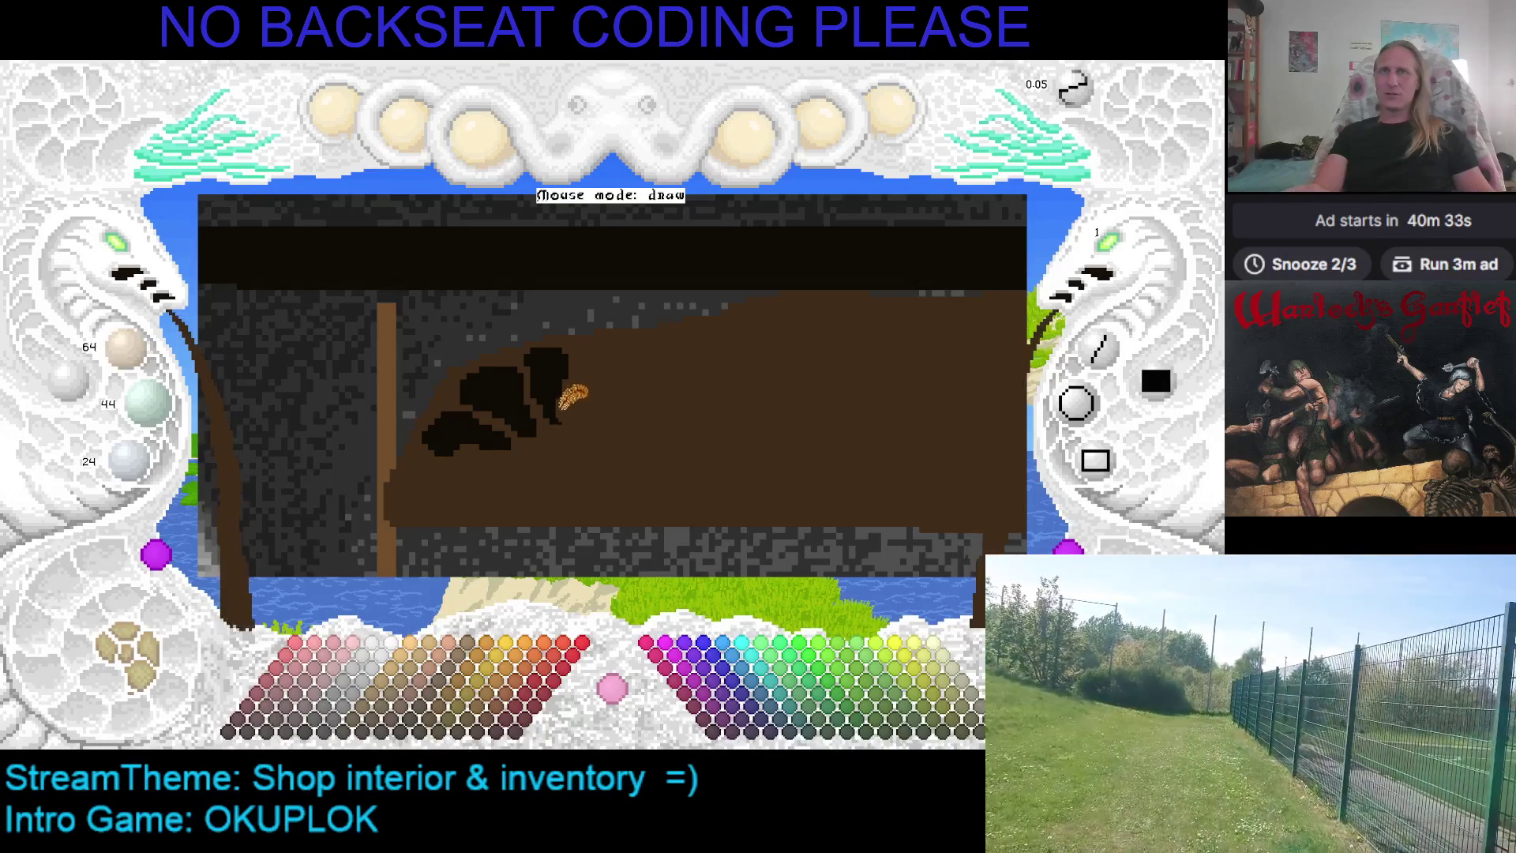
{"action": "mouse_move", "coordinate": [598, 389]}
{"action": "left_mouse_down"}
{"action": "mouse_move", "coordinate": [612, 392]}
{"action": "mouse_move", "coordinate": [497, 391]}
{"action": "left_mouse_up"}
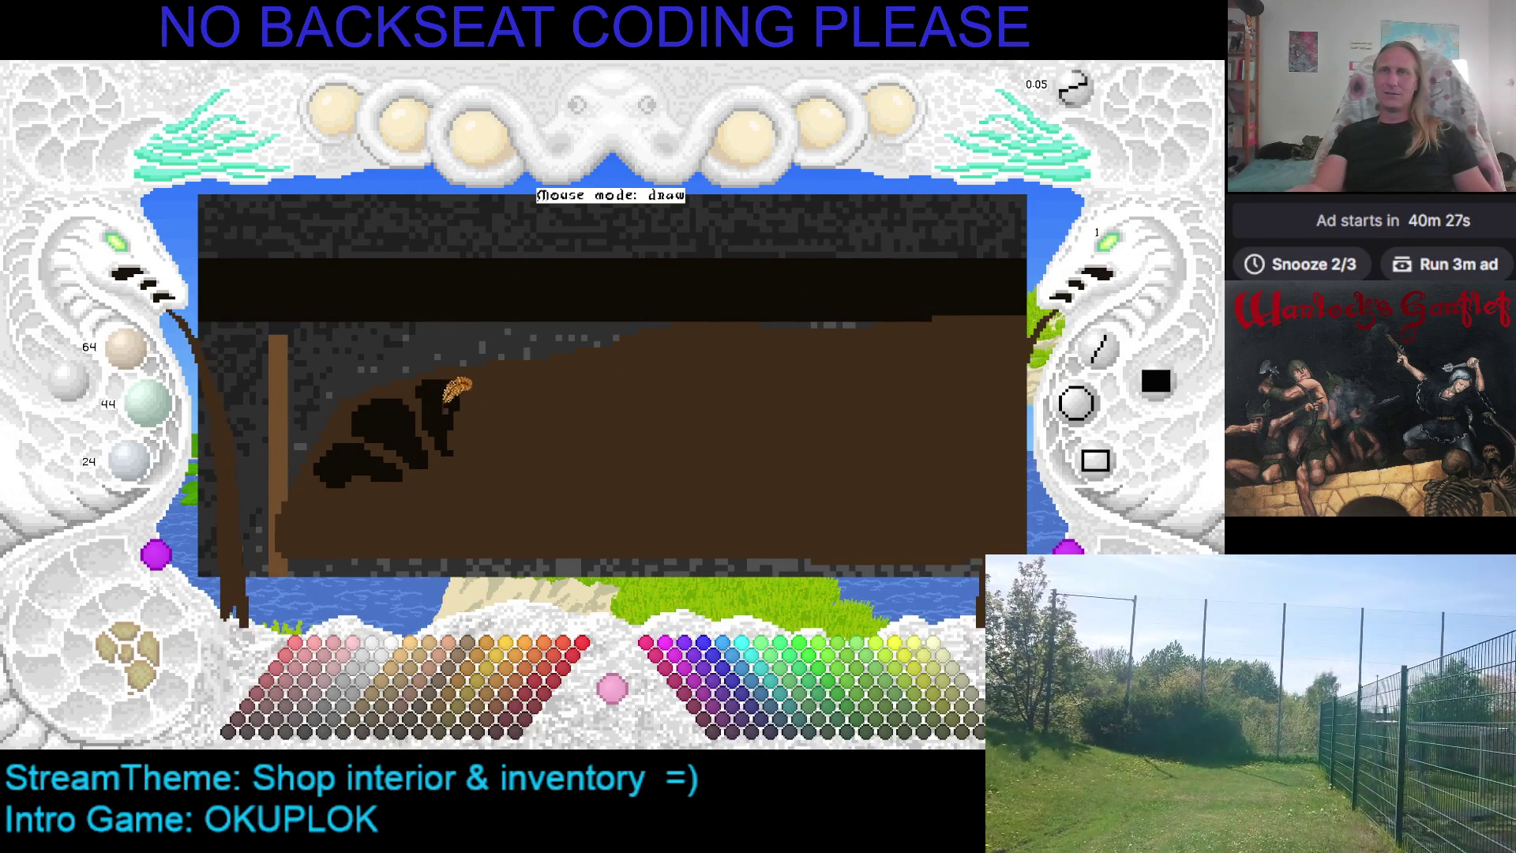
{"action": "scroll", "coordinate": [427, 383], "scroll_direction": "down", "scroll_amount": 3}
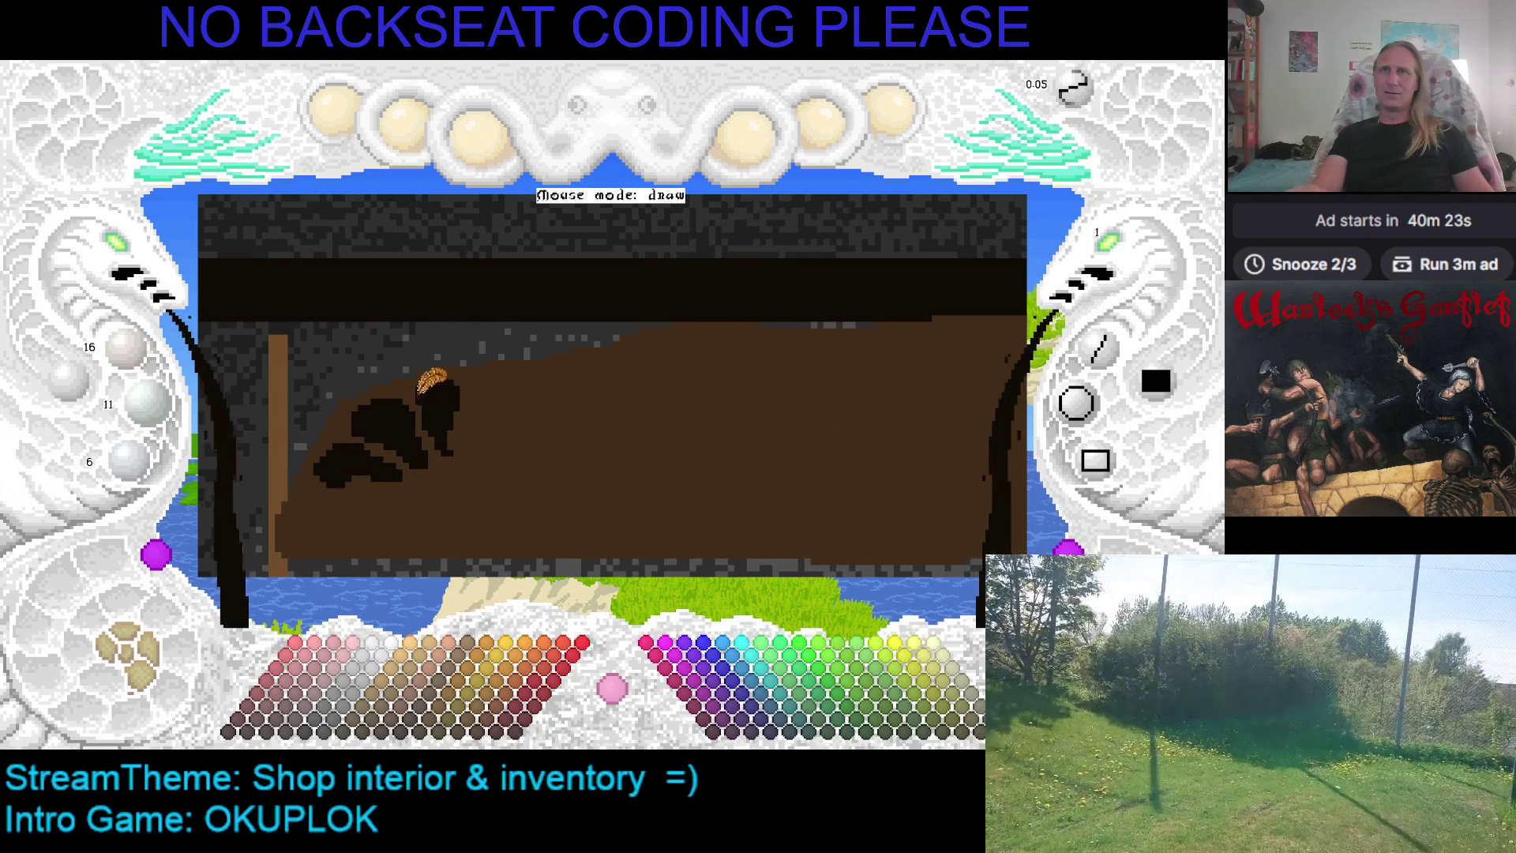
{"action": "left_click_drag", "start_coordinate": [510, 391], "coordinate": [561, 379]}
{"action": "scroll", "coordinate": [537, 391], "scroll_direction": "up", "scroll_amount": 3}
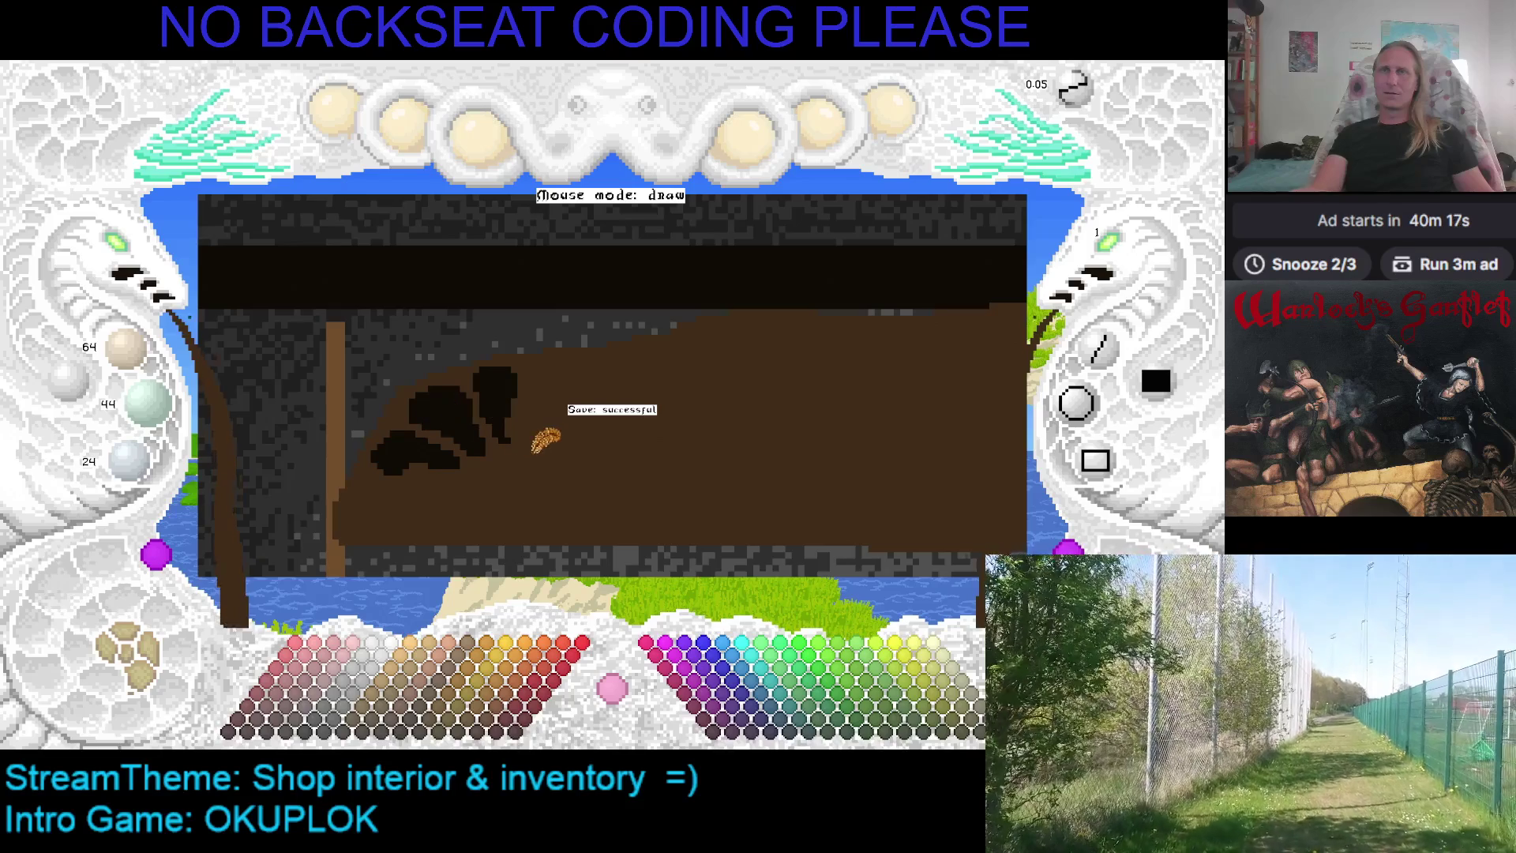
Save the painting, then brush brown over the counter's dark blobs, leaving a small mark
{"action": "left_click_drag", "start_coordinate": [603, 433], "coordinate": [655, 427]}
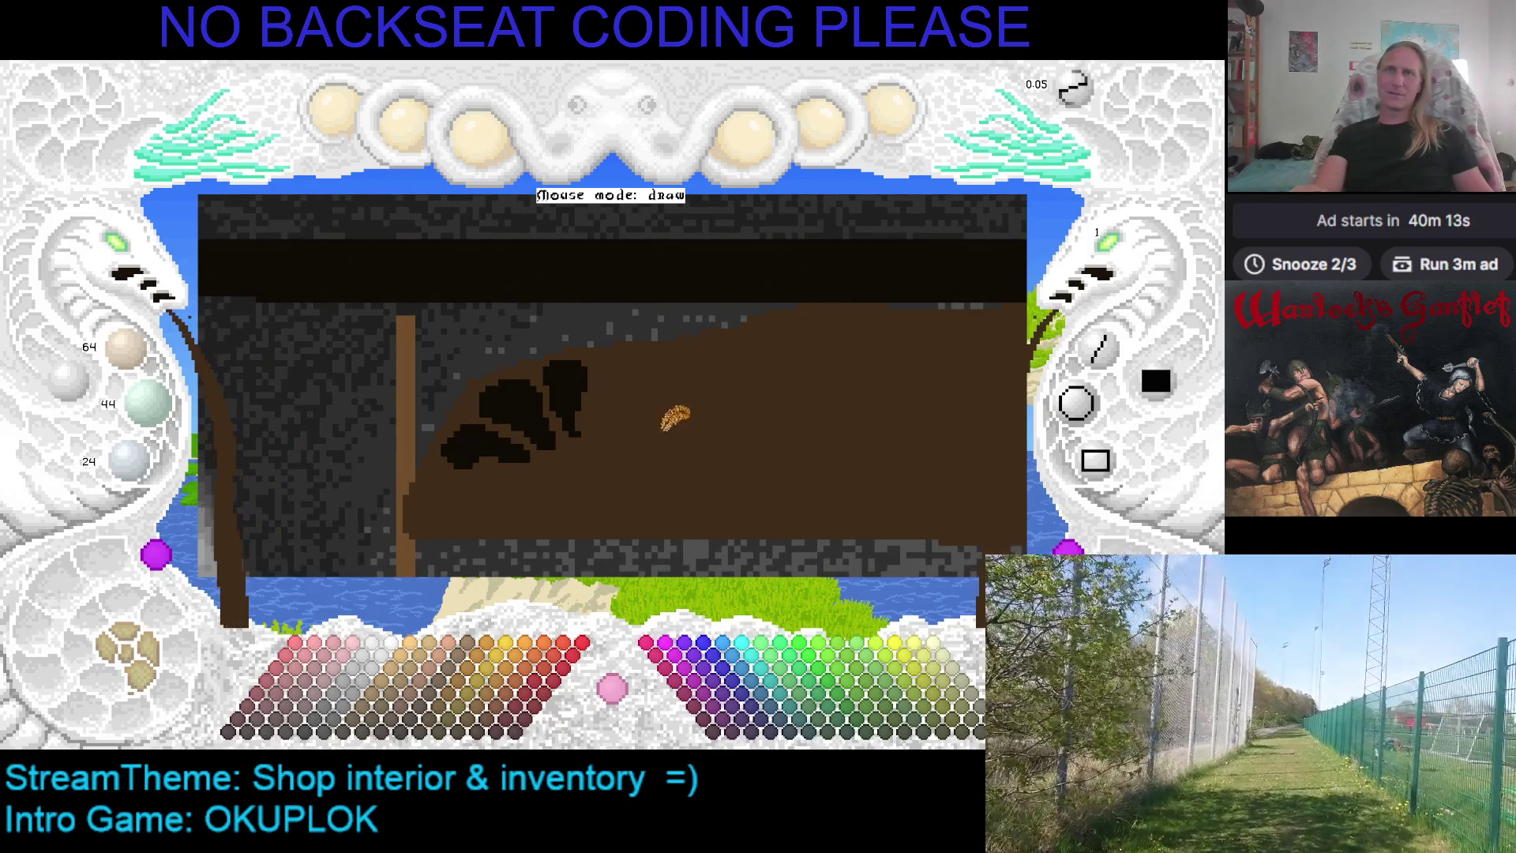
{"action": "scroll", "coordinate": [577, 345], "scroll_direction": "down", "scroll_amount": 2}
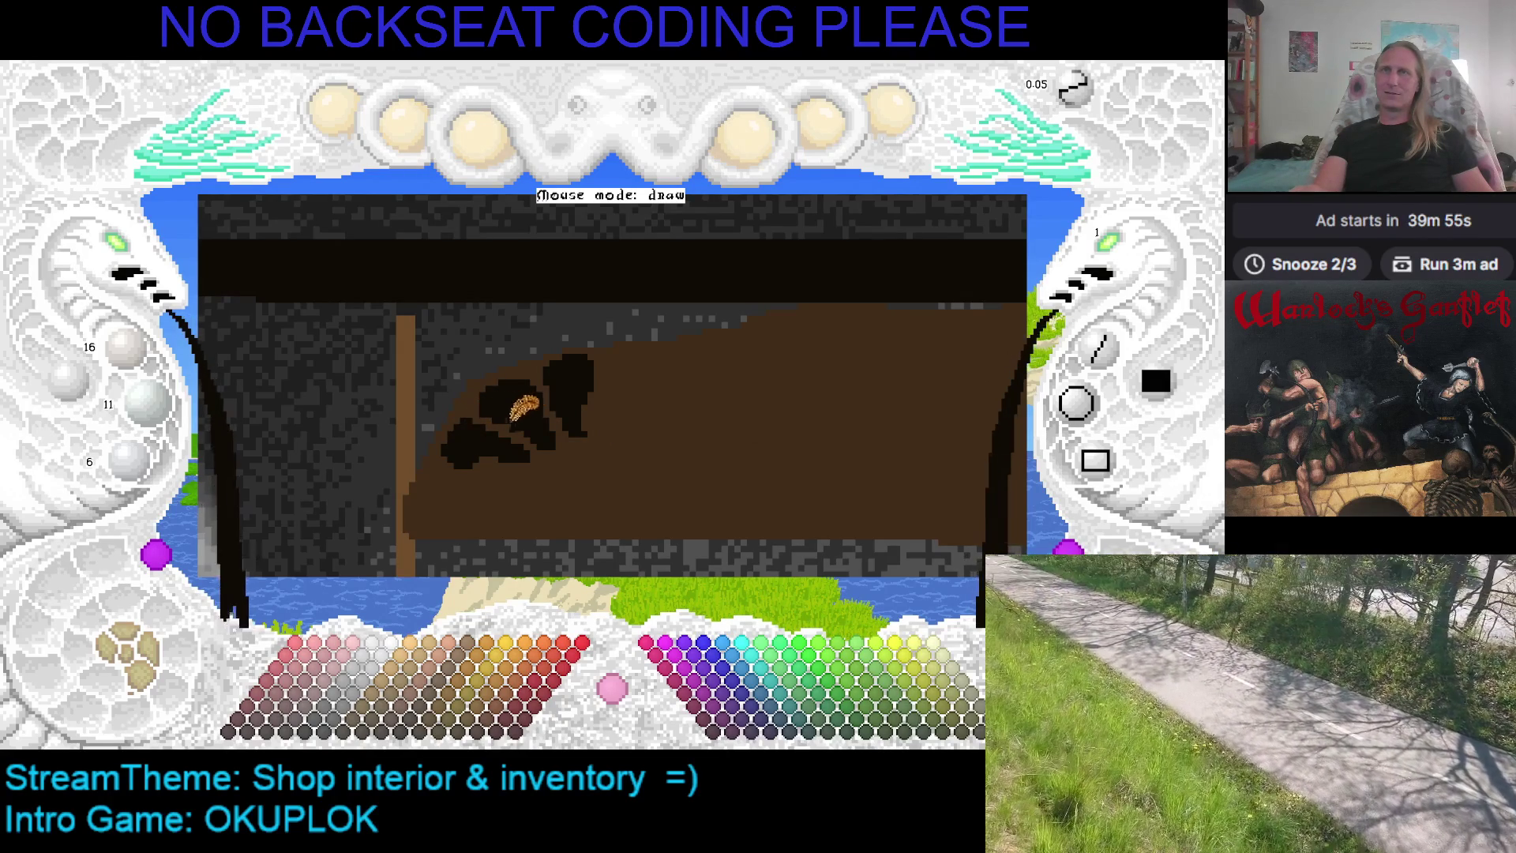
{"action": "key", "text": "ctrl+s"}
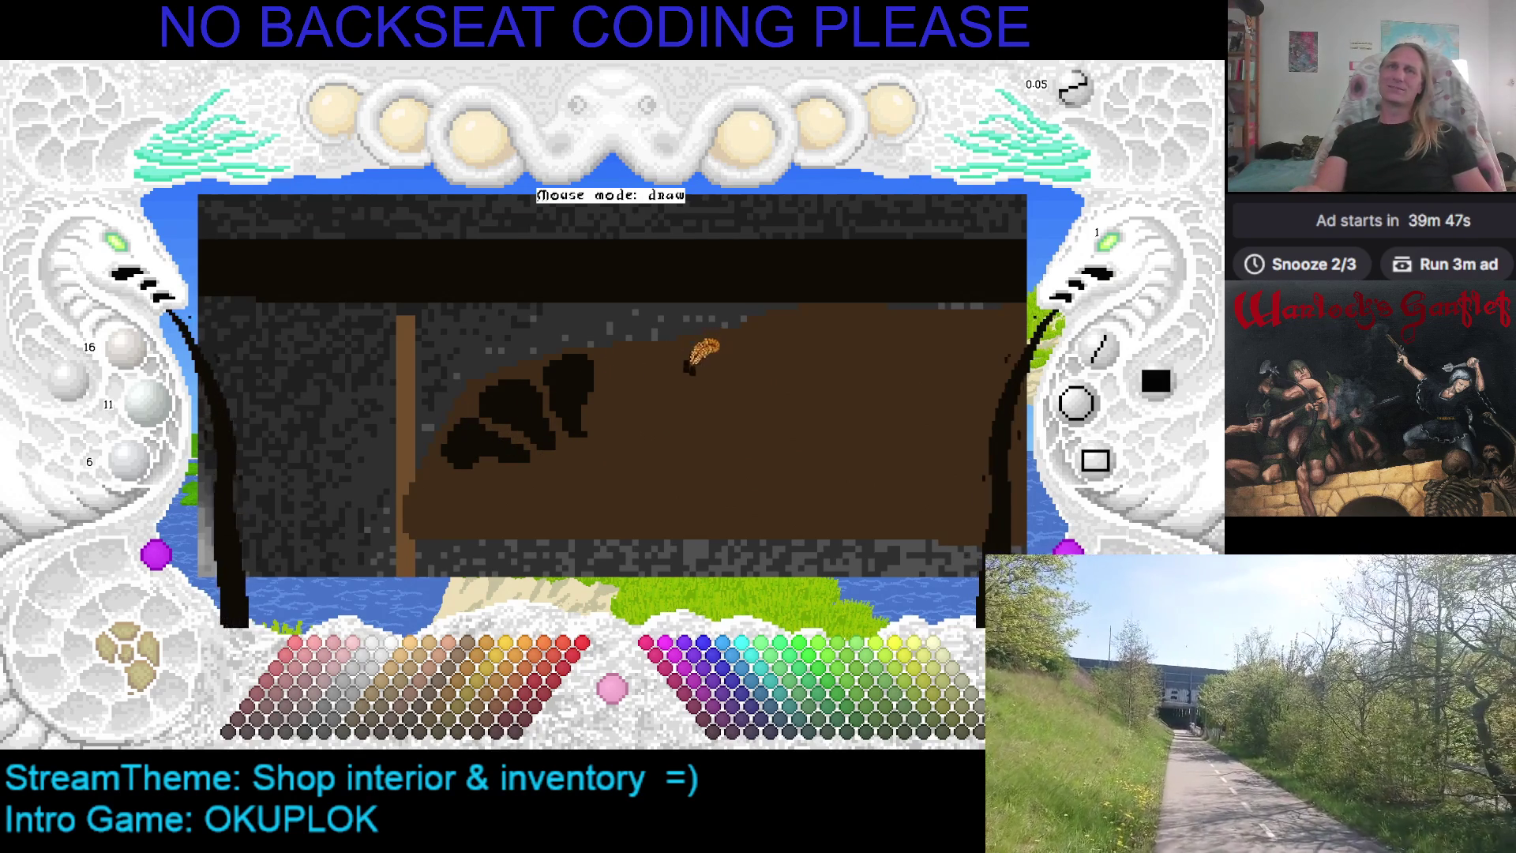
{"action": "mouse_move", "coordinate": [616, 371]}
{"action": "left_mouse_down"}
{"action": "mouse_move", "coordinate": [474, 404]}
{"action": "mouse_move", "coordinate": [622, 390]}
{"action": "left_mouse_up"}
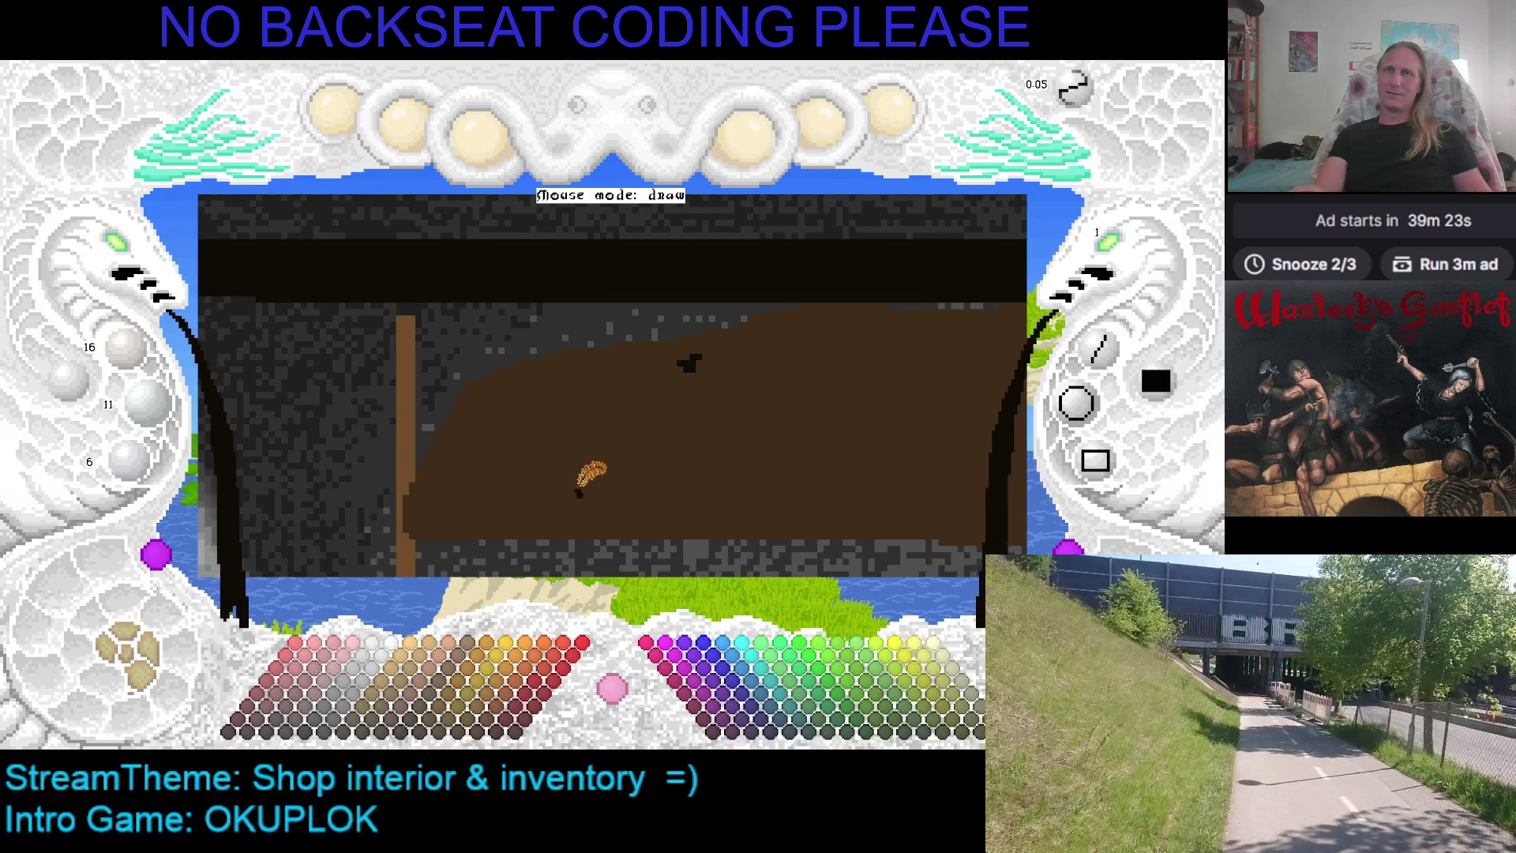
Draw a closed black curved loop on the counter's lower left and fill it black
{"action": "left_click_drag", "start_coordinate": [545, 493], "coordinate": [444, 509]}
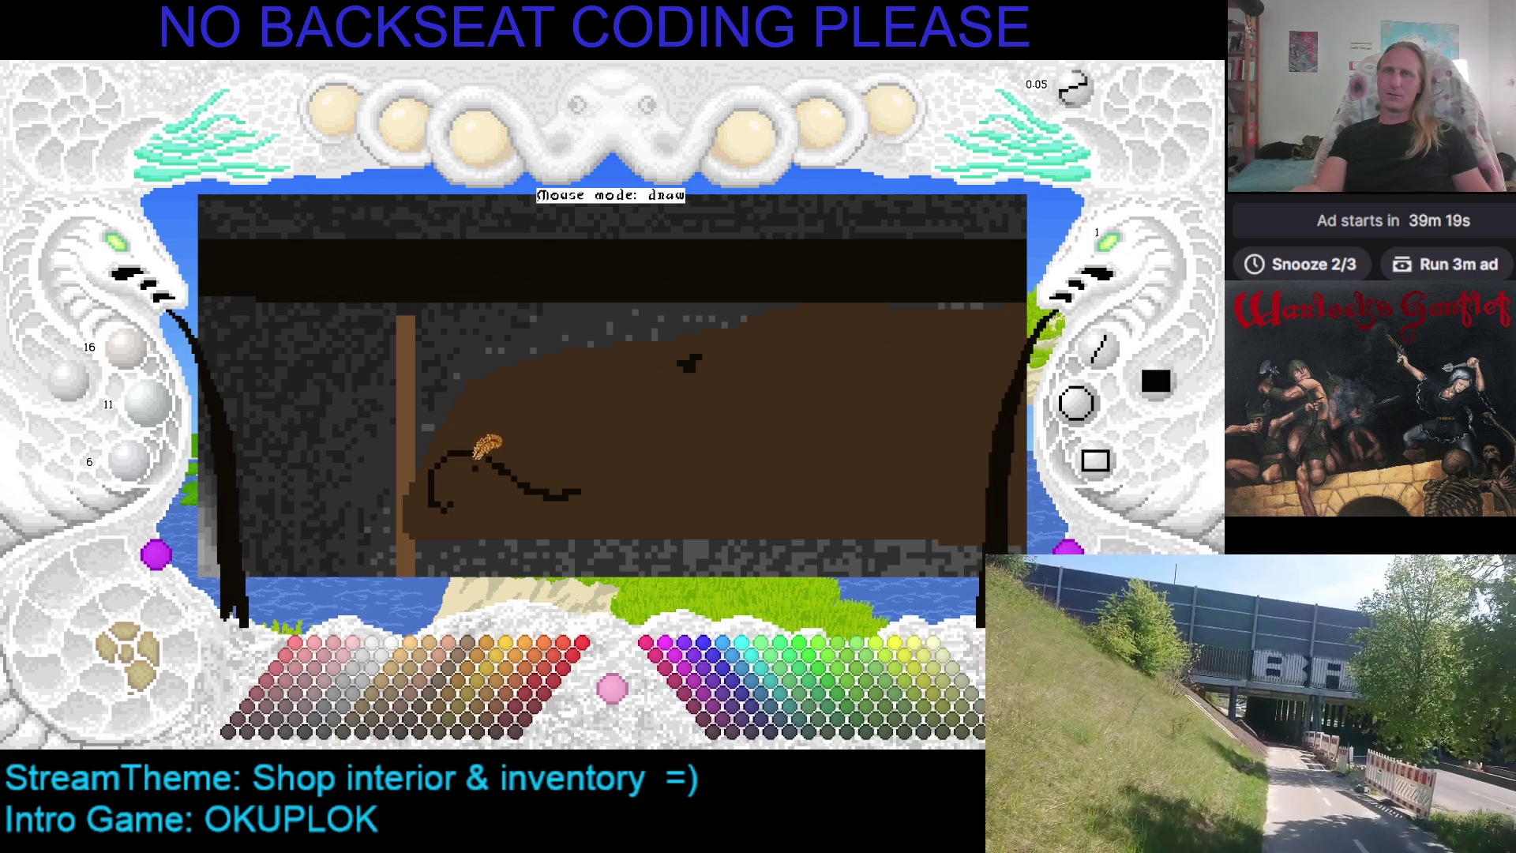
{"action": "mouse_move", "coordinate": [446, 512]}
{"action": "left_mouse_down"}
{"action": "mouse_move", "coordinate": [480, 485]}
{"action": "mouse_move", "coordinate": [587, 485]}
{"action": "left_mouse_up"}
{"action": "right_click", "coordinate": [589, 483]}
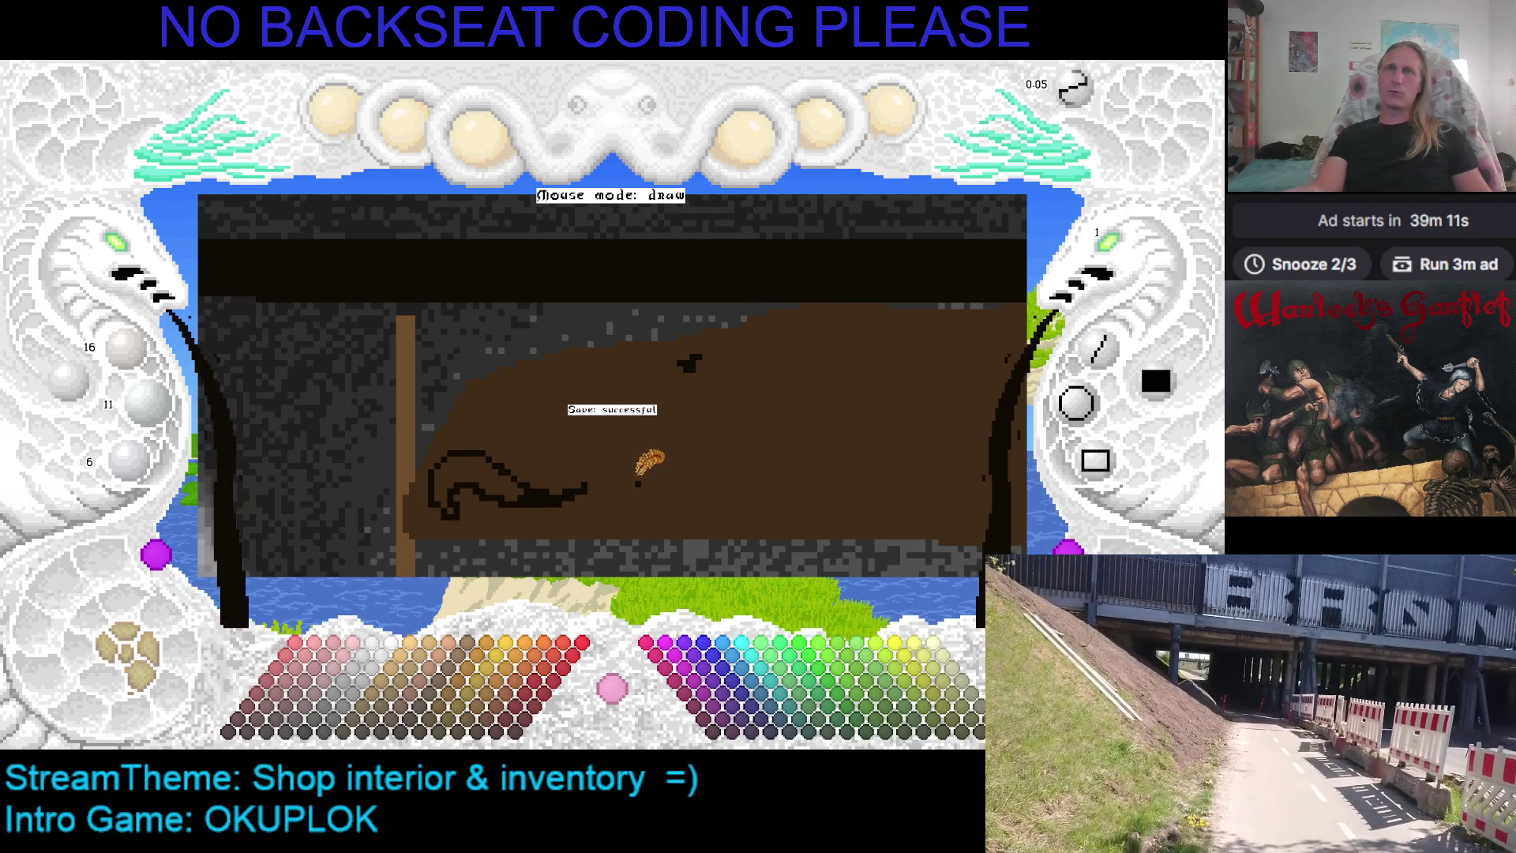
{"action": "right_click", "coordinate": [577, 484]}
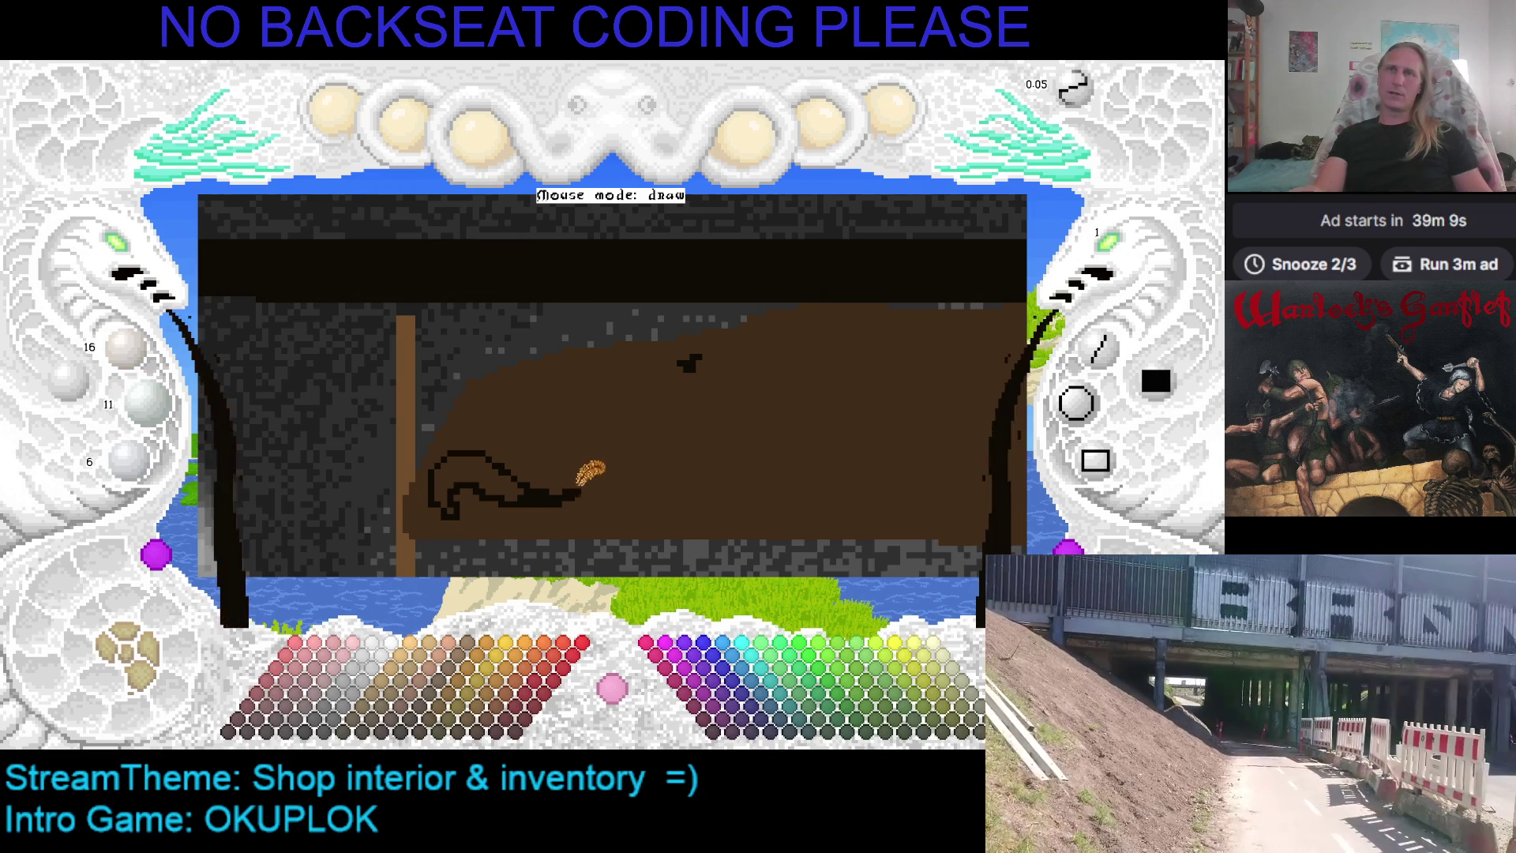
{"action": "left_click_drag", "start_coordinate": [489, 473], "coordinate": [471, 473]}
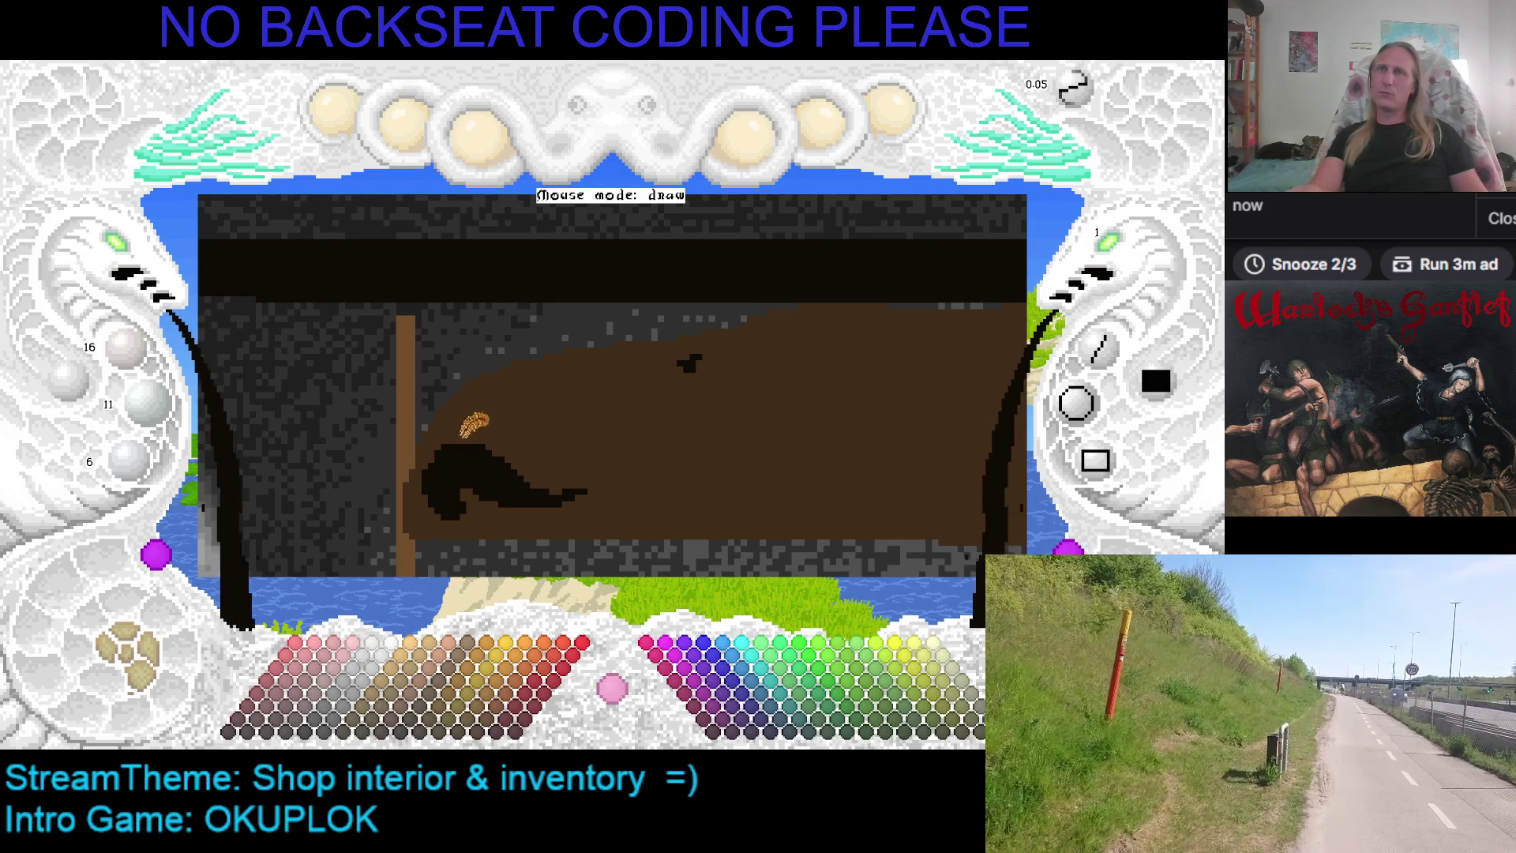
Sample black, outline a larger form above the curve, fill it black, and save
{"action": "right_click", "coordinate": [426, 456]}
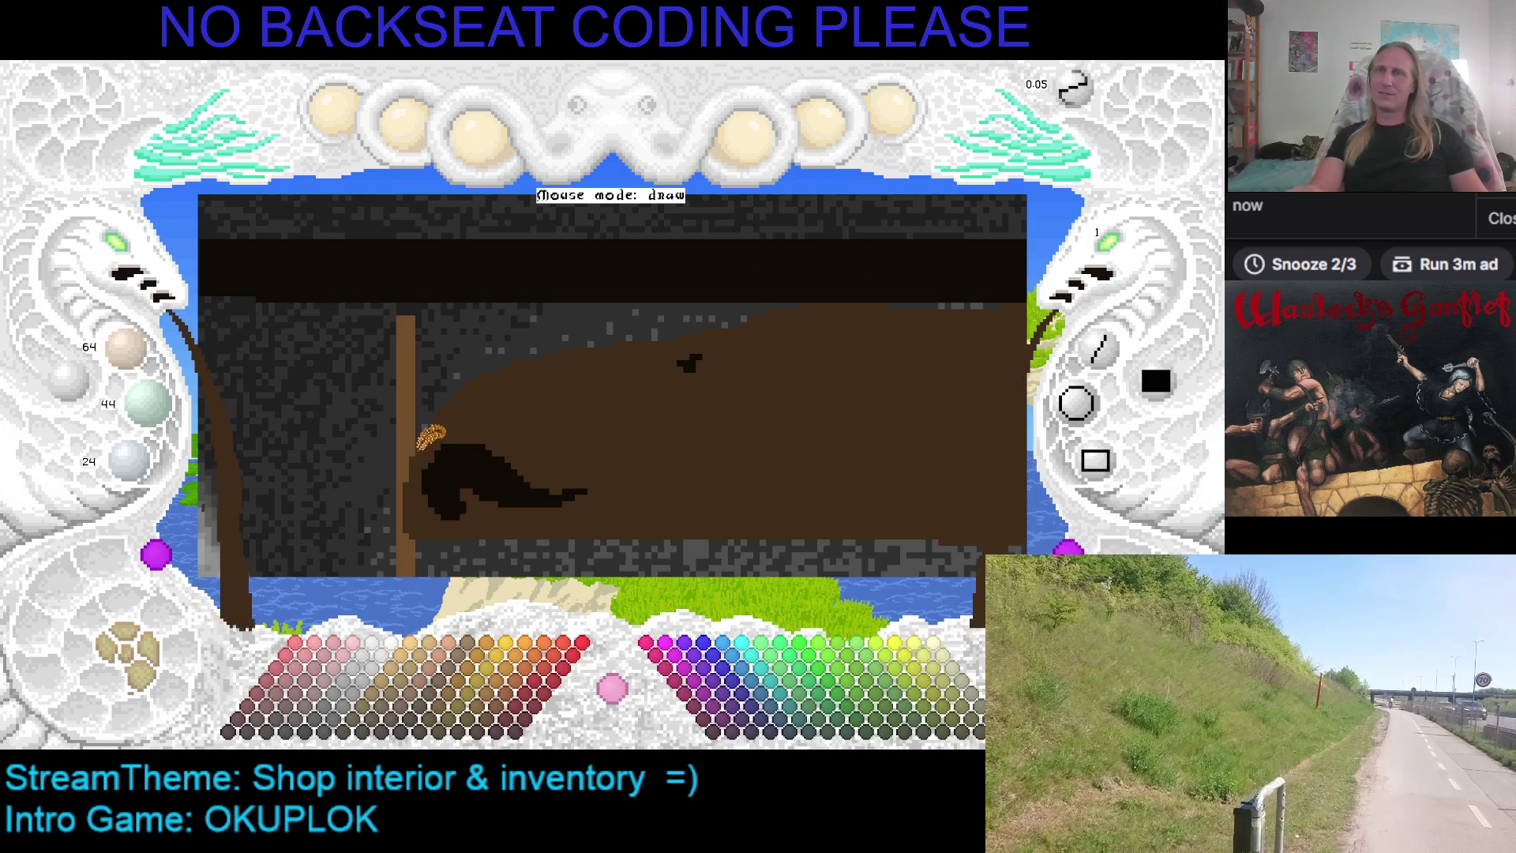
{"action": "right_click", "coordinate": [437, 454]}
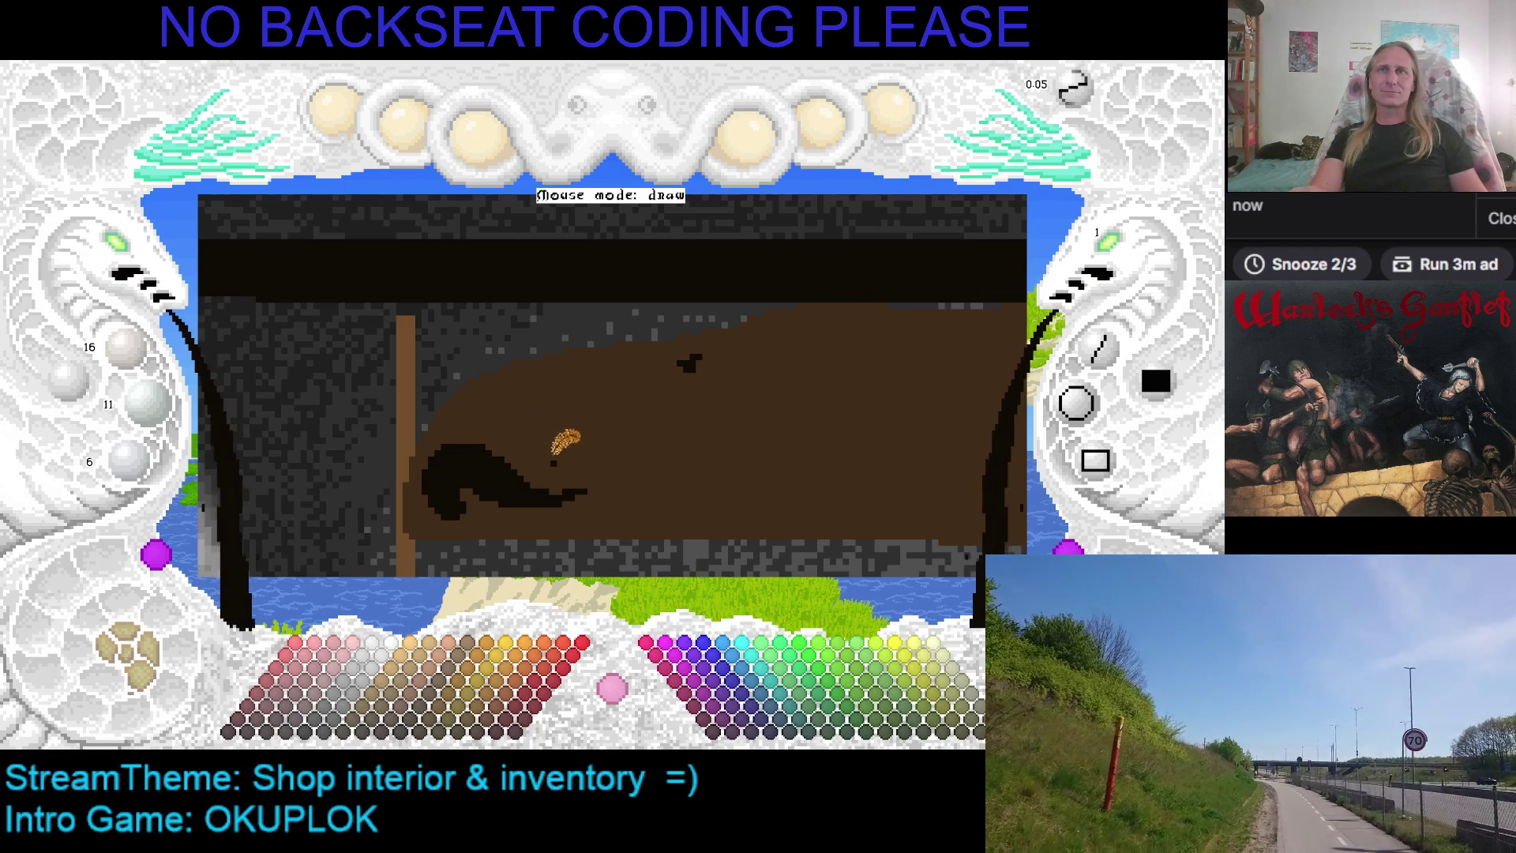
{"action": "mouse_move", "coordinate": [560, 472]}
{"action": "left_mouse_down"}
{"action": "mouse_move", "coordinate": [476, 424]}
{"action": "mouse_move", "coordinate": [509, 429]}
{"action": "mouse_move", "coordinate": [464, 432]}
{"action": "mouse_move", "coordinate": [464, 405]}
{"action": "mouse_move", "coordinate": [514, 375]}
{"action": "mouse_move", "coordinate": [534, 395]}
{"action": "mouse_move", "coordinate": [525, 433]}
{"action": "mouse_move", "coordinate": [545, 430]}
{"action": "mouse_move", "coordinate": [535, 448]}
{"action": "mouse_move", "coordinate": [555, 466]}
{"action": "left_mouse_up"}
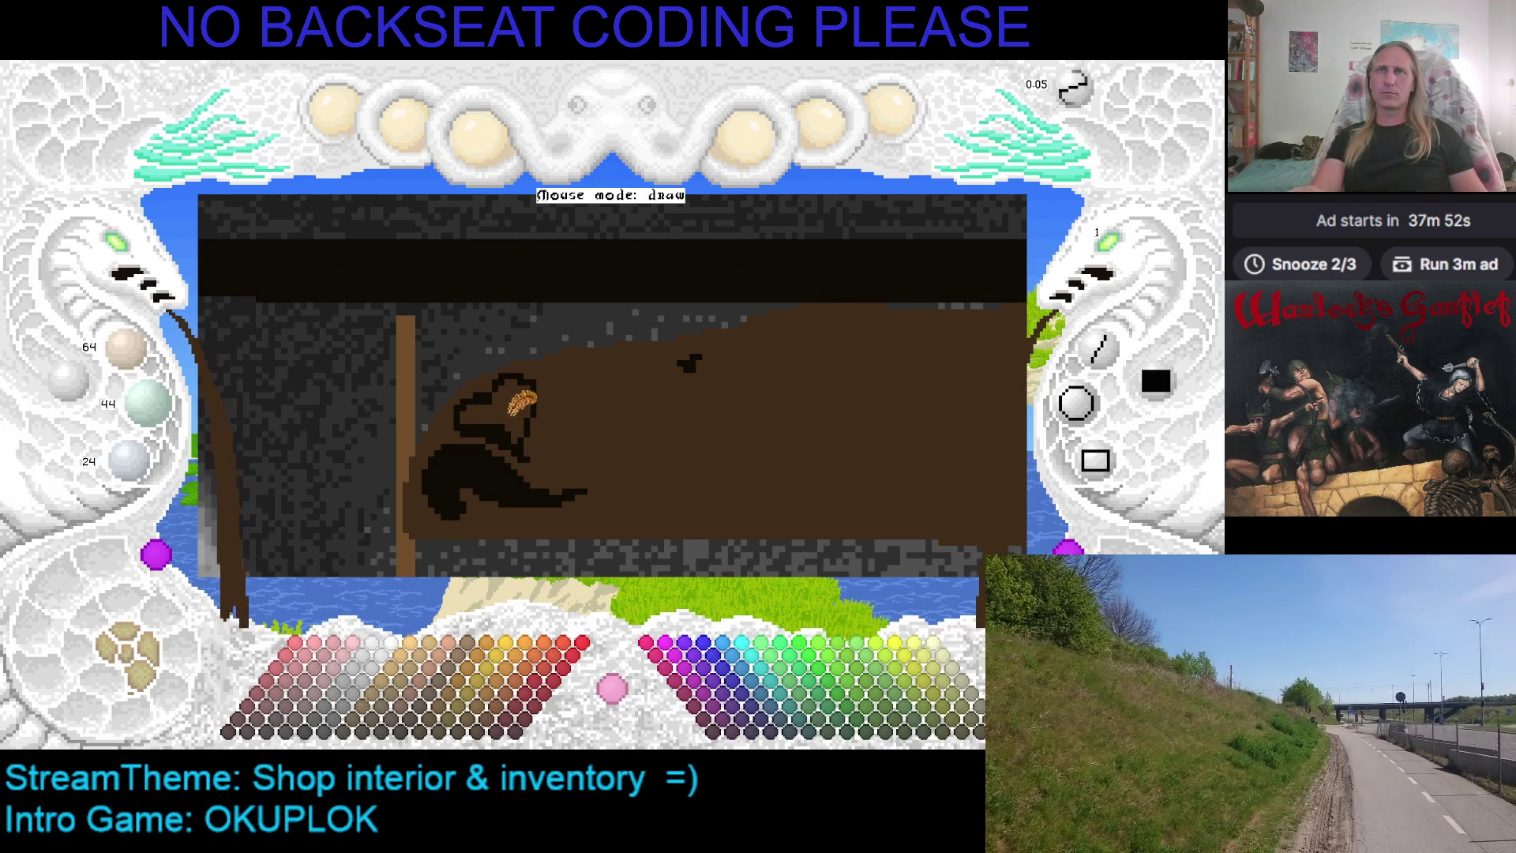
{"action": "left_click", "coordinate": [511, 403]}
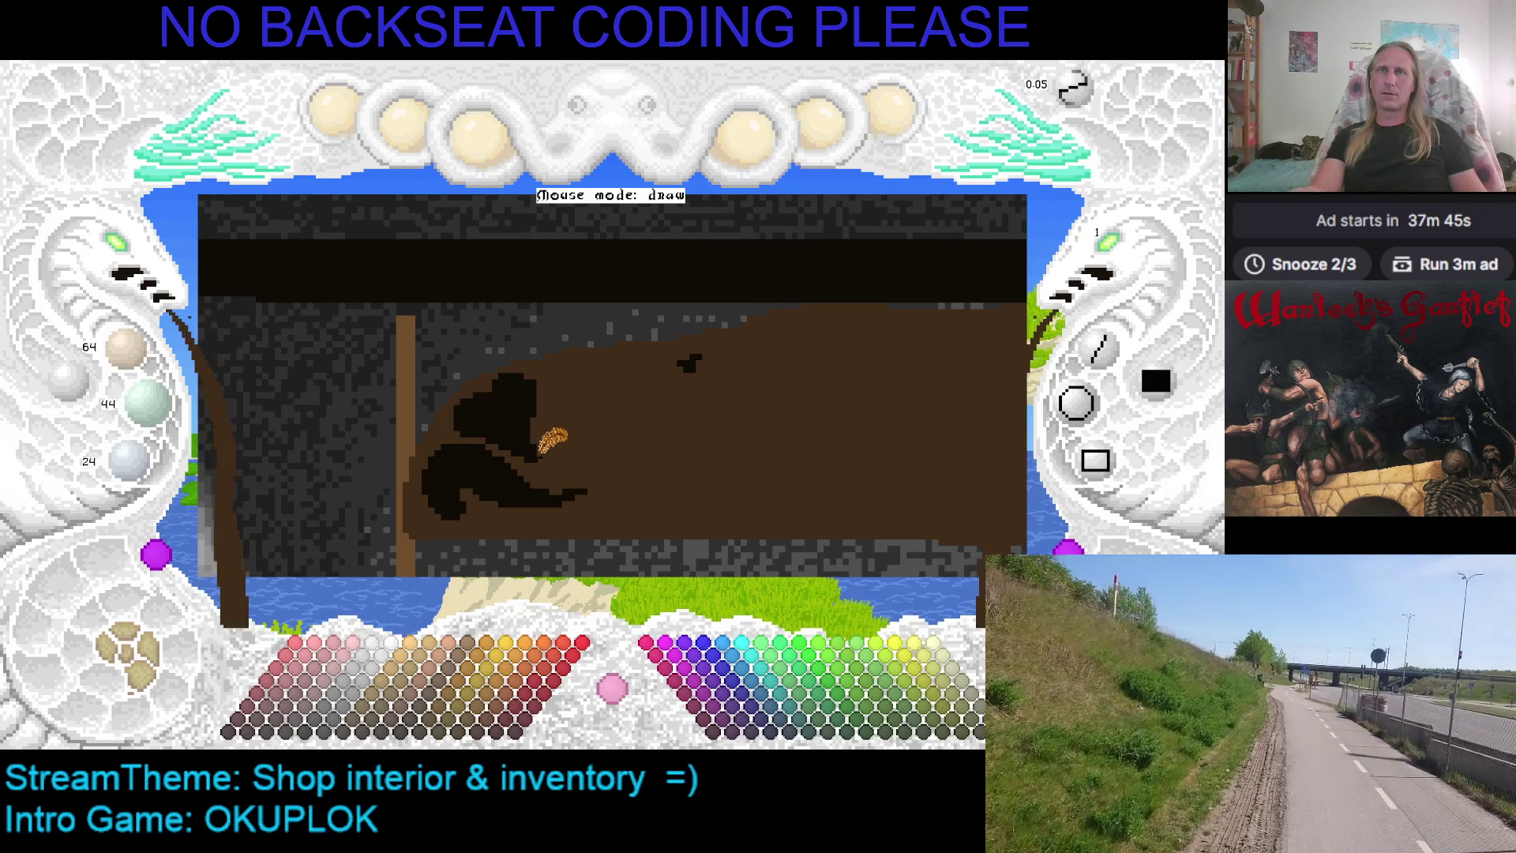
{"action": "key", "text": "ctrl+s"}
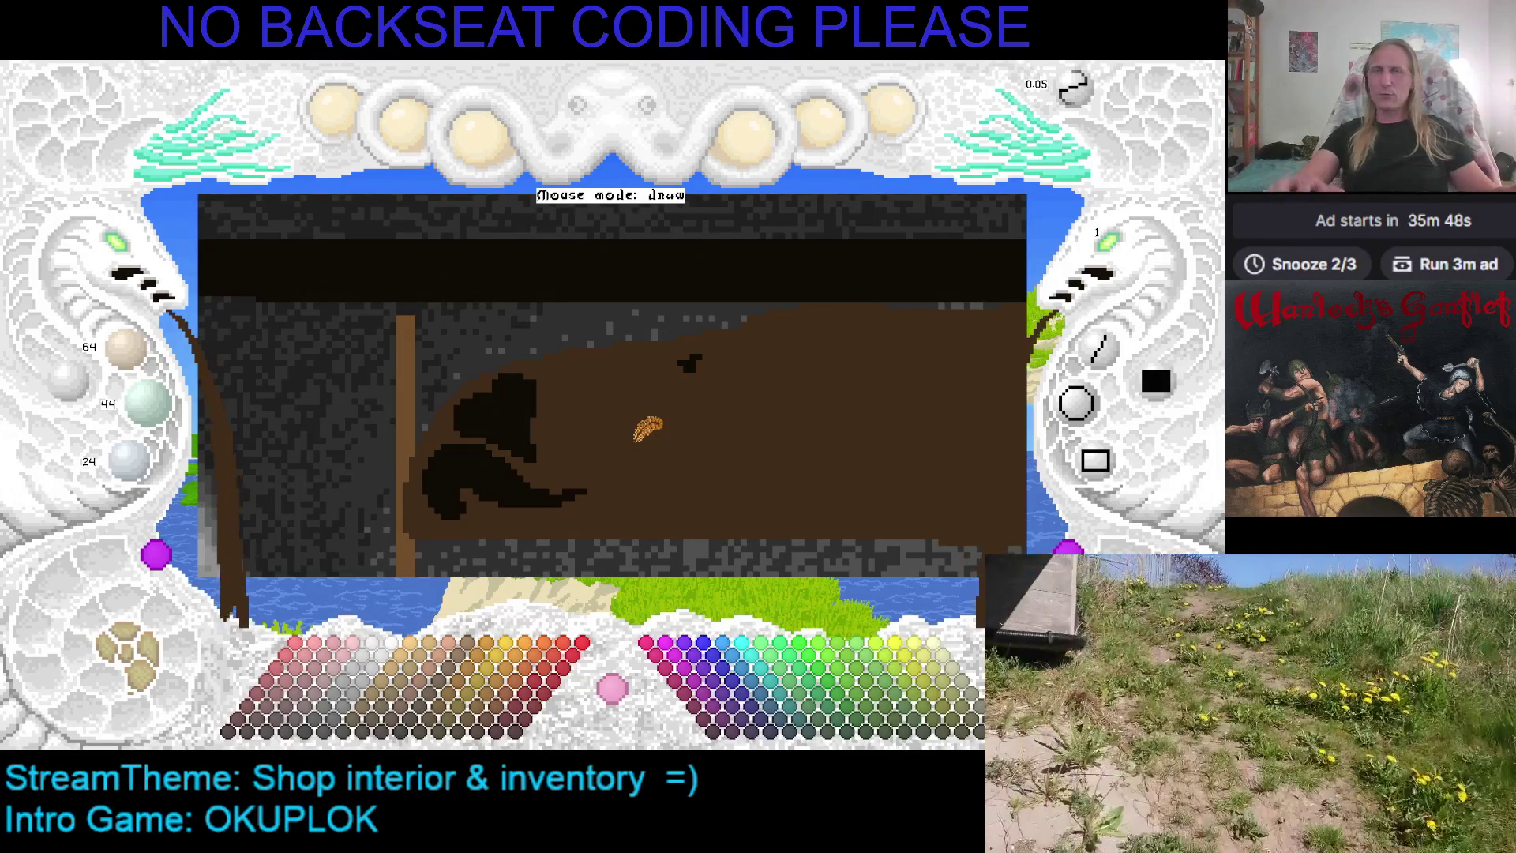
Sample the counter's brown, undo the last black fill, and return to black paint
{"action": "scroll", "coordinate": [644, 426], "scroll_direction": "down", "scroll_amount": 3}
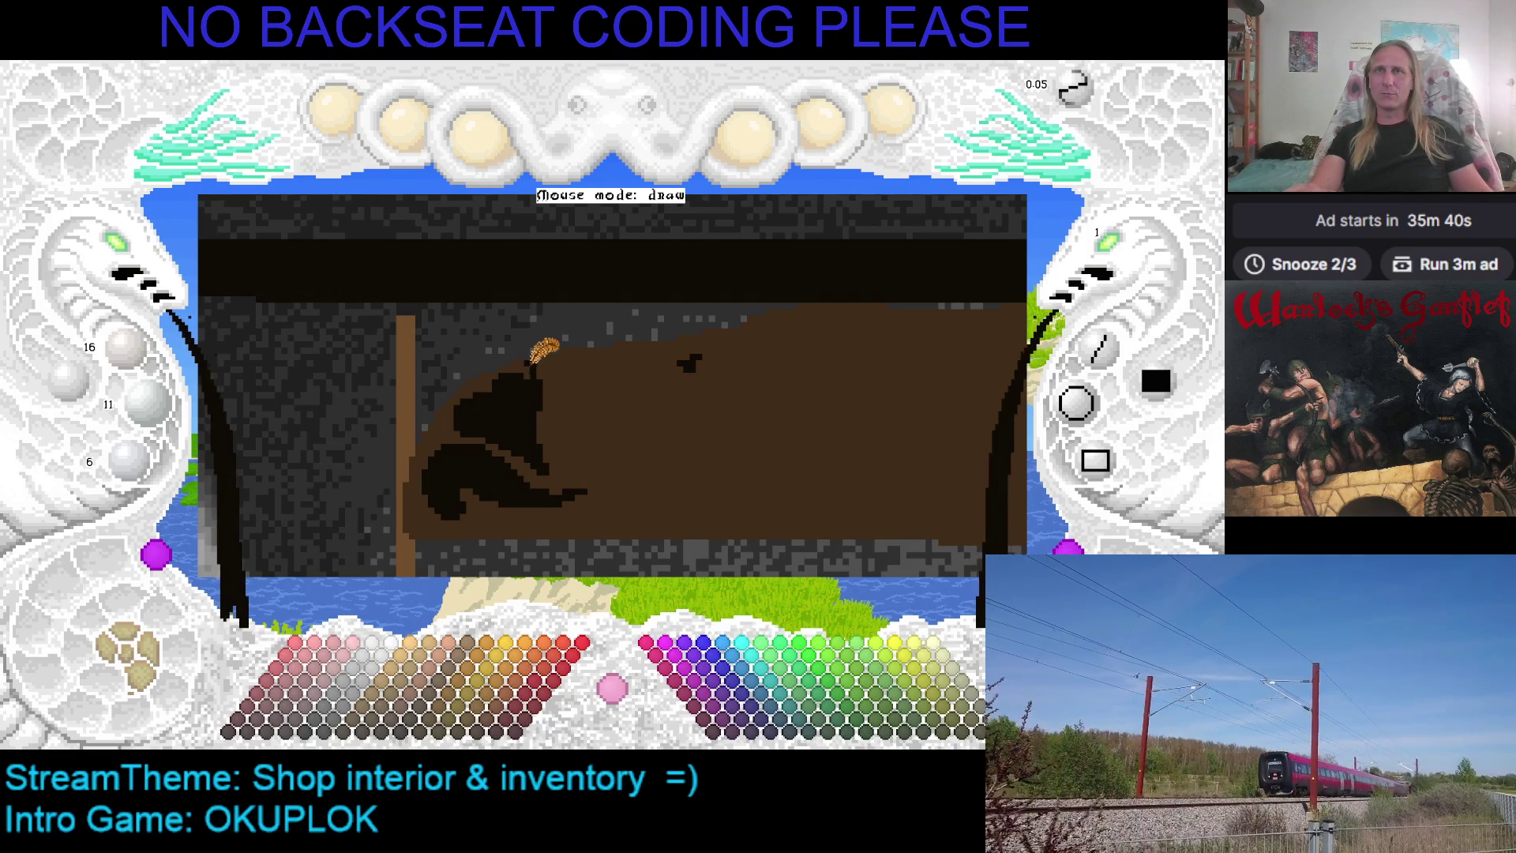
{"action": "scroll", "coordinate": [527, 357], "scroll_direction": "up", "scroll_amount": 2}
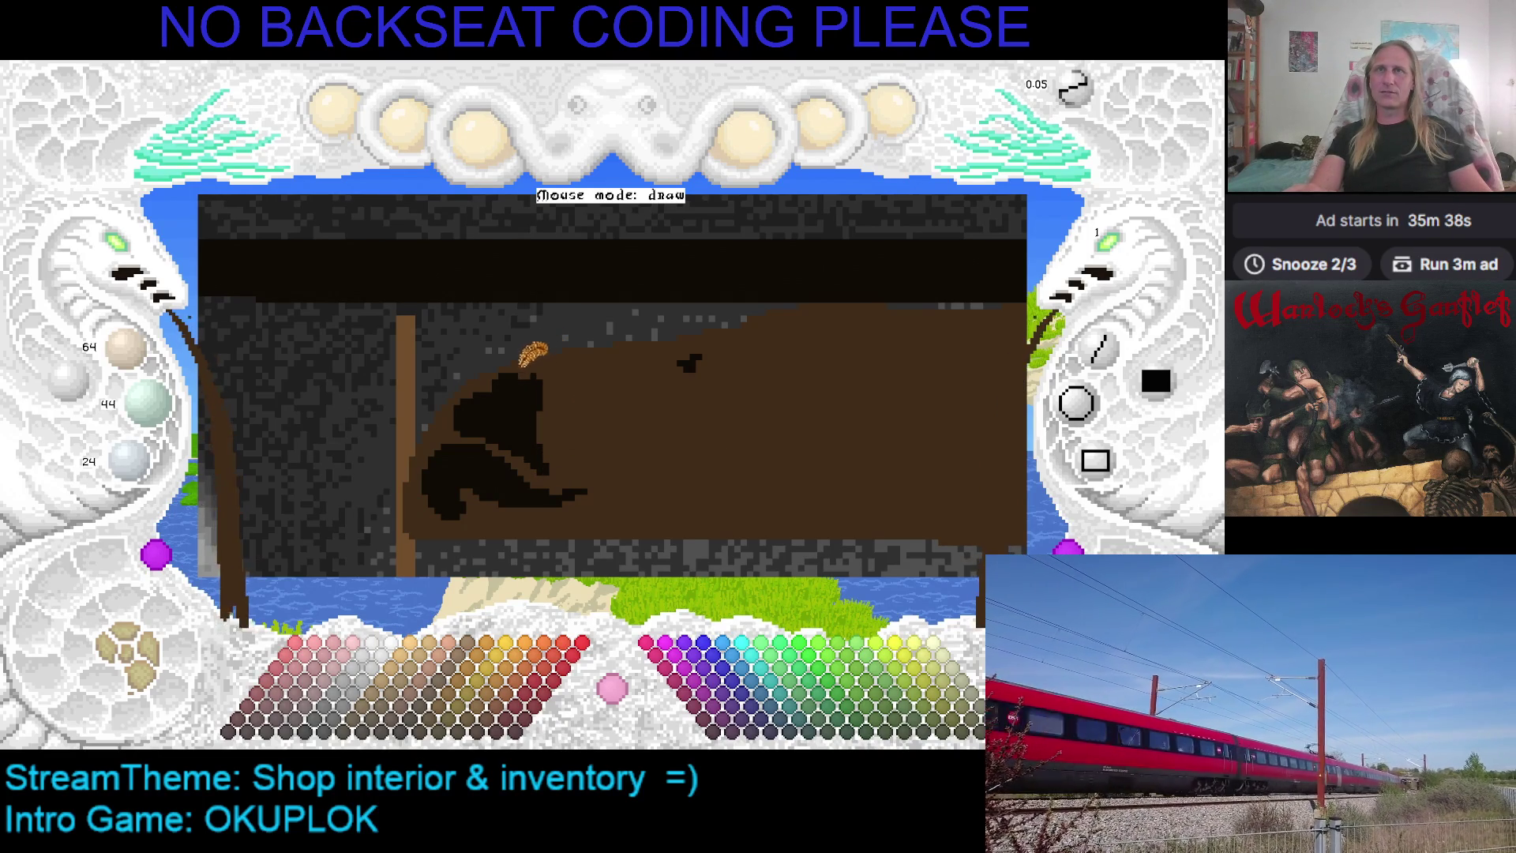
{"action": "scroll", "coordinate": [534, 353], "scroll_direction": "down", "scroll_amount": 2}
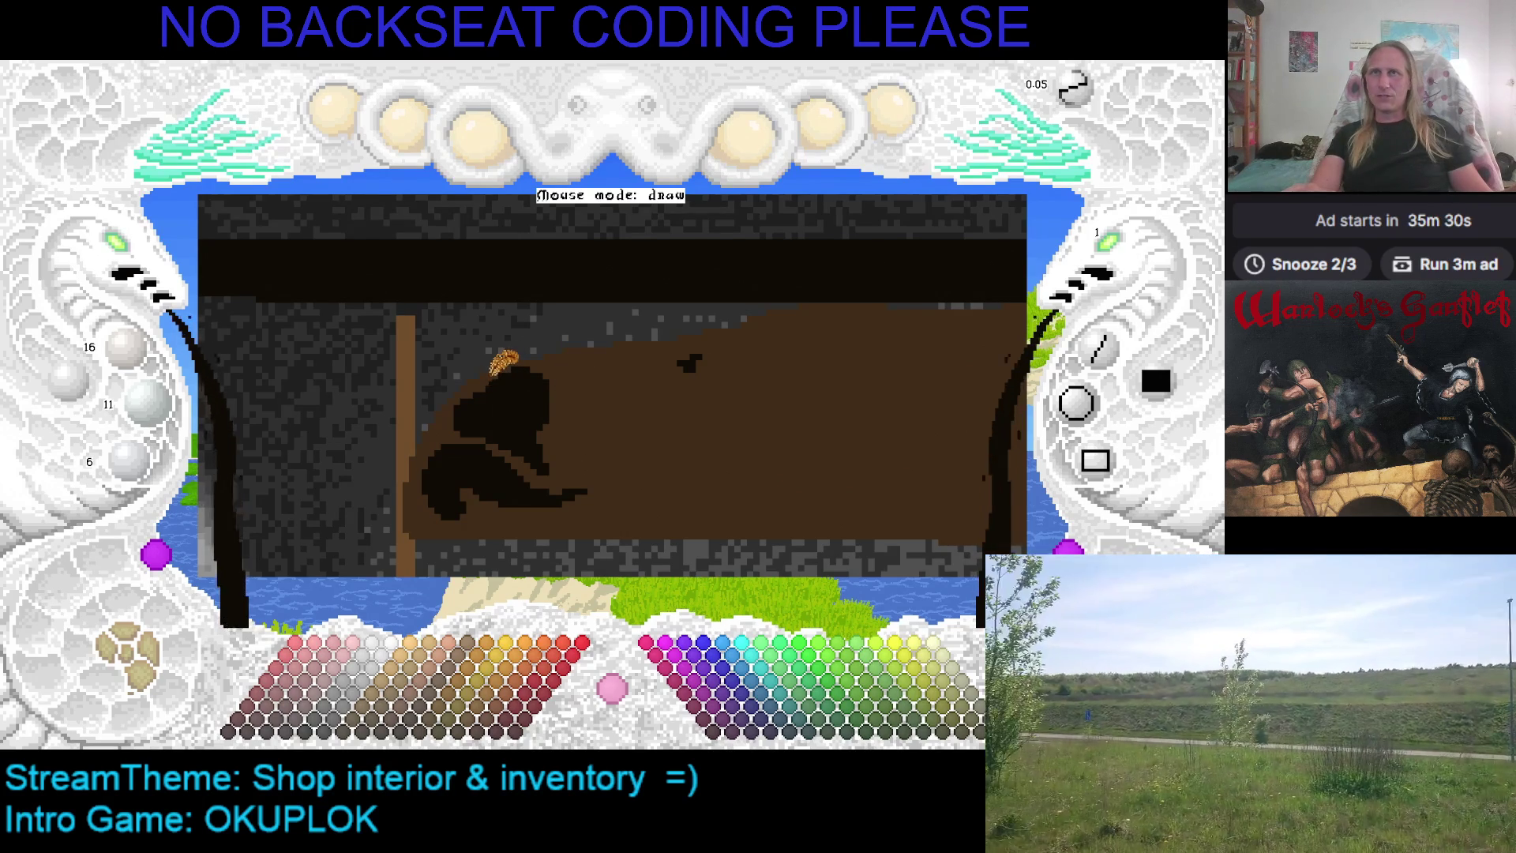
{"action": "right_click", "coordinate": [497, 375]}
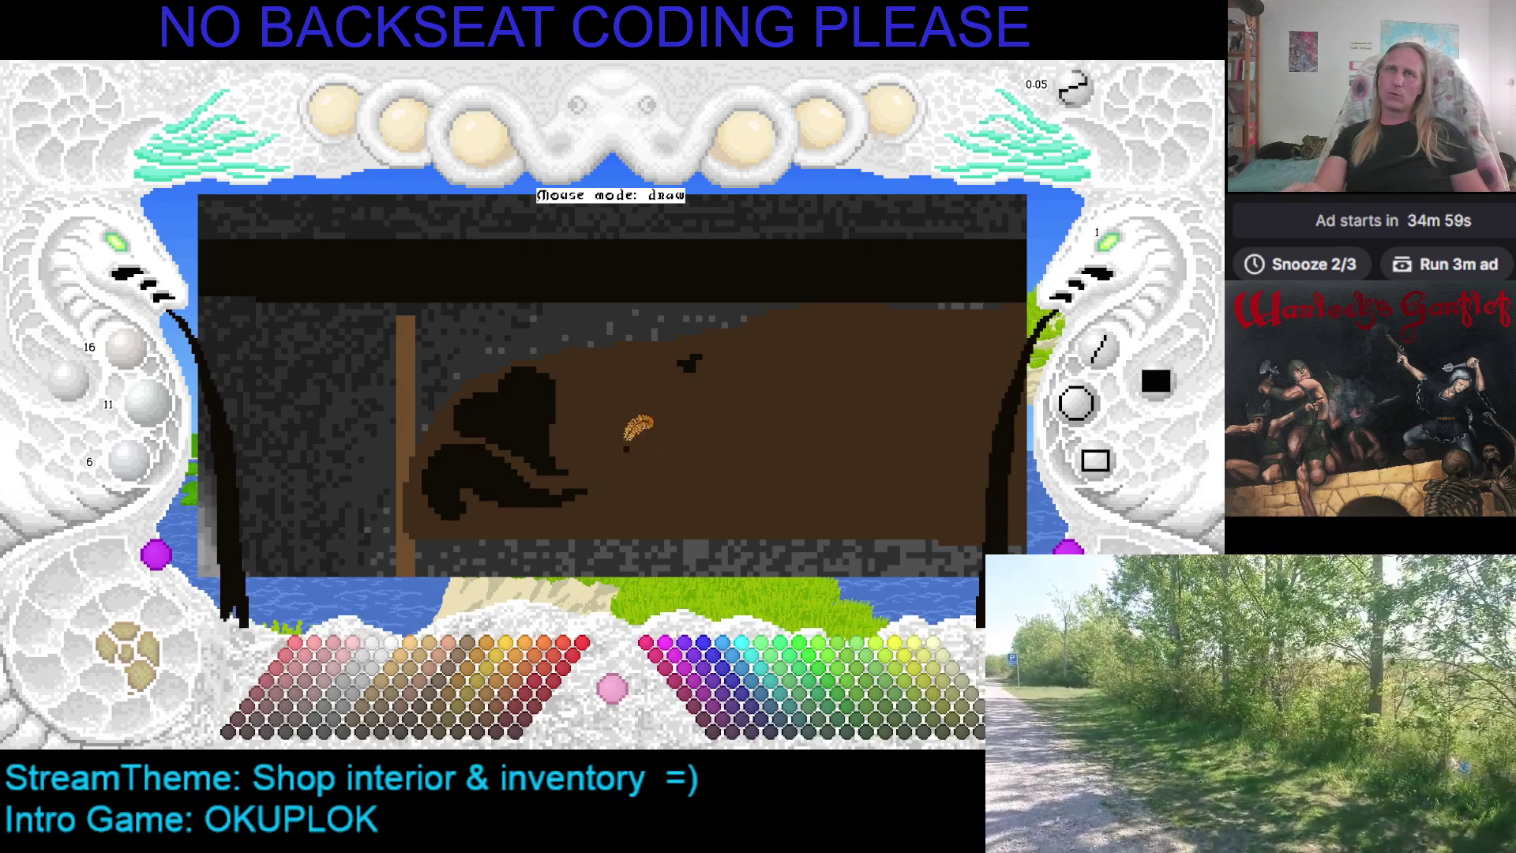
{"action": "key", "text": "ctrl+z"}
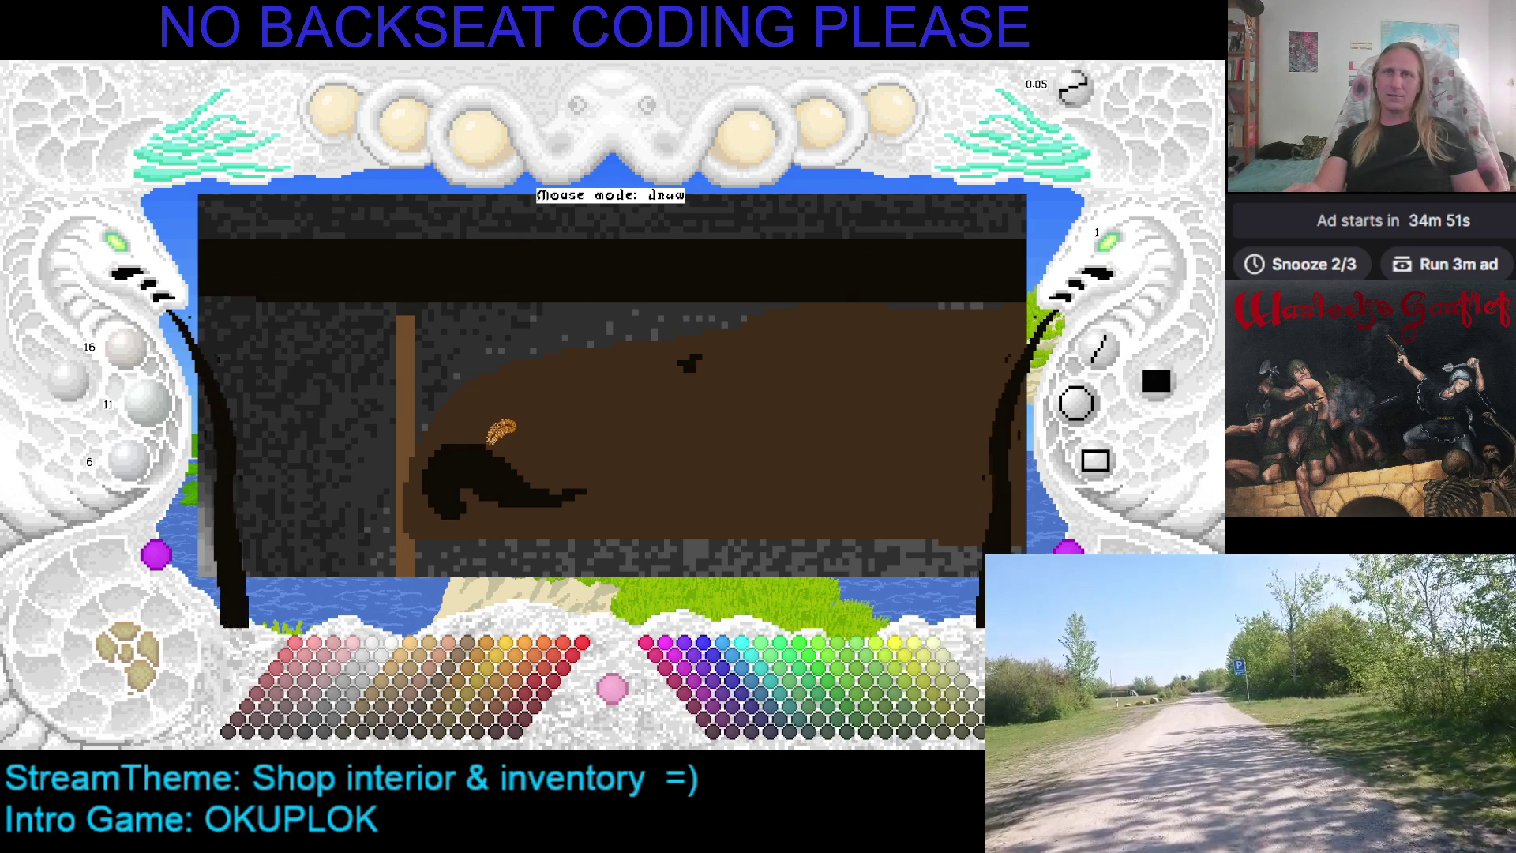
{"action": "key", "text": "4"}
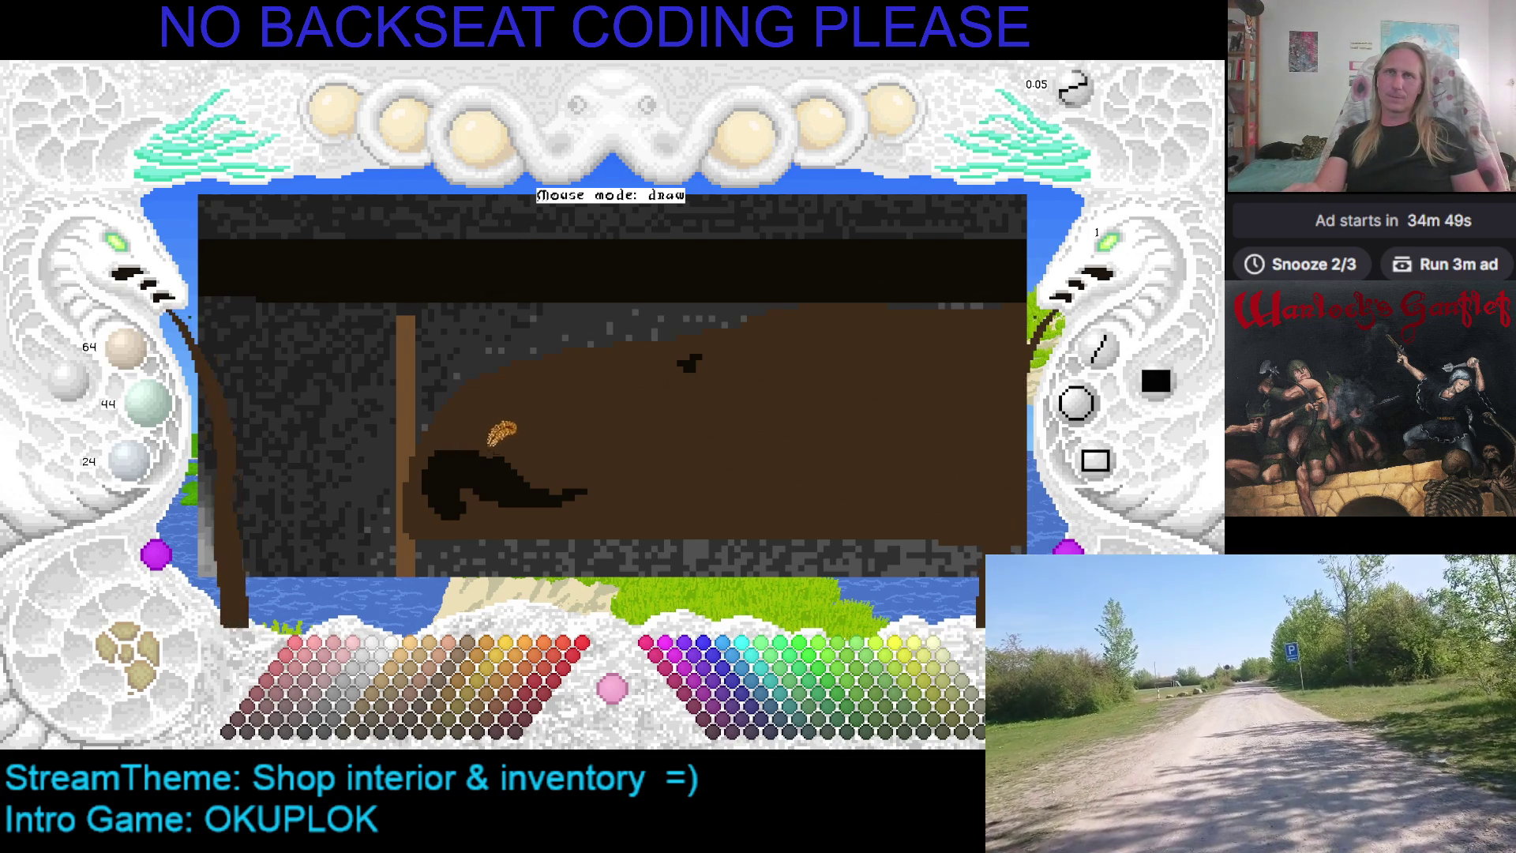
{"action": "key", "text": "1"}
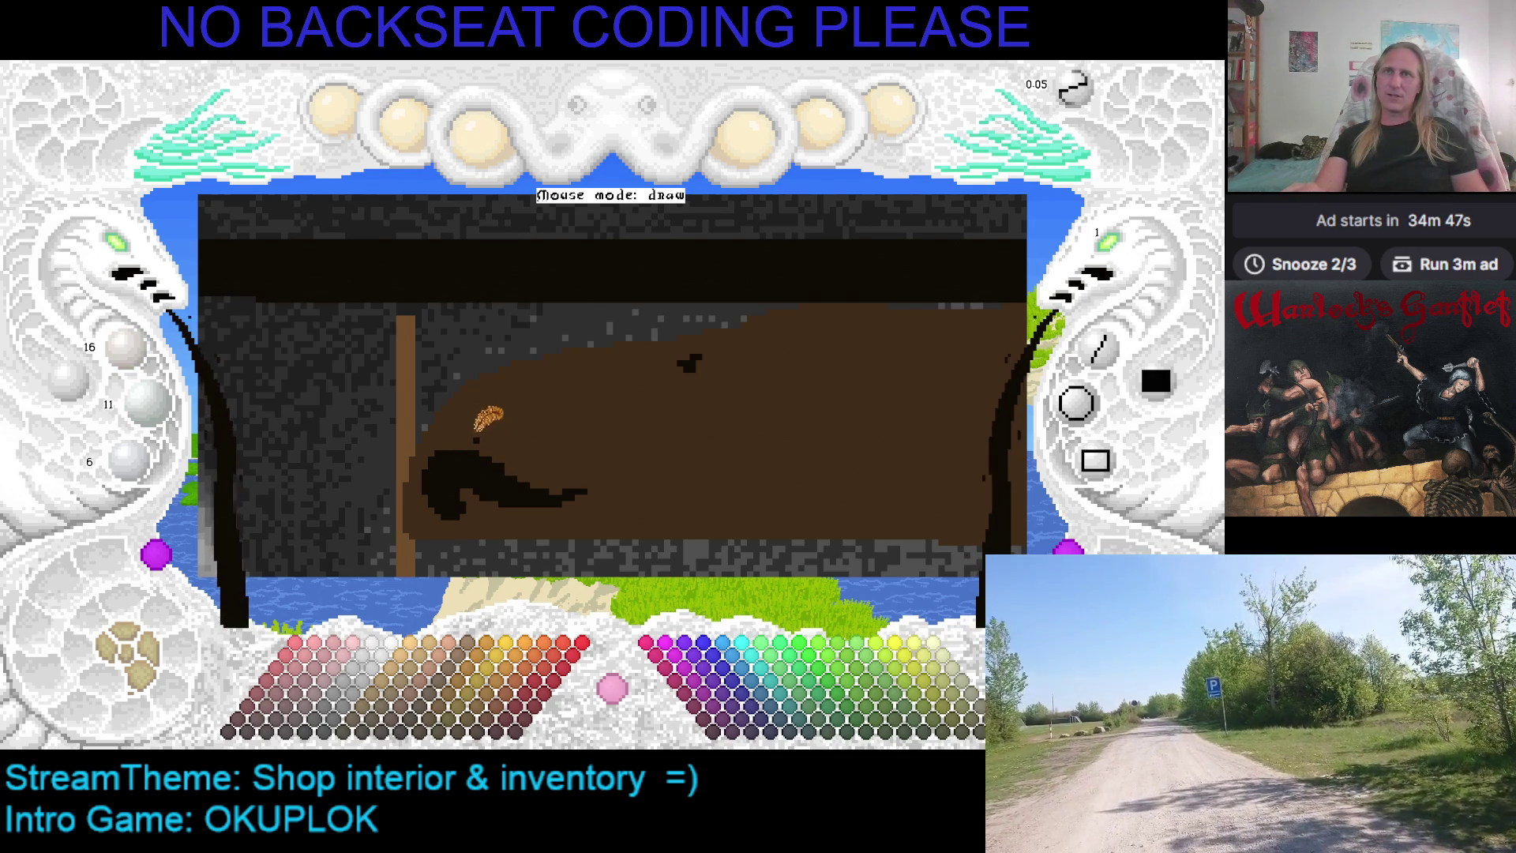
Draw a new black outline above the shape, then stroke across the outlined shape on the counter
{"action": "mouse_move", "coordinate": [540, 454]}
{"action": "left_mouse_down"}
{"action": "mouse_move", "coordinate": [472, 388]}
{"action": "mouse_move", "coordinate": [545, 383]}
{"action": "mouse_move", "coordinate": [553, 458]}
{"action": "left_mouse_up"}
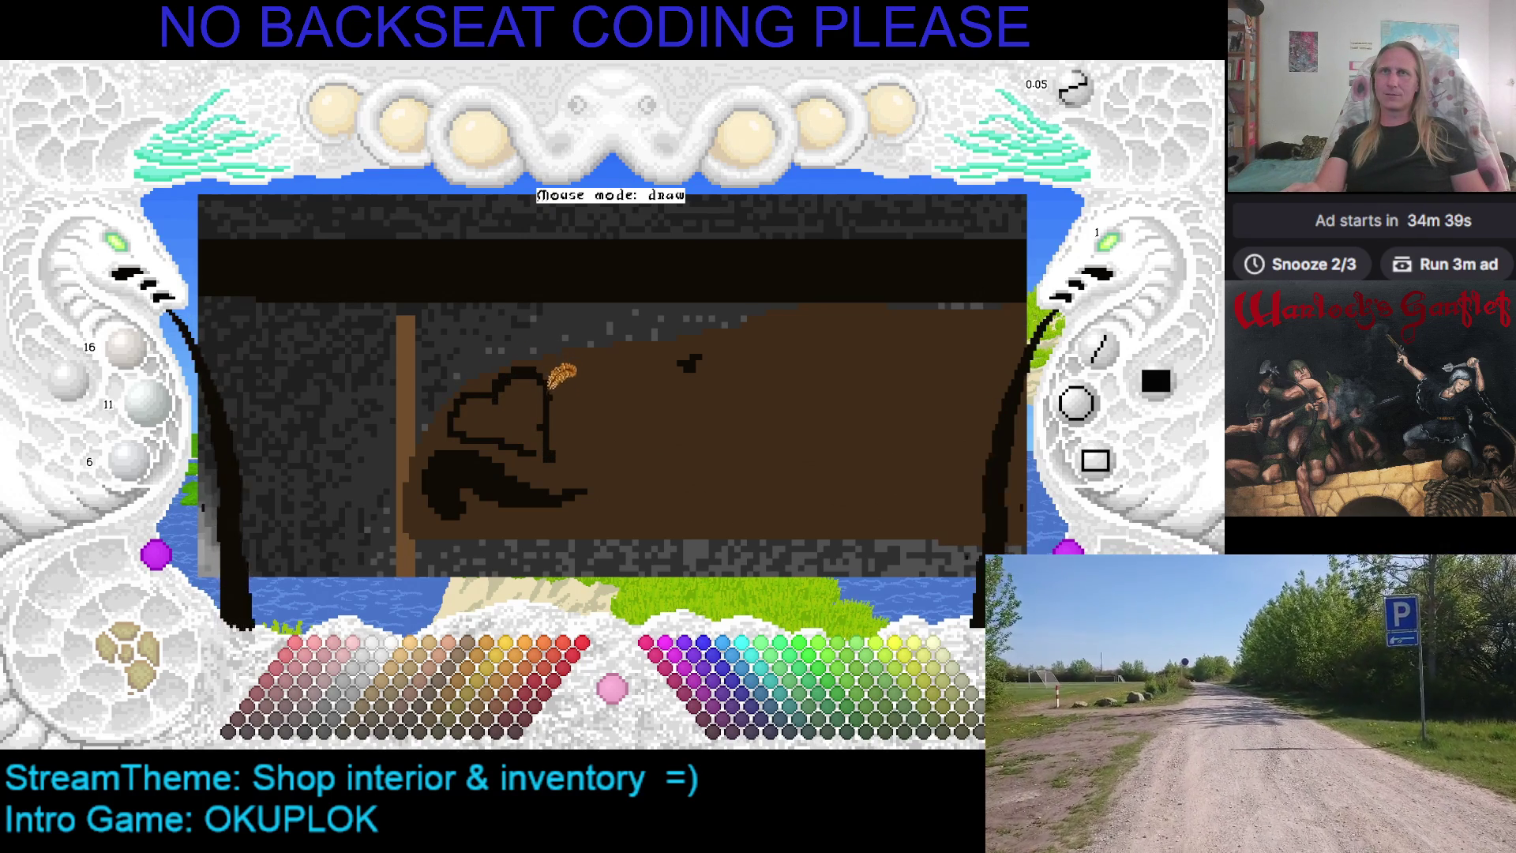
{"action": "scroll", "coordinate": [553, 419], "scroll_direction": "up", "scroll_amount": 3}
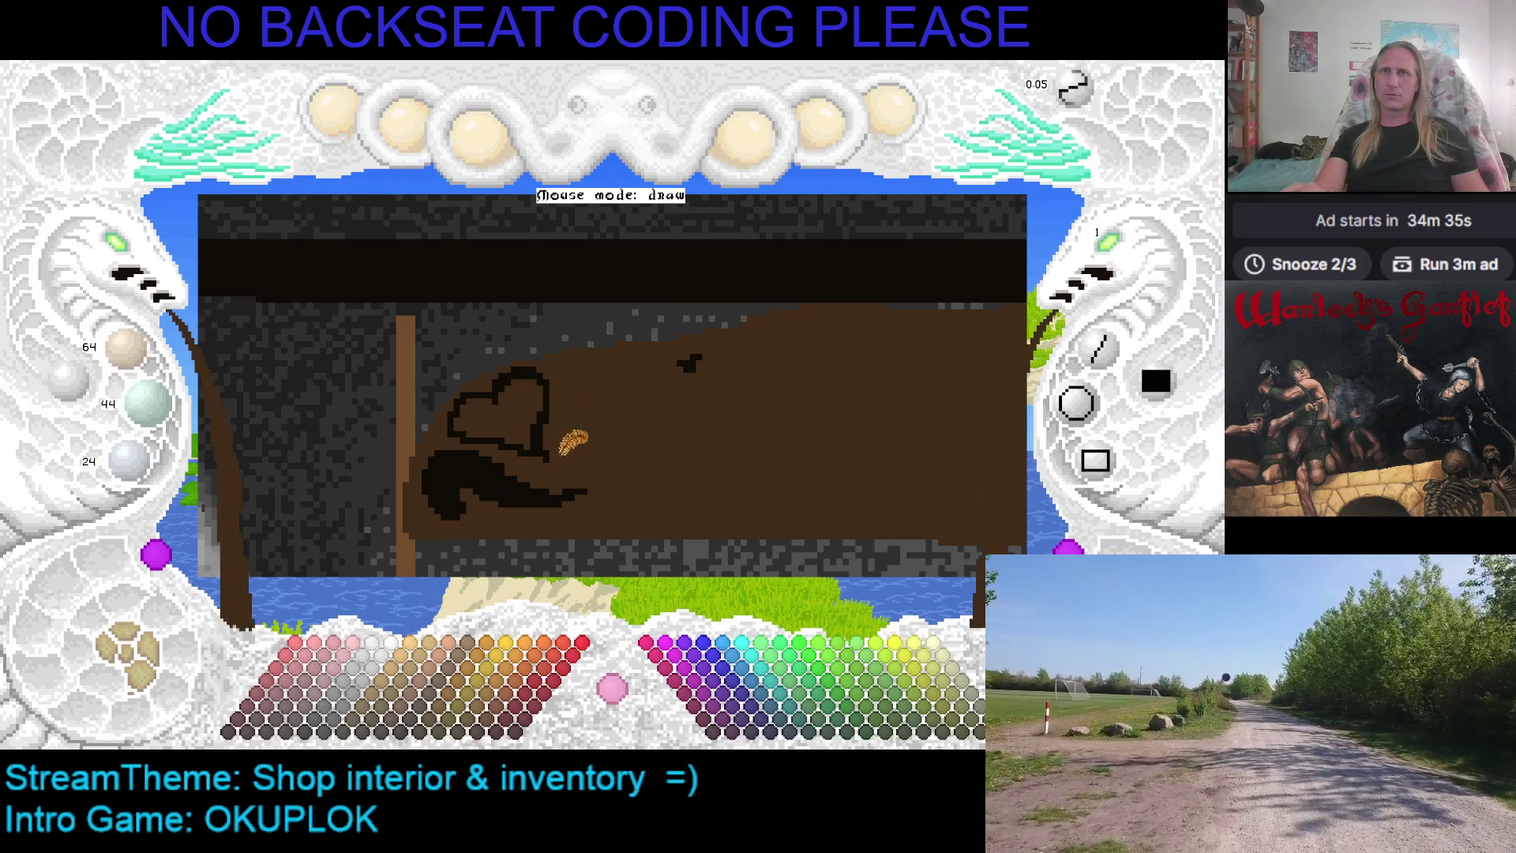
{"action": "scroll", "coordinate": [552, 418], "scroll_direction": "down", "scroll_amount": 3}
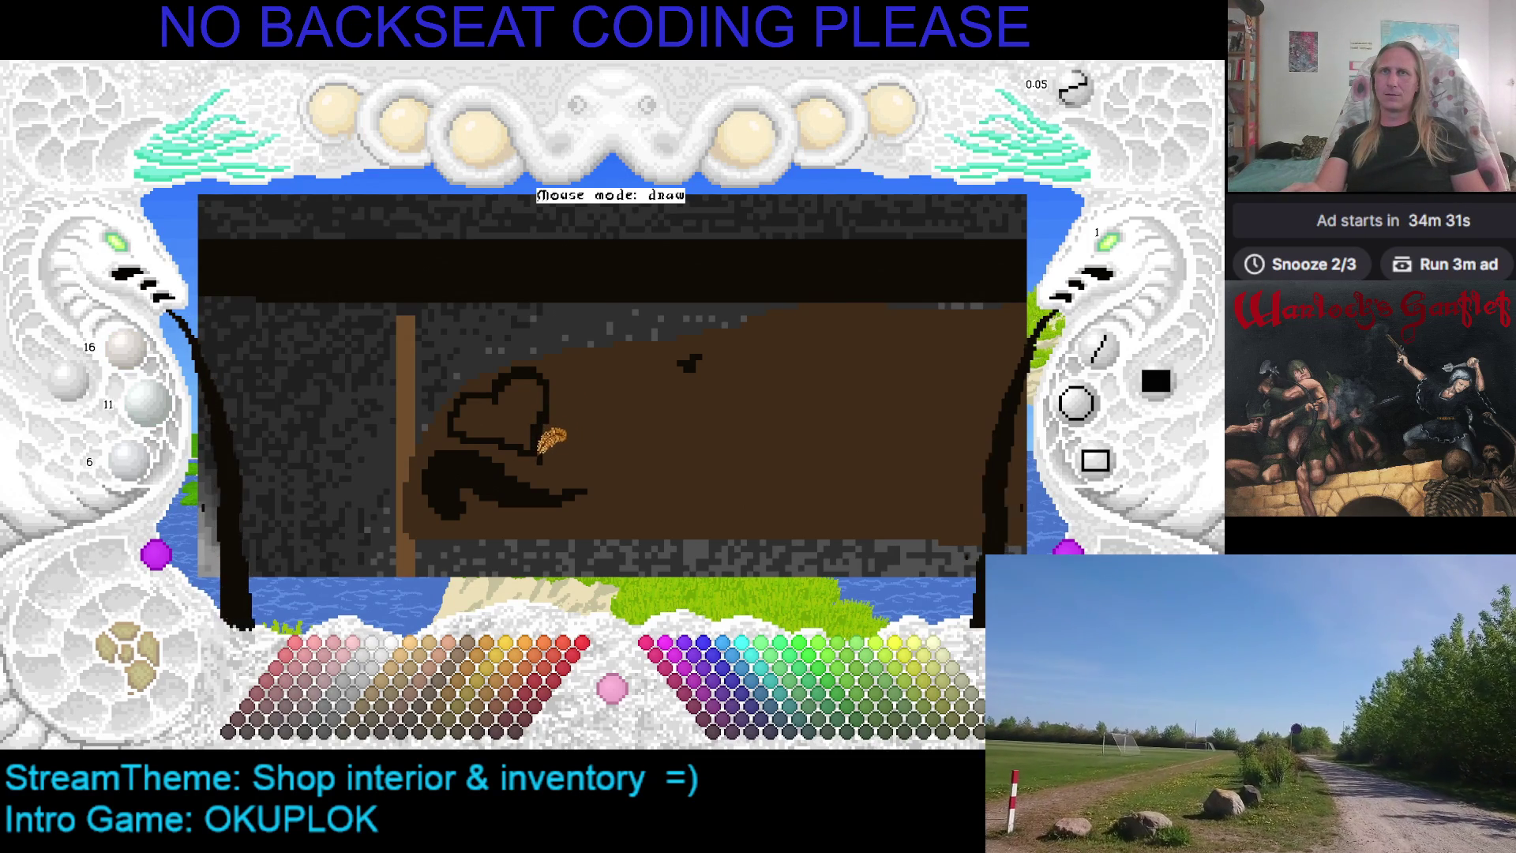
{"action": "left_click_drag", "start_coordinate": [536, 410], "coordinate": [477, 408]}
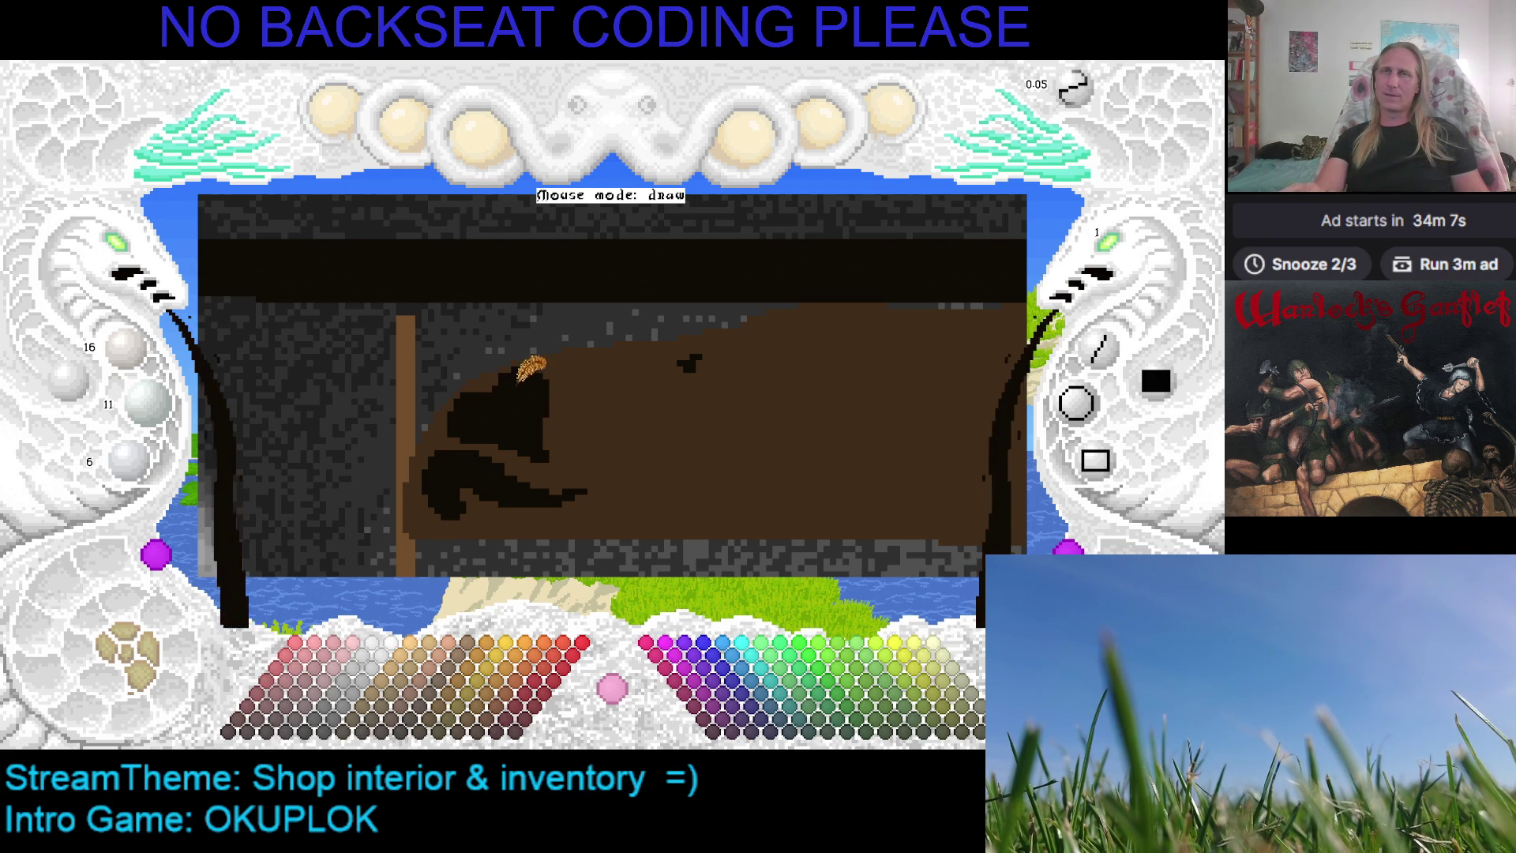
Zoom in on the shop scene artwork, then quit the painting program with Escape
{"action": "scroll", "coordinate": [552, 363], "scroll_direction": "down", "scroll_amount": 1}
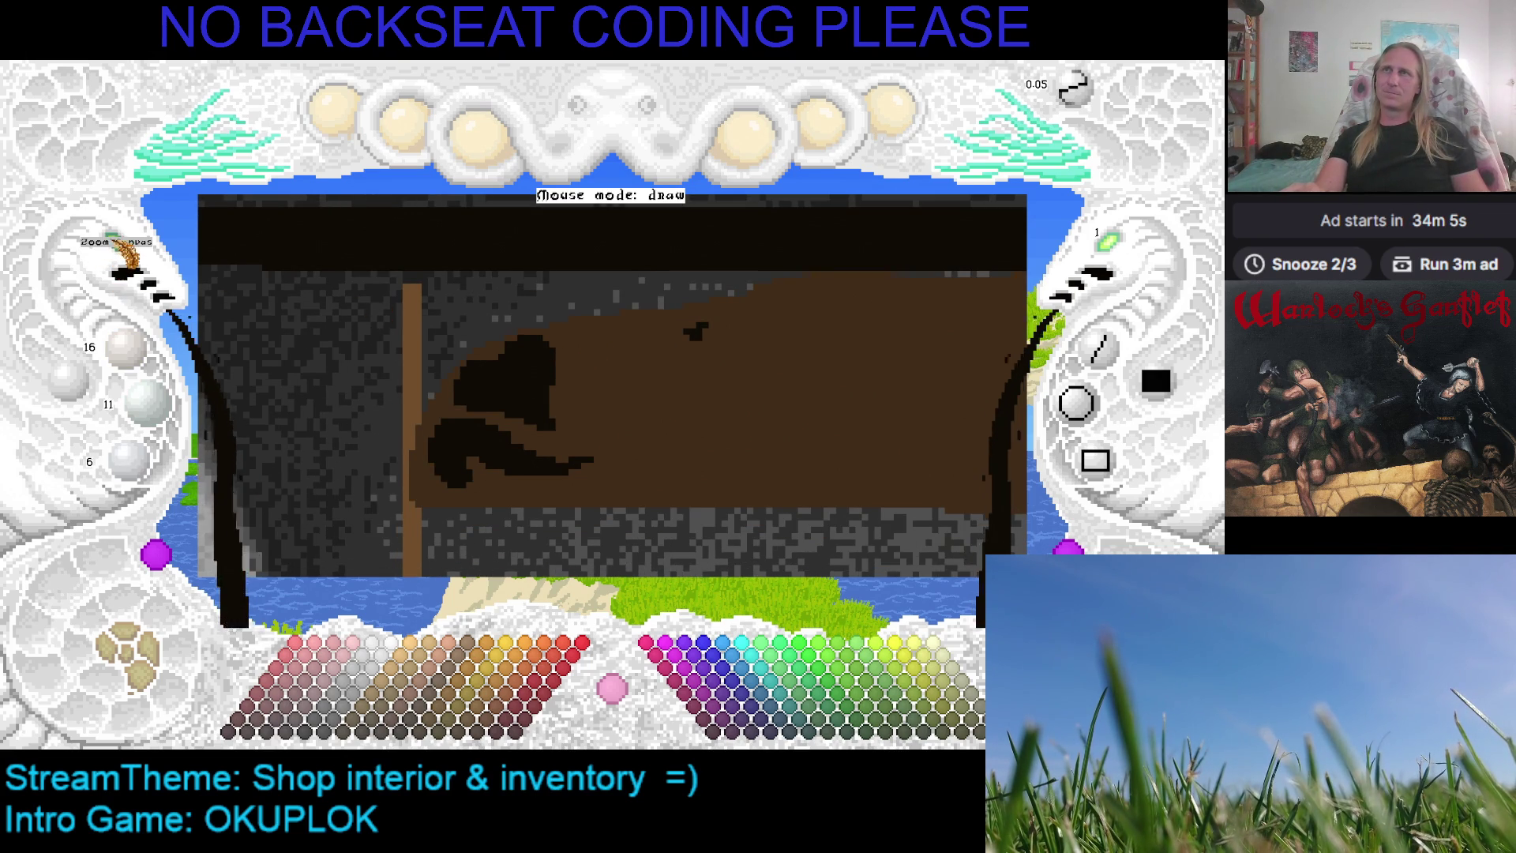
{"action": "left_click", "coordinate": [119, 257]}
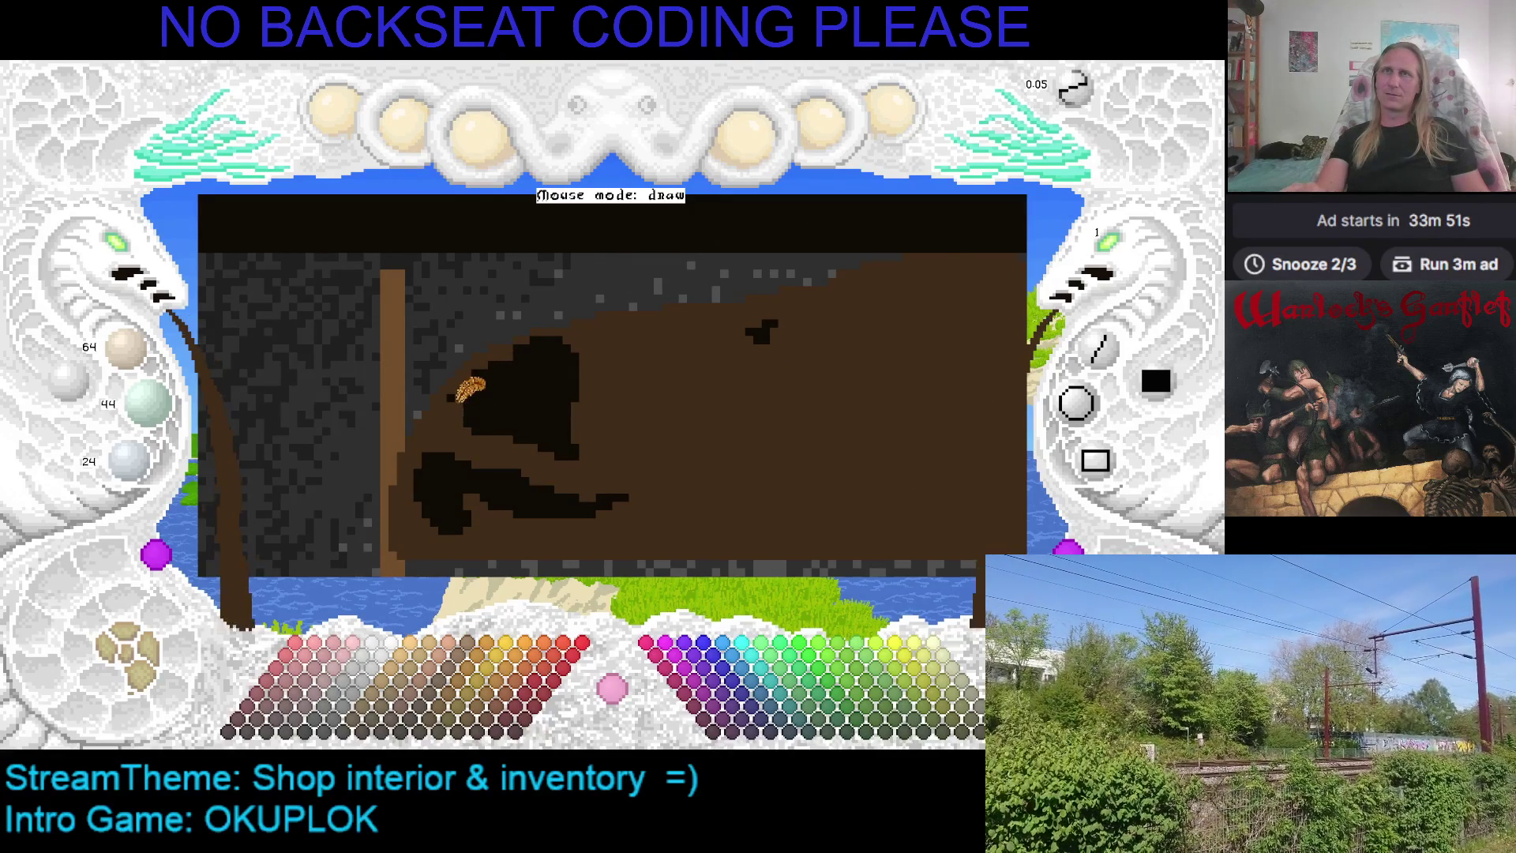
{"action": "scroll", "coordinate": [478, 383], "scroll_direction": "down", "scroll_amount": 2}
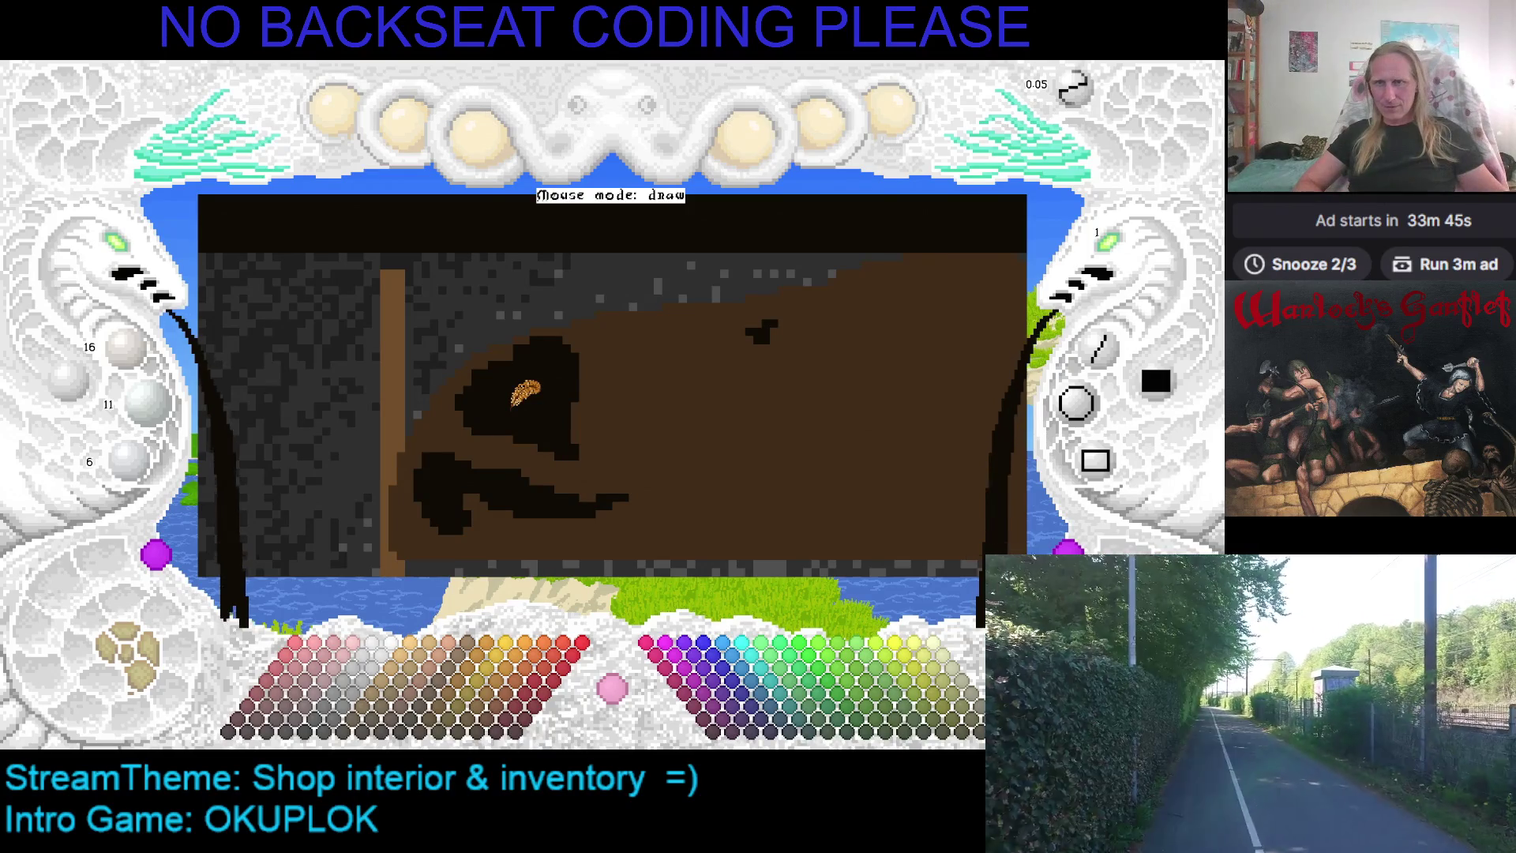
{"action": "key", "text": "Escape"}
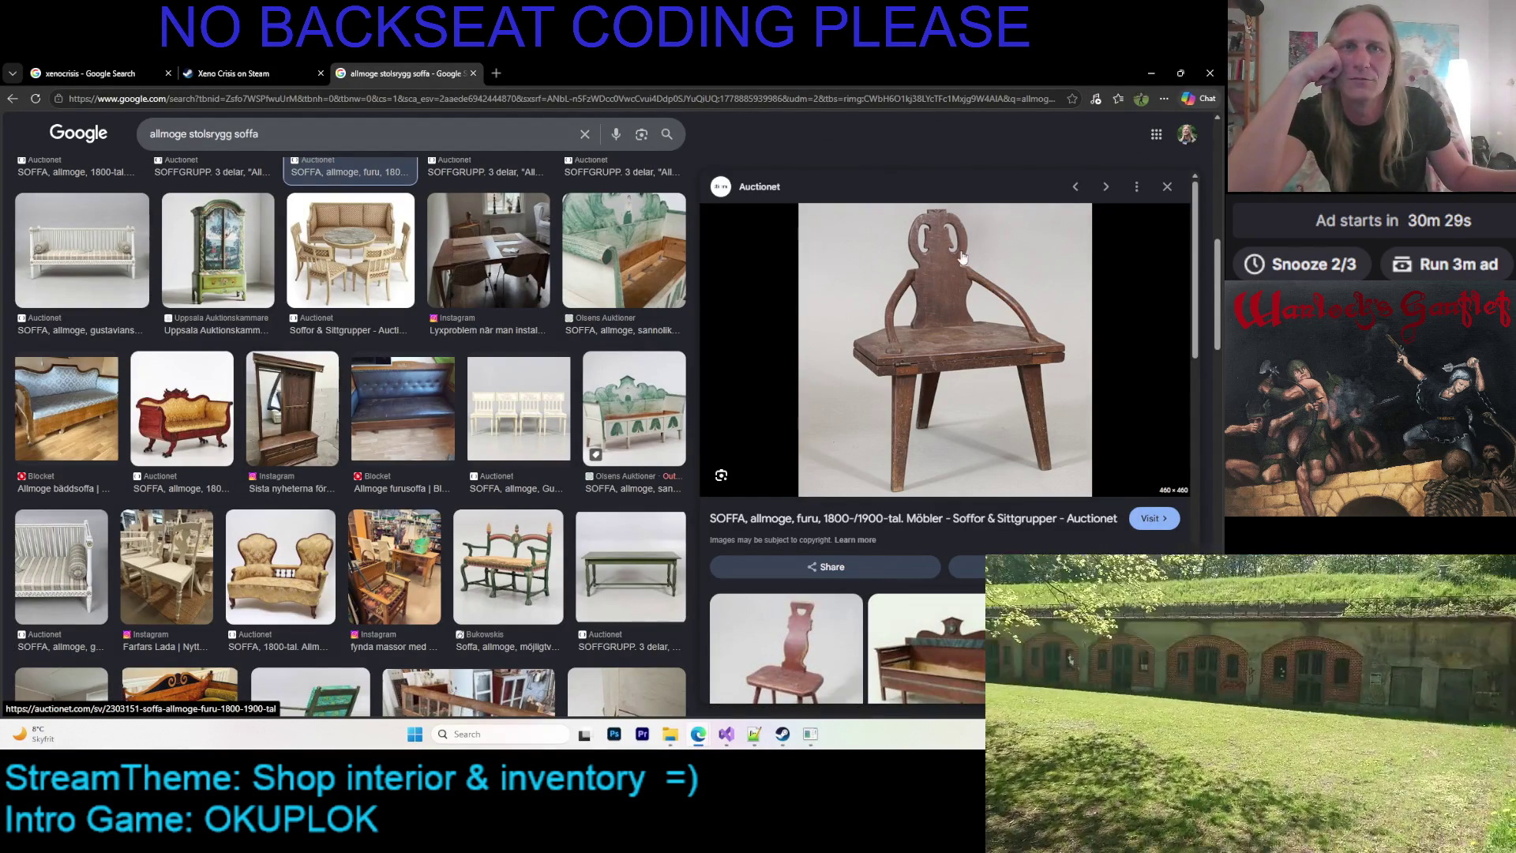
Preview the red-cushioned wooden sofa image from the results
{"action": "scroll", "coordinate": [963, 257], "scroll_direction": "down", "scroll_amount": 5}
{"action": "scroll", "coordinate": [948, 284], "scroll_direction": "up", "scroll_amount": 5}
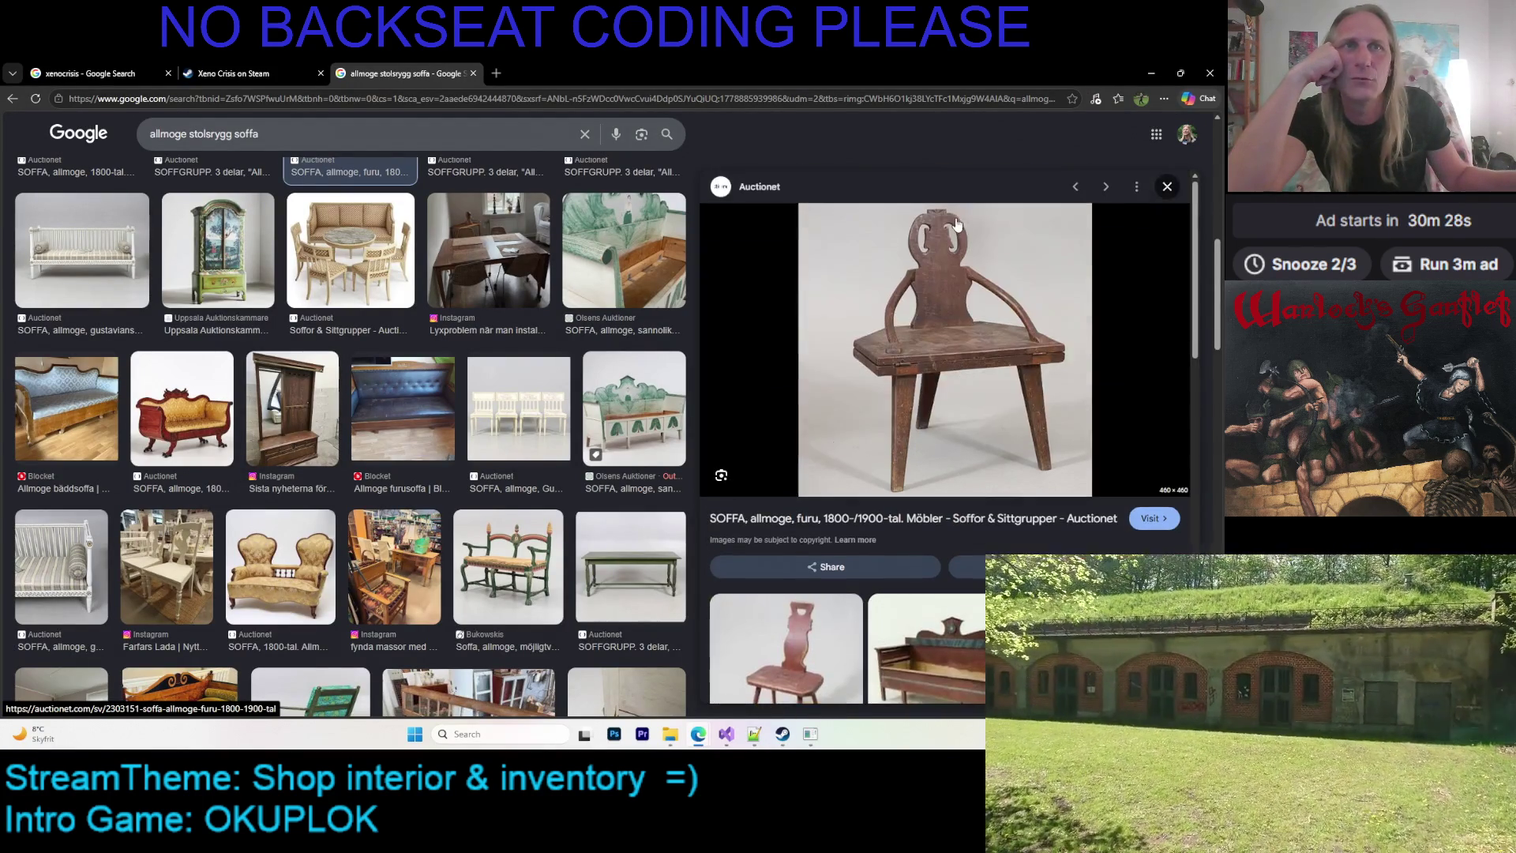
{"action": "scroll", "coordinate": [917, 318], "scroll_direction": "down", "scroll_amount": 5}
{"action": "scroll", "coordinate": [1026, 364], "scroll_direction": "down", "scroll_amount": 3}
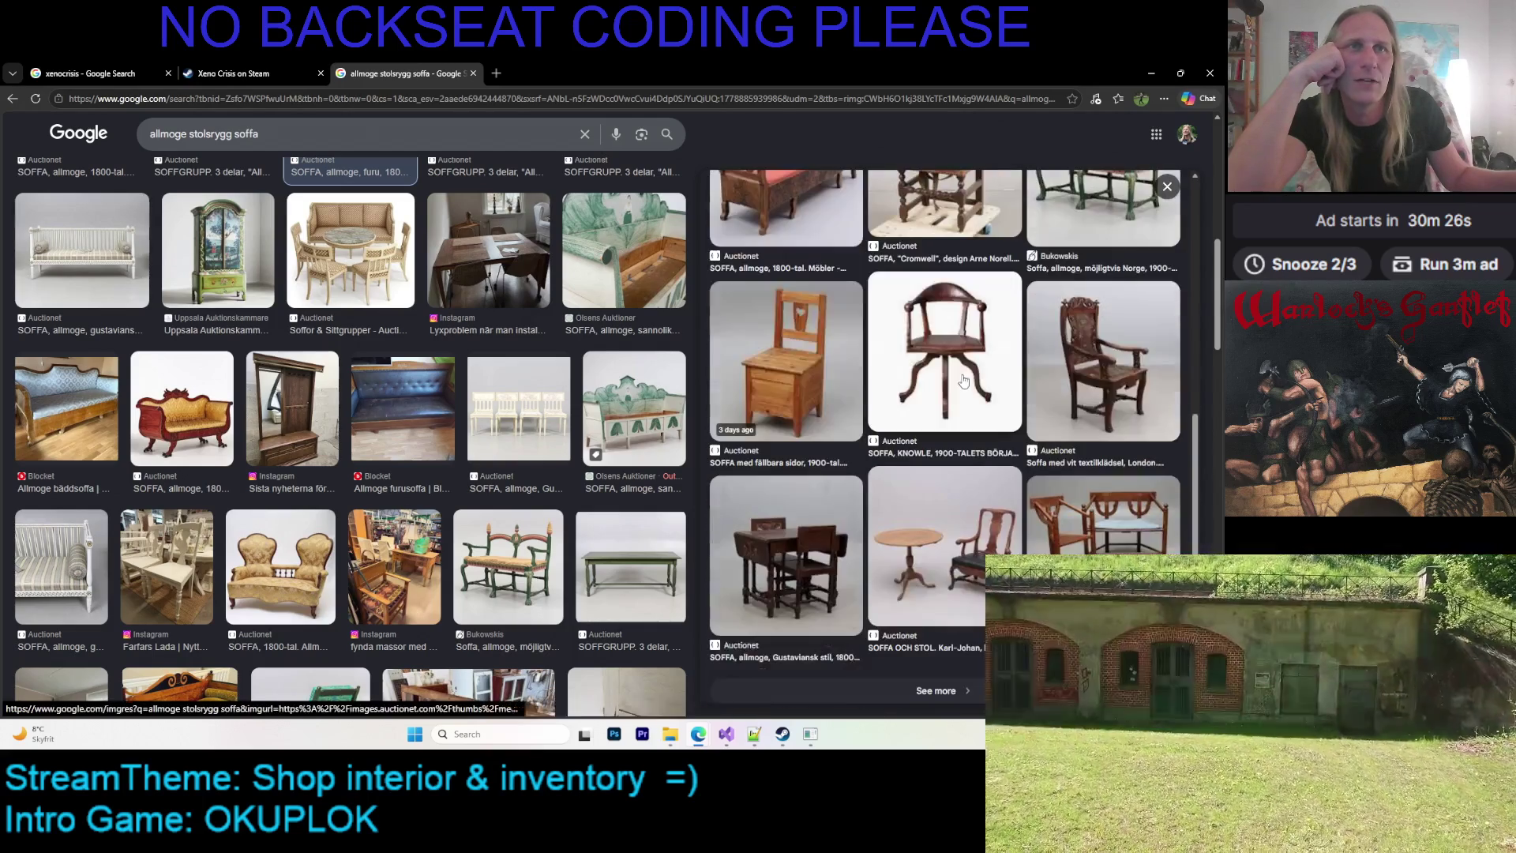
{"action": "scroll", "coordinate": [1132, 416], "scroll_direction": "up", "scroll_amount": 2}
{"action": "scroll", "coordinate": [1027, 371], "scroll_direction": "down", "scroll_amount": 1}
{"action": "scroll", "coordinate": [908, 316], "scroll_direction": "down", "scroll_amount": 3}
{"action": "scroll", "coordinate": [799, 265], "scroll_direction": "up", "scroll_amount": 3}
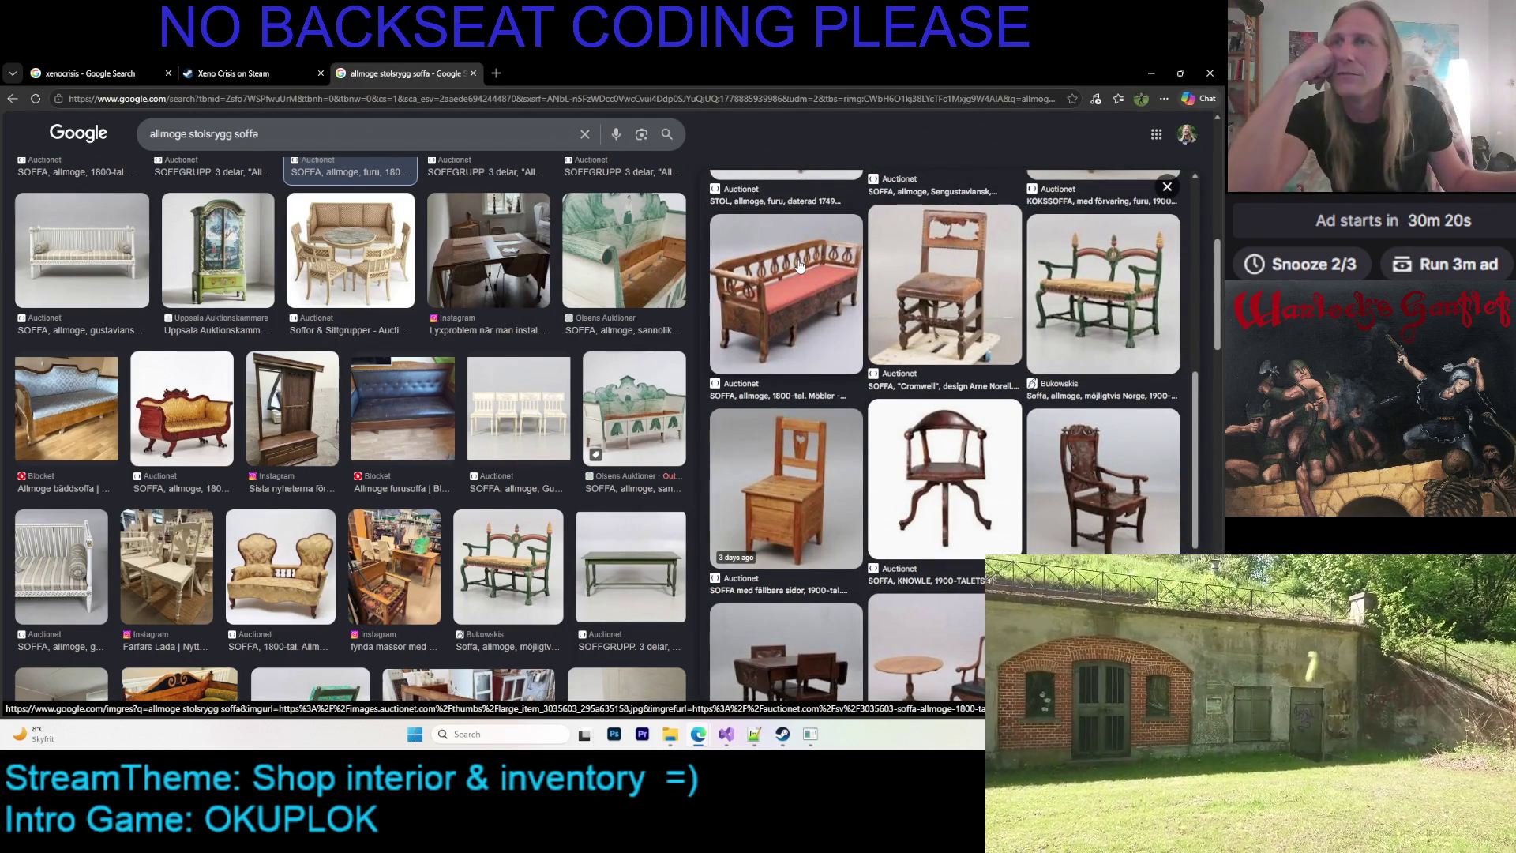
{"action": "left_click", "coordinate": [799, 265]}
Open the page of images related to the red-cushioned sofa
{"action": "scroll", "coordinate": [1019, 396], "scroll_direction": "down", "scroll_amount": 5}
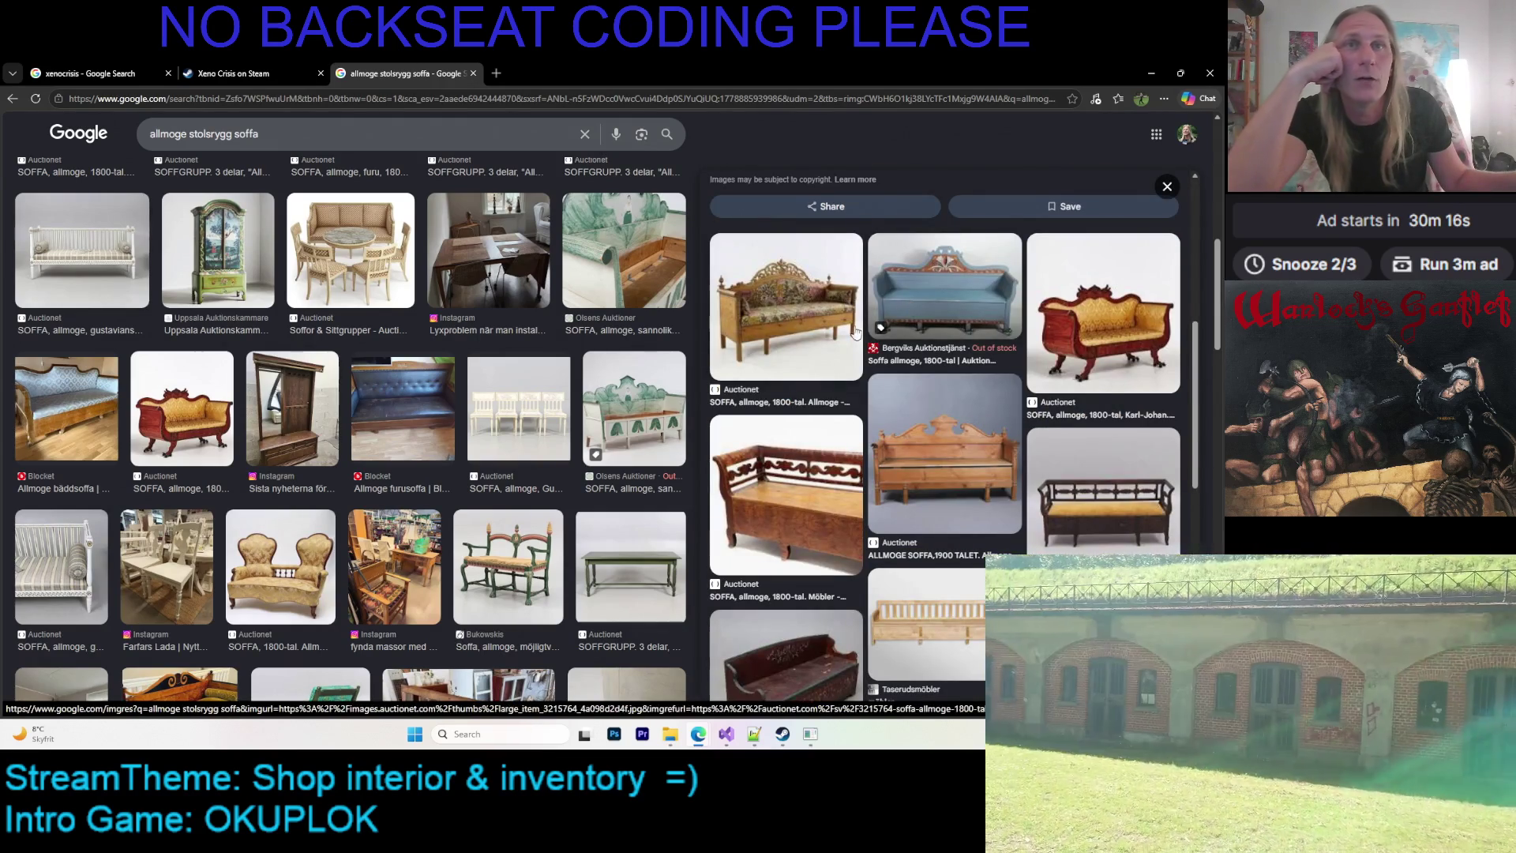
{"action": "scroll", "coordinate": [949, 392], "scroll_direction": "down", "scroll_amount": 5}
{"action": "left_click", "coordinate": [950, 392]}
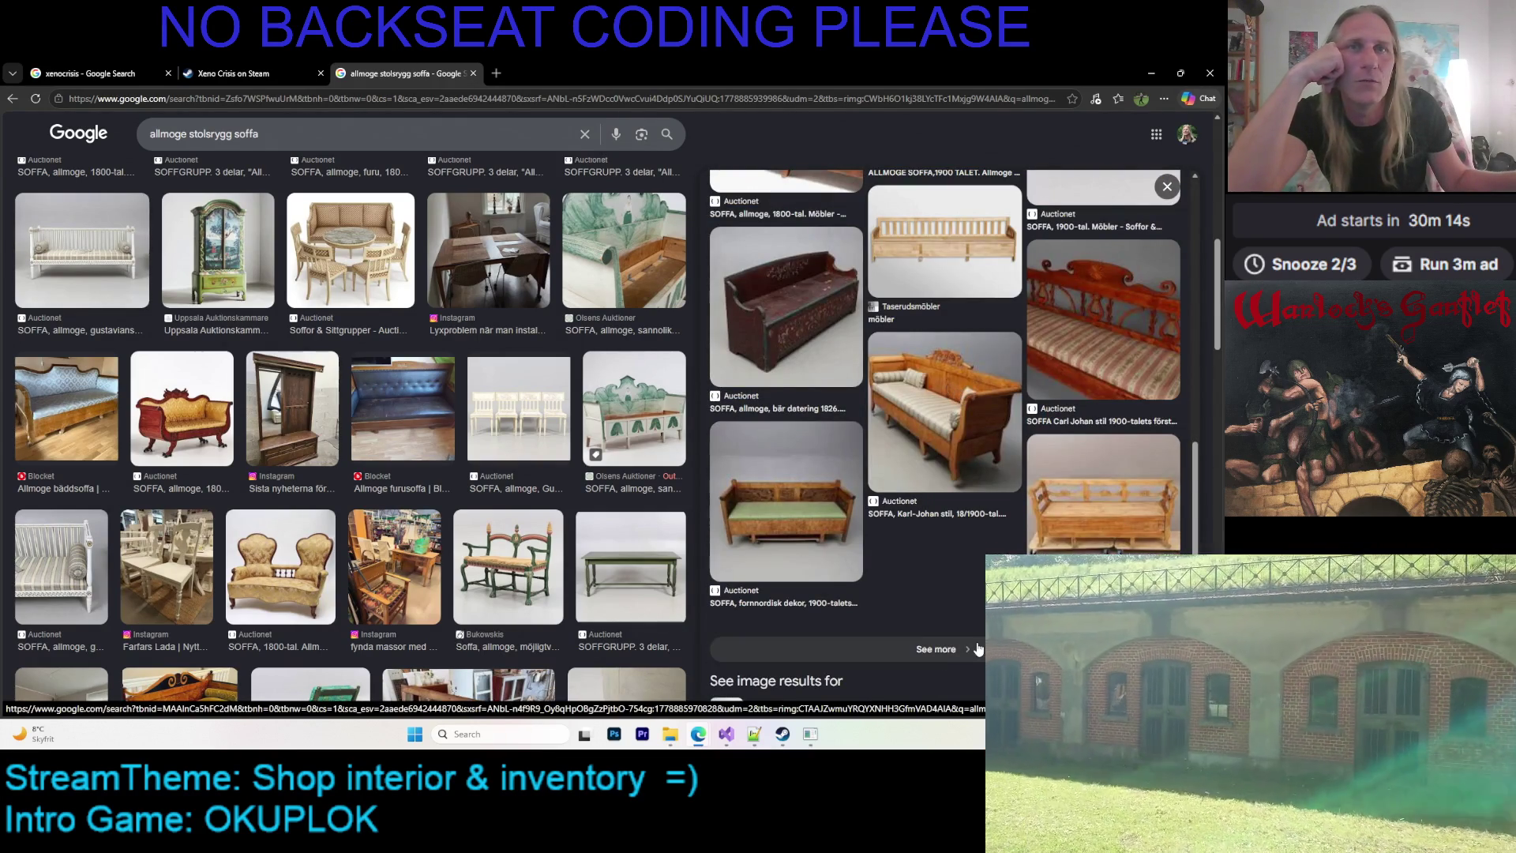
{"action": "scroll", "coordinate": [613, 471], "scroll_direction": "down", "scroll_amount": 4}
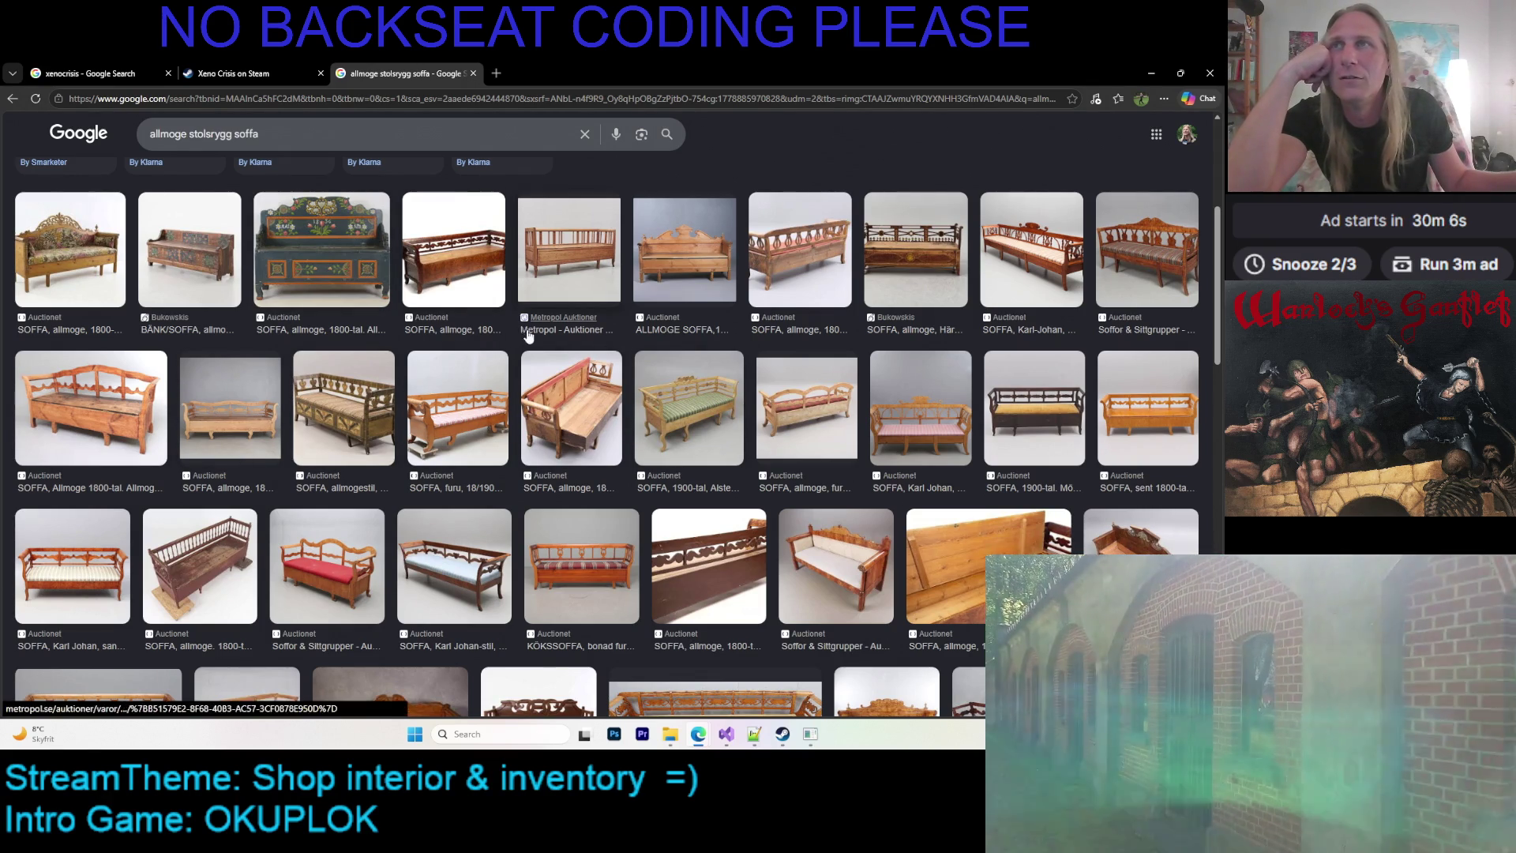
Preview the green striped Alsterbro sofa and browse down through the results
{"action": "left_click", "coordinate": [716, 400]}
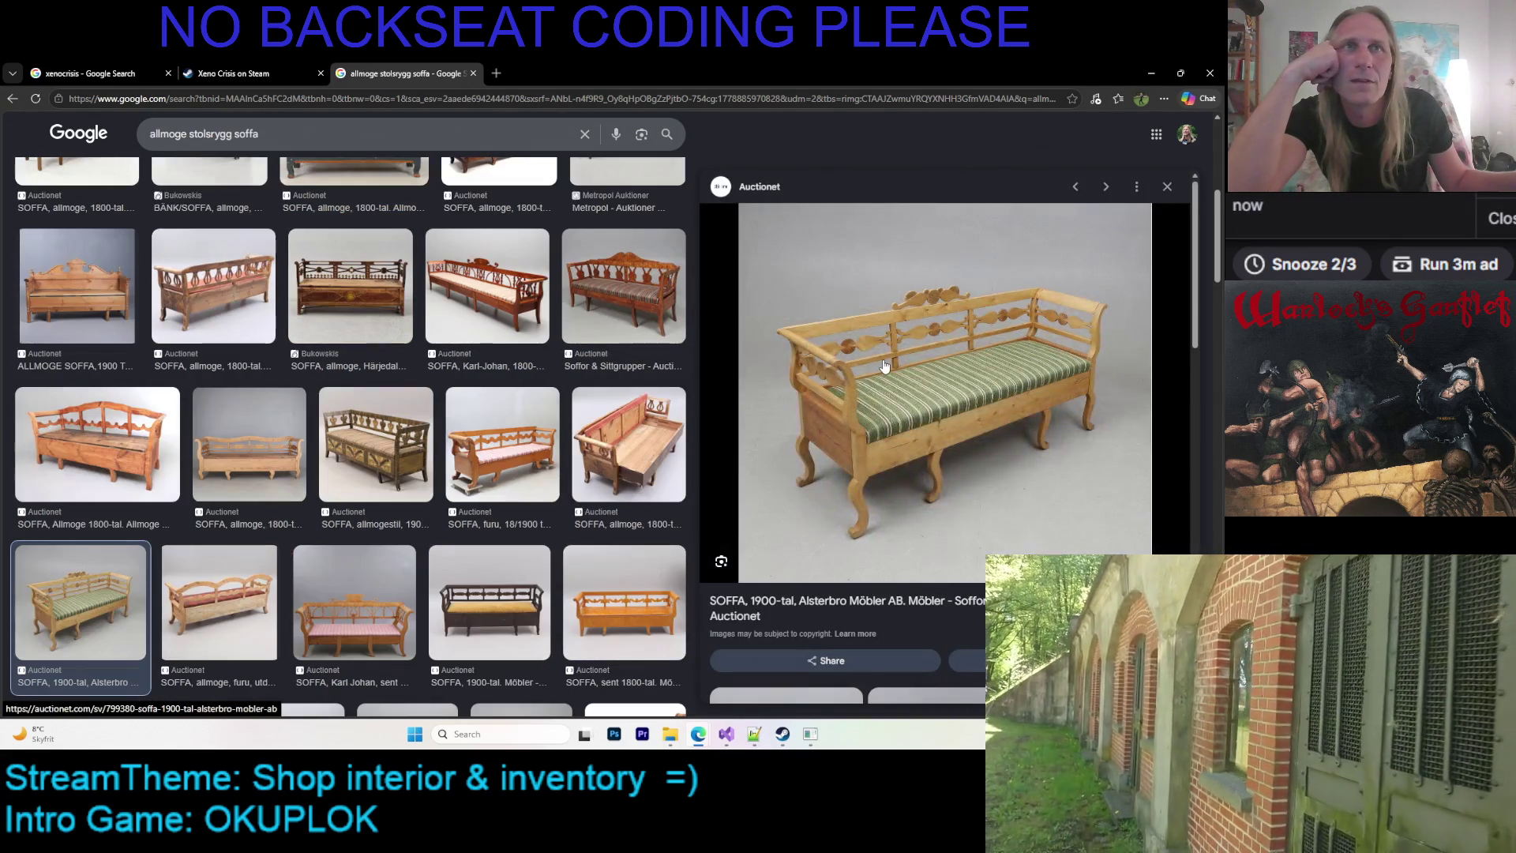
{"action": "scroll", "coordinate": [892, 355], "scroll_direction": "down", "scroll_amount": 5}
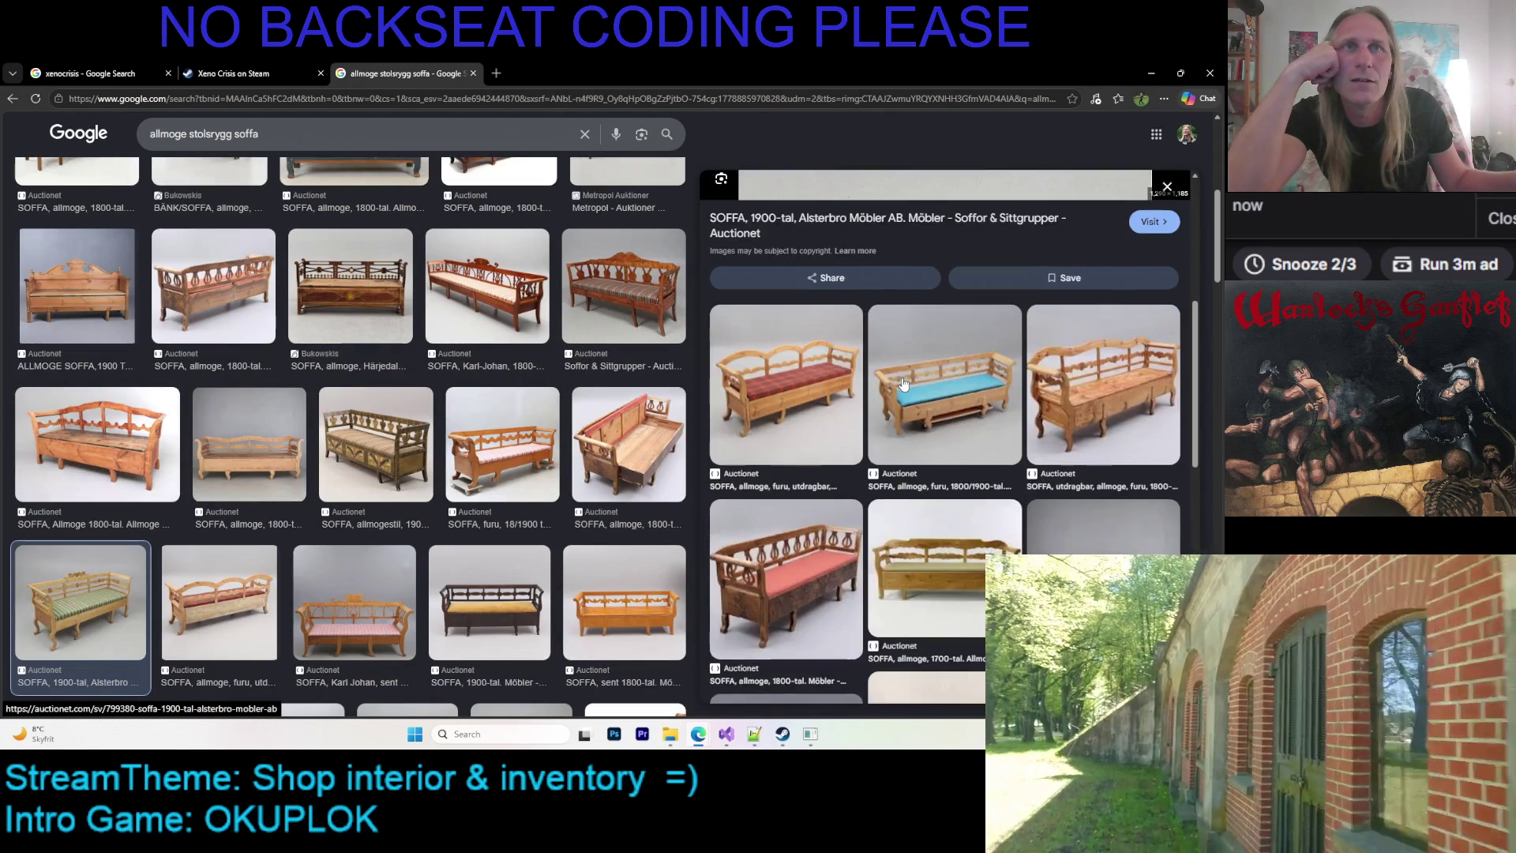
{"action": "scroll", "coordinate": [908, 336], "scroll_direction": "down", "scroll_amount": 3}
{"action": "scroll", "coordinate": [914, 330], "scroll_direction": "down", "scroll_amount": 2}
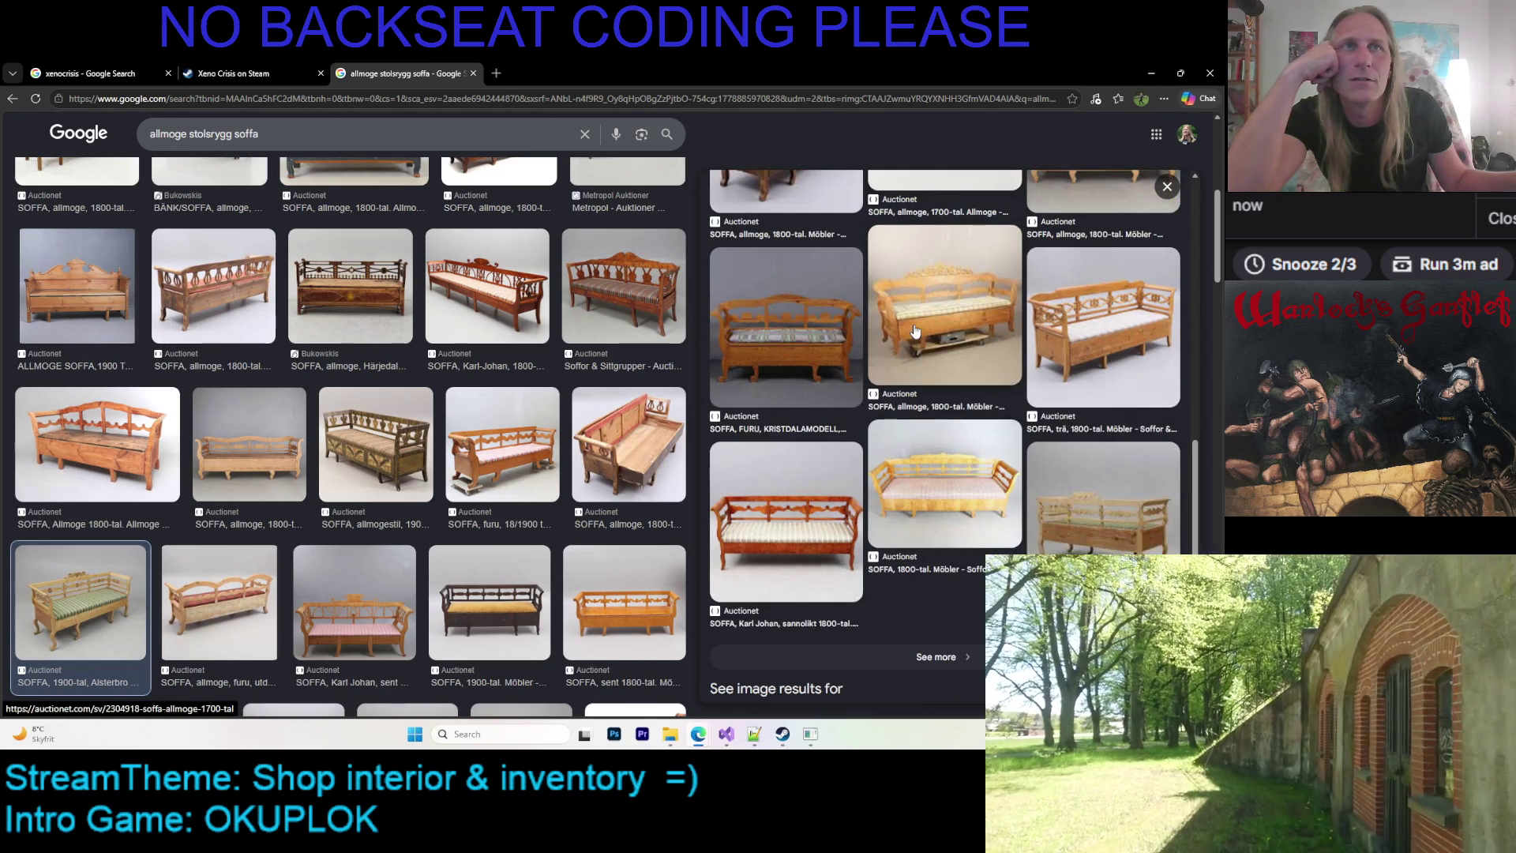
{"action": "scroll", "coordinate": [590, 365], "scroll_direction": "down", "scroll_amount": 3}
{"action": "scroll", "coordinate": [427, 334], "scroll_direction": "down", "scroll_amount": 3}
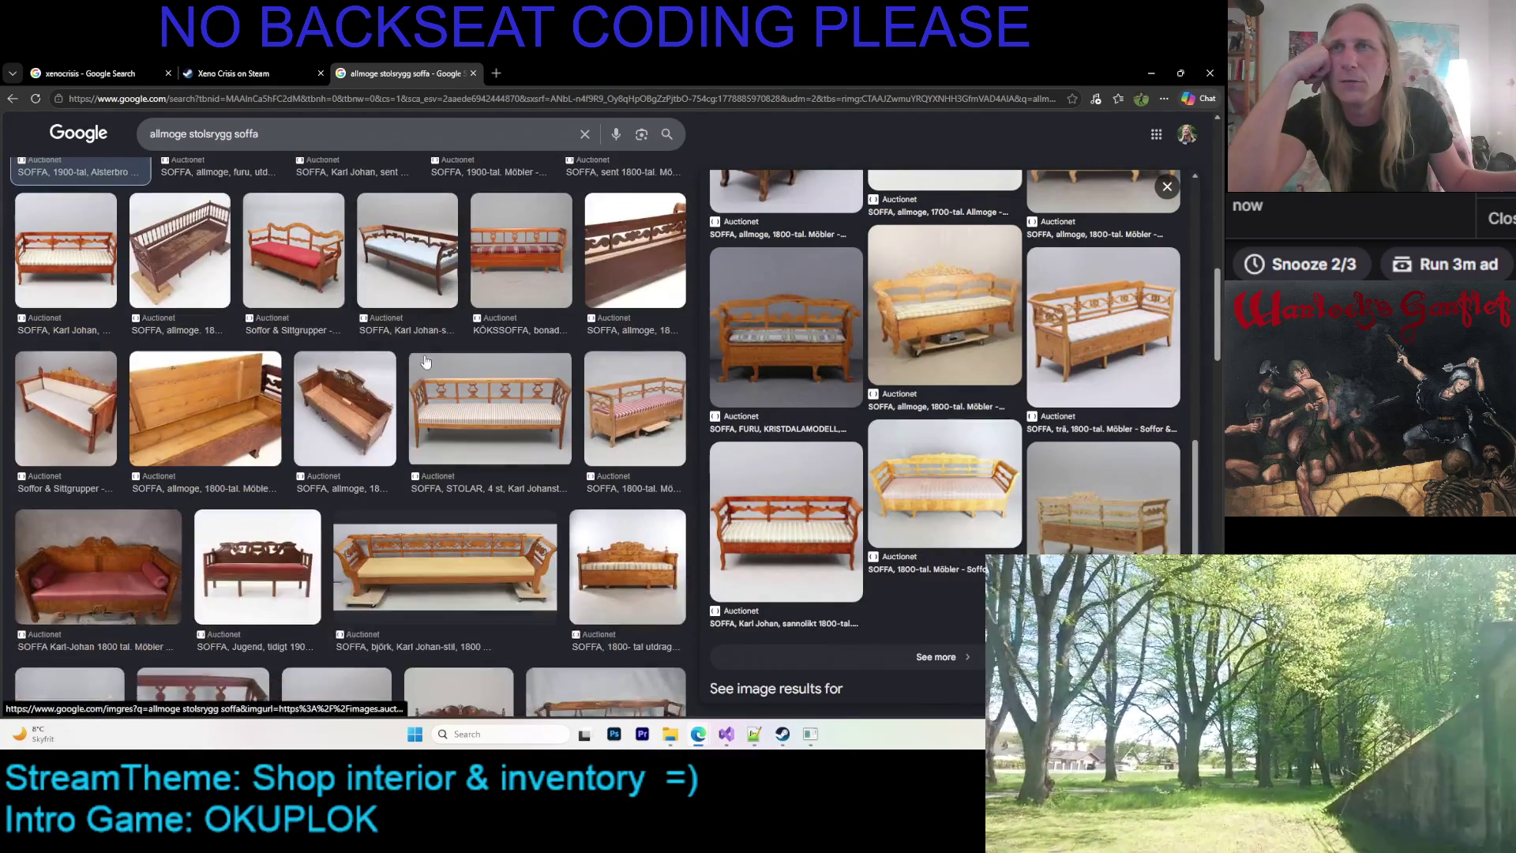
{"action": "scroll", "coordinate": [427, 333], "scroll_direction": "down", "scroll_amount": 3}
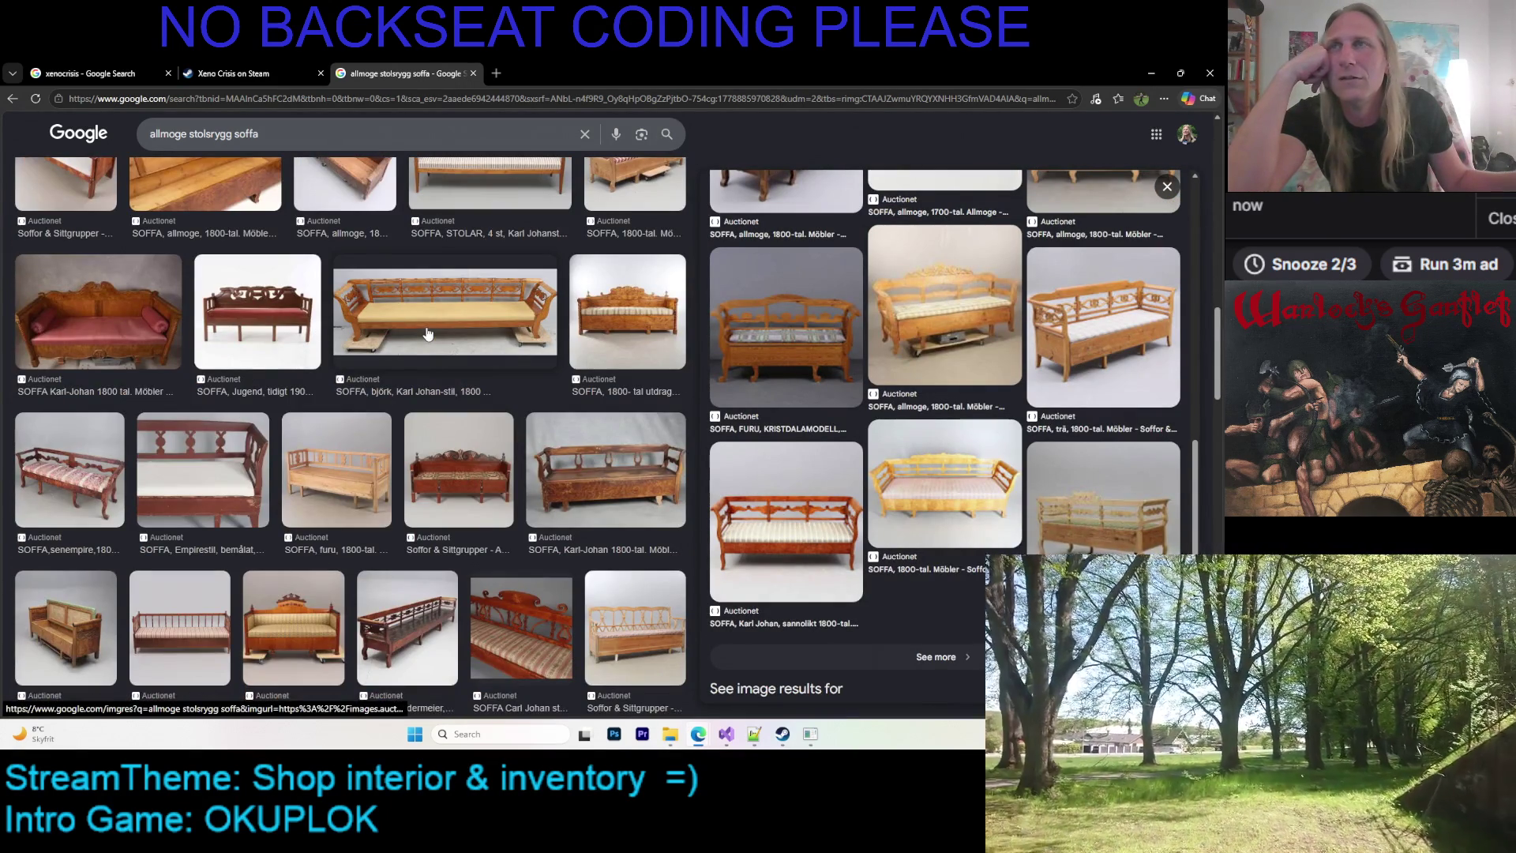
{"action": "scroll", "coordinate": [427, 334], "scroll_direction": "down", "scroll_amount": 3}
{"action": "scroll", "coordinate": [427, 334], "scroll_direction": "down", "scroll_amount": 3}
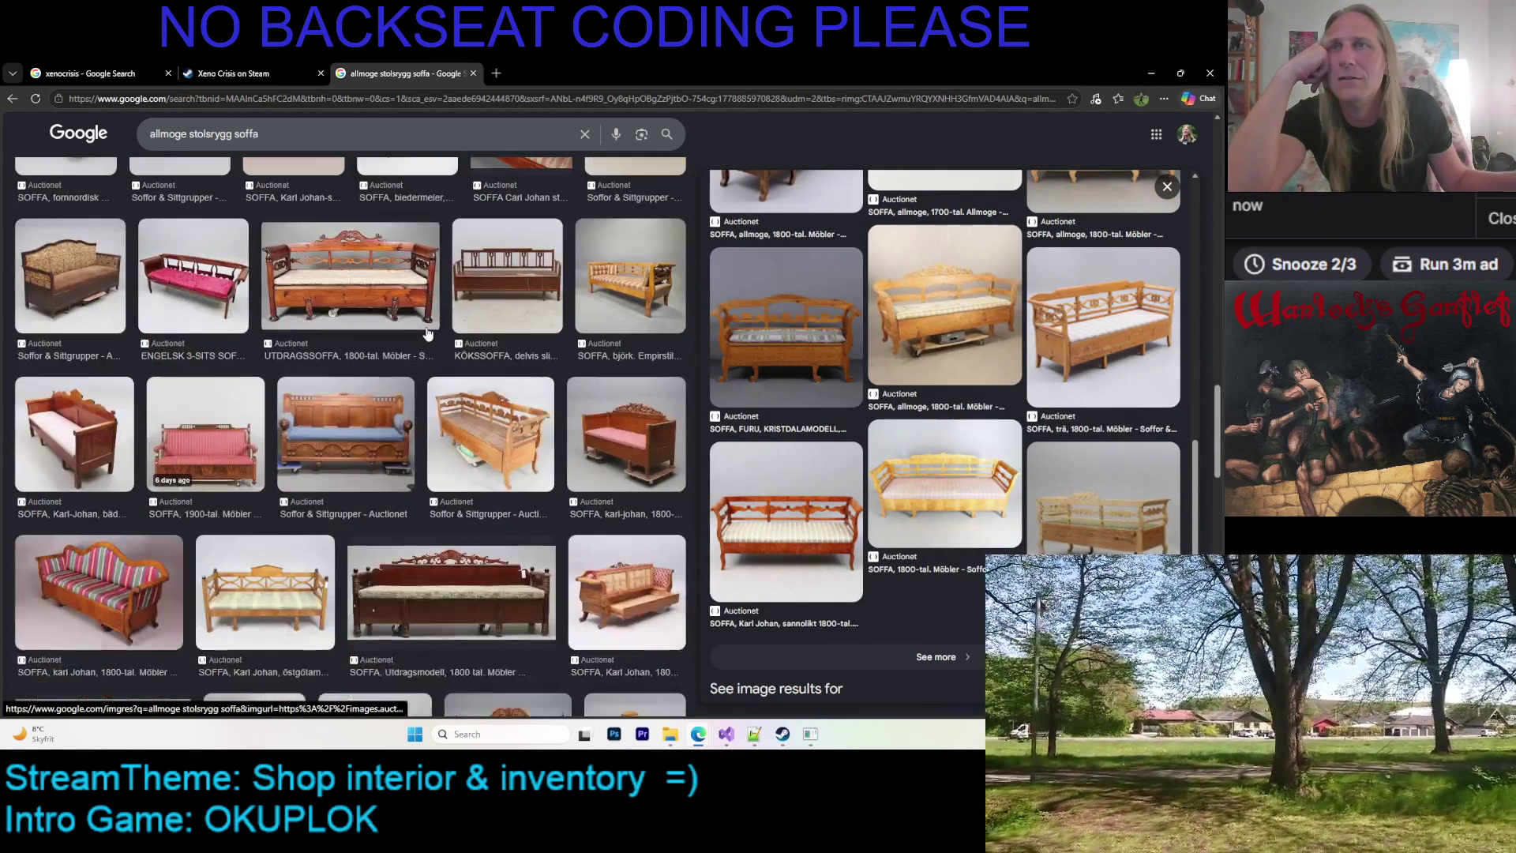
{"action": "scroll", "coordinate": [427, 334], "scroll_direction": "down", "scroll_amount": 3}
{"action": "scroll", "coordinate": [425, 331], "scroll_direction": "down", "scroll_amount": 2}
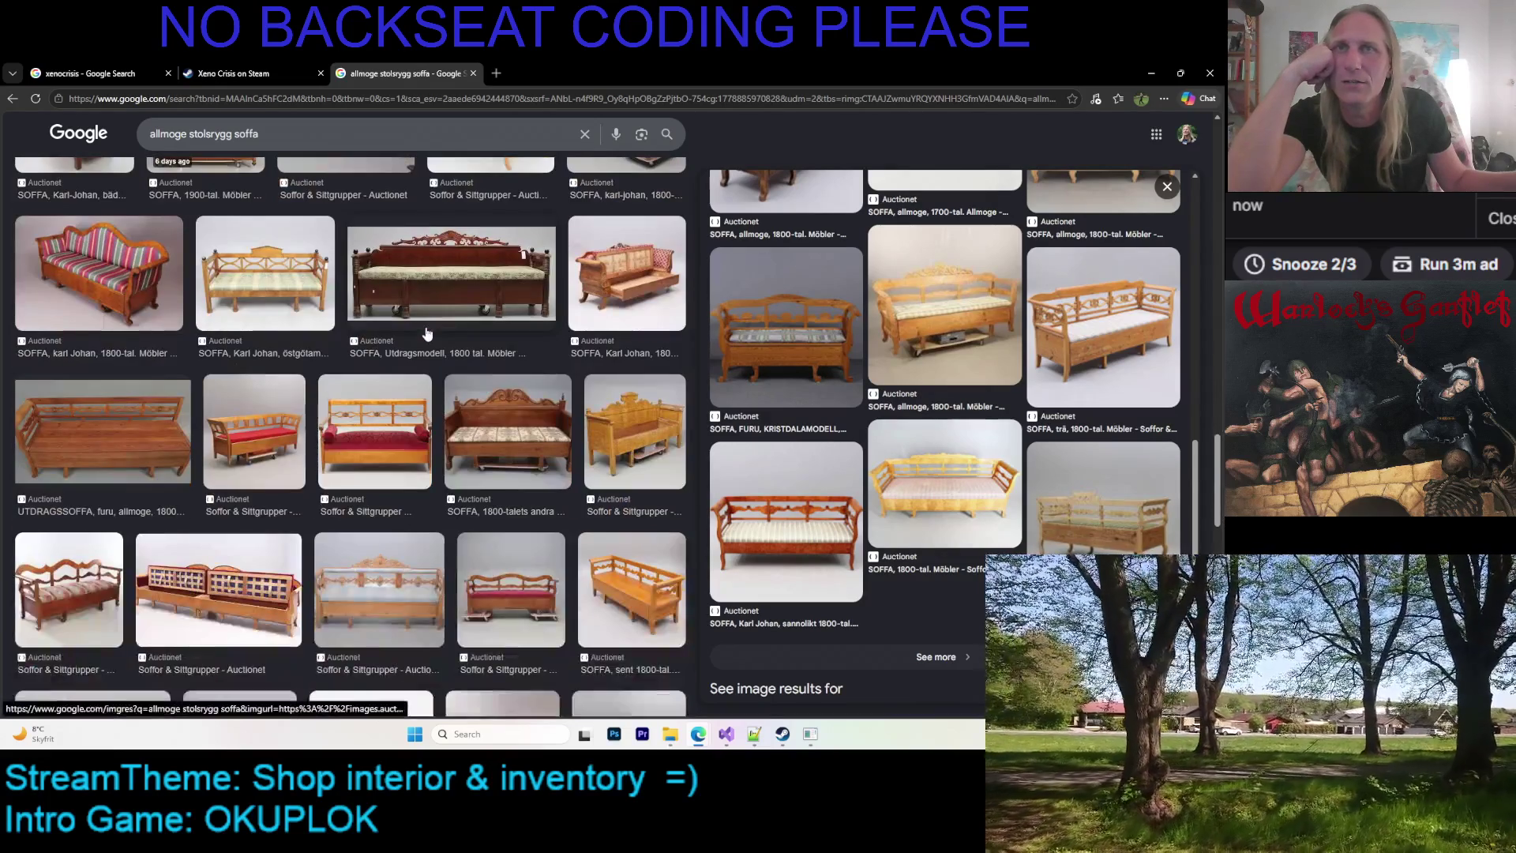
{"action": "scroll", "coordinate": [382, 369], "scroll_direction": "down", "scroll_amount": 3}
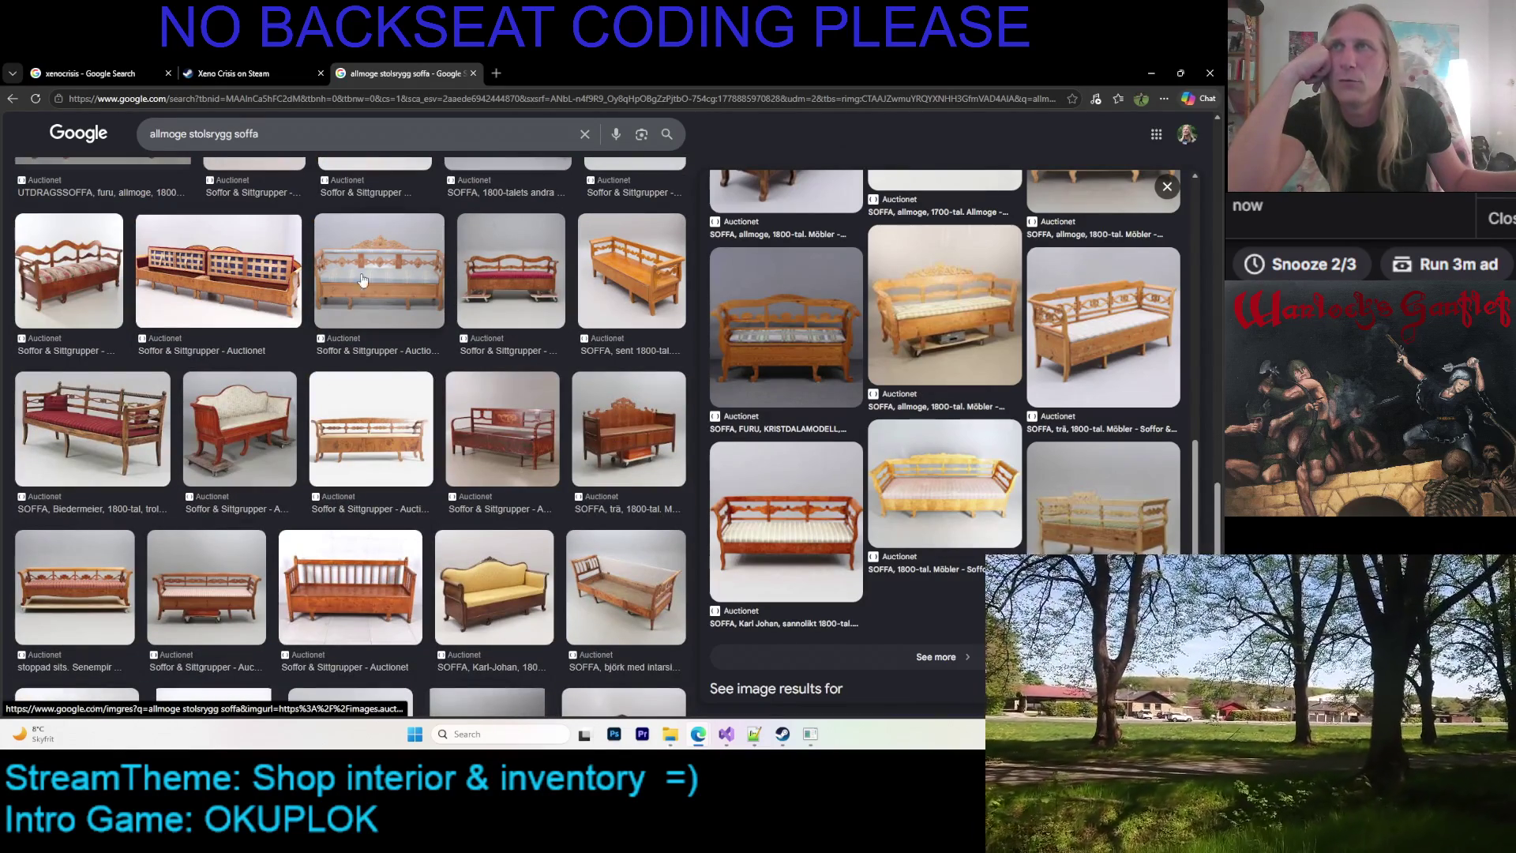
{"action": "scroll", "coordinate": [410, 262], "scroll_direction": "down", "scroll_amount": 2}
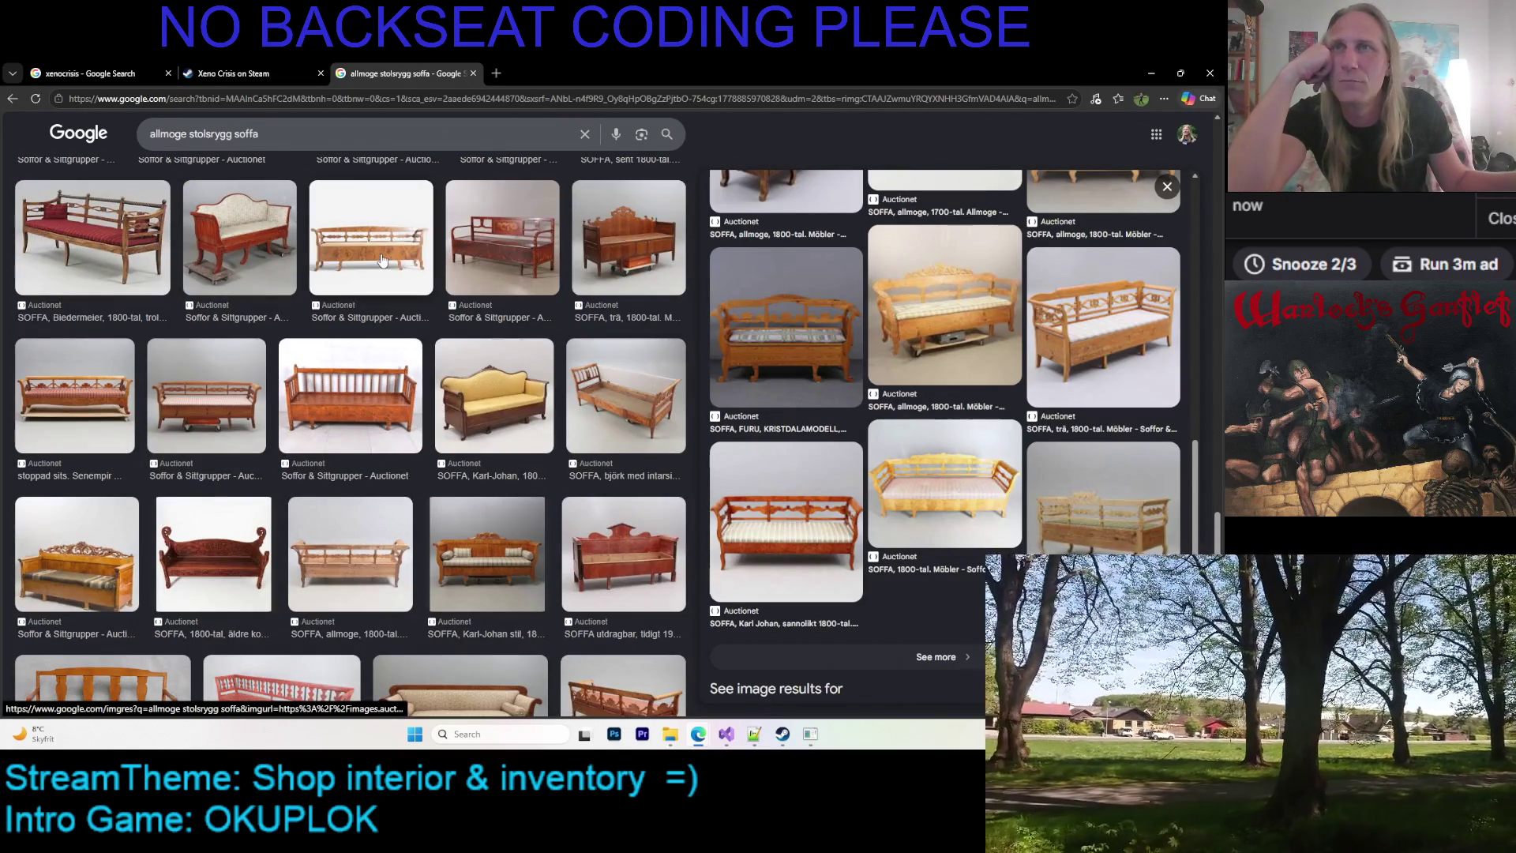
{"action": "scroll", "coordinate": [615, 351], "scroll_direction": "down", "scroll_amount": 3}
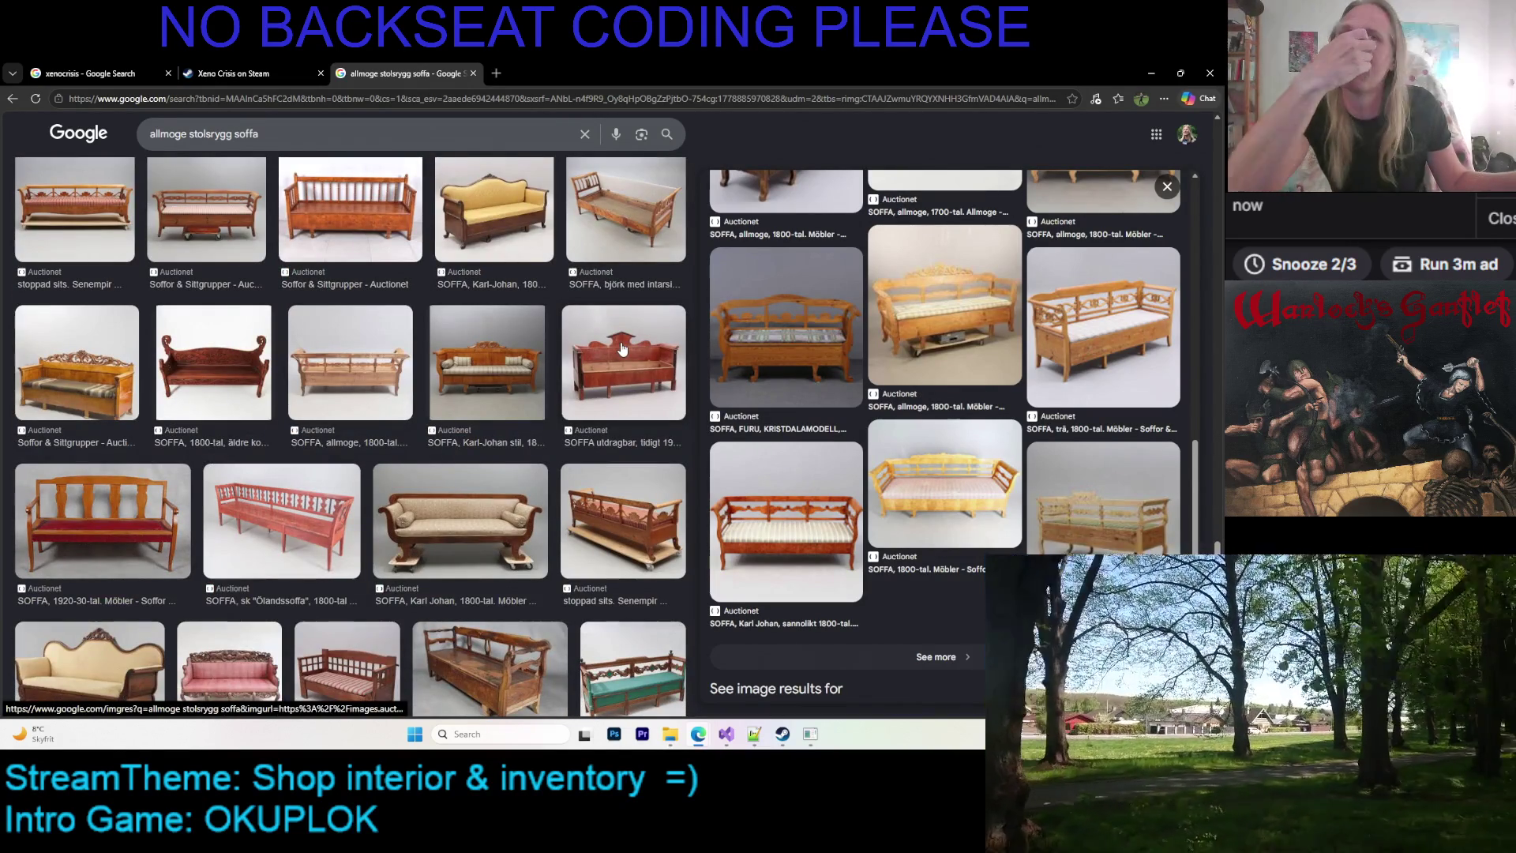
{"action": "scroll", "coordinate": [524, 387], "scroll_direction": "down", "scroll_amount": 3}
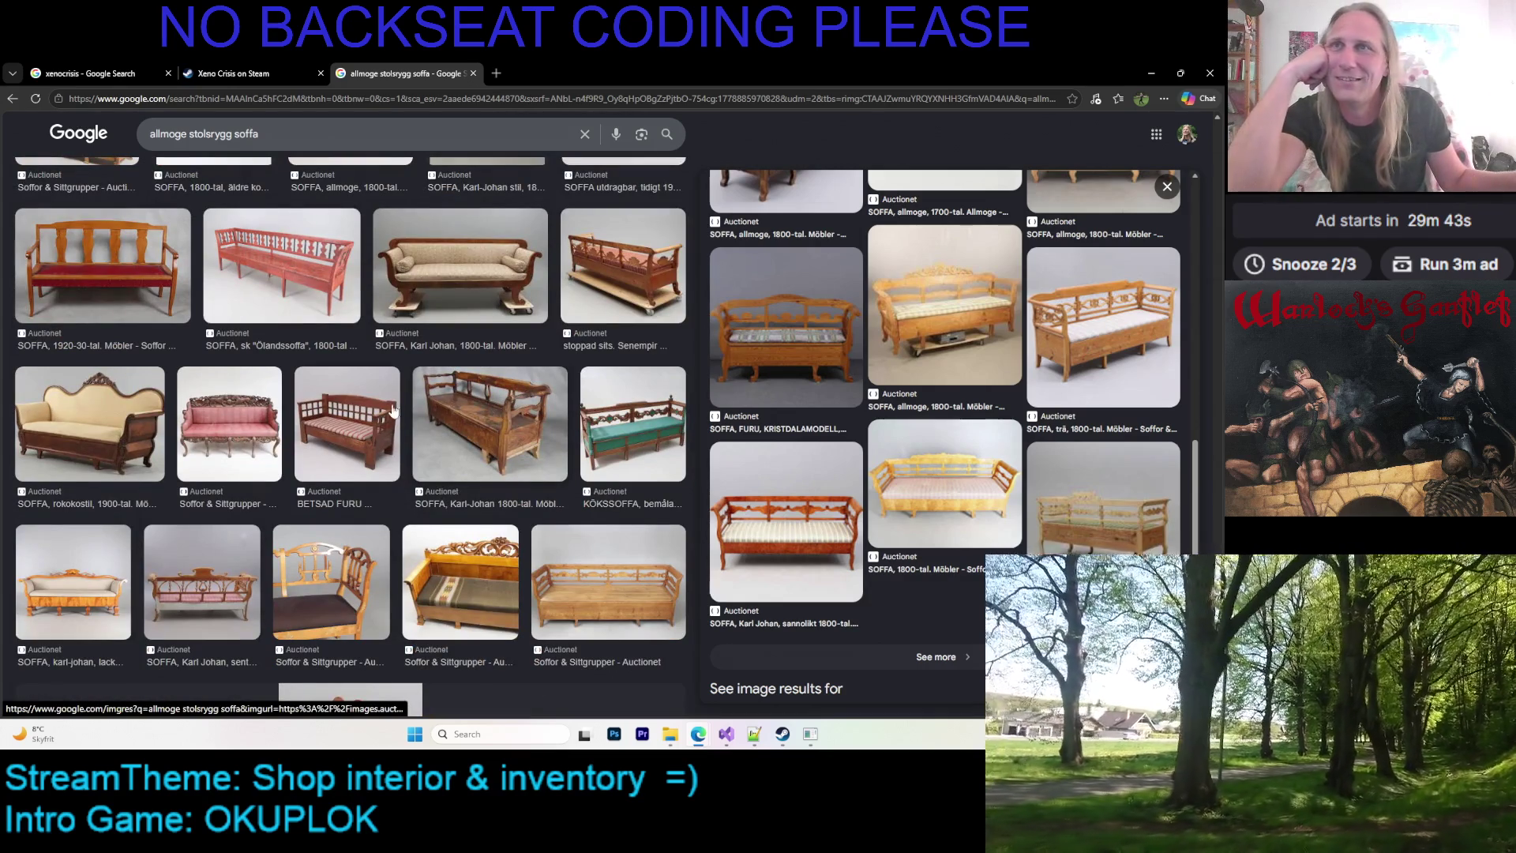
{"action": "scroll", "coordinate": [474, 400], "scroll_direction": "down", "scroll_amount": 3}
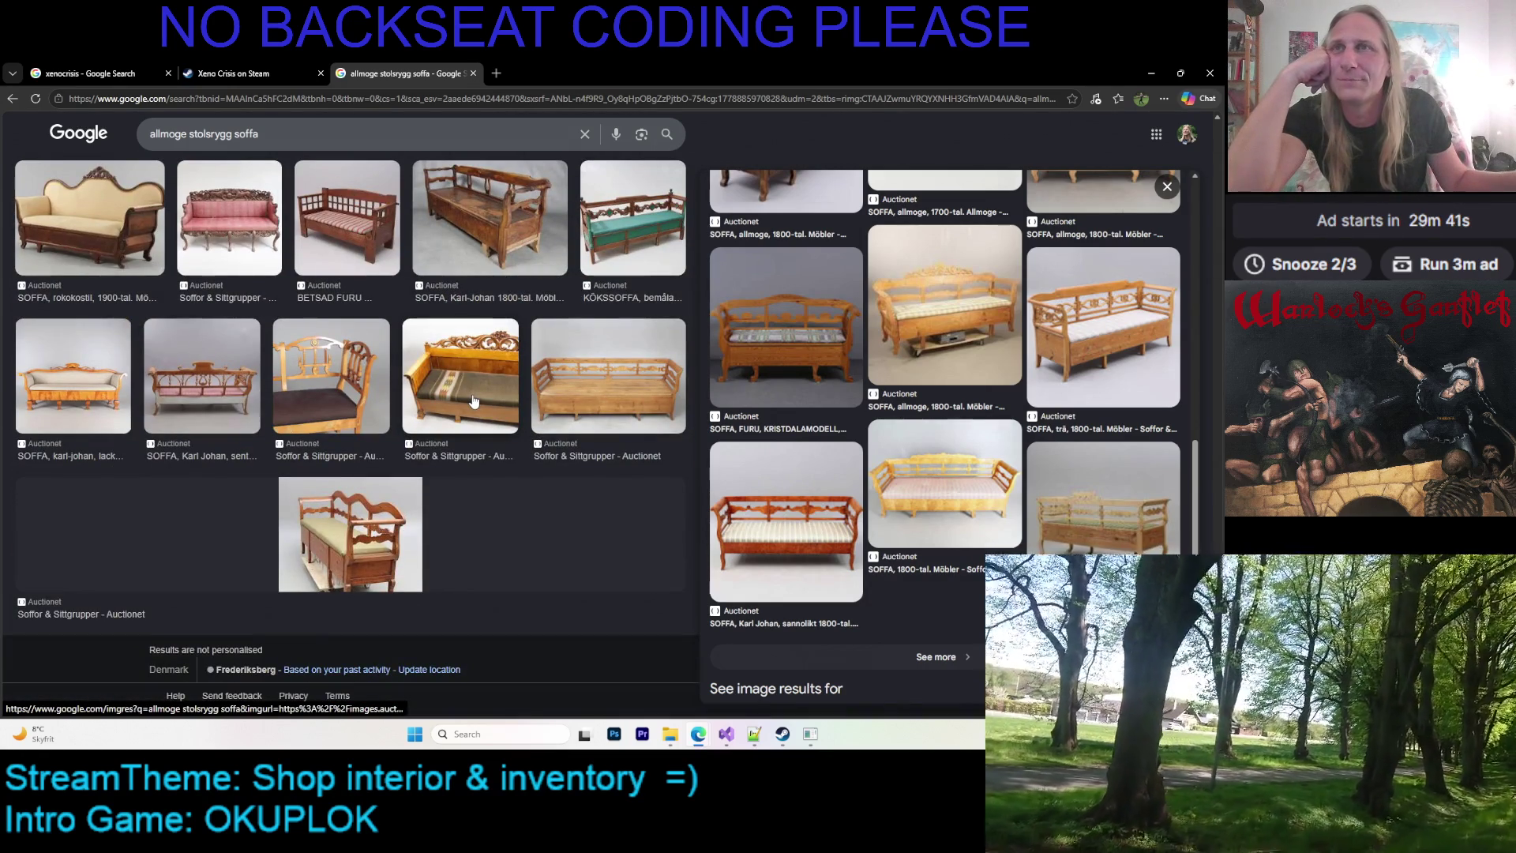
{"action": "scroll", "coordinate": [474, 401], "scroll_direction": "down", "scroll_amount": 3}
{"action": "scroll", "coordinate": [473, 401], "scroll_direction": "down", "scroll_amount": 2}
{"action": "scroll", "coordinate": [474, 401], "scroll_direction": "down", "scroll_amount": 2}
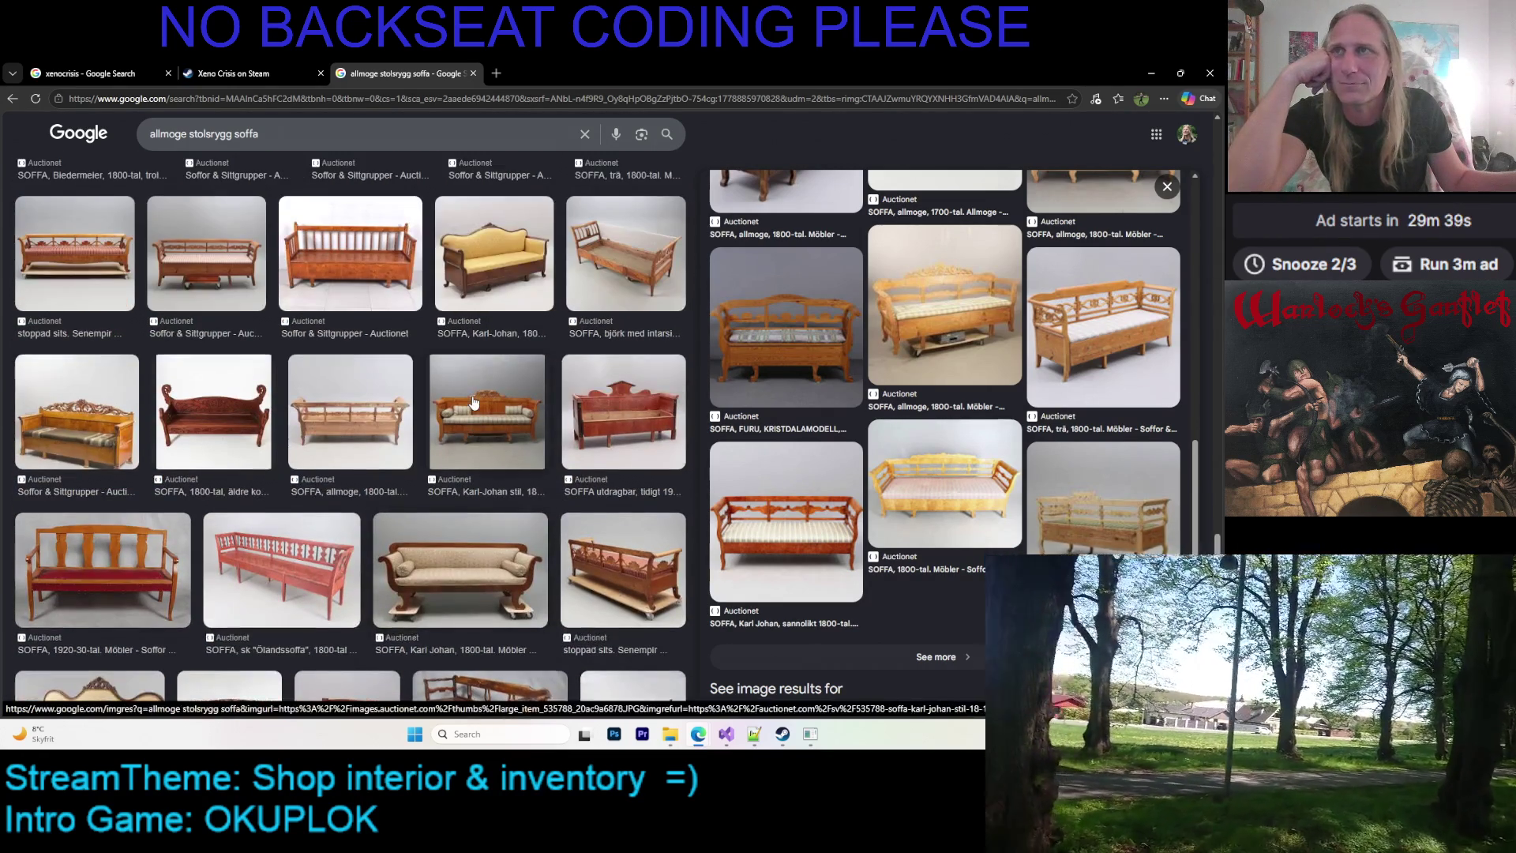
{"action": "scroll", "coordinate": [473, 401], "scroll_direction": "down", "scroll_amount": 1}
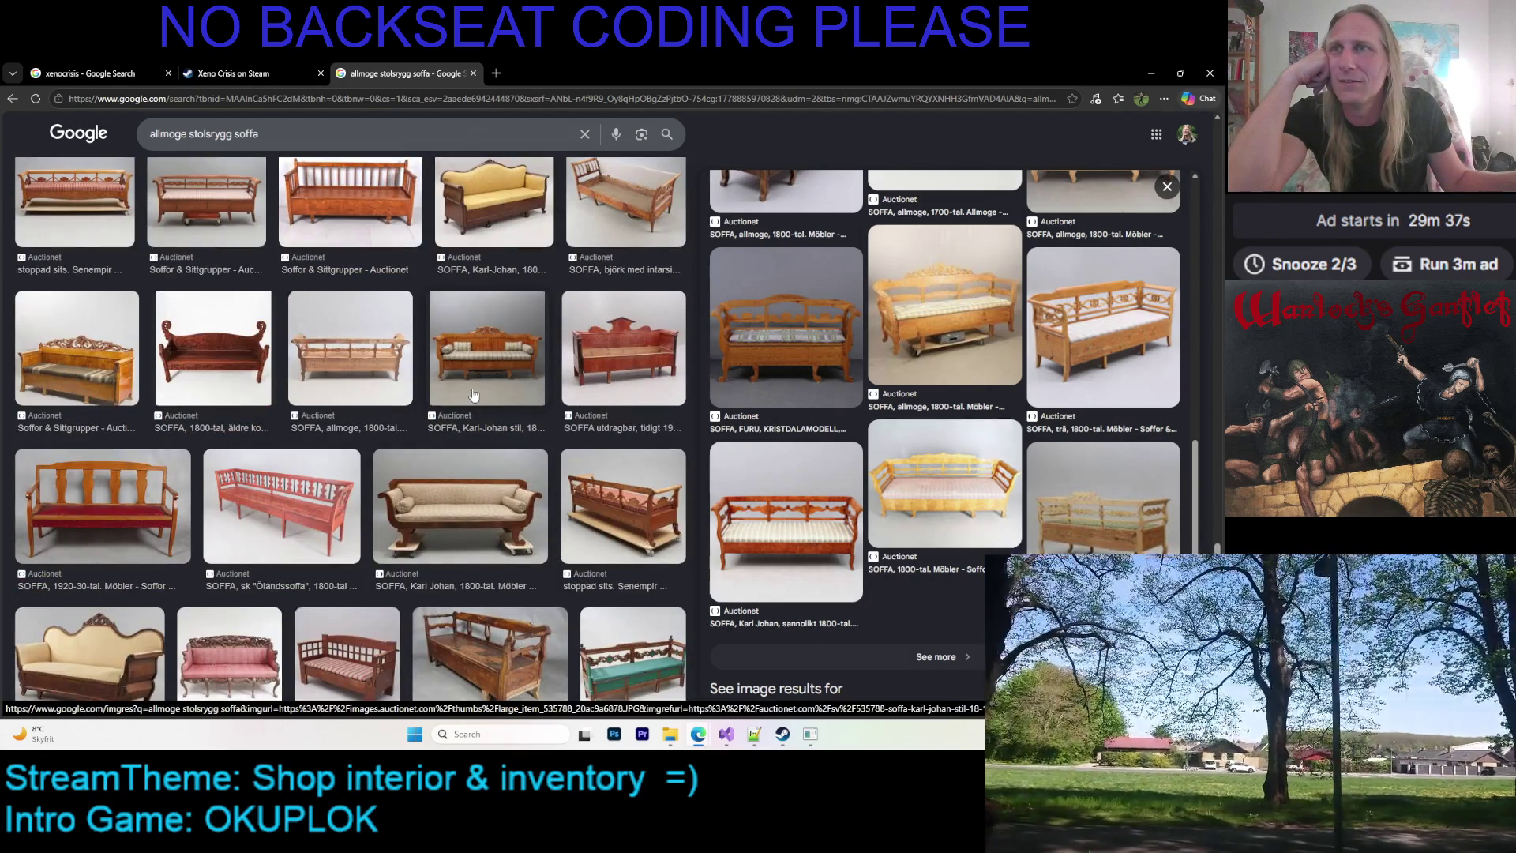
{"action": "scroll", "coordinate": [474, 395], "scroll_direction": "up", "scroll_amount": 3}
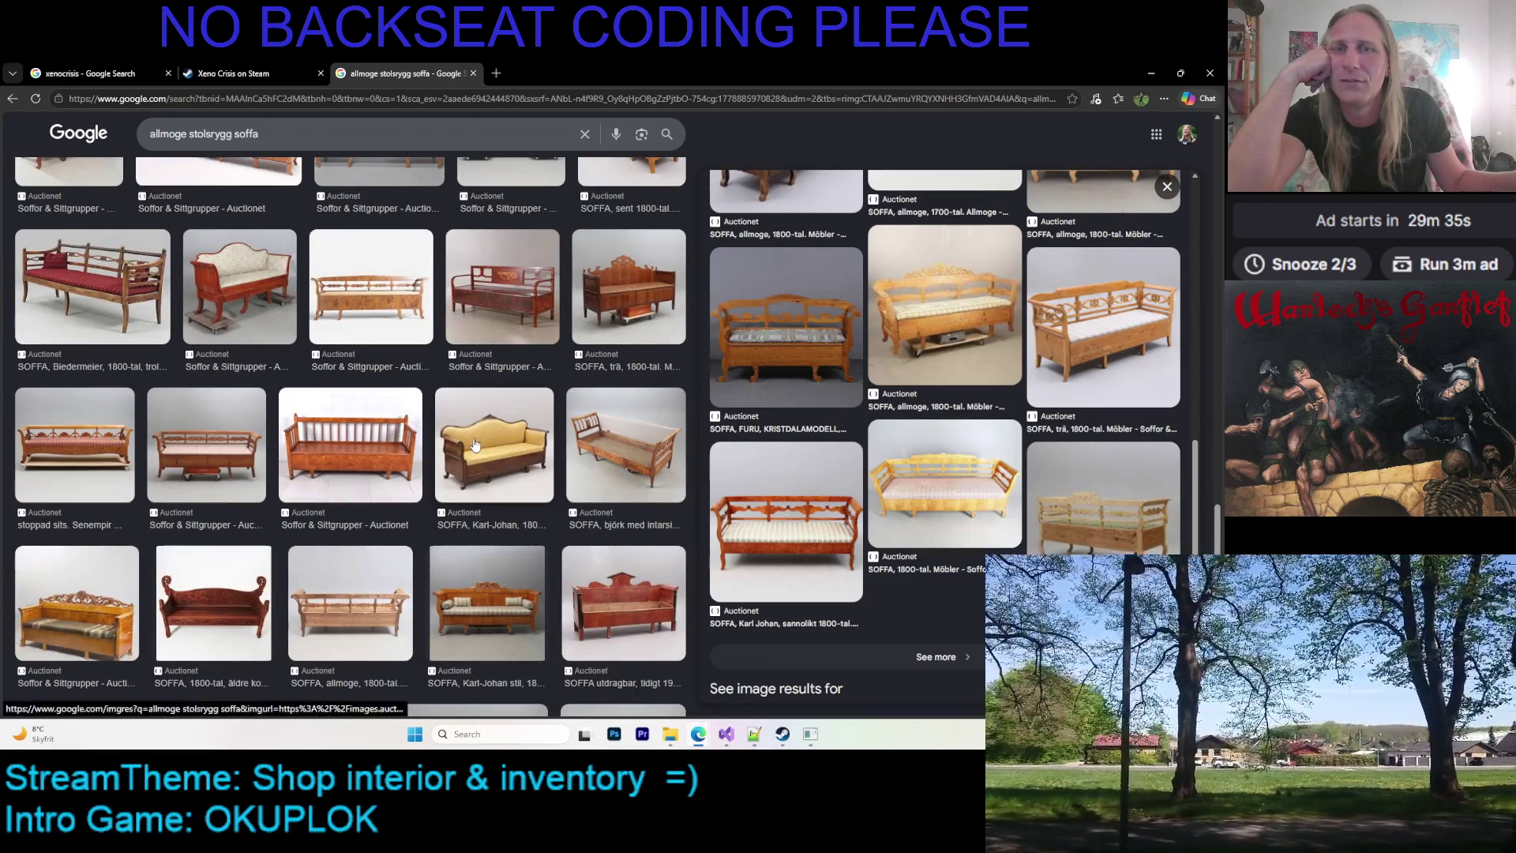
{"action": "scroll", "coordinate": [490, 415], "scroll_direction": "up", "scroll_amount": 4}
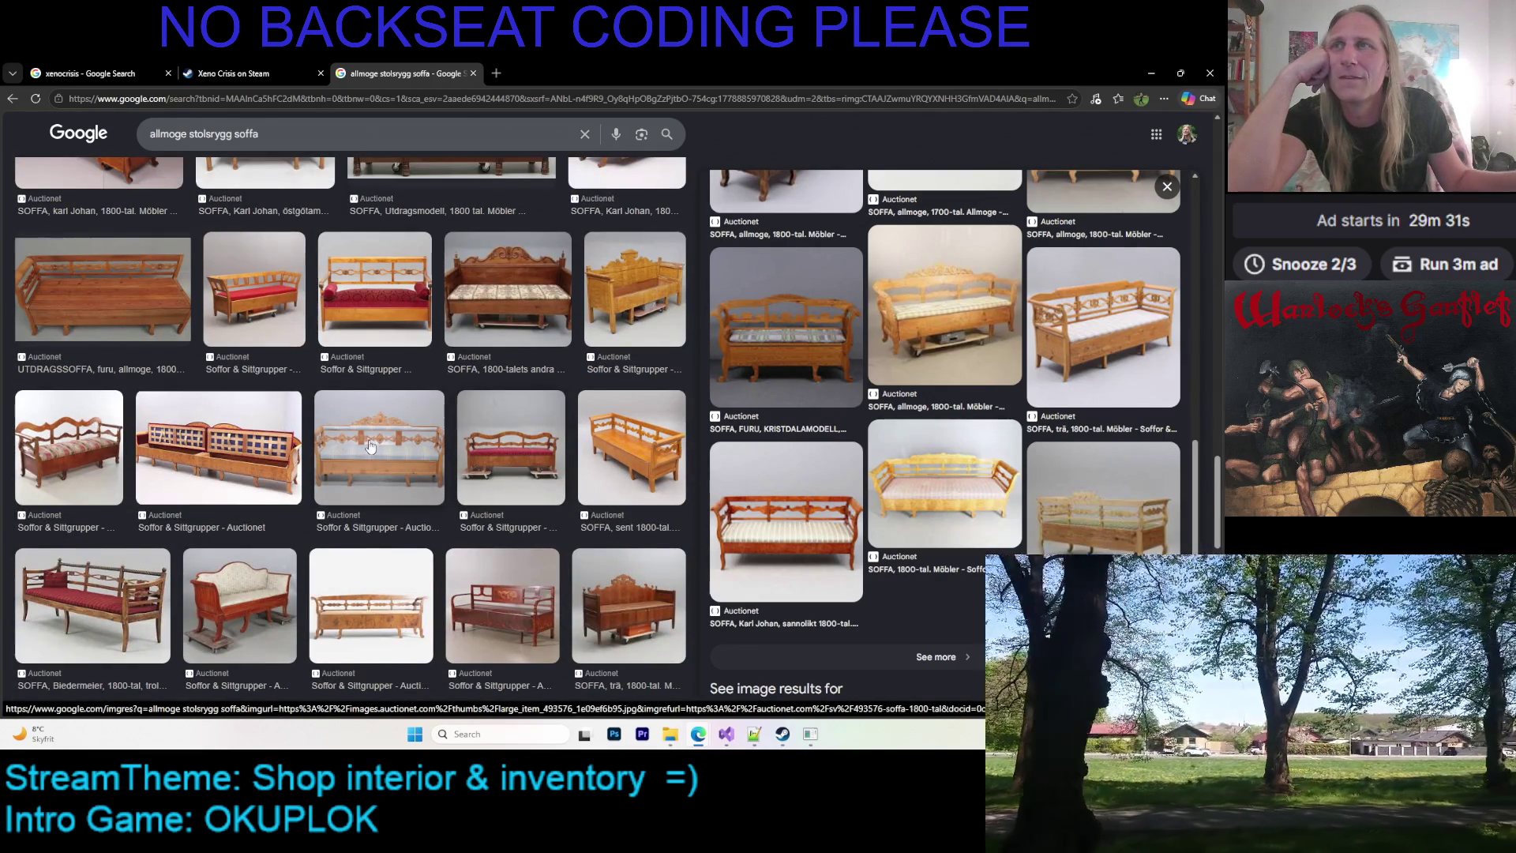
Preview the blue-cushioned sofa and load more images related to it
{"action": "left_click", "coordinate": [365, 448]}
{"action": "scroll", "coordinate": [816, 428], "scroll_direction": "down", "scroll_amount": 5}
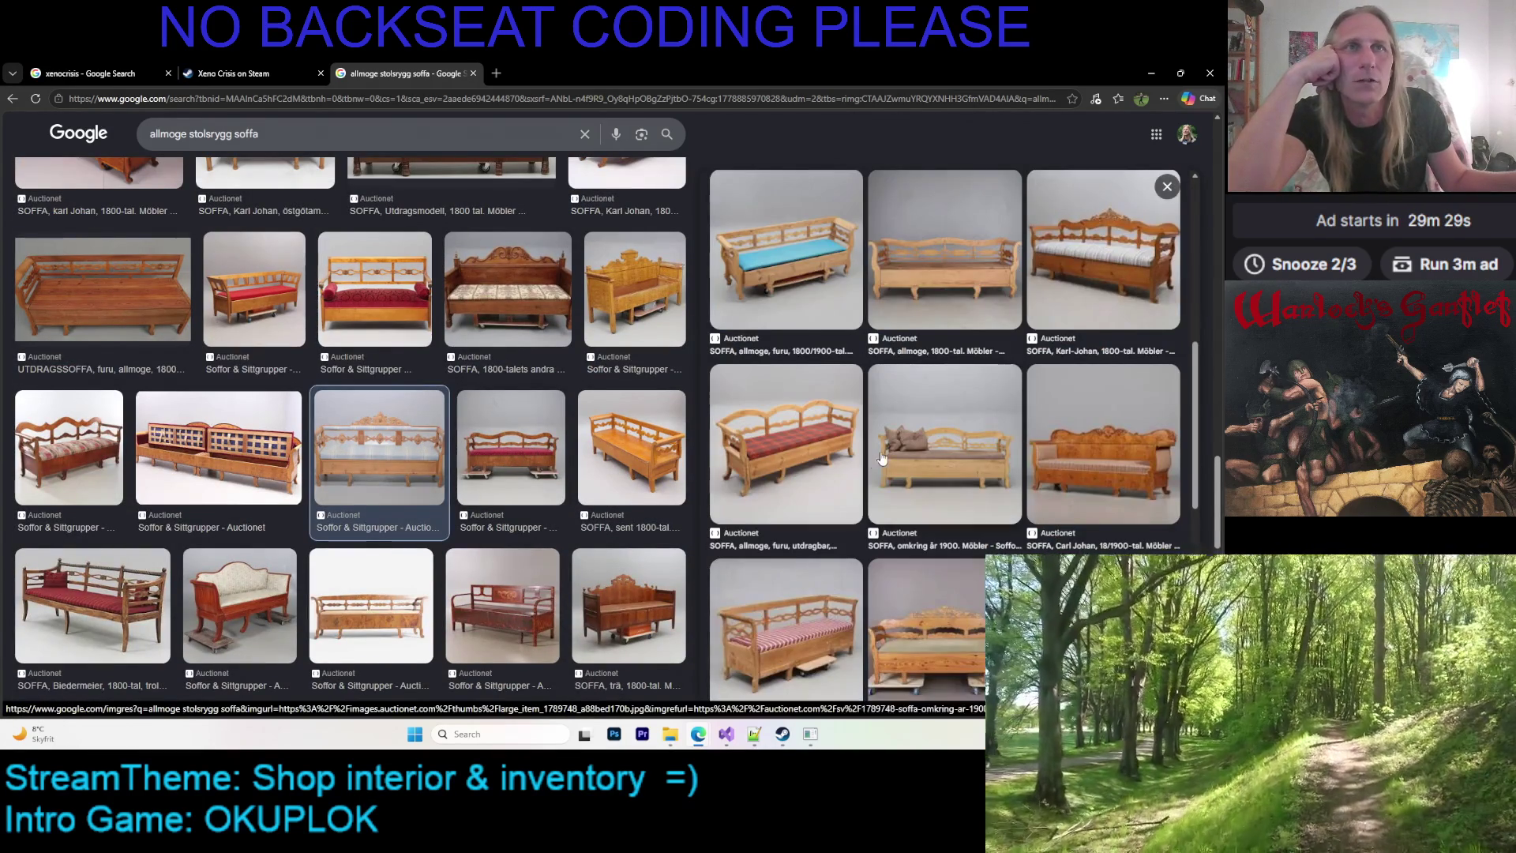
{"action": "scroll", "coordinate": [896, 460], "scroll_direction": "down", "scroll_amount": 3}
{"action": "left_click", "coordinate": [944, 394]}
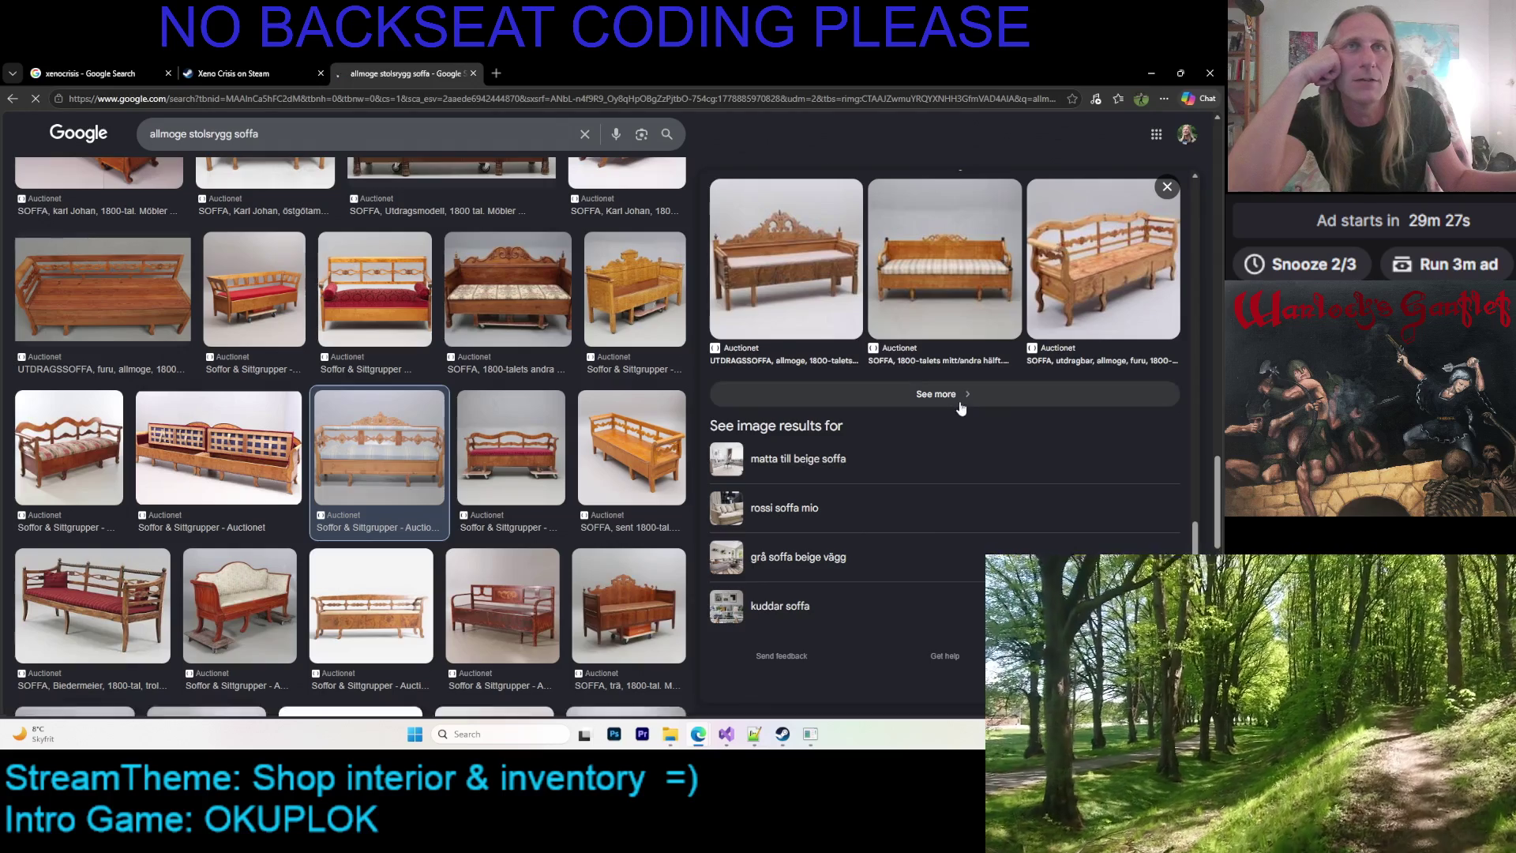
Browse the new rows of pine and painted allmoge sofas from Auctionet
{"action": "scroll", "coordinate": [446, 374], "scroll_direction": "down", "scroll_amount": 3}
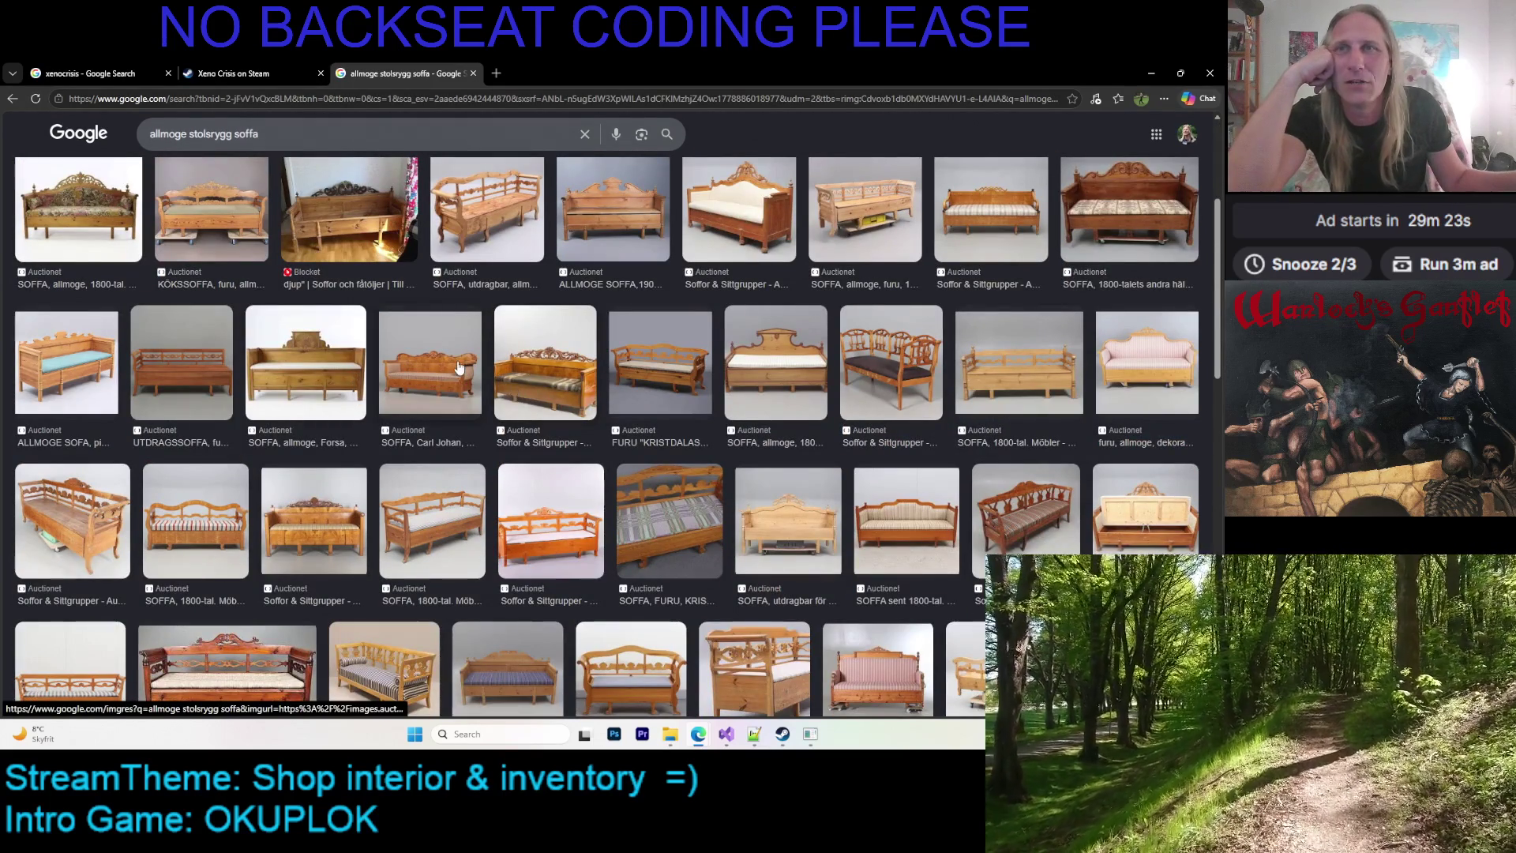
{"action": "scroll", "coordinate": [458, 367], "scroll_direction": "down", "scroll_amount": 2}
{"action": "scroll", "coordinate": [620, 382], "scroll_direction": "down", "scroll_amount": 1}
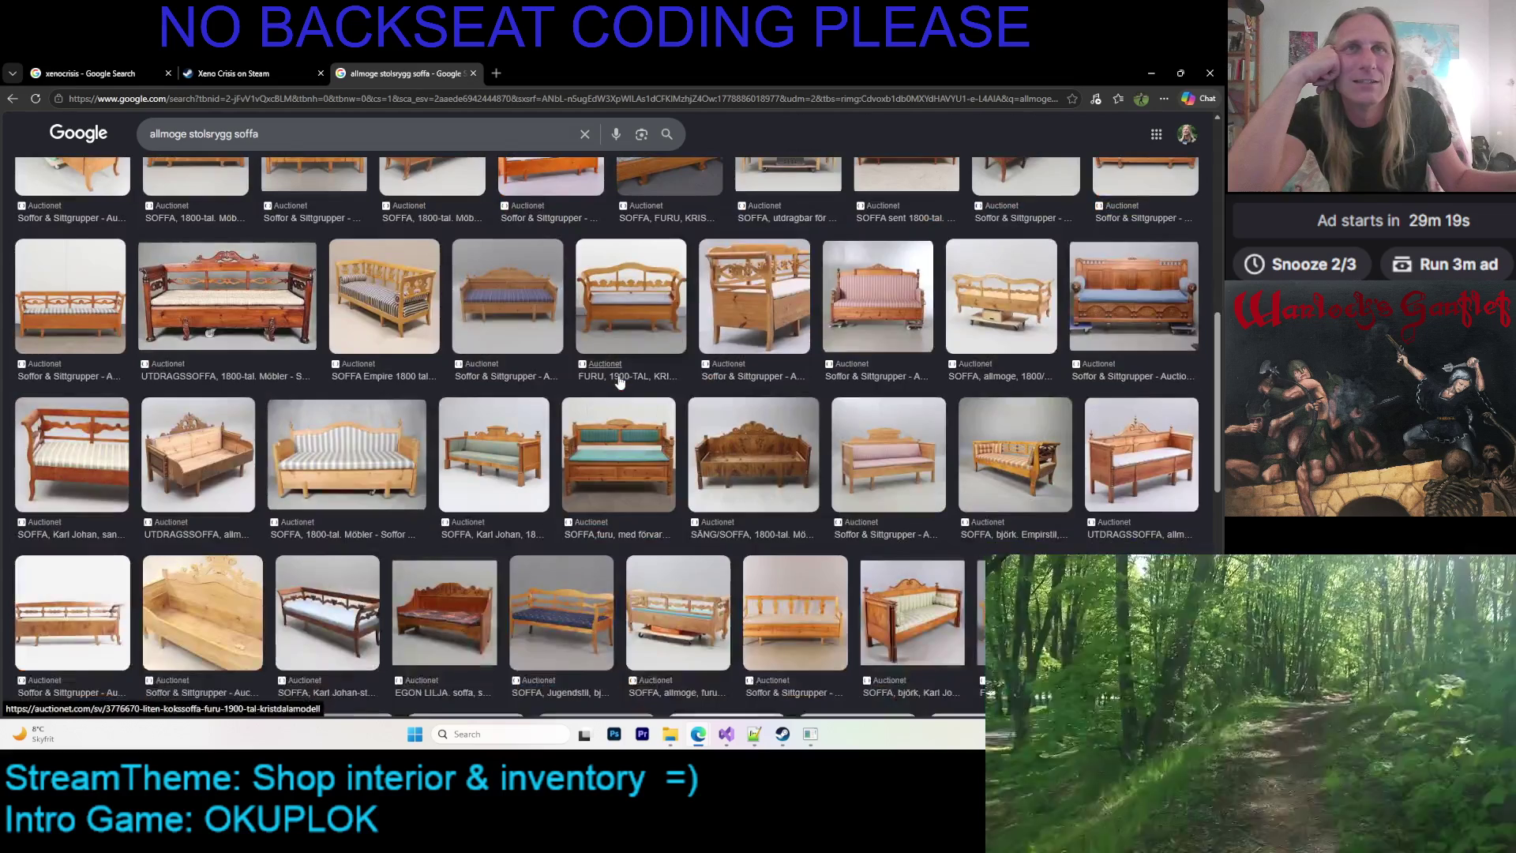
{"action": "scroll", "coordinate": [620, 382], "scroll_direction": "down", "scroll_amount": 1}
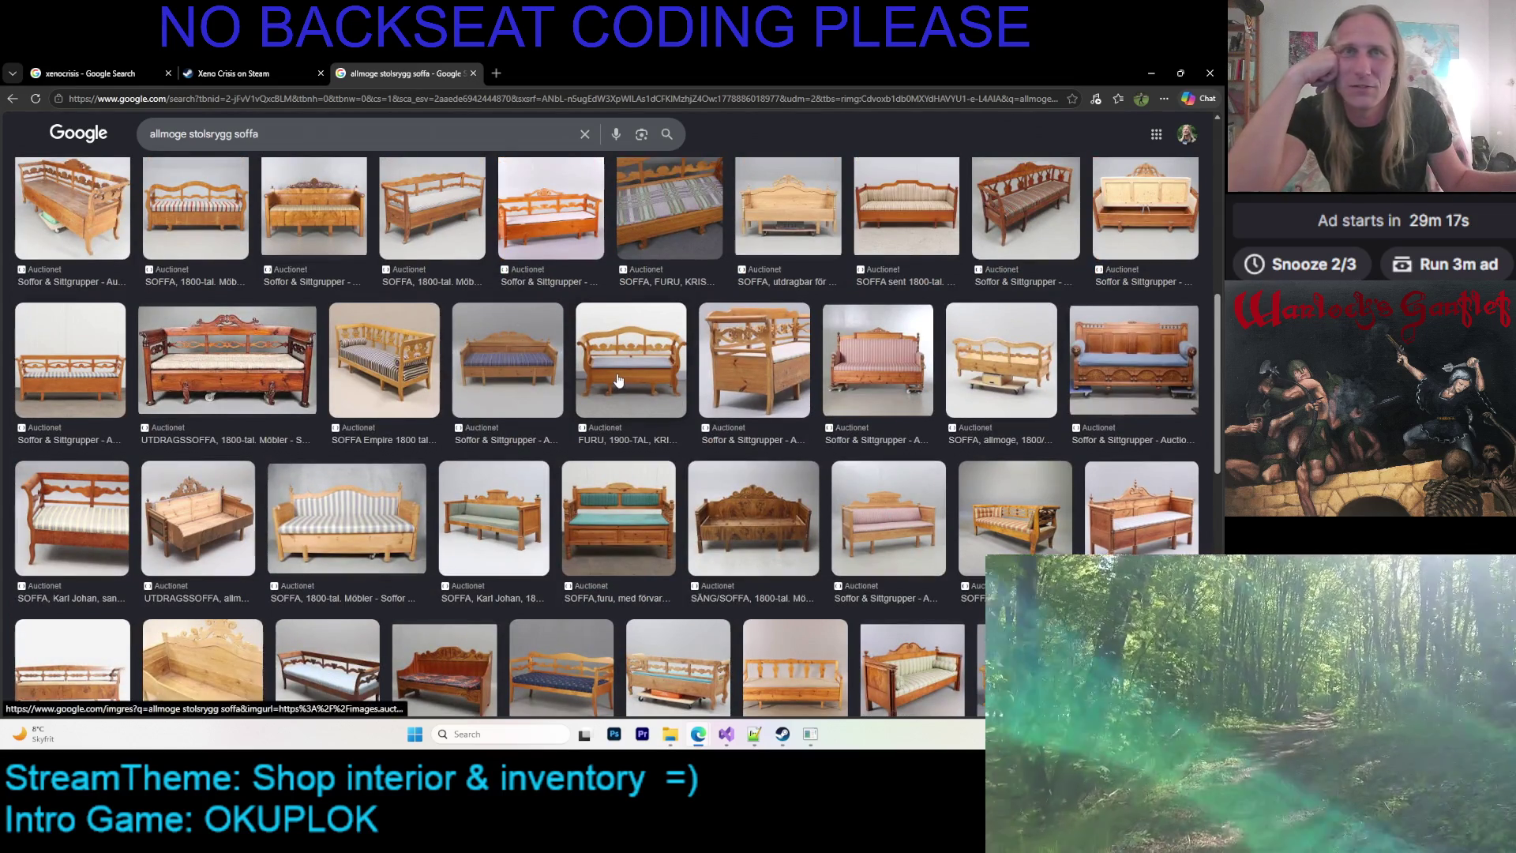
{"action": "scroll", "coordinate": [620, 382], "scroll_direction": "down", "scroll_amount": 3}
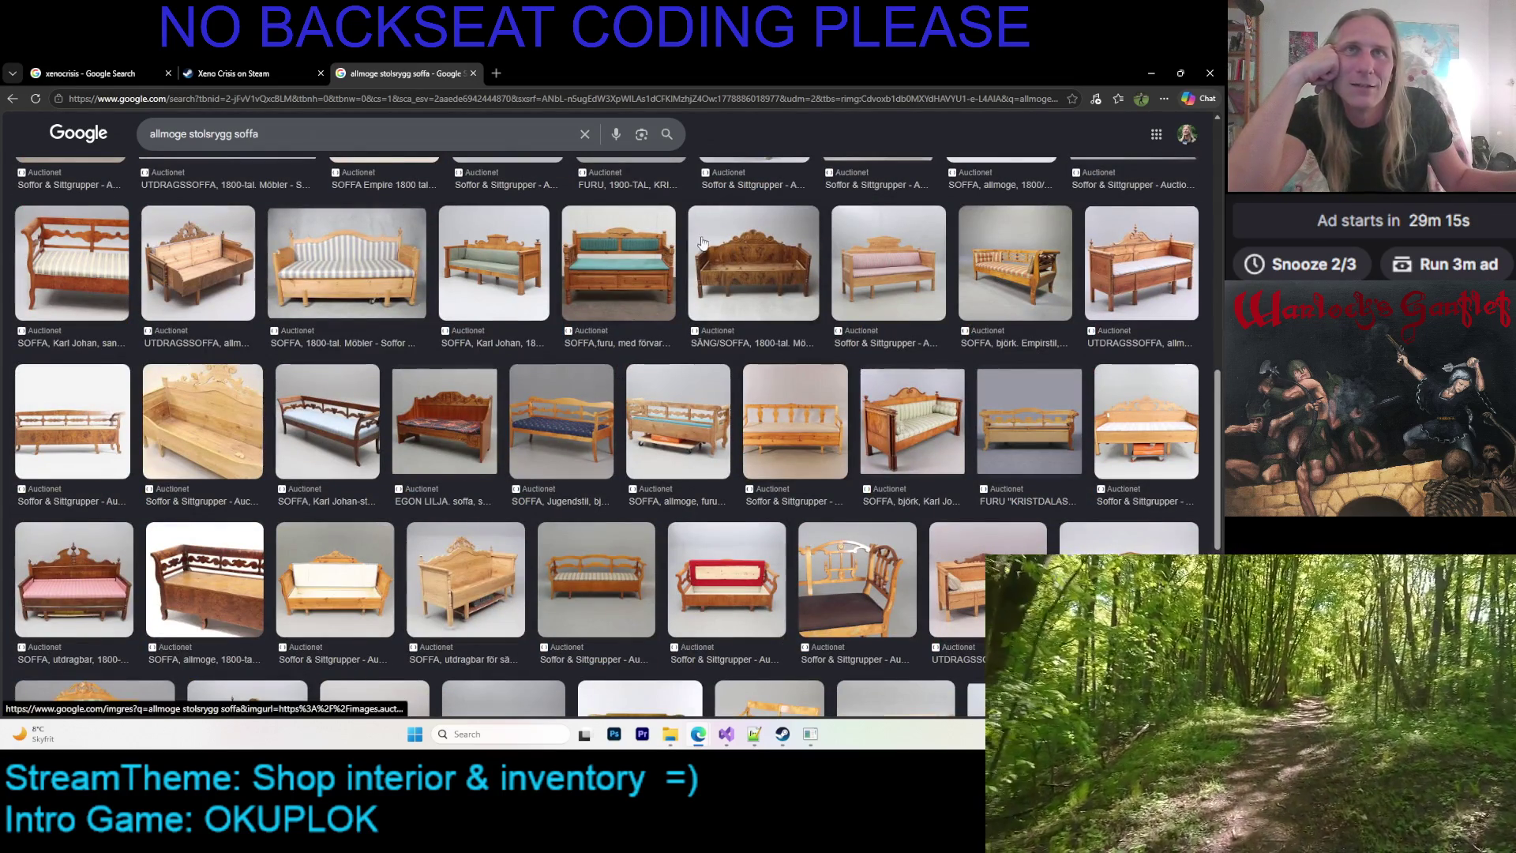
{"action": "scroll", "coordinate": [390, 301], "scroll_direction": "down", "scroll_amount": 3}
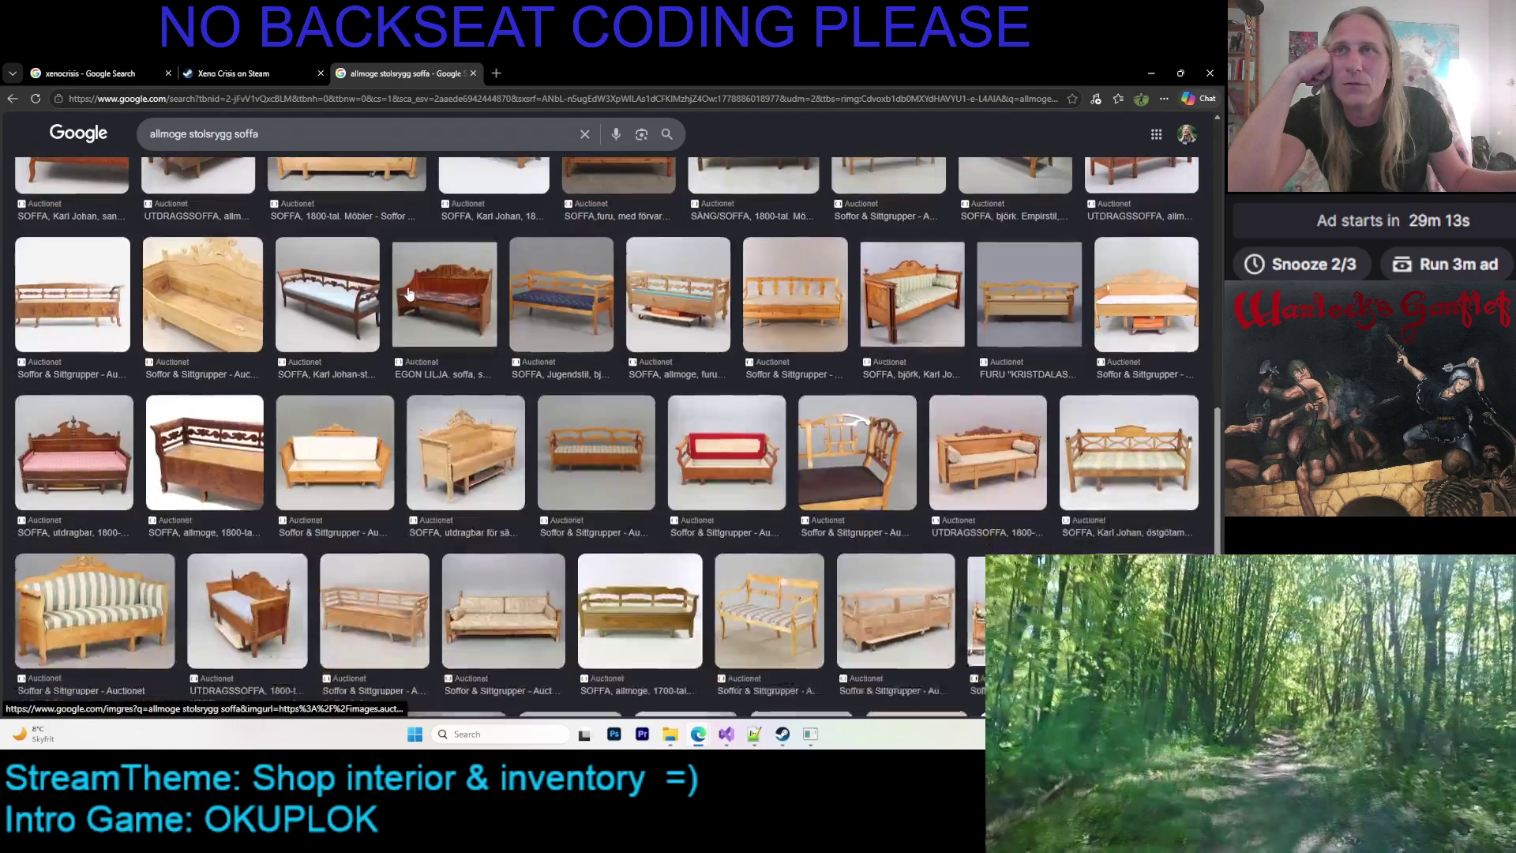
{"action": "scroll", "coordinate": [390, 300], "scroll_direction": "down", "scroll_amount": 2}
{"action": "scroll", "coordinate": [390, 301], "scroll_direction": "down", "scroll_amount": 1}
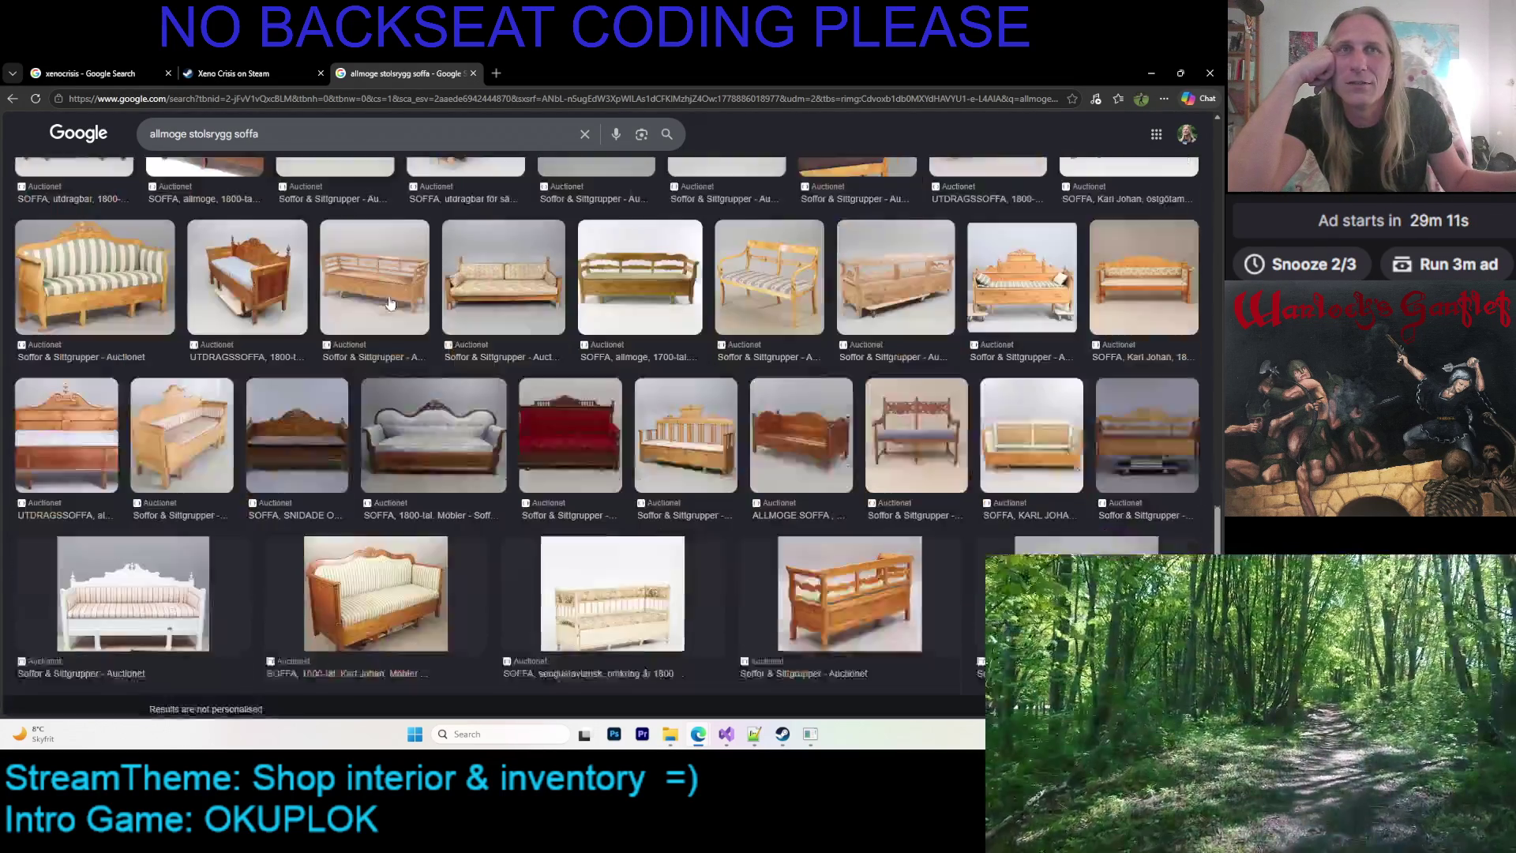
{"action": "scroll", "coordinate": [393, 304], "scroll_direction": "down", "scroll_amount": 1}
{"action": "scroll", "coordinate": [393, 304], "scroll_direction": "up", "scroll_amount": 1}
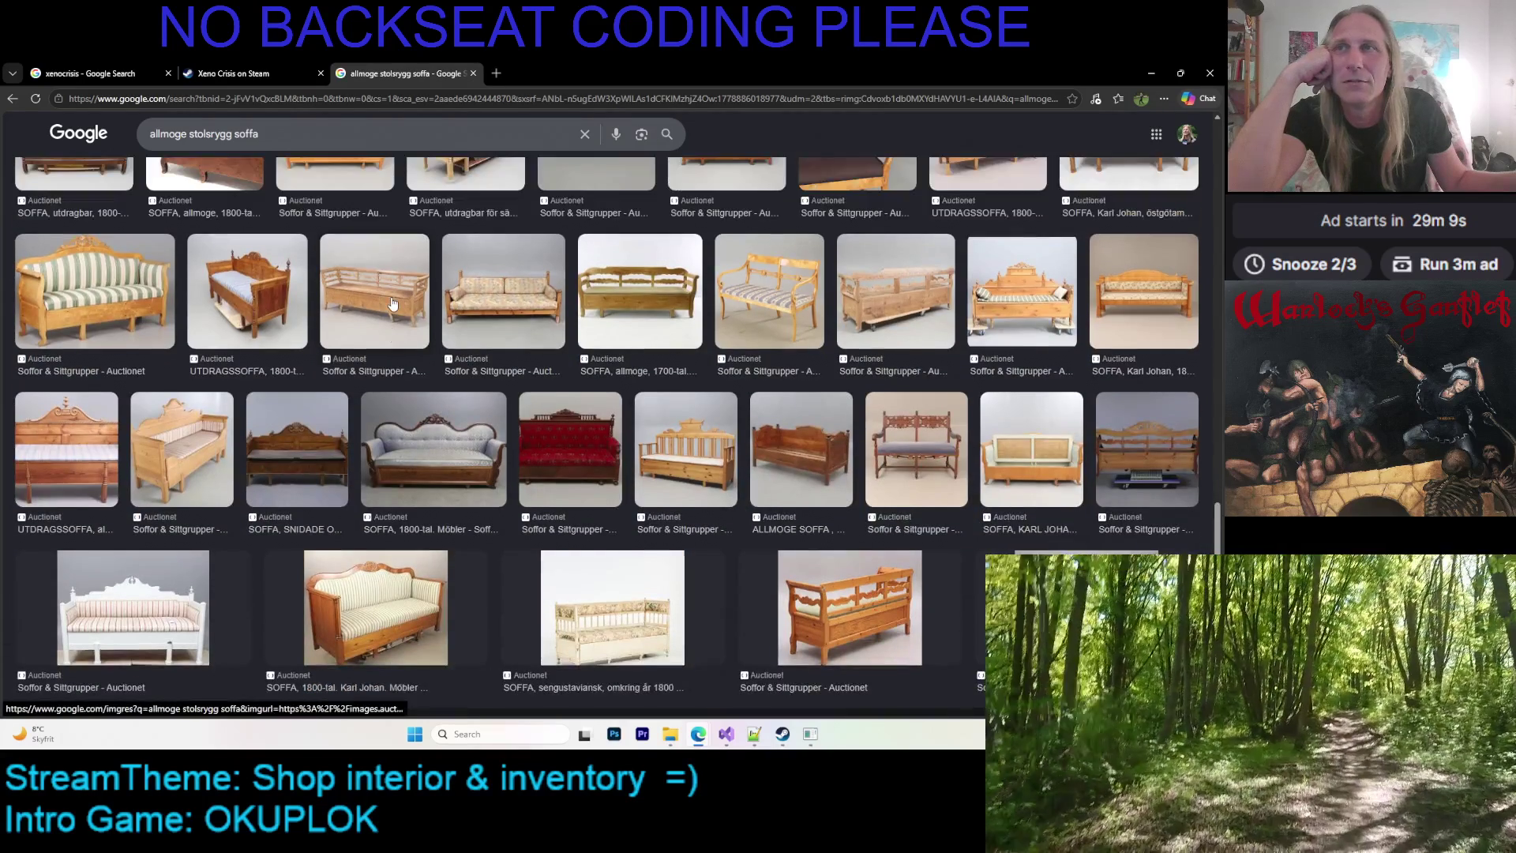
{"action": "scroll", "coordinate": [392, 304], "scroll_direction": "down", "scroll_amount": 3}
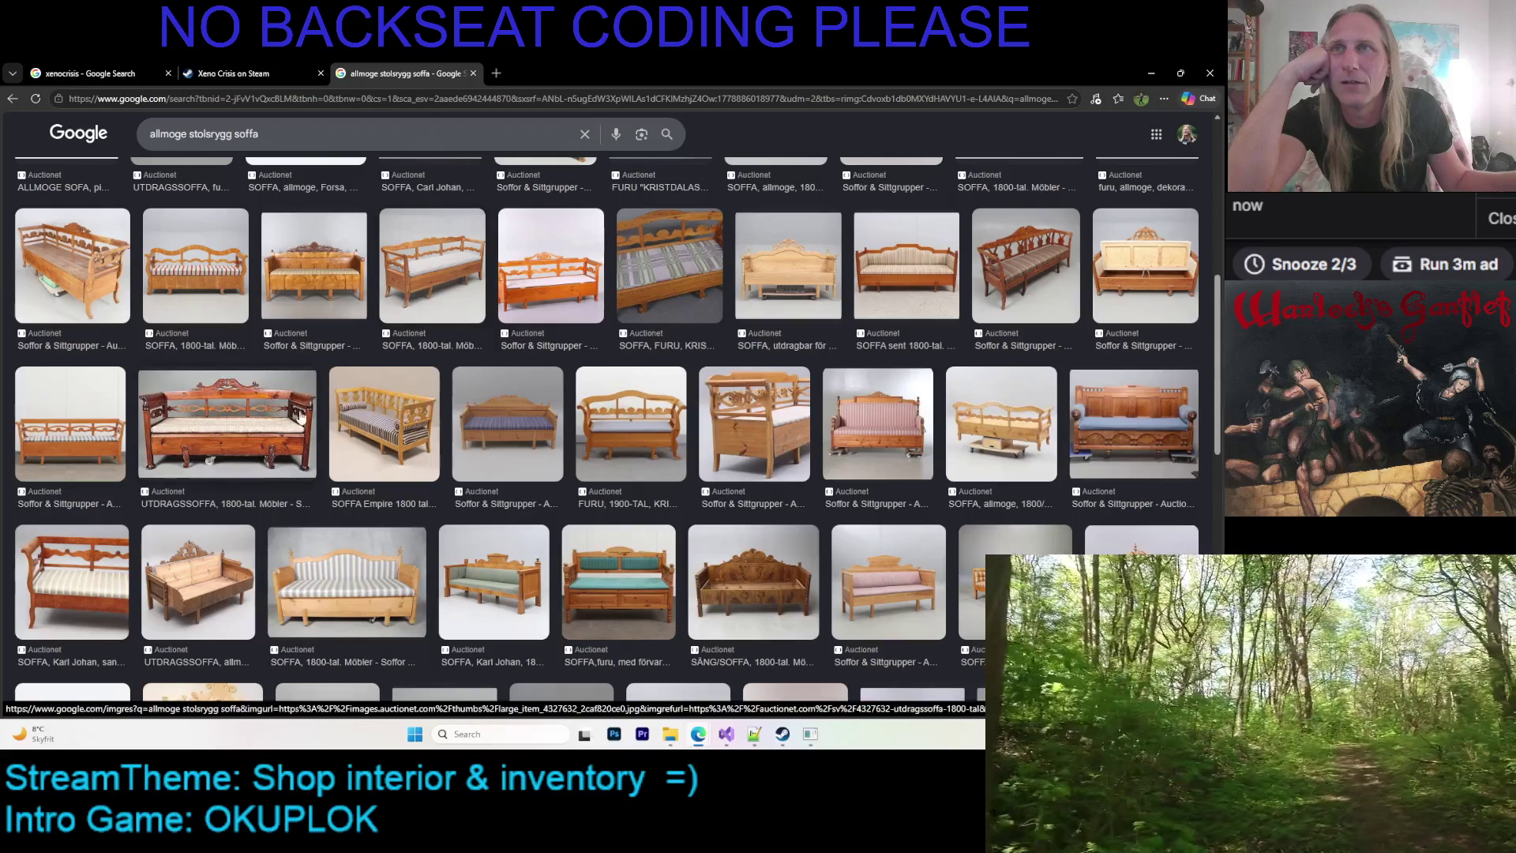
{"action": "scroll", "coordinate": [429, 424], "scroll_direction": "down", "scroll_amount": 3}
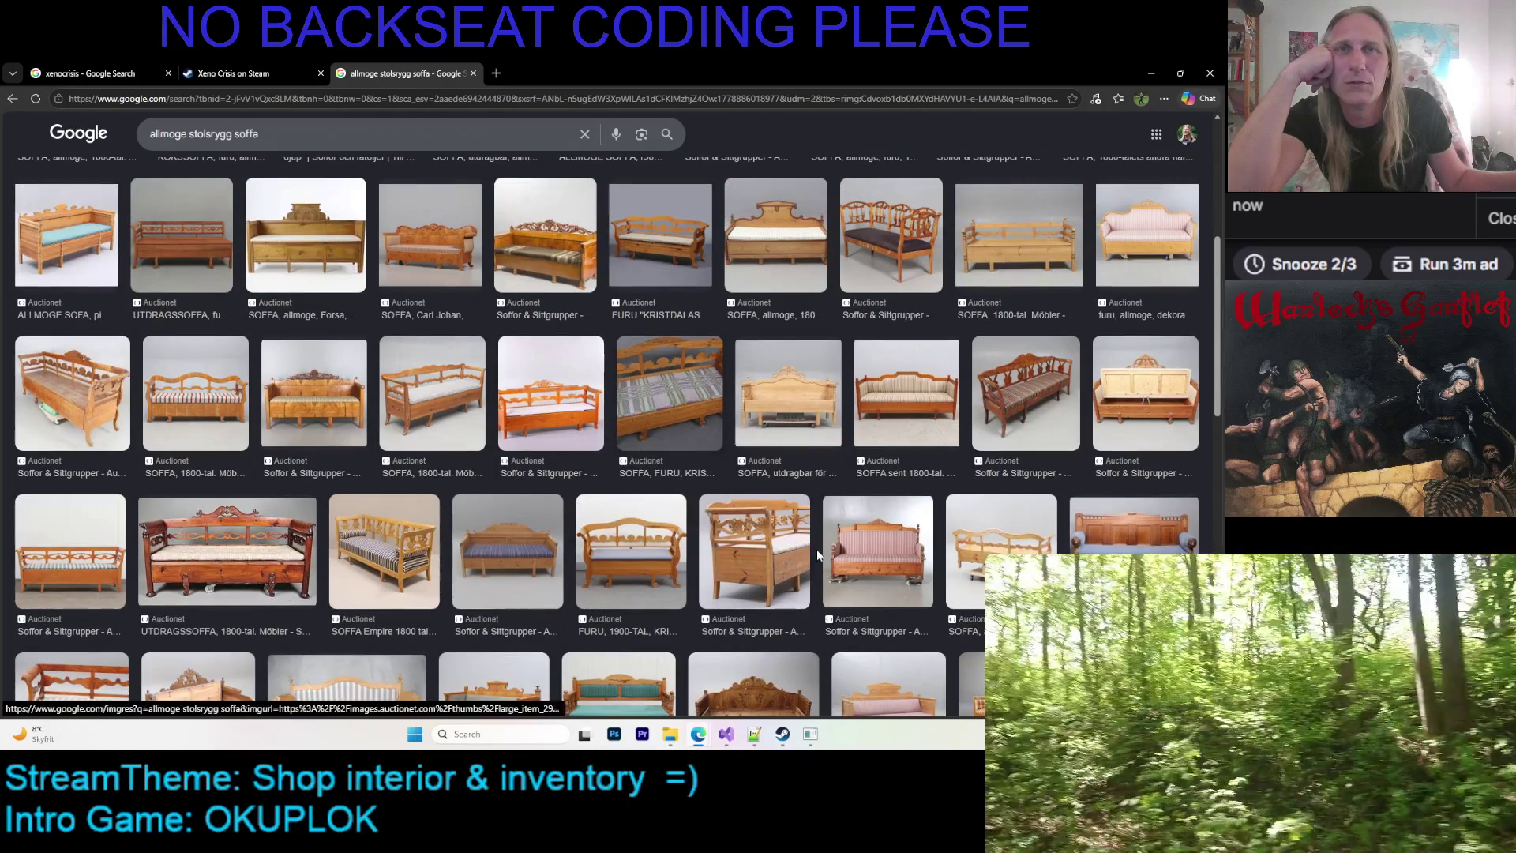
Preview the carved-back 'SOFFA, trä, 1800-tal' and open its full-size image in a new tab
{"action": "left_click", "coordinate": [772, 548]}
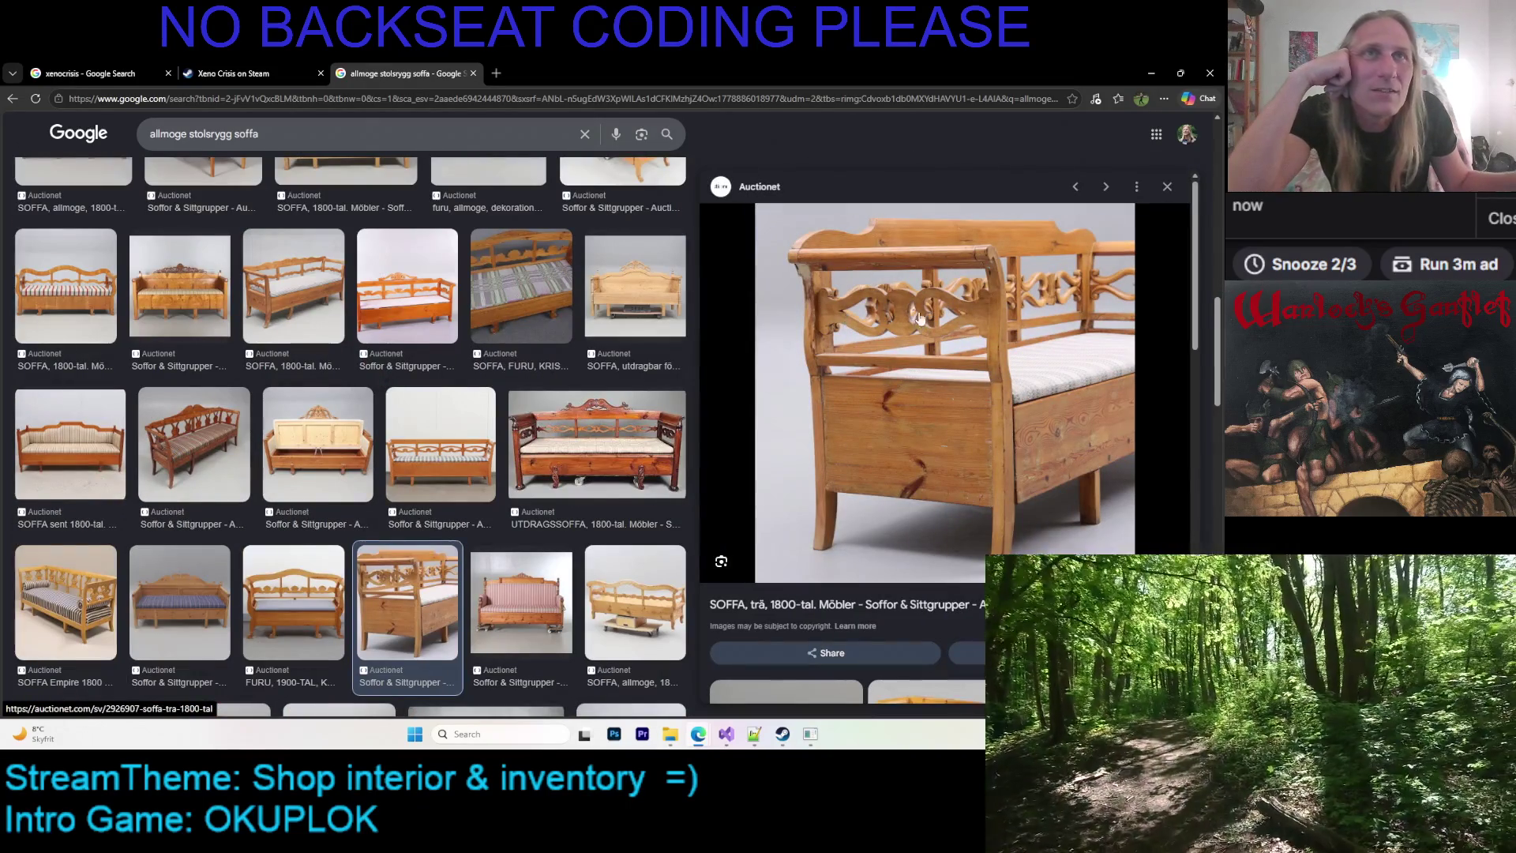
{"action": "scroll", "coordinate": [904, 320], "scroll_direction": "down", "scroll_amount": 3}
{"action": "scroll", "coordinate": [916, 300], "scroll_direction": "up", "scroll_amount": 3}
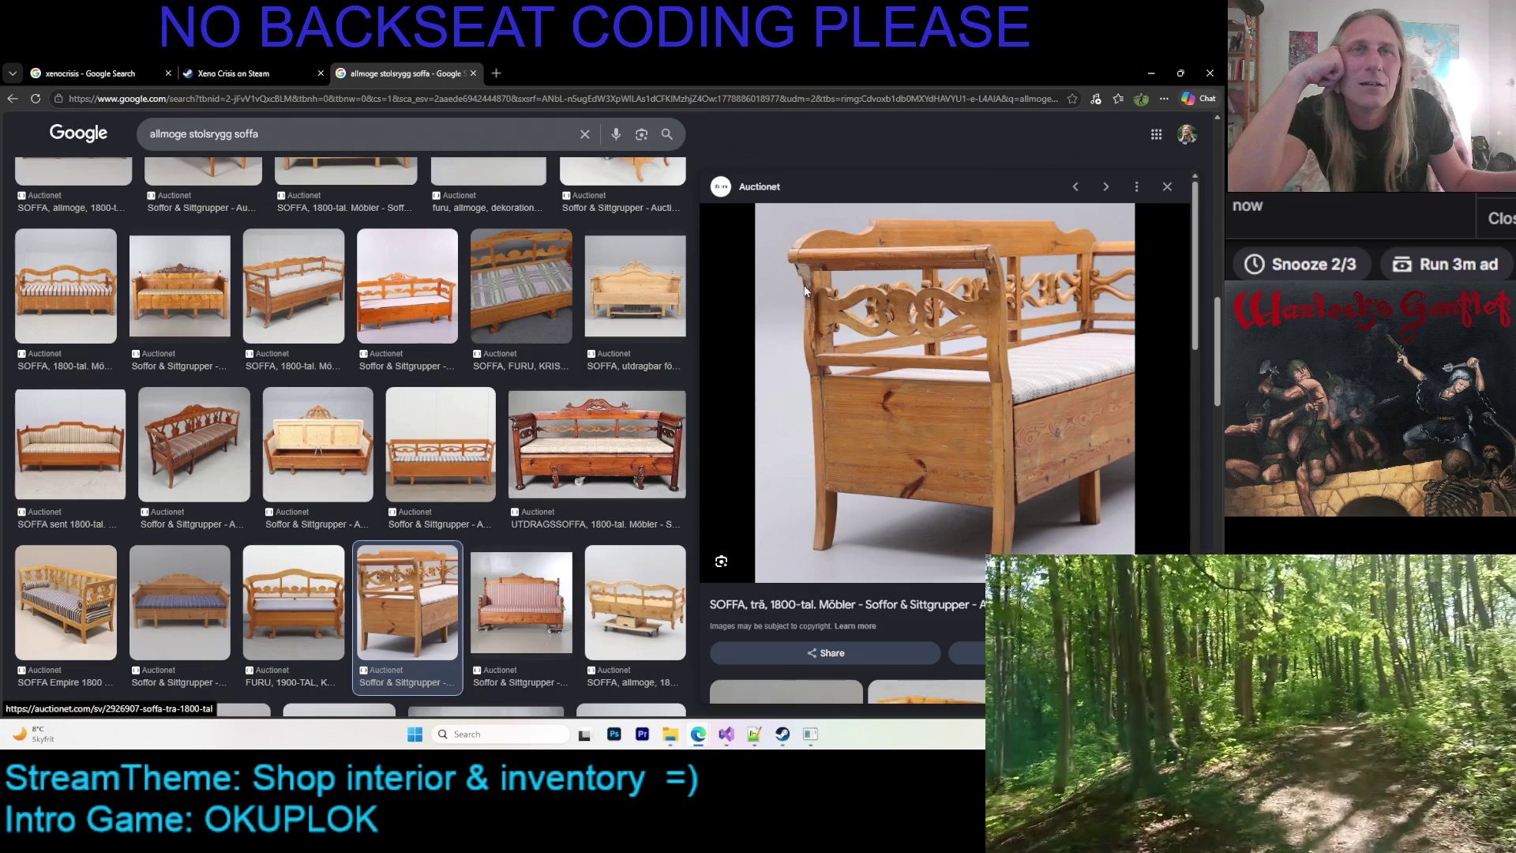
{"action": "right_click", "coordinate": [804, 293]}
{"action": "left_click", "coordinate": [927, 447]}
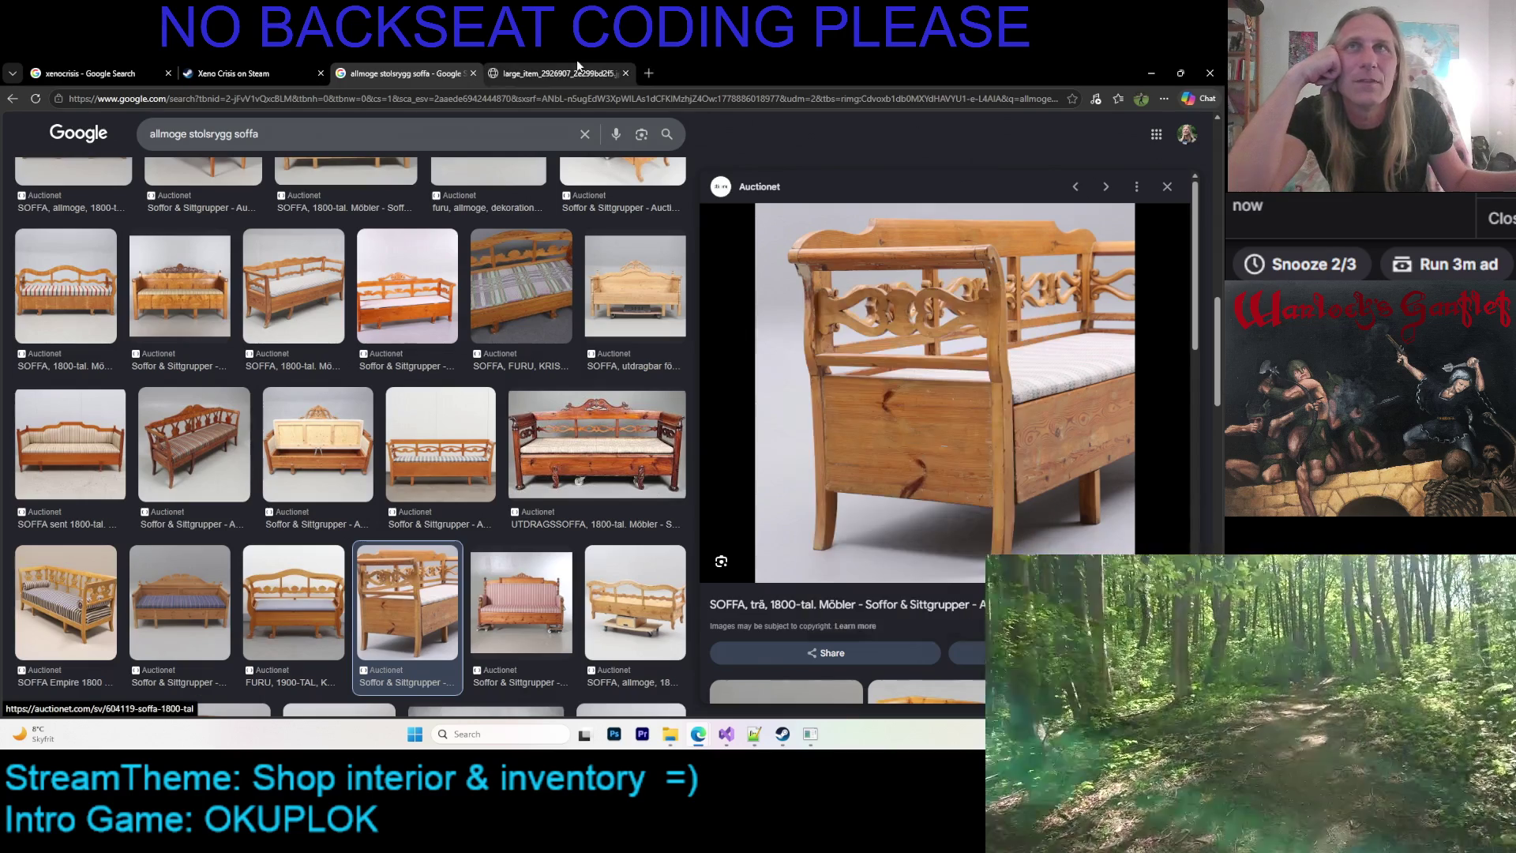
{"action": "left_click", "coordinate": [585, 68]}
Enlarge the carved sofa image to actual size, then return to the Google Images tab
{"action": "left_click", "coordinate": [591, 289]}
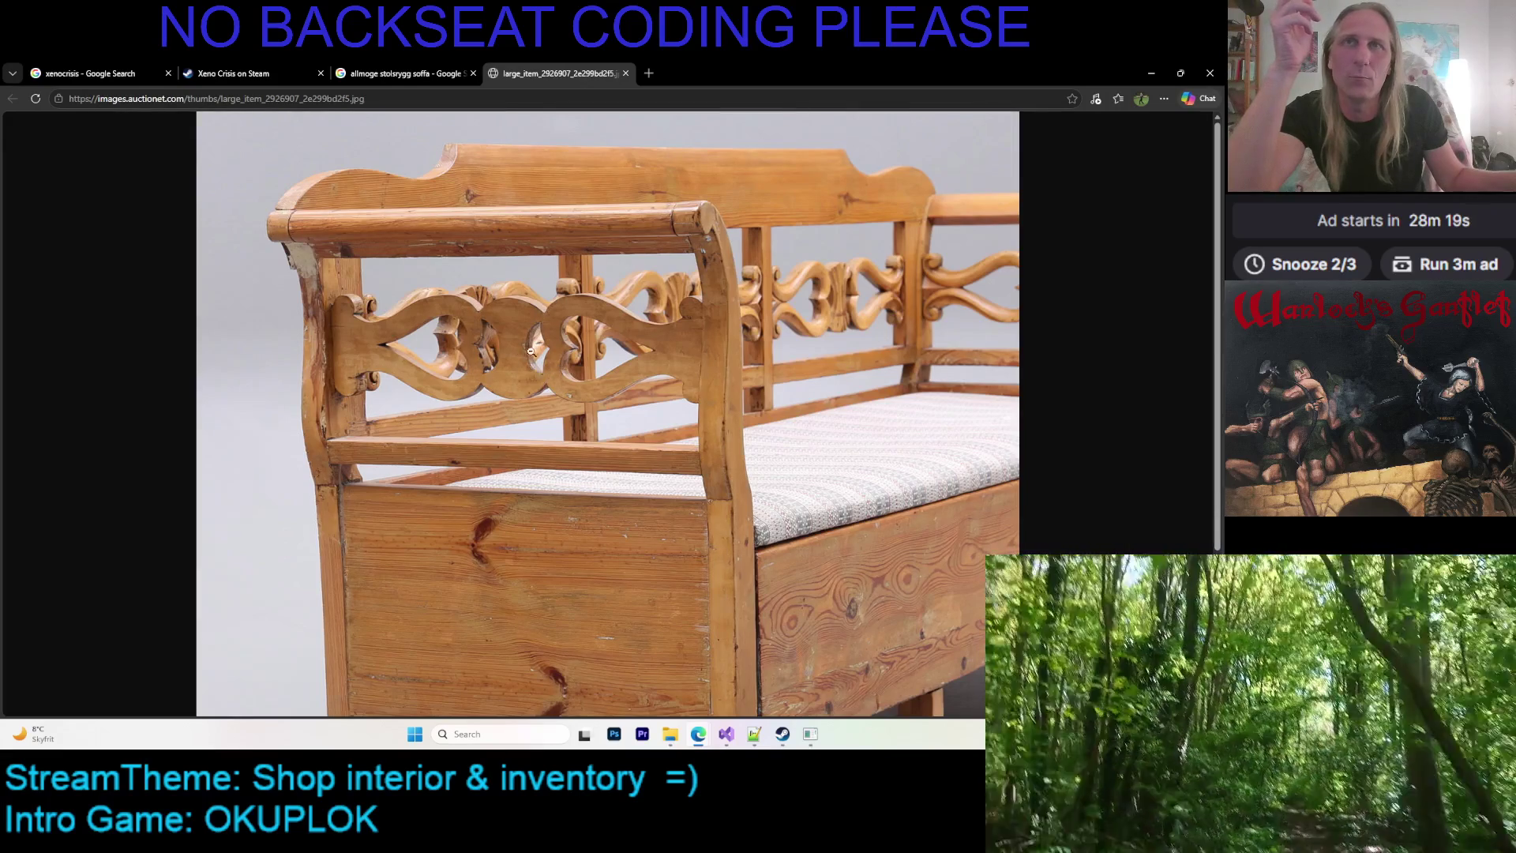
{"action": "key", "text": "ctrl+shift+Tab"}
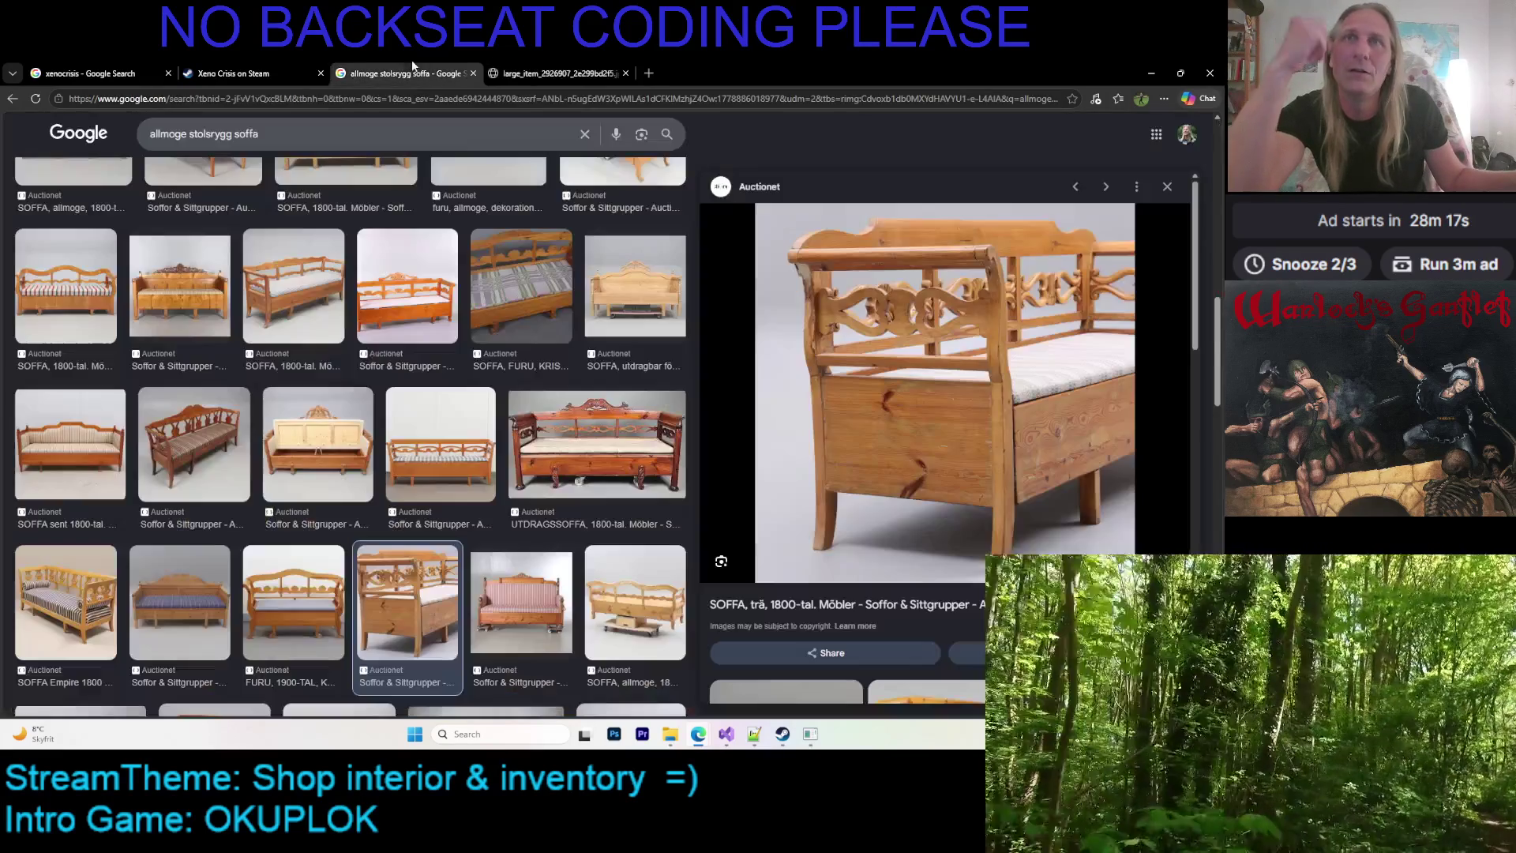
Load more images related to the carved pine sofa and browse the Karl-Johan and utdragssoffa results
{"action": "scroll", "coordinate": [982, 420], "scroll_direction": "down", "scroll_amount": 5}
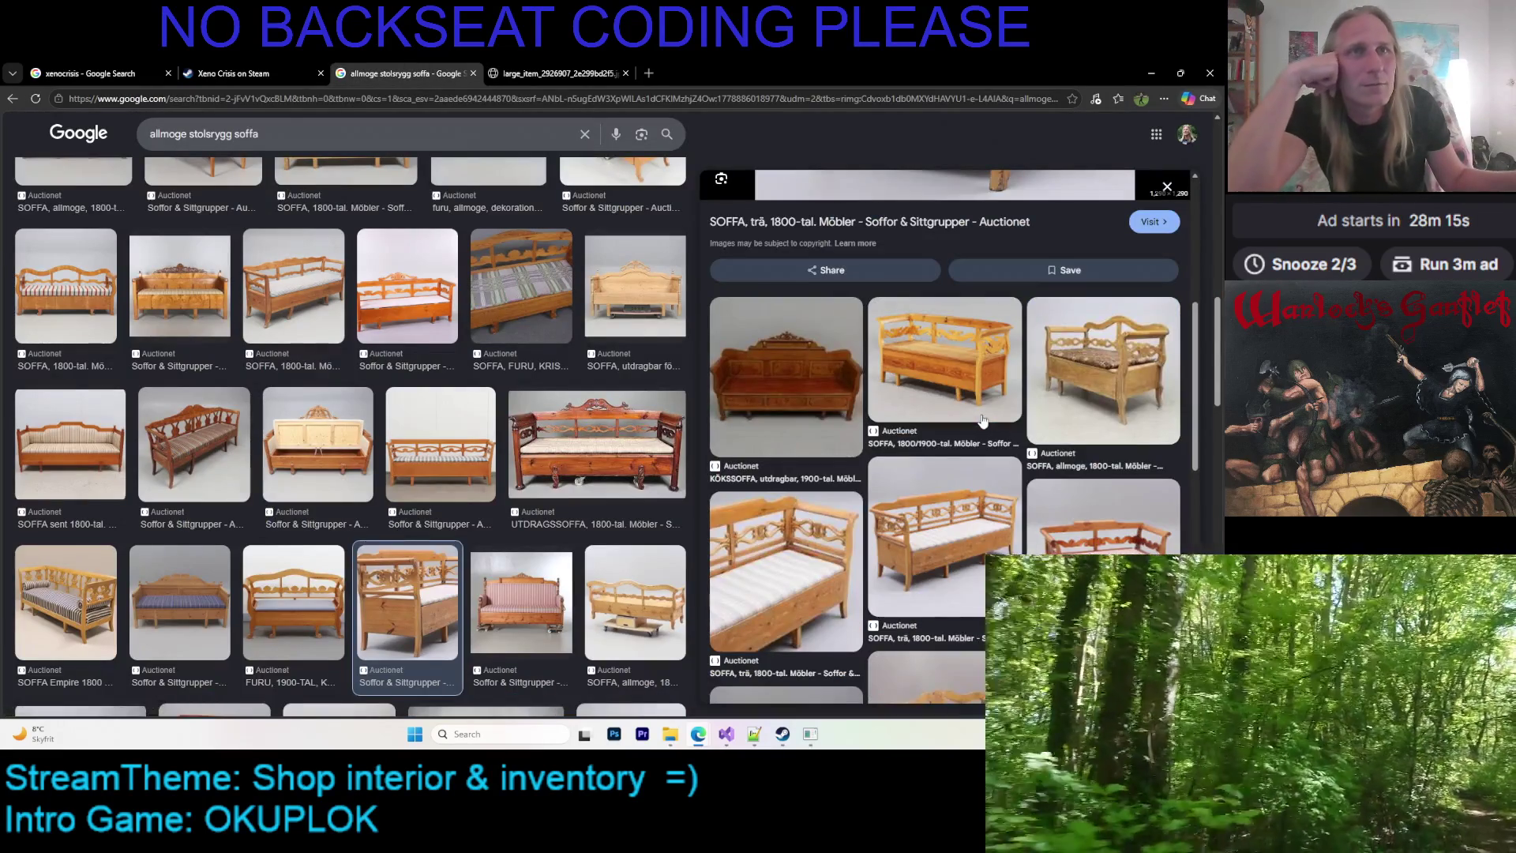
{"action": "scroll", "coordinate": [979, 411], "scroll_direction": "down", "scroll_amount": 5}
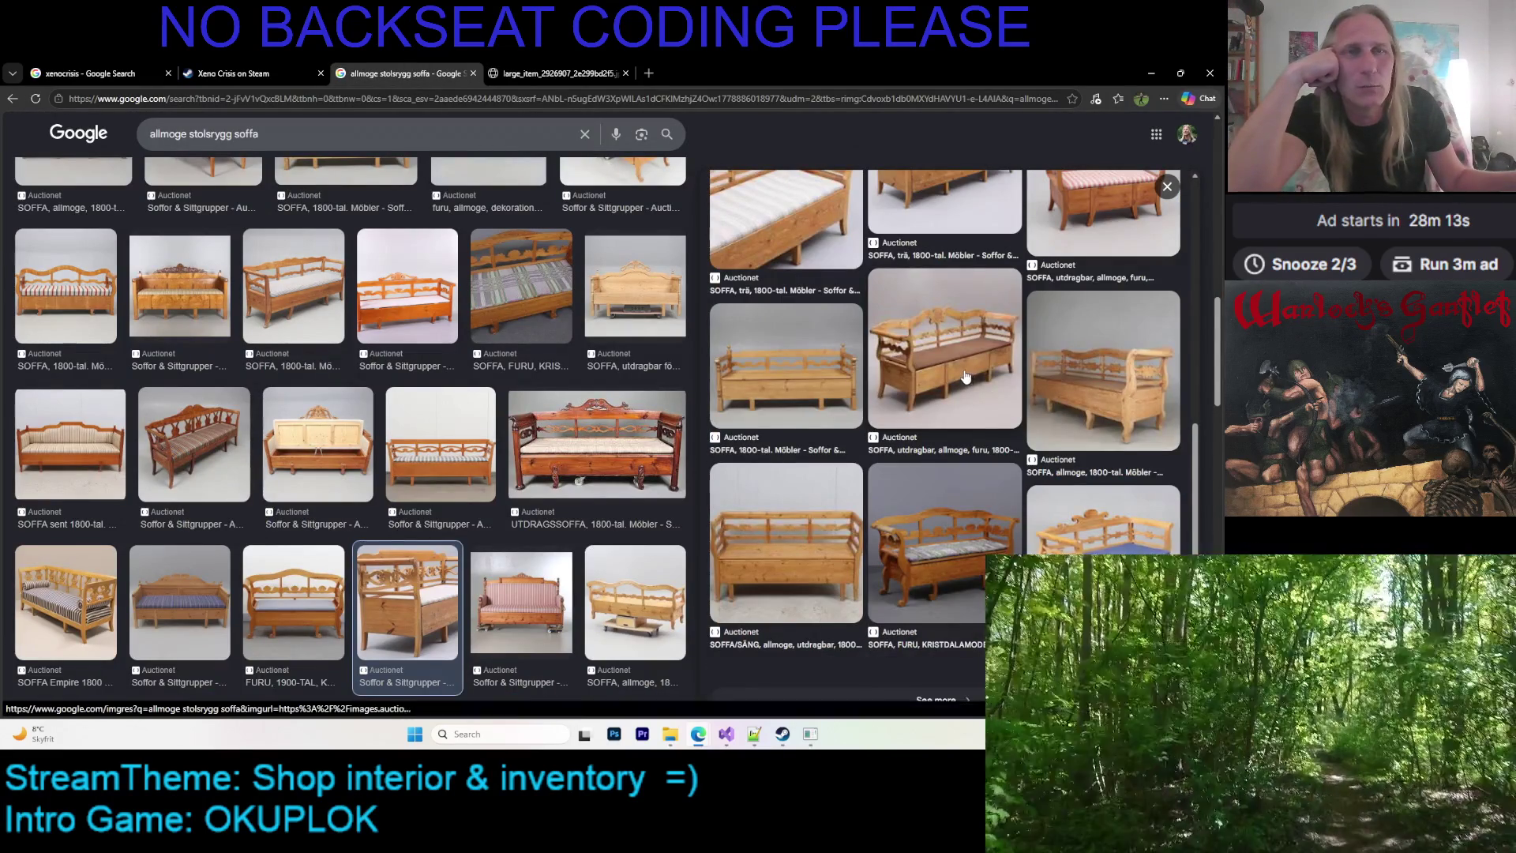
{"action": "scroll", "coordinate": [932, 363], "scroll_direction": "down", "scroll_amount": 4}
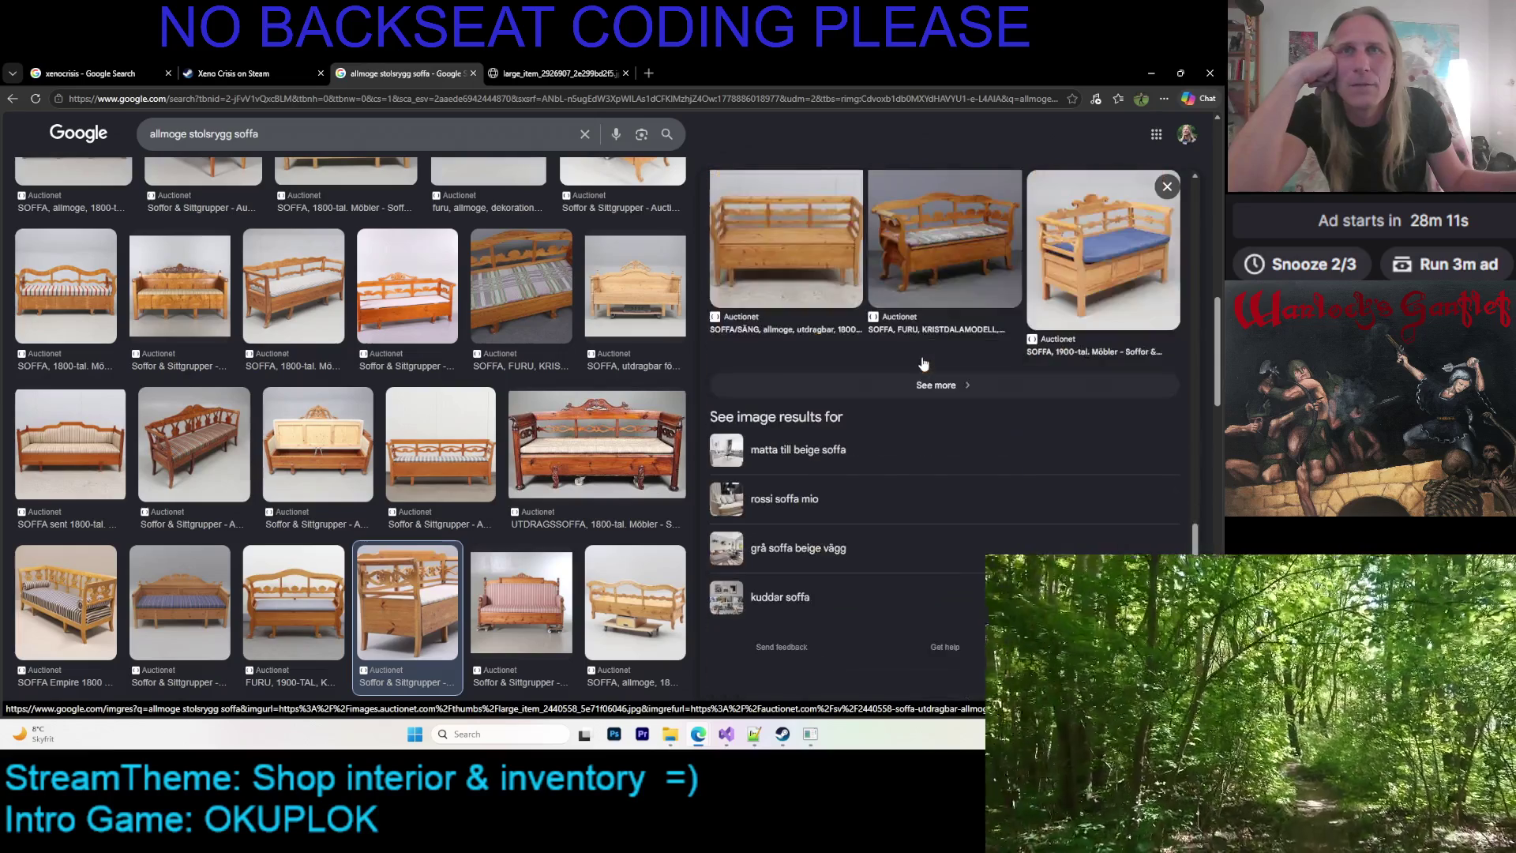
{"action": "scroll", "coordinate": [922, 357], "scroll_direction": "up", "scroll_amount": 2}
{"action": "left_click", "coordinate": [941, 577]}
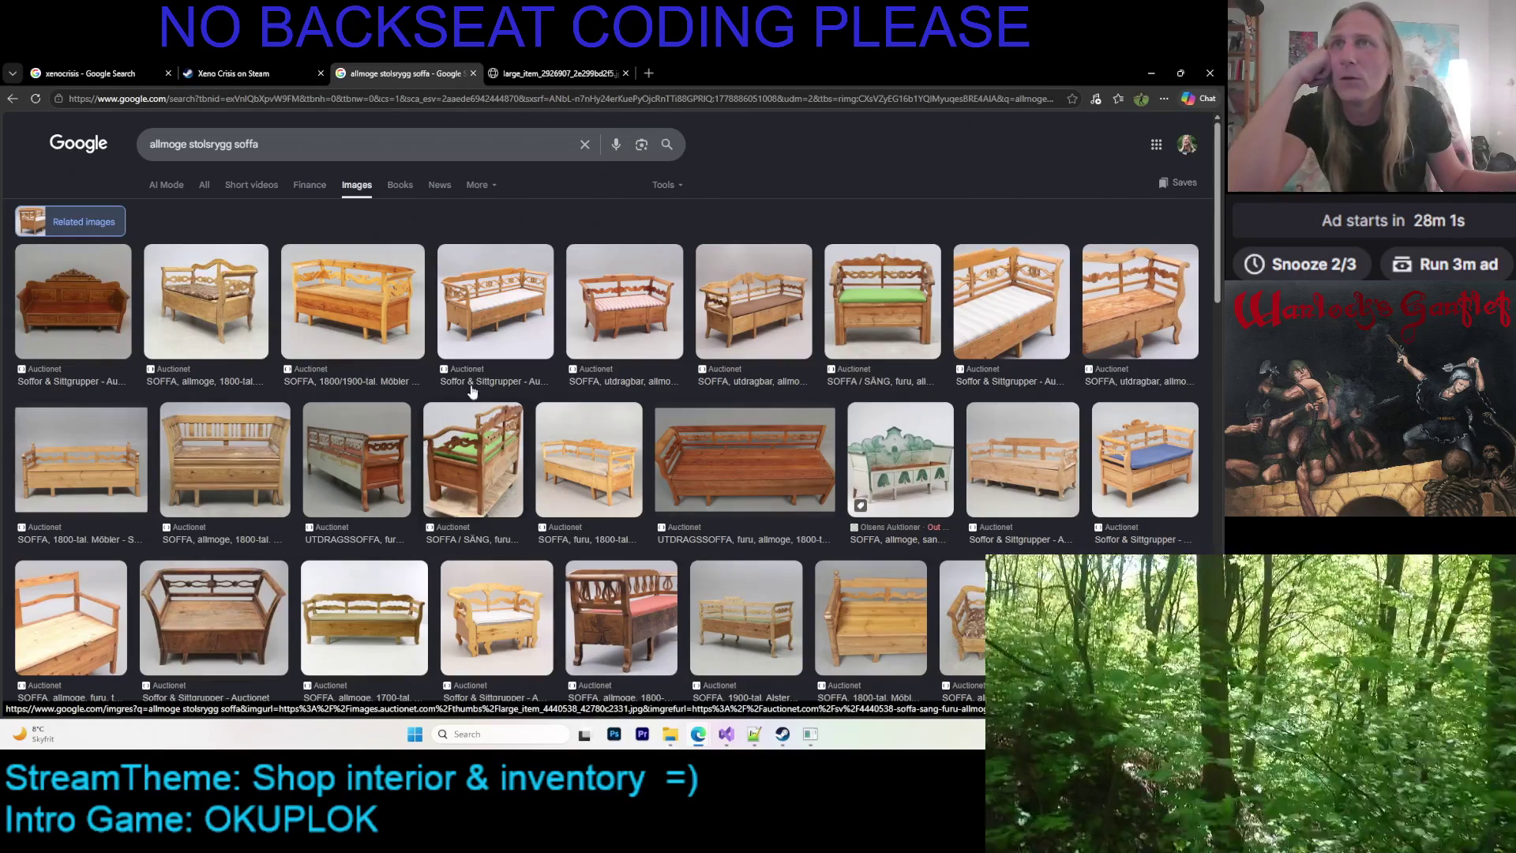
{"action": "scroll", "coordinate": [531, 326], "scroll_direction": "down", "scroll_amount": 4}
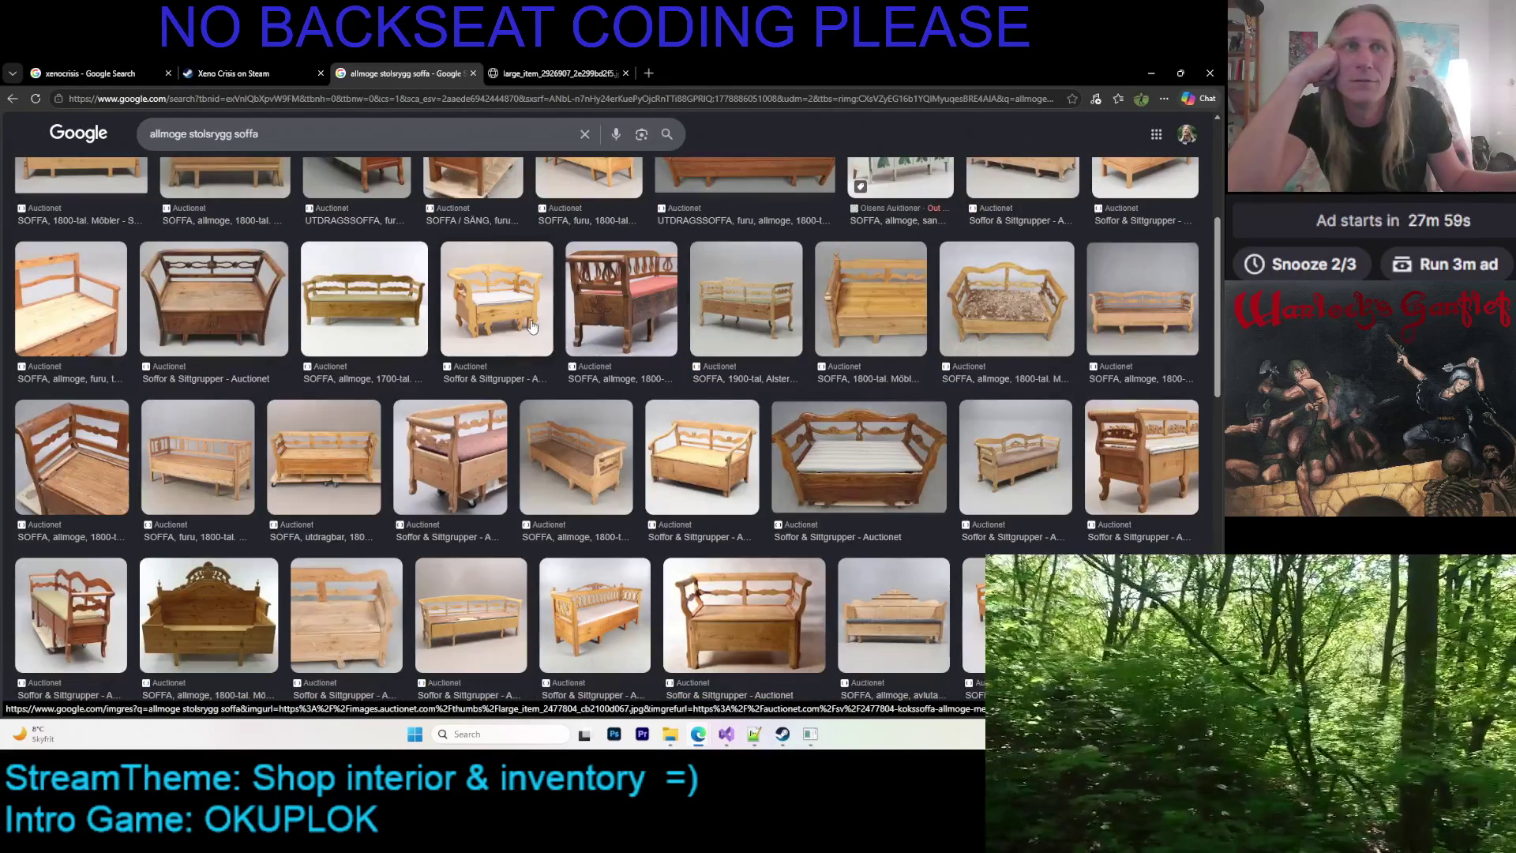
{"action": "scroll", "coordinate": [532, 326], "scroll_direction": "down", "scroll_amount": 2}
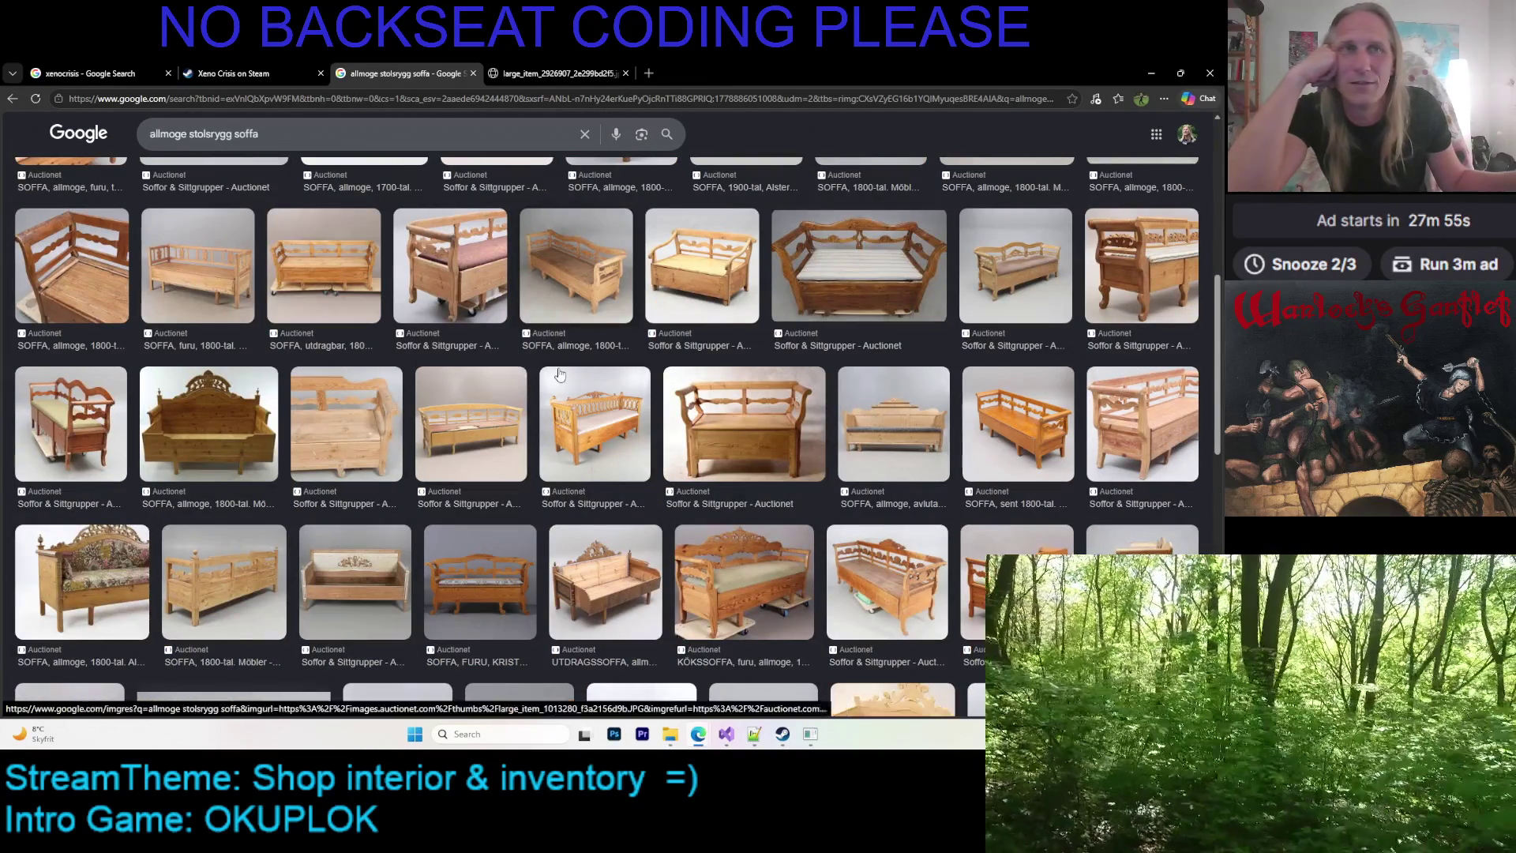
{"action": "scroll", "coordinate": [561, 375], "scroll_direction": "down", "scroll_amount": 3}
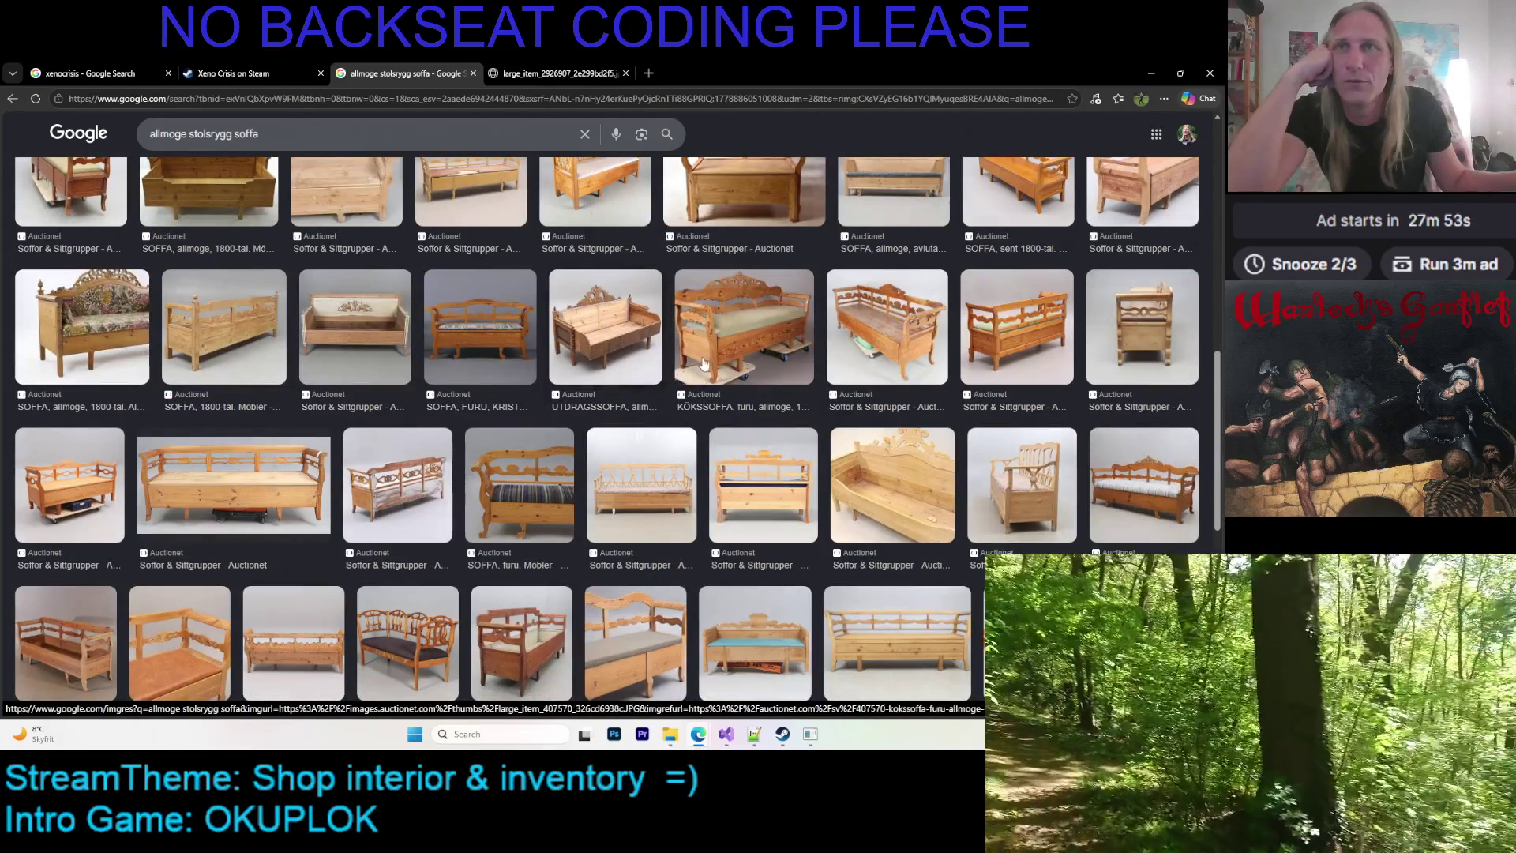
{"action": "scroll", "coordinate": [704, 362], "scroll_direction": "down", "scroll_amount": 3}
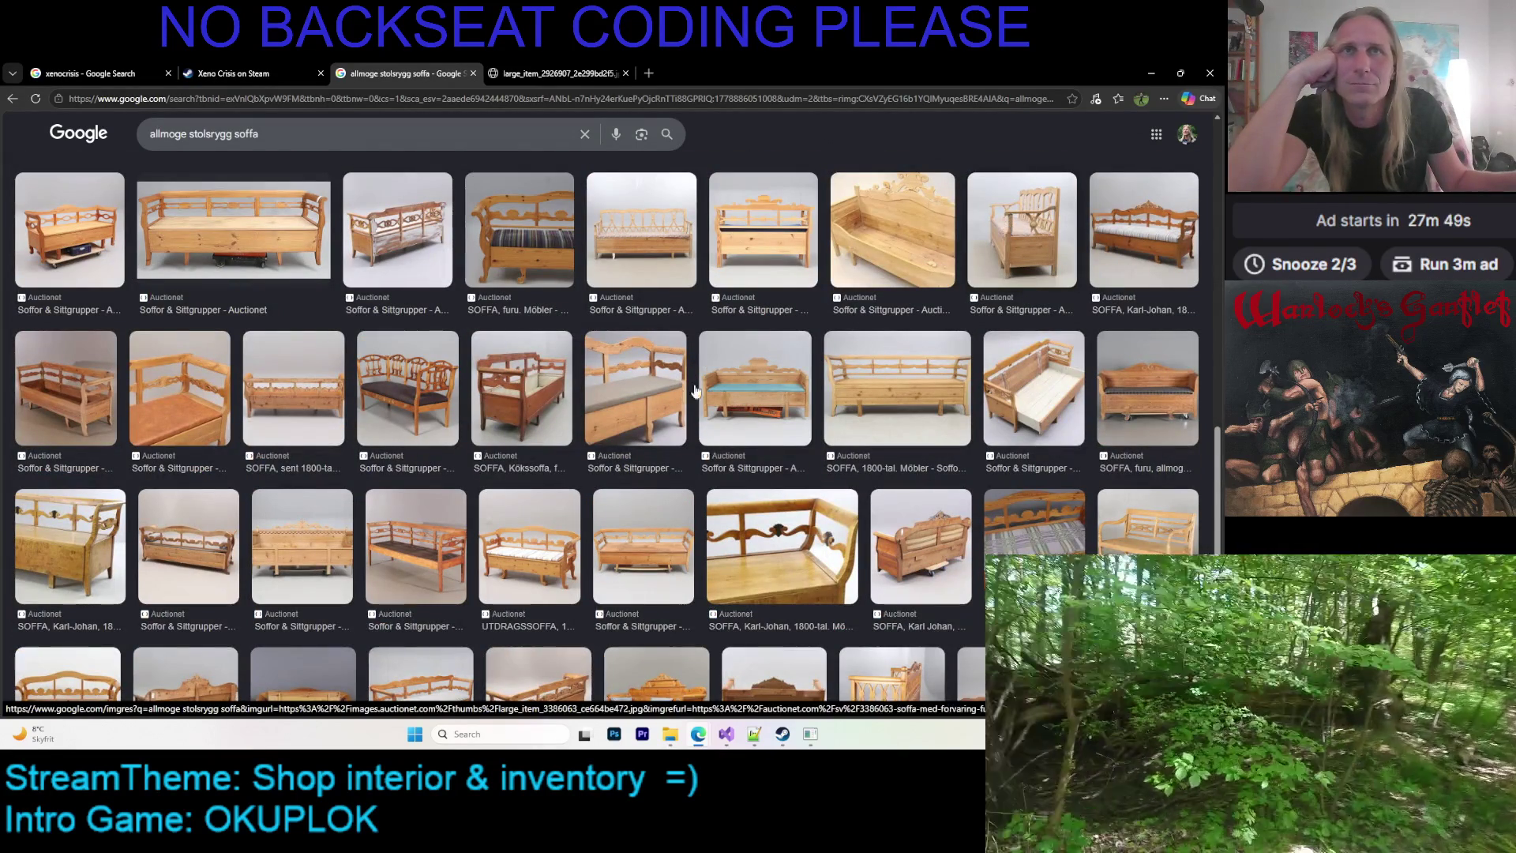
{"action": "scroll", "coordinate": [782, 376], "scroll_direction": "down", "scroll_amount": 3}
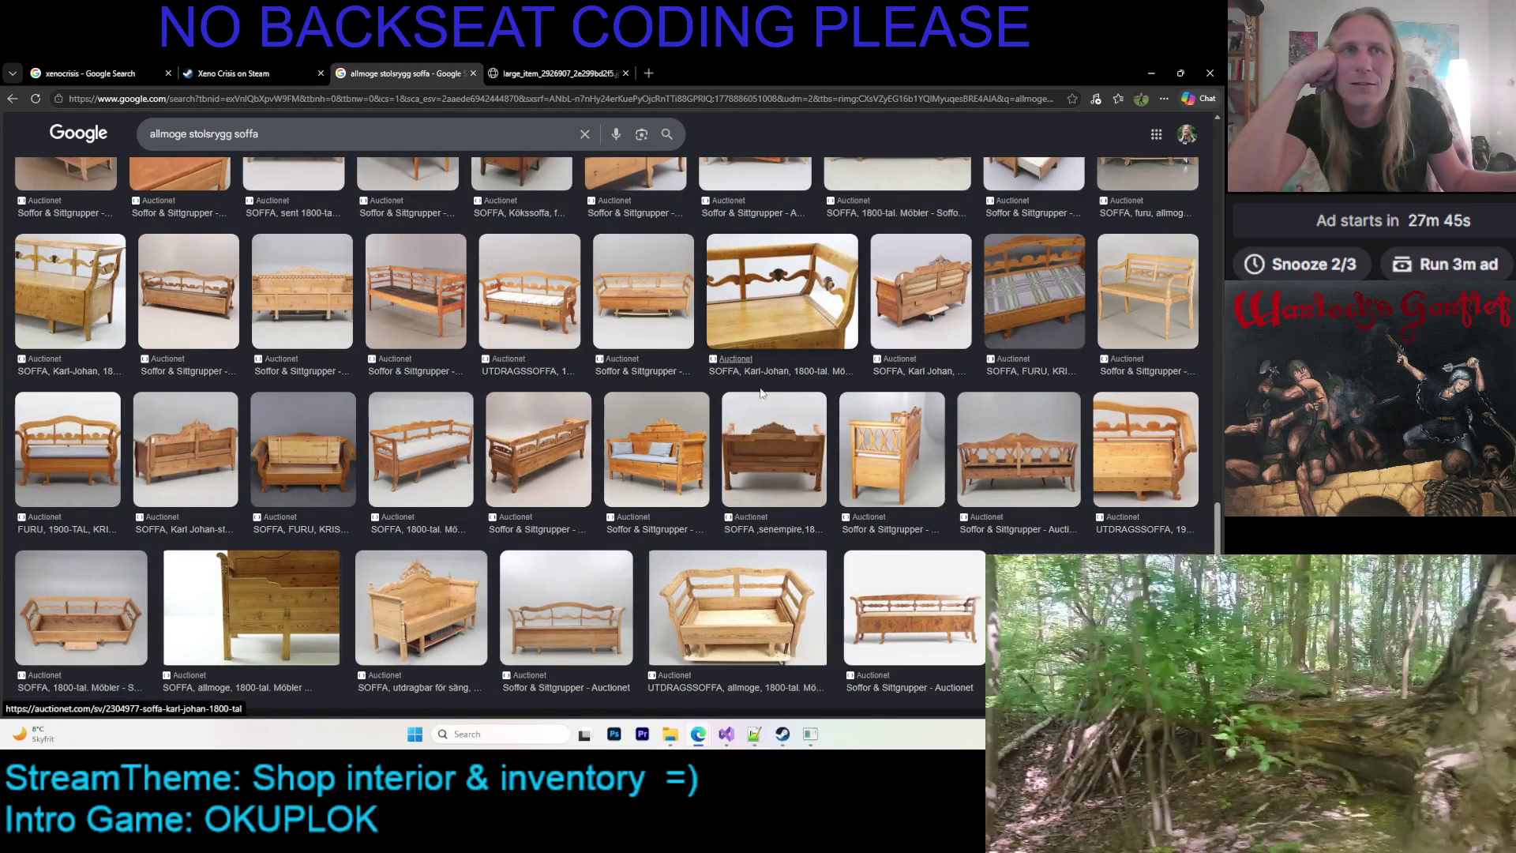
Open a larger preview of the carved-back pine sofa
{"action": "left_click", "coordinate": [561, 442]}
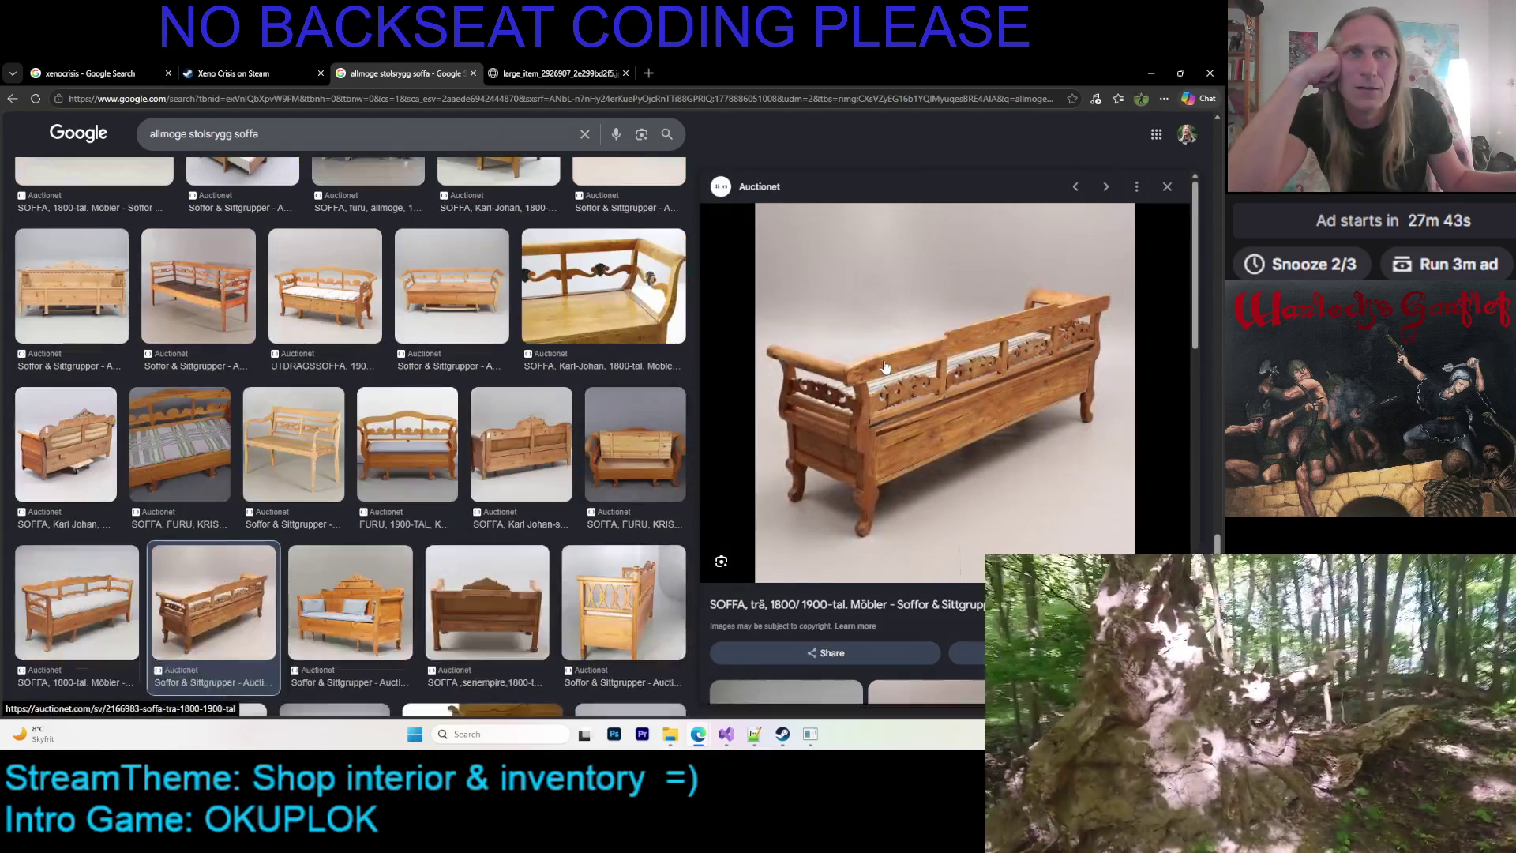
{"action": "scroll", "coordinate": [875, 369], "scroll_direction": "down", "scroll_amount": 5}
{"action": "scroll", "coordinate": [821, 393], "scroll_direction": "down", "scroll_amount": 3}
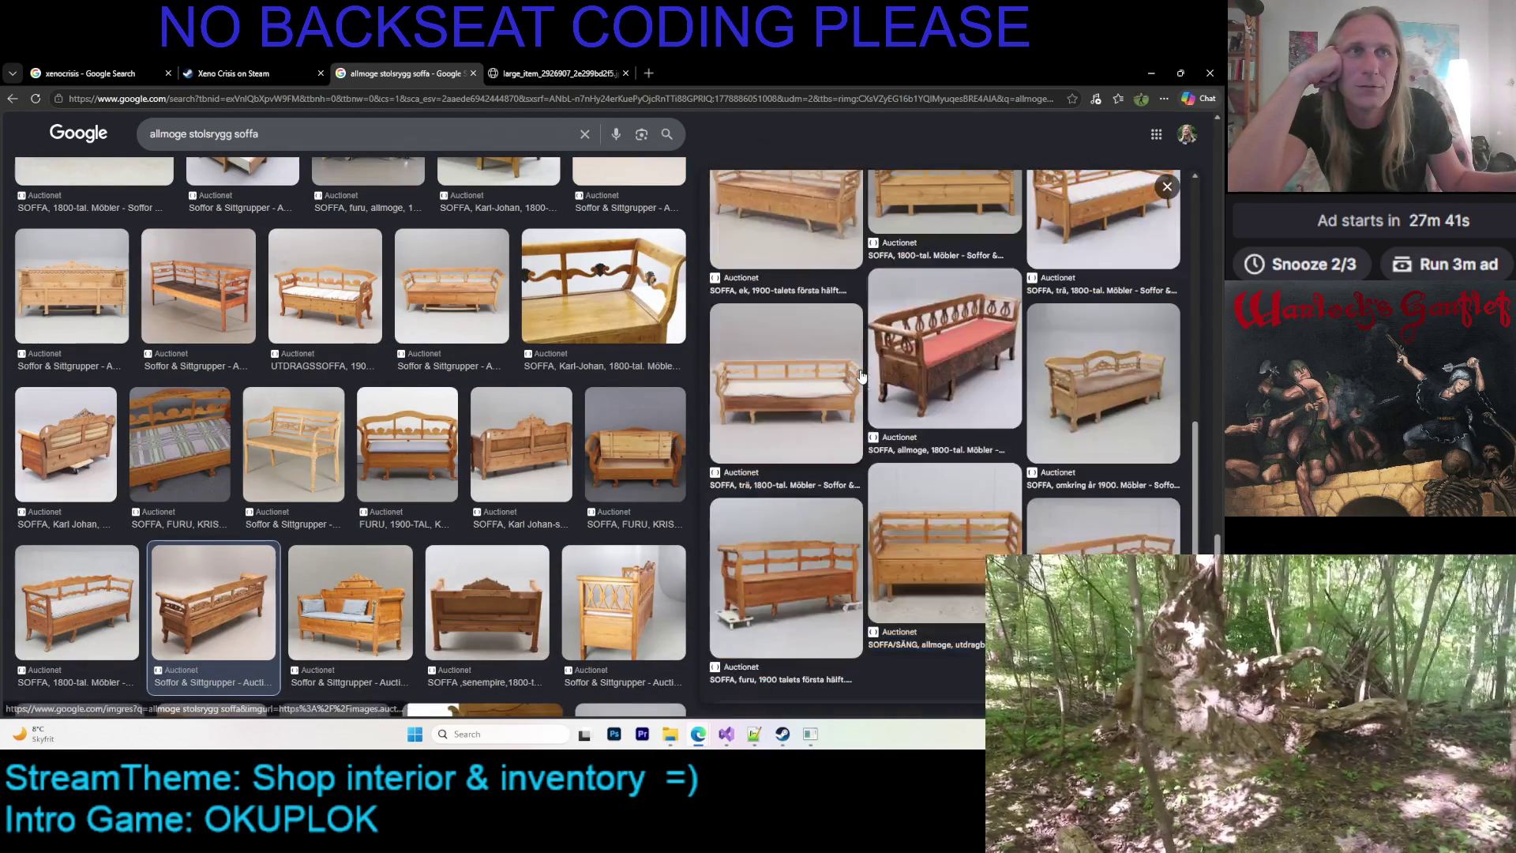
{"action": "scroll", "coordinate": [543, 449], "scroll_direction": "up", "scroll_amount": 2}
{"action": "scroll", "coordinate": [543, 449], "scroll_direction": "up", "scroll_amount": 2}
{"action": "scroll", "coordinate": [543, 448], "scroll_direction": "up", "scroll_amount": 1}
{"action": "scroll", "coordinate": [542, 449], "scroll_direction": "up", "scroll_amount": 1}
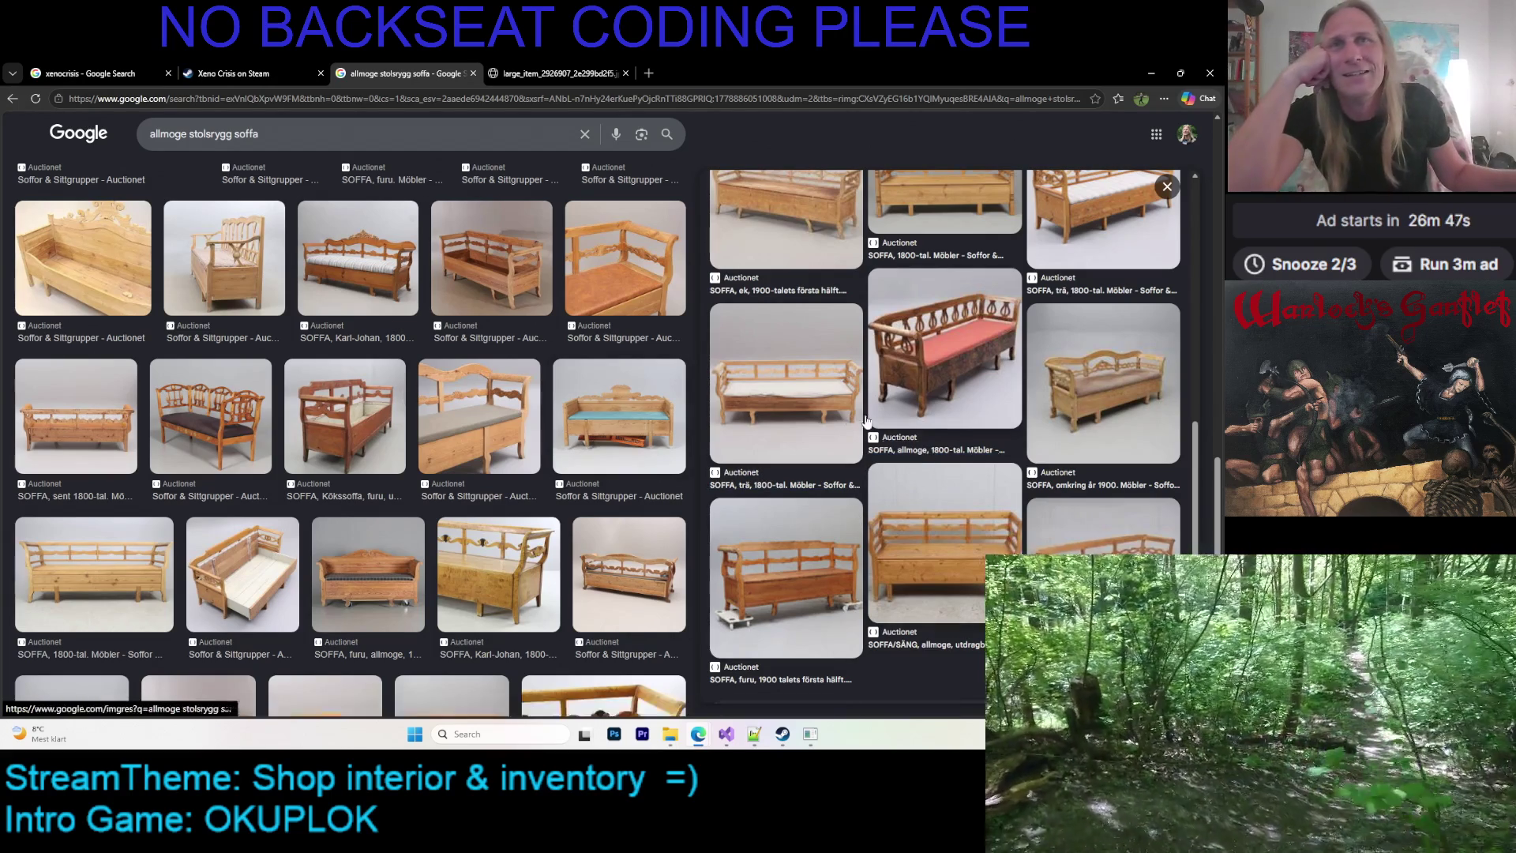
Bring the pine sofa preview back and open its 'See more' related images page
{"action": "left_click", "coordinate": [1103, 379]}
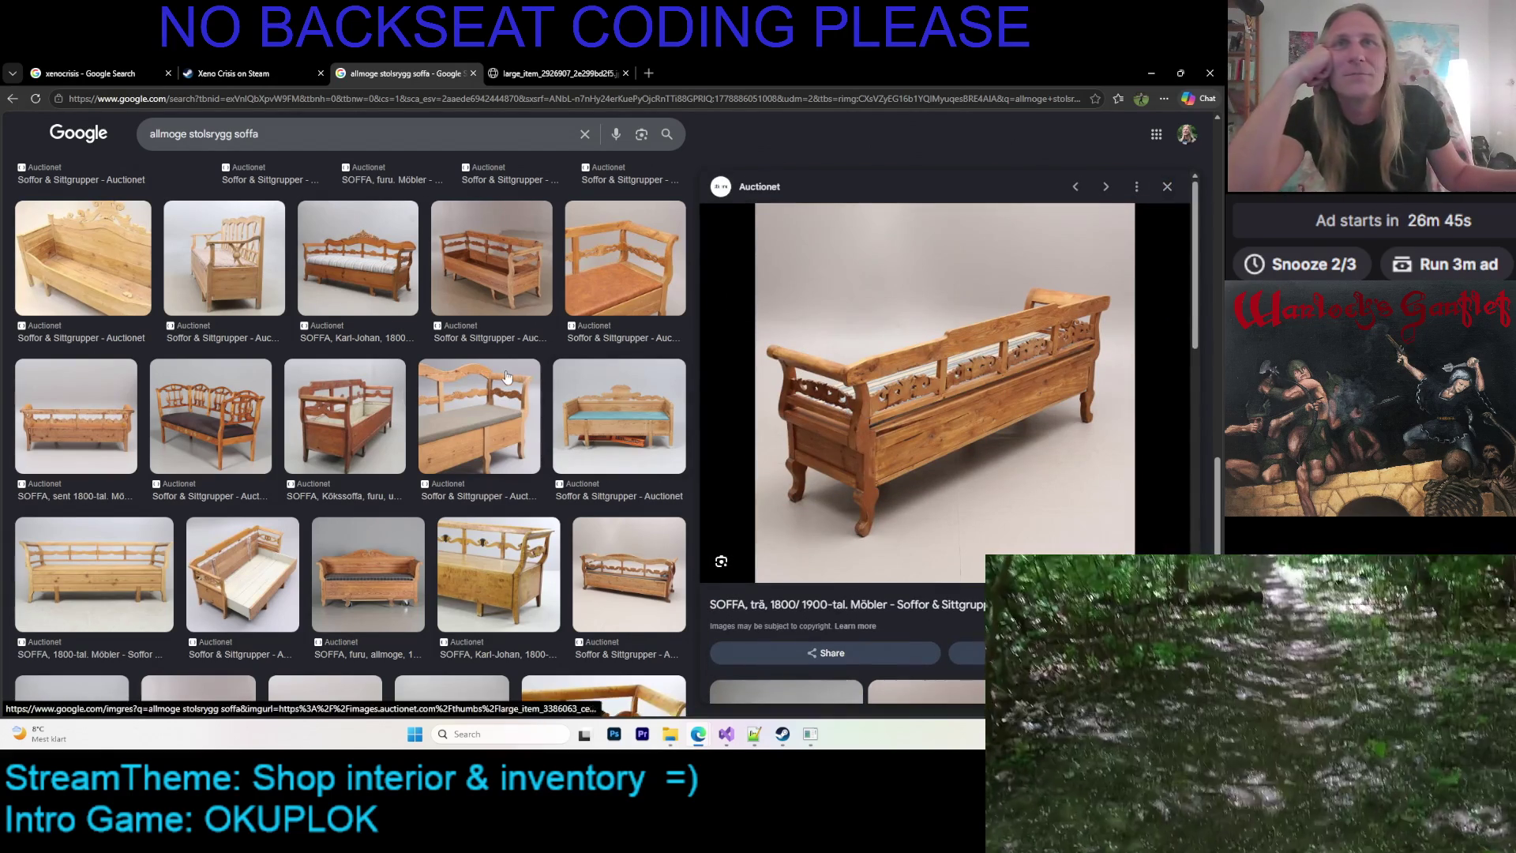
{"action": "scroll", "coordinate": [514, 376], "scroll_direction": "up", "scroll_amount": 1}
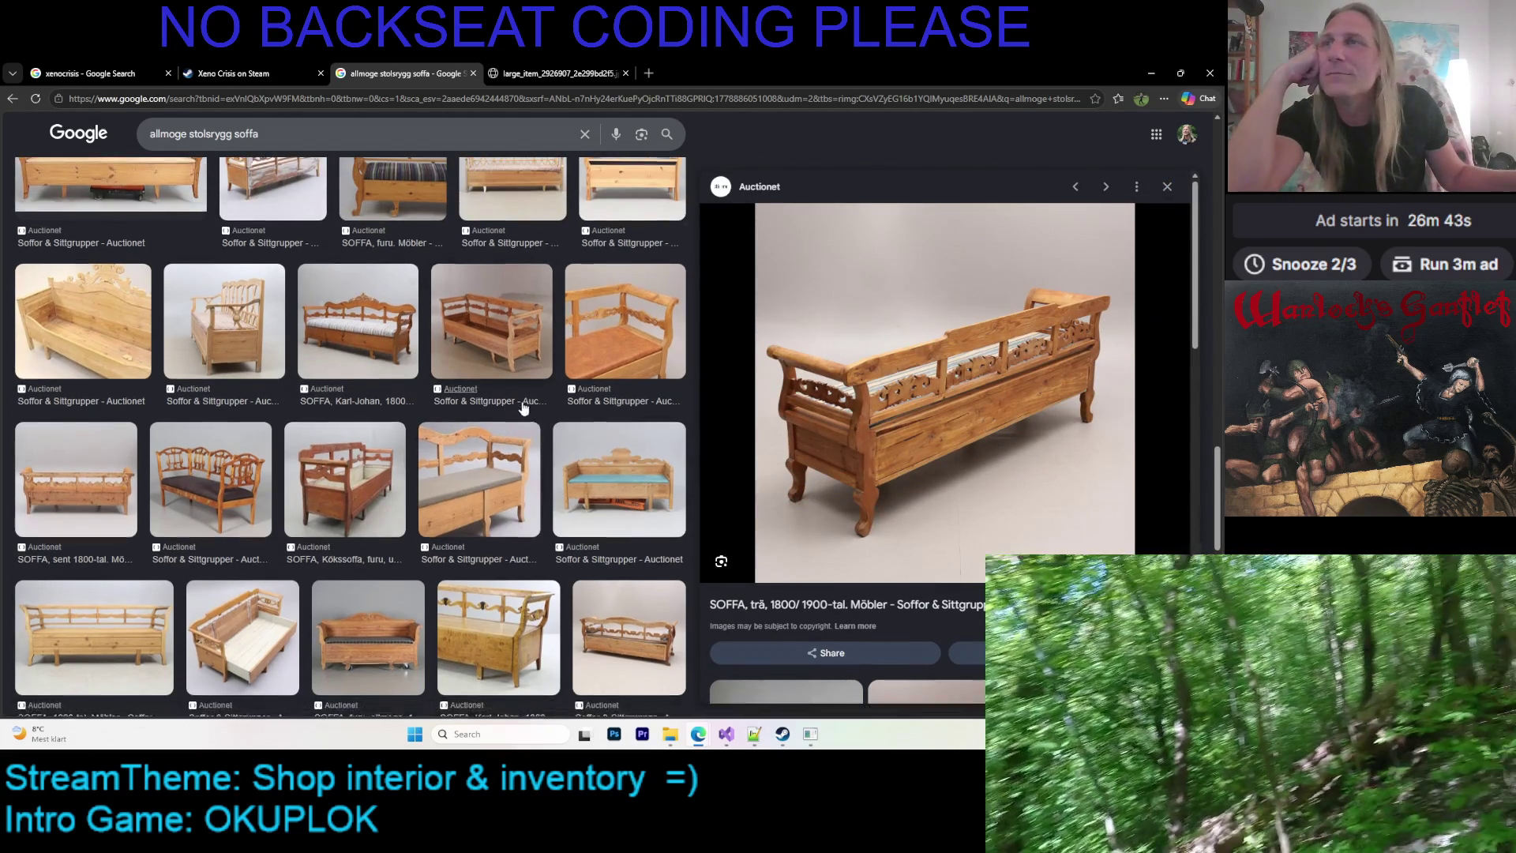
{"action": "scroll", "coordinate": [521, 407], "scroll_direction": "down", "scroll_amount": 2}
{"action": "scroll", "coordinate": [553, 399], "scroll_direction": "down", "scroll_amount": 1}
{"action": "scroll", "coordinate": [585, 391], "scroll_direction": "down", "scroll_amount": 1}
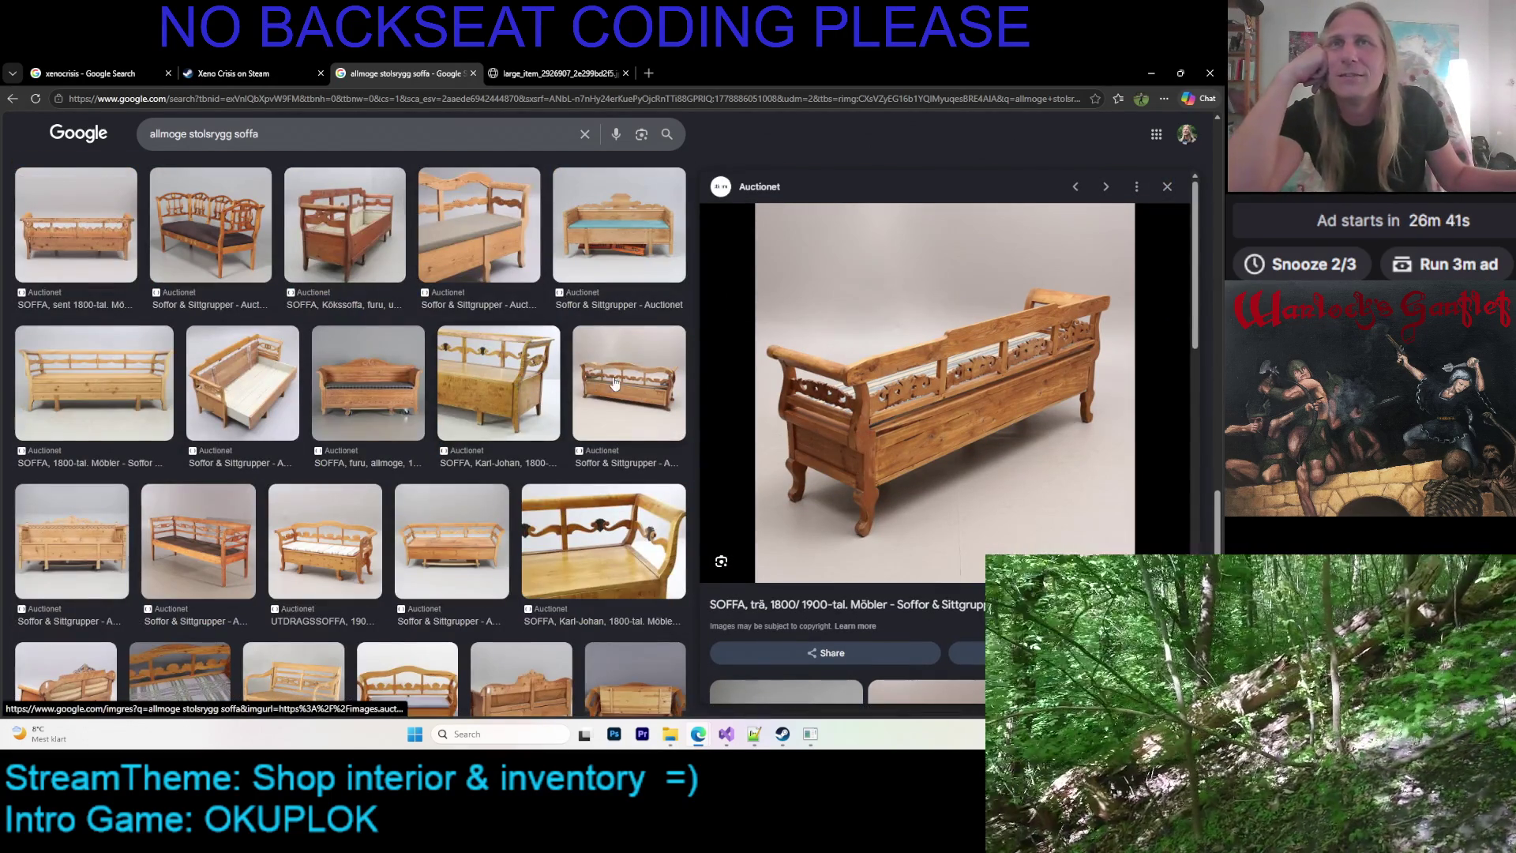
{"action": "scroll", "coordinate": [513, 403], "scroll_direction": "down", "scroll_amount": 3}
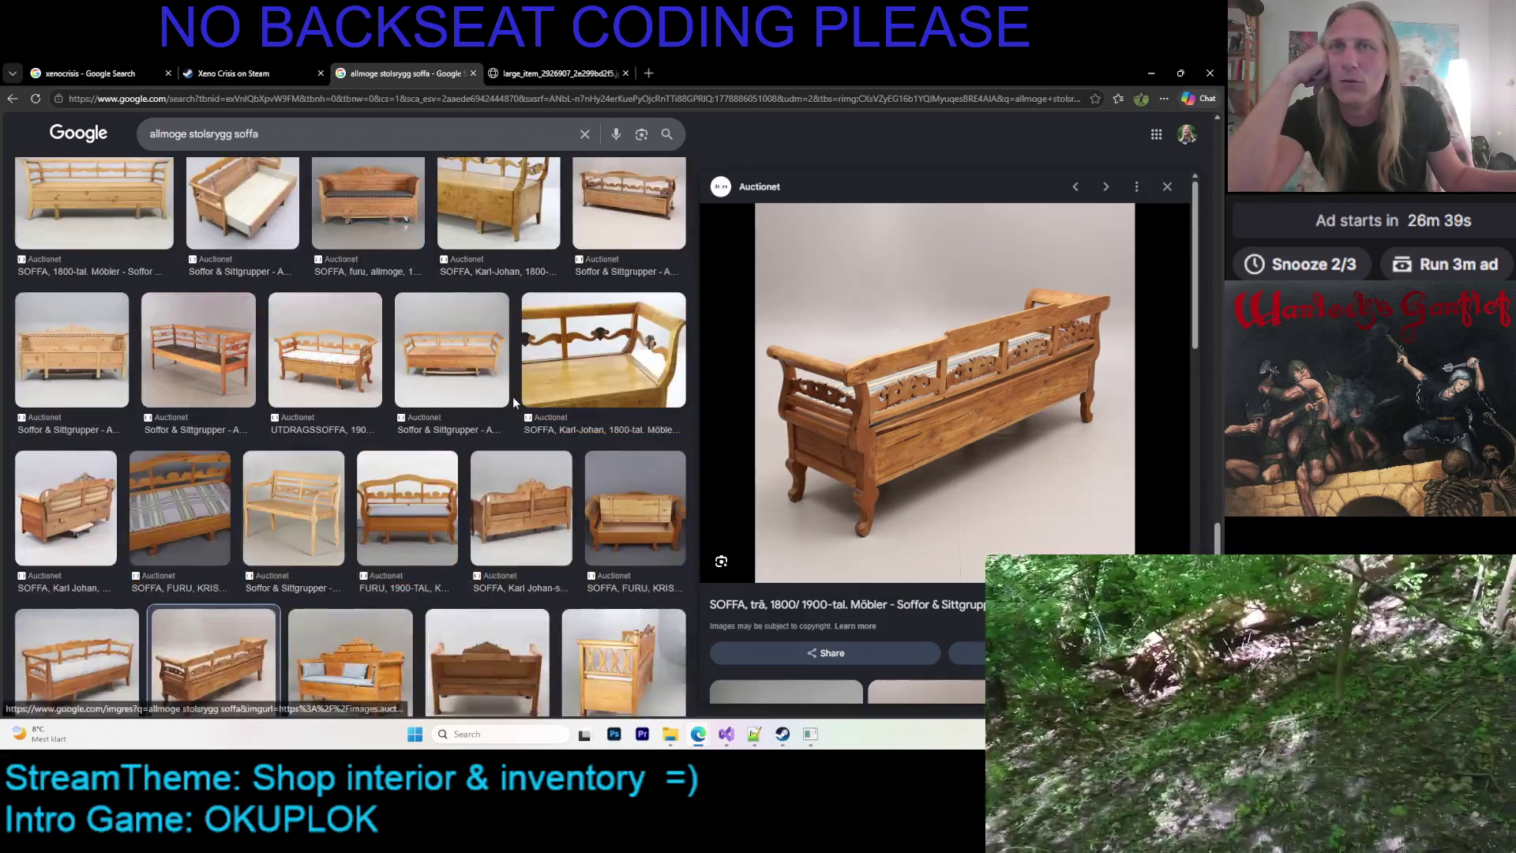
{"action": "scroll", "coordinate": [513, 401], "scroll_direction": "down", "scroll_amount": 3}
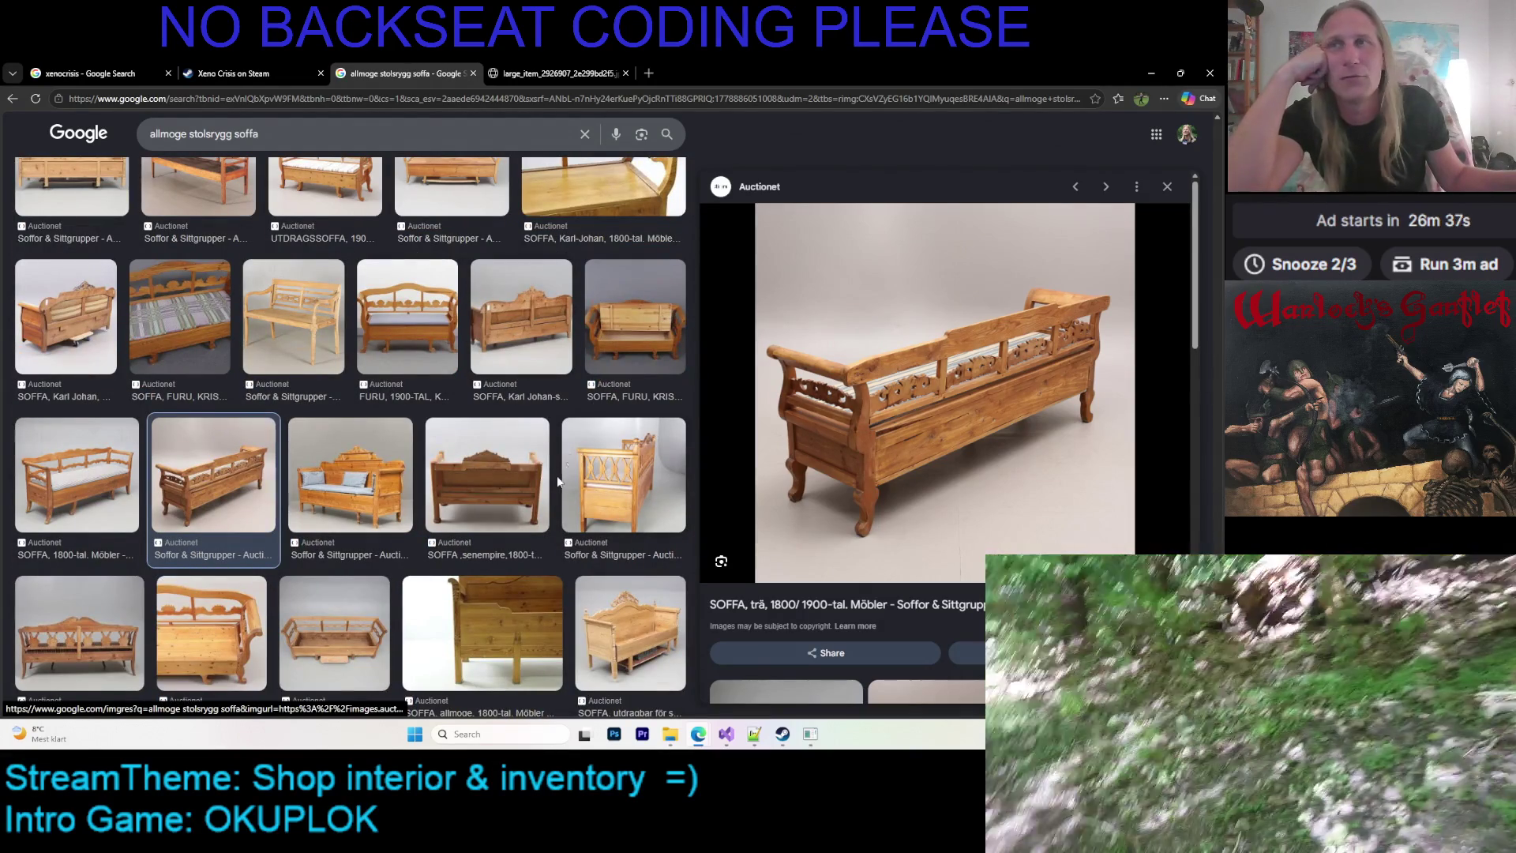
{"action": "scroll", "coordinate": [545, 462], "scroll_direction": "down", "scroll_amount": 2}
{"action": "scroll", "coordinate": [505, 395], "scroll_direction": "down", "scroll_amount": 1}
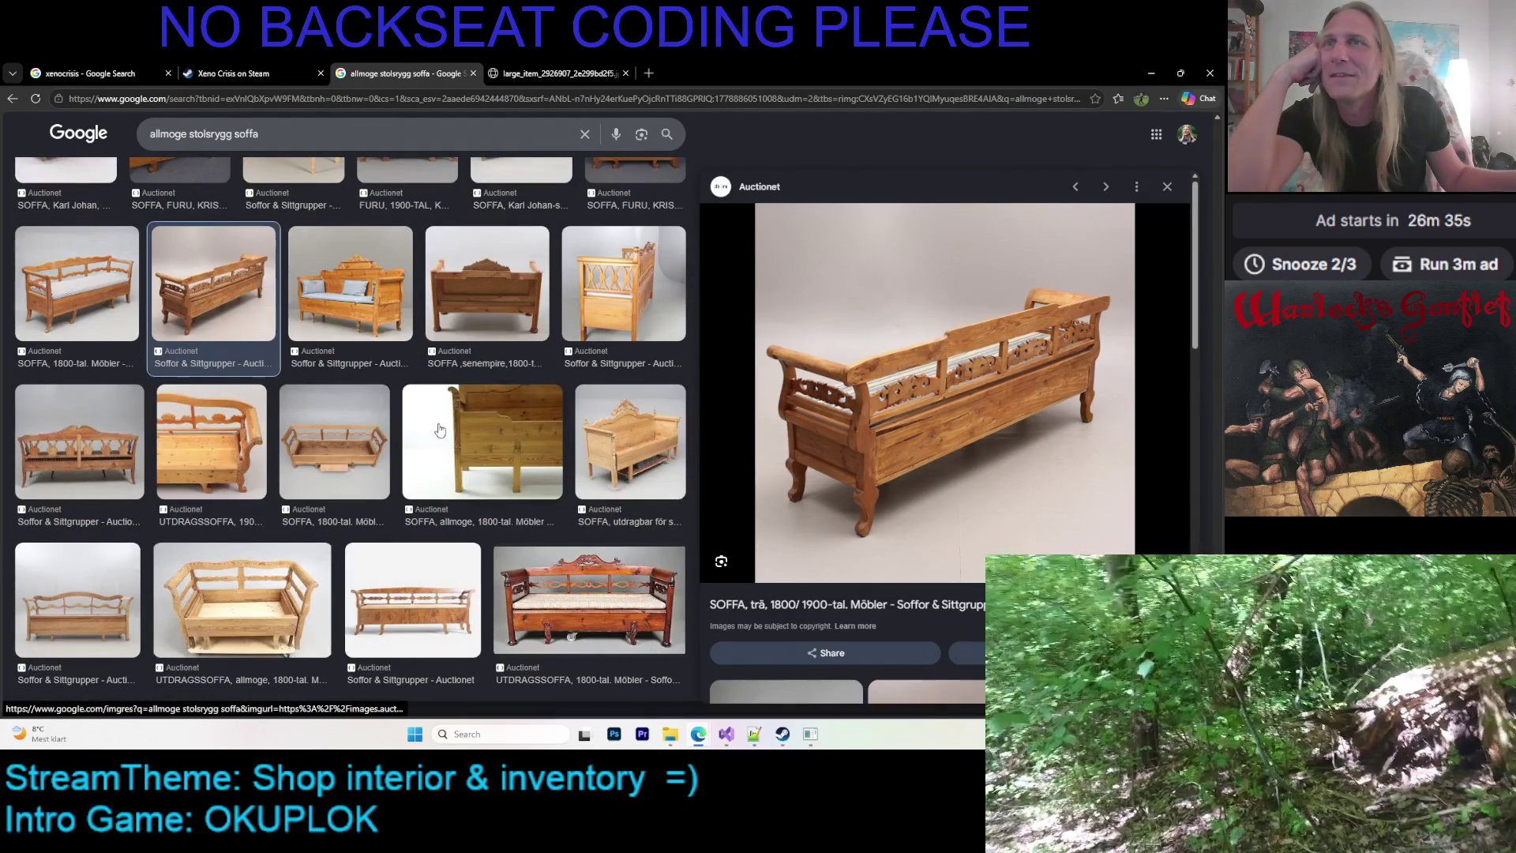
{"action": "scroll", "coordinate": [869, 489], "scroll_direction": "down", "scroll_amount": 5}
{"action": "scroll", "coordinate": [895, 542], "scroll_direction": "down", "scroll_amount": 3}
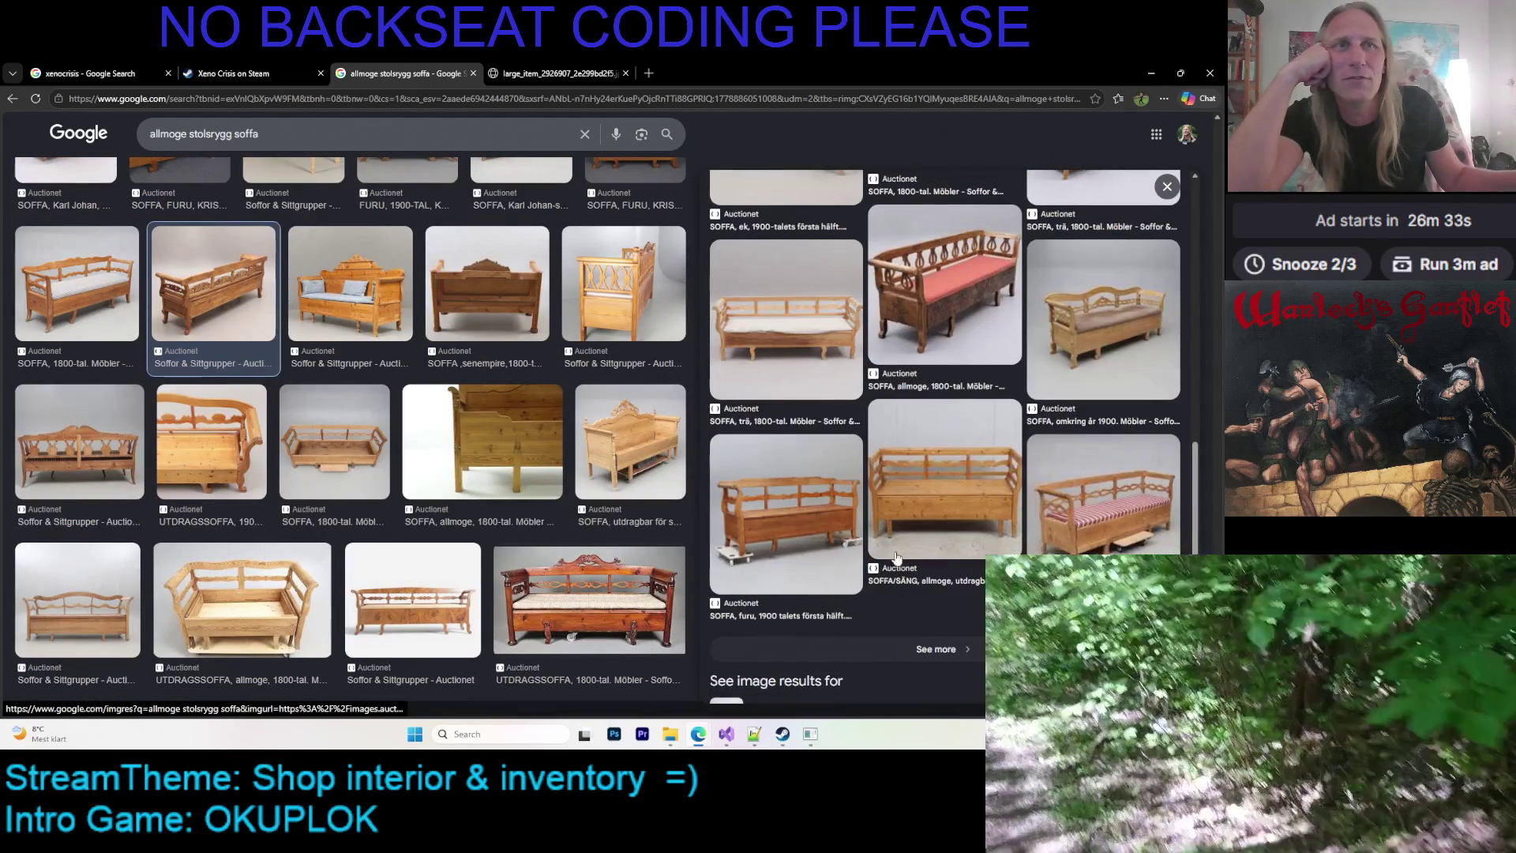
{"action": "left_click", "coordinate": [925, 649]}
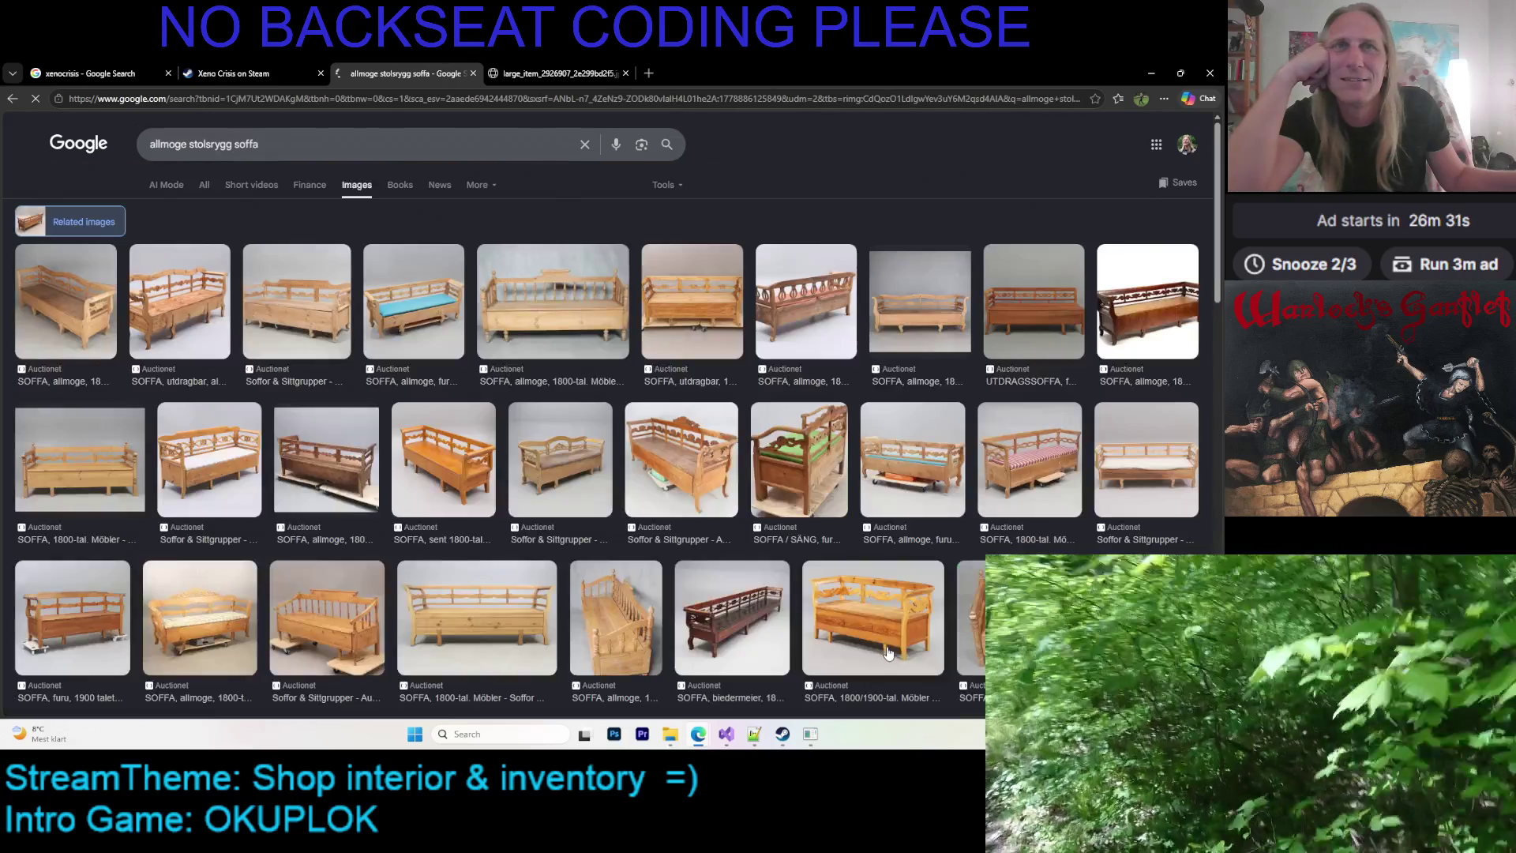
Preview the VÄNDBÄNK bench from the related images
{"action": "scroll", "coordinate": [888, 652], "scroll_direction": "down", "scroll_amount": 3}
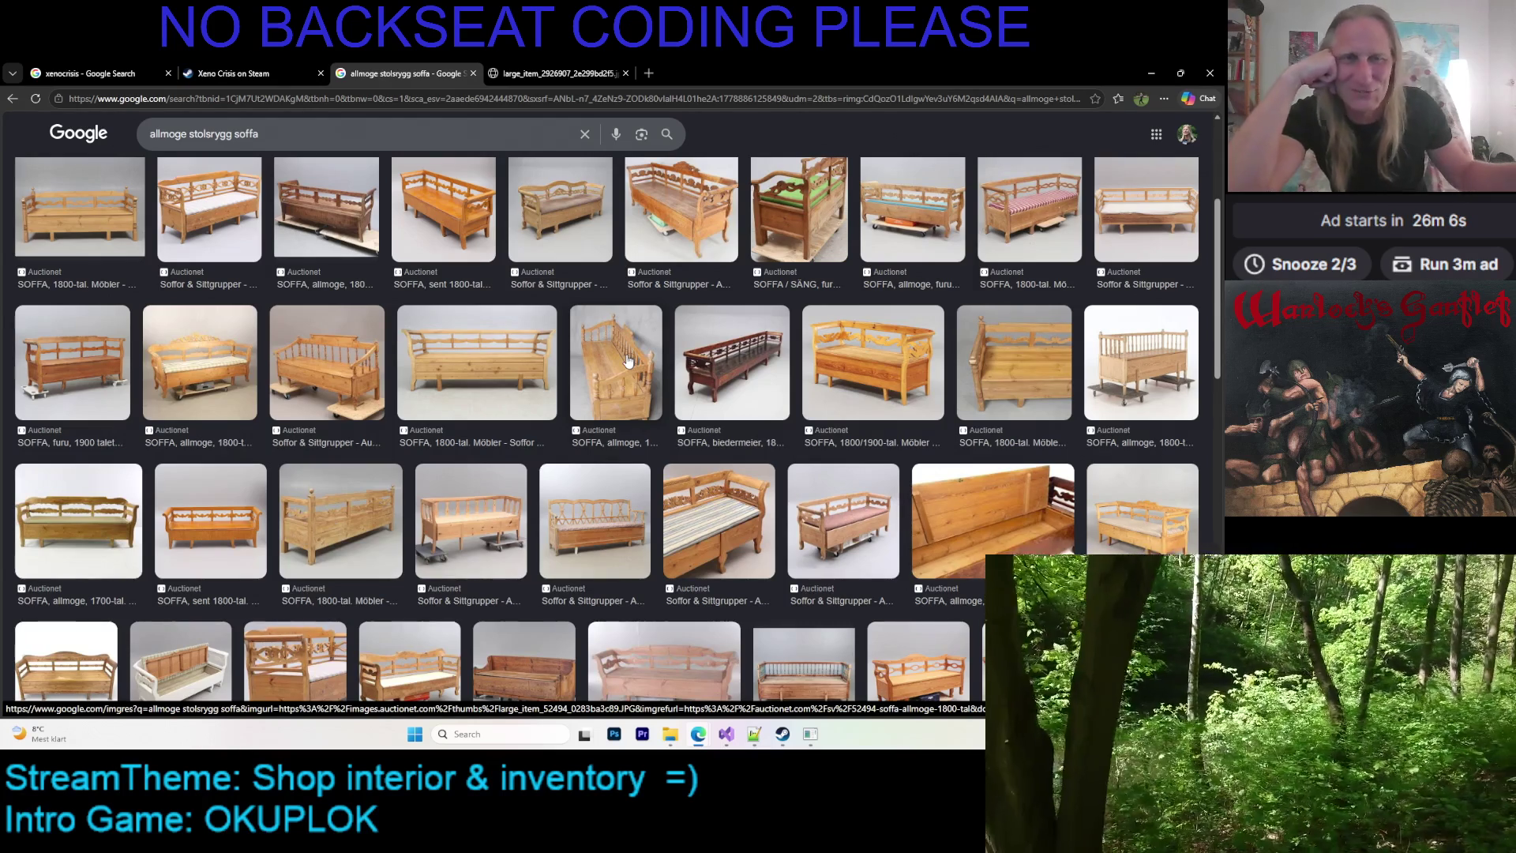
{"action": "scroll", "coordinate": [595, 348], "scroll_direction": "down", "scroll_amount": 5}
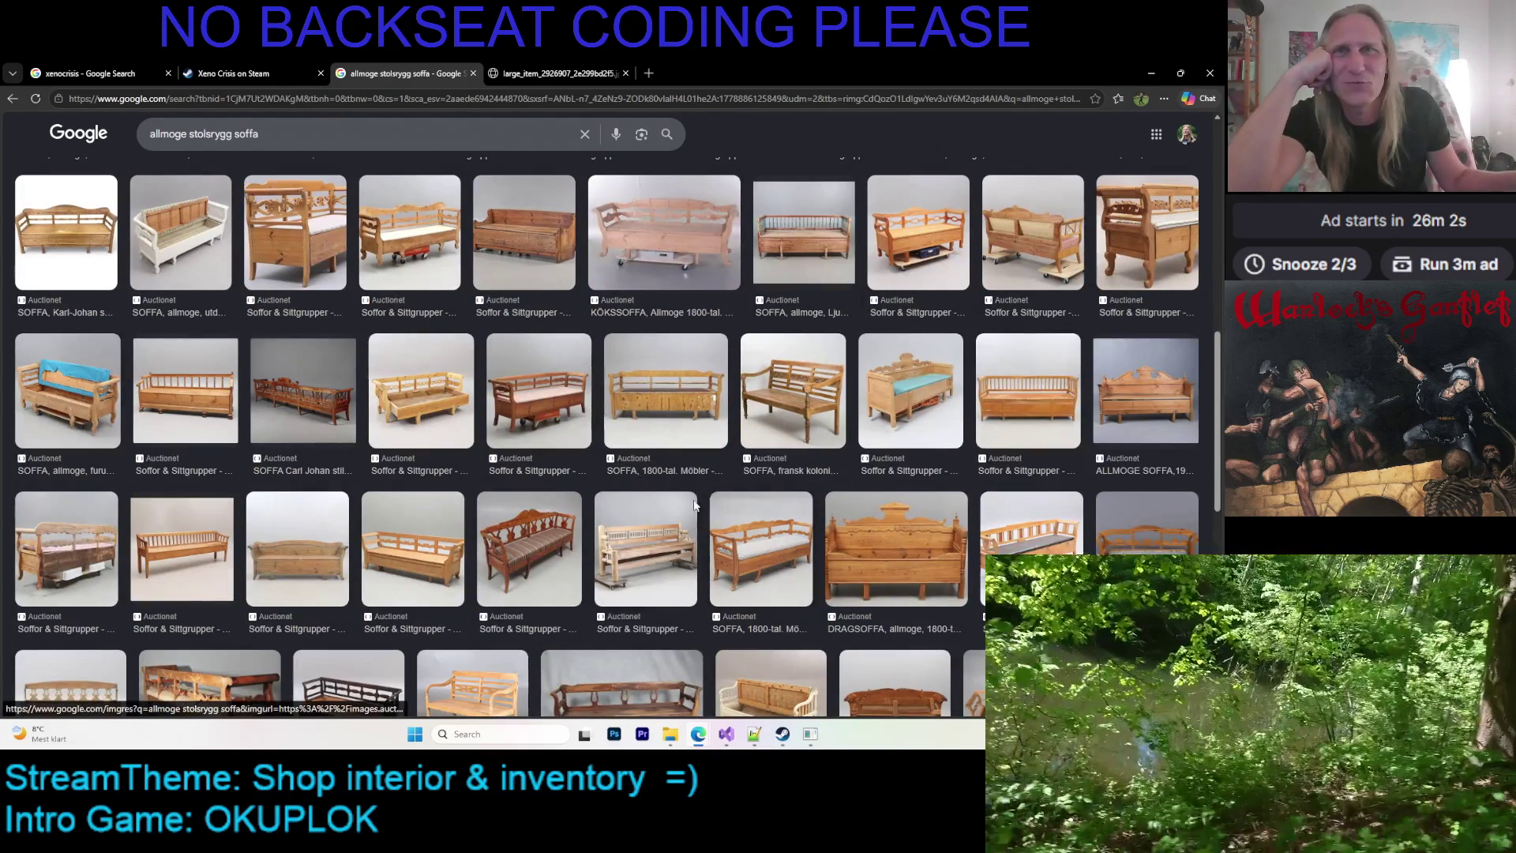
{"action": "left_click", "coordinate": [653, 540]}
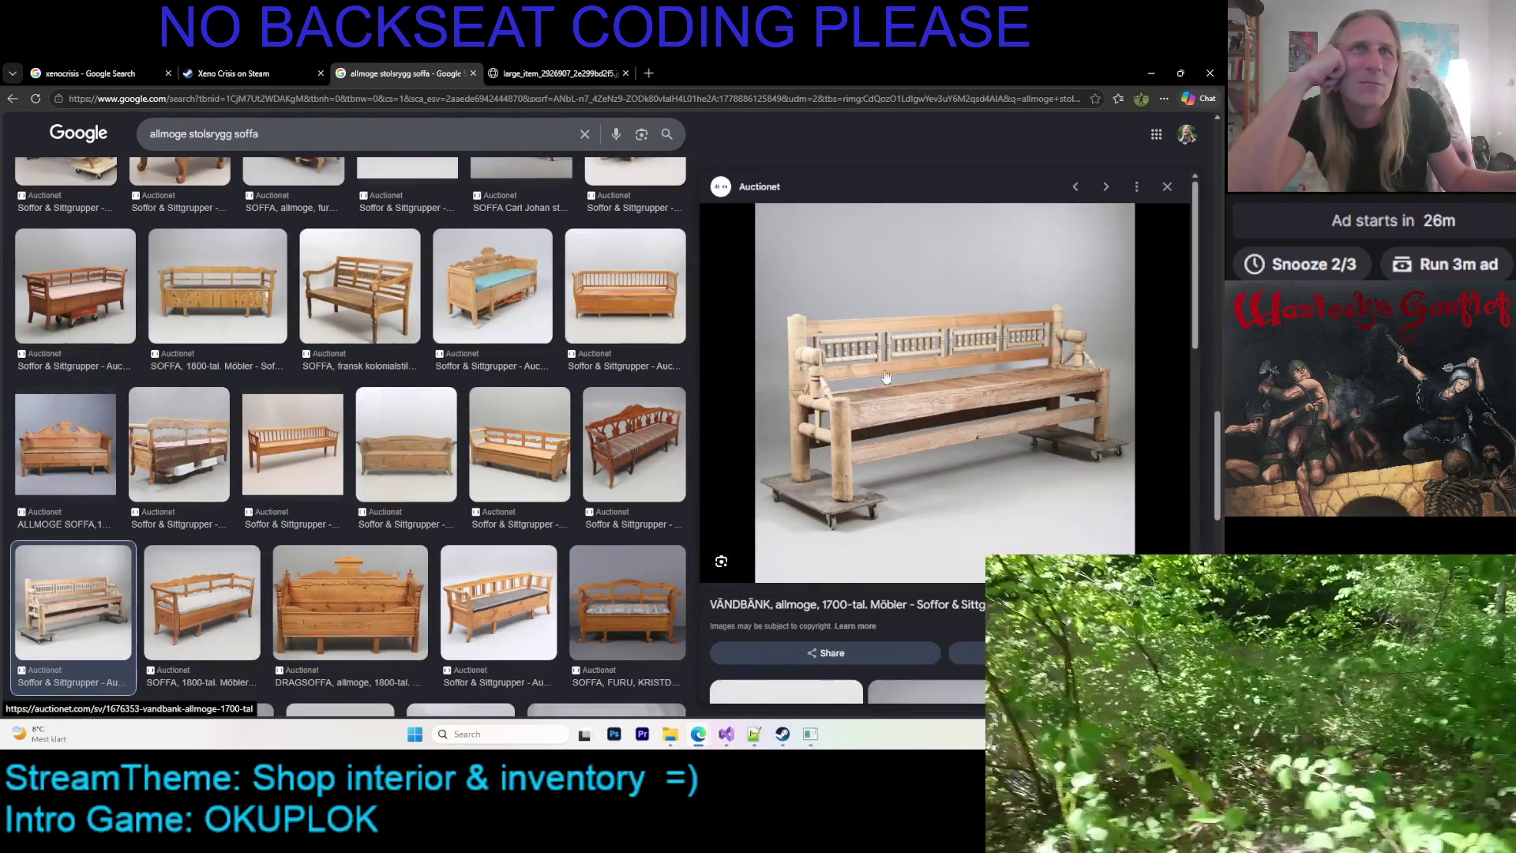
{"action": "scroll", "coordinate": [876, 395], "scroll_direction": "down", "scroll_amount": 4}
{"action": "scroll", "coordinate": [920, 352], "scroll_direction": "down", "scroll_amount": 3}
{"action": "scroll", "coordinate": [926, 359], "scroll_direction": "down", "scroll_amount": 3}
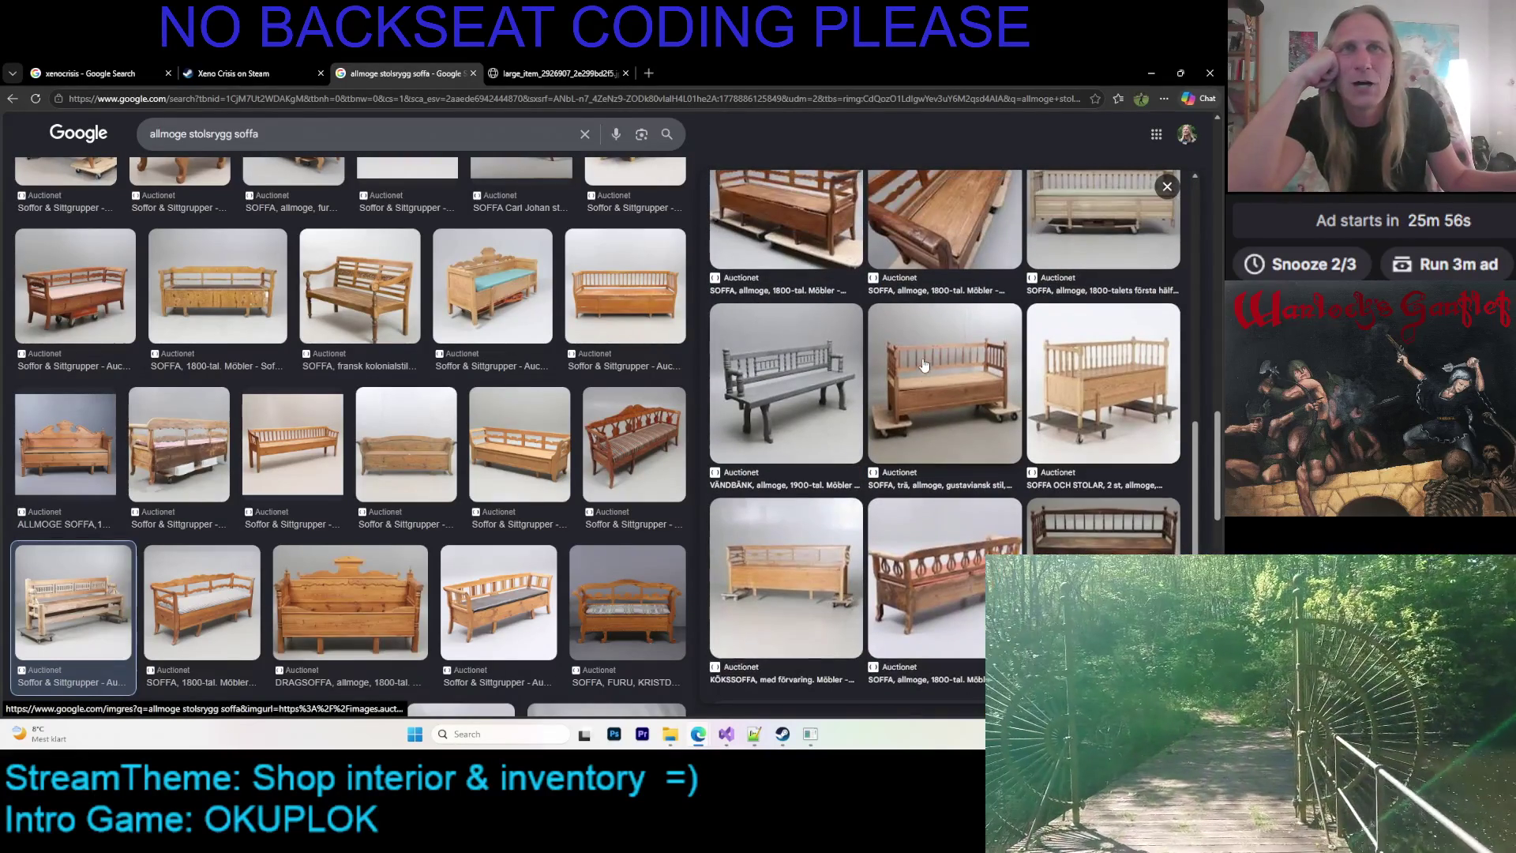
{"action": "scroll", "coordinate": [432, 466], "scroll_direction": "down", "scroll_amount": 4}
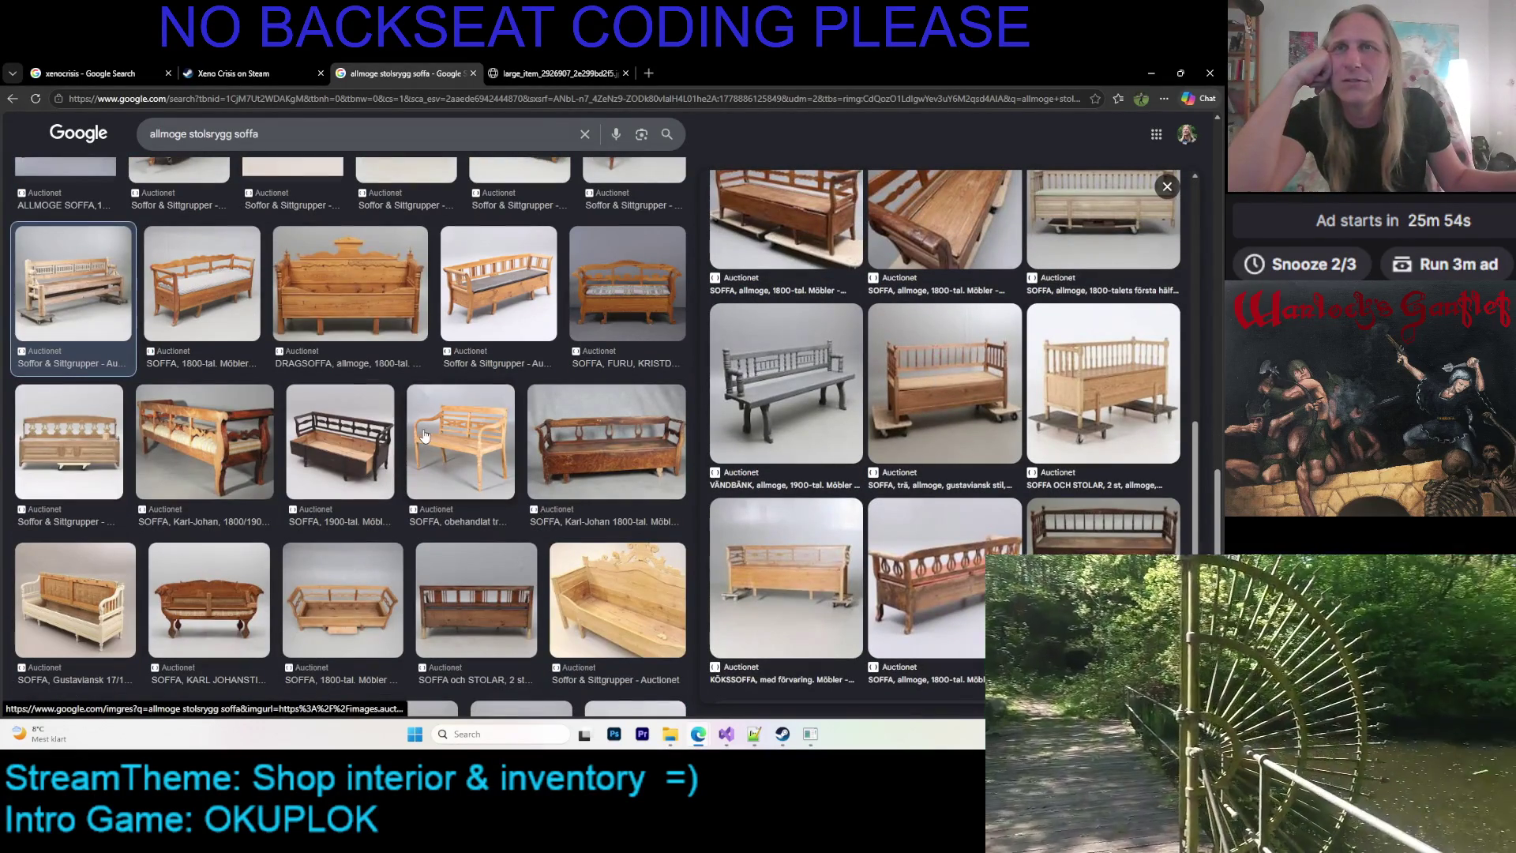
Preview the SOFFA/SÄNG pine sofa-bed with carved back
{"action": "left_click", "coordinate": [581, 581]}
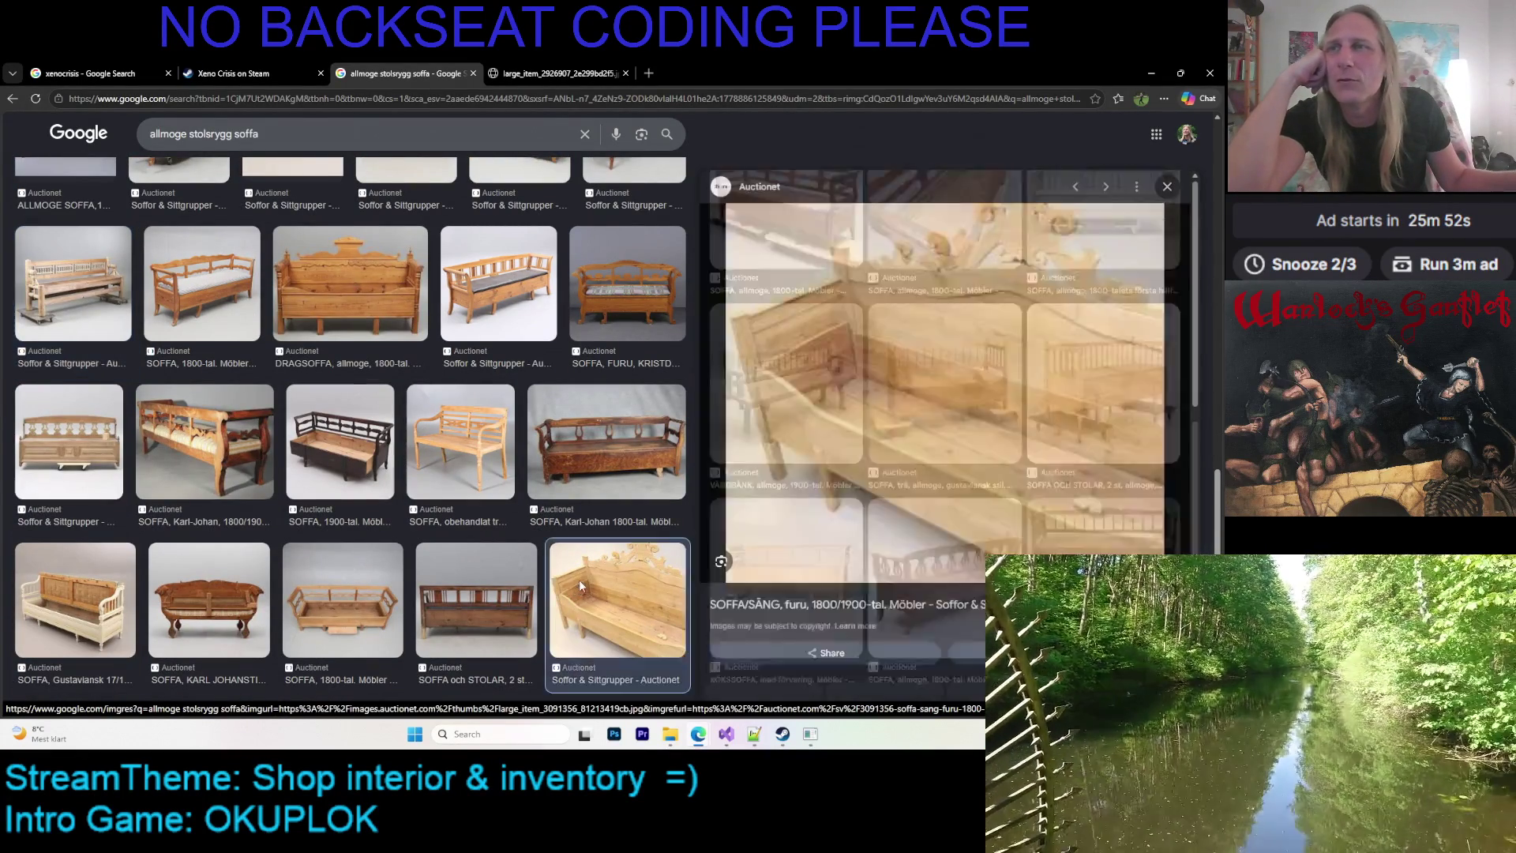
{"action": "scroll", "coordinate": [969, 362], "scroll_direction": "down", "scroll_amount": 5}
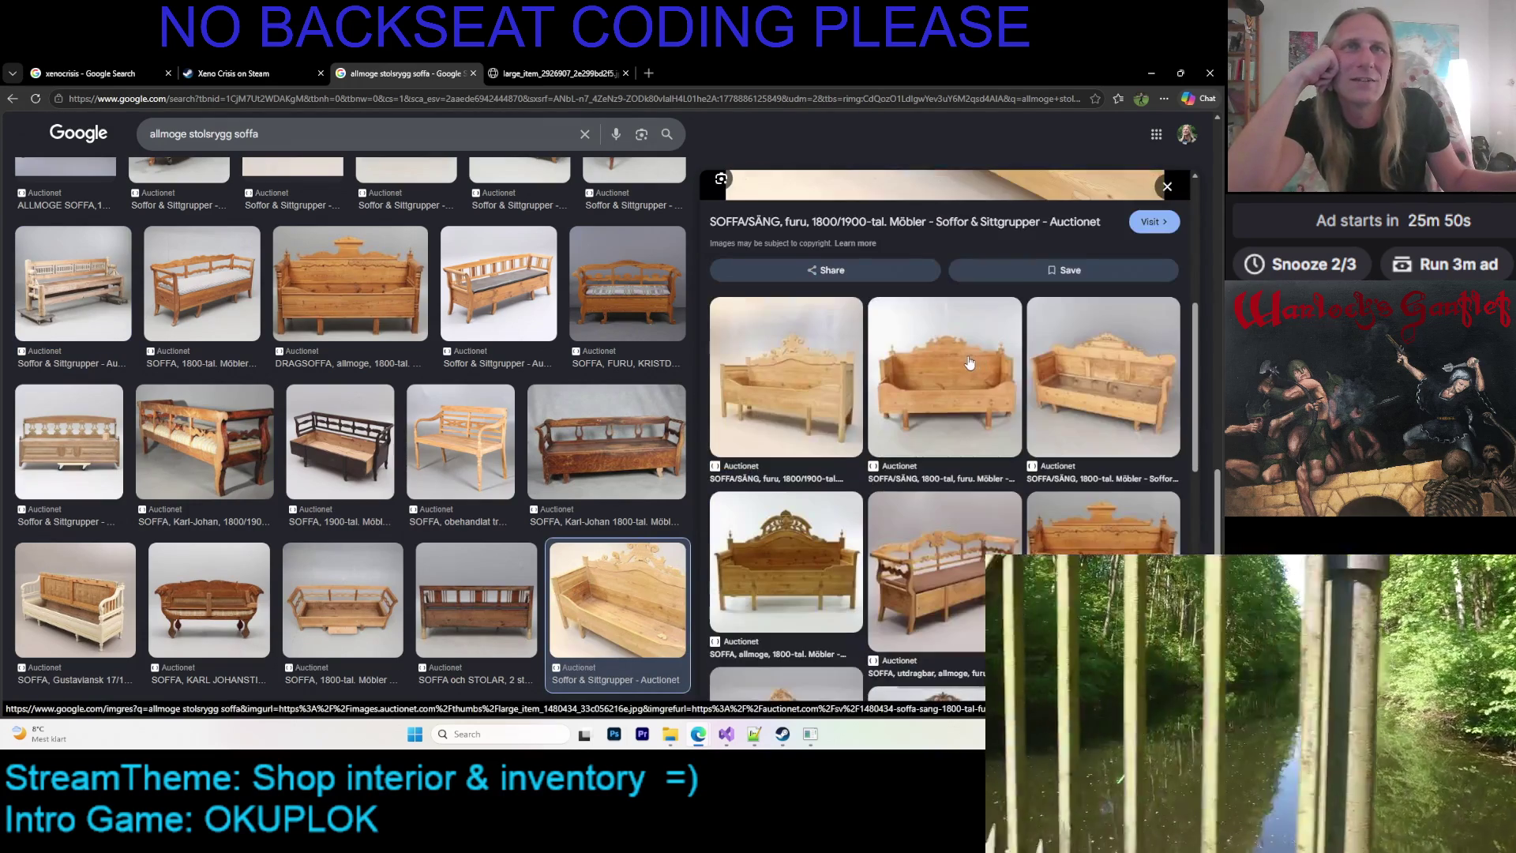
{"action": "scroll", "coordinate": [960, 360], "scroll_direction": "down", "scroll_amount": 4}
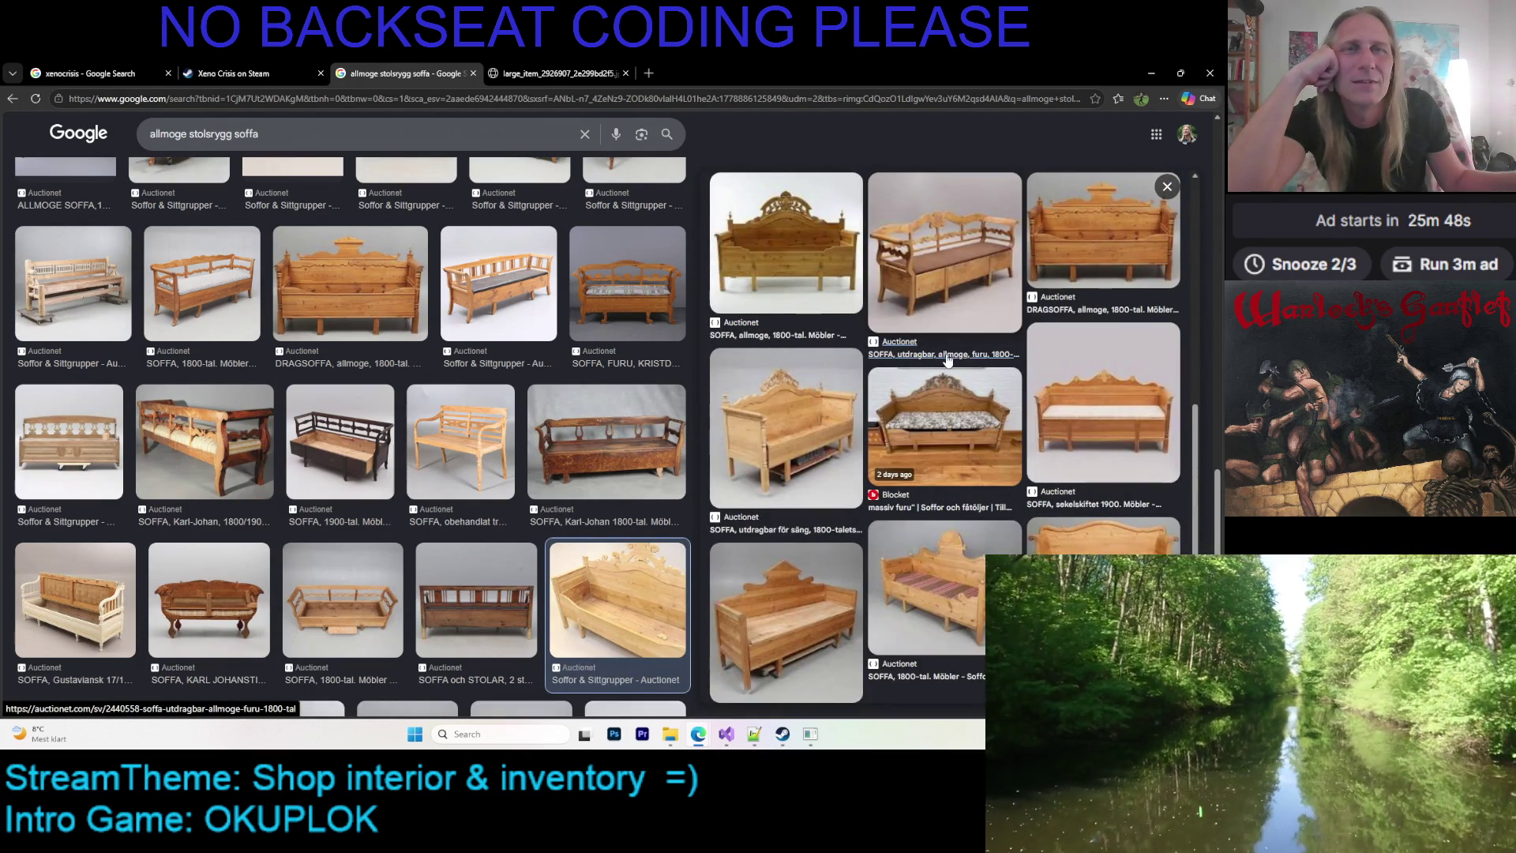
{"action": "scroll", "coordinate": [472, 320], "scroll_direction": "down", "scroll_amount": 3}
{"action": "scroll", "coordinate": [472, 320], "scroll_direction": "down", "scroll_amount": 2}
{"action": "scroll", "coordinate": [458, 324], "scroll_direction": "down", "scroll_amount": 2}
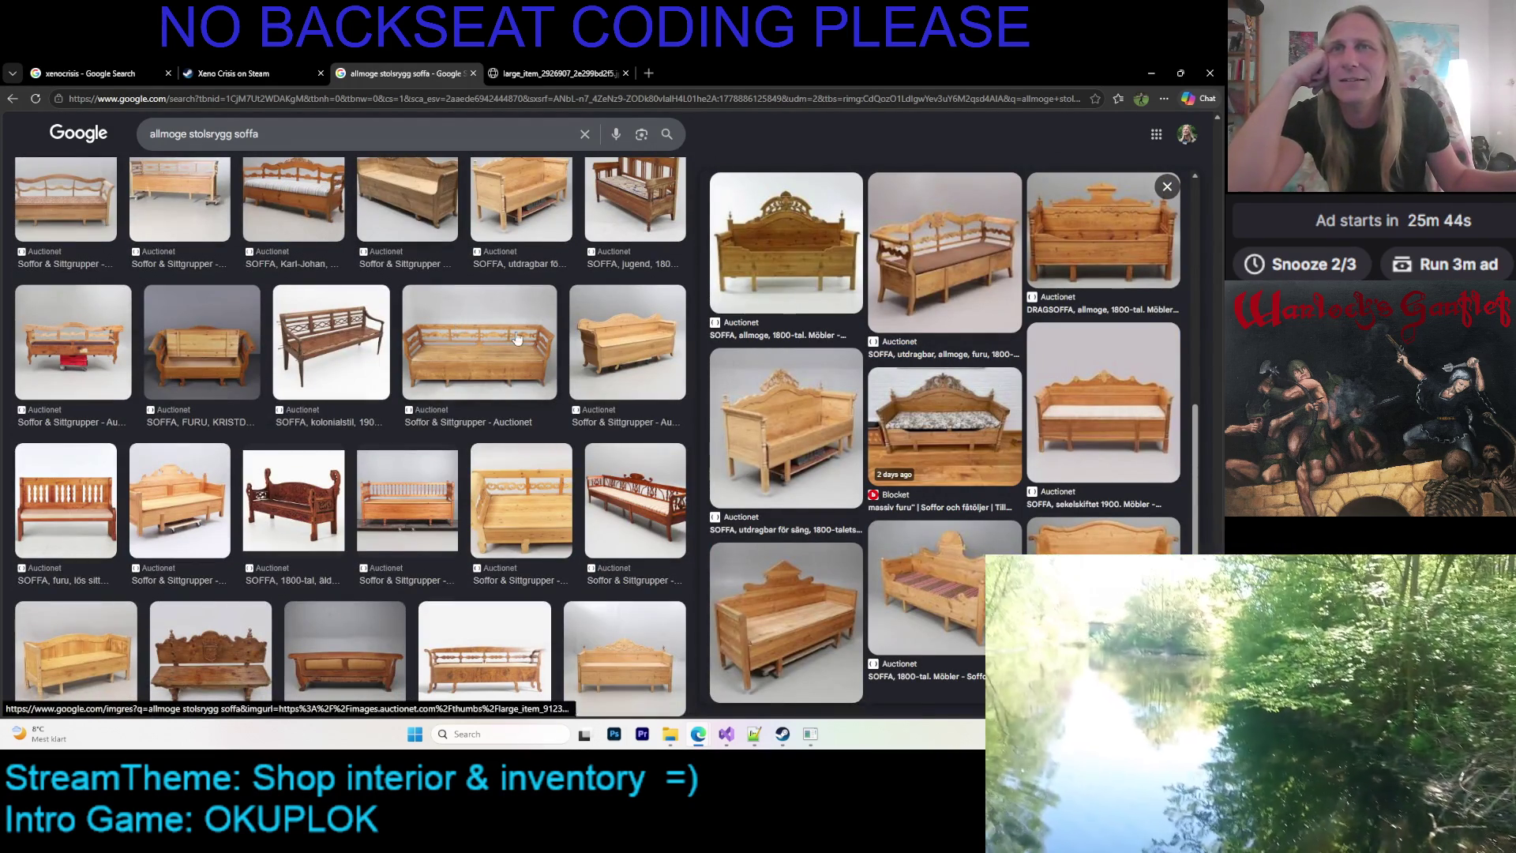
{"action": "scroll", "coordinate": [514, 332], "scroll_direction": "down", "scroll_amount": 2}
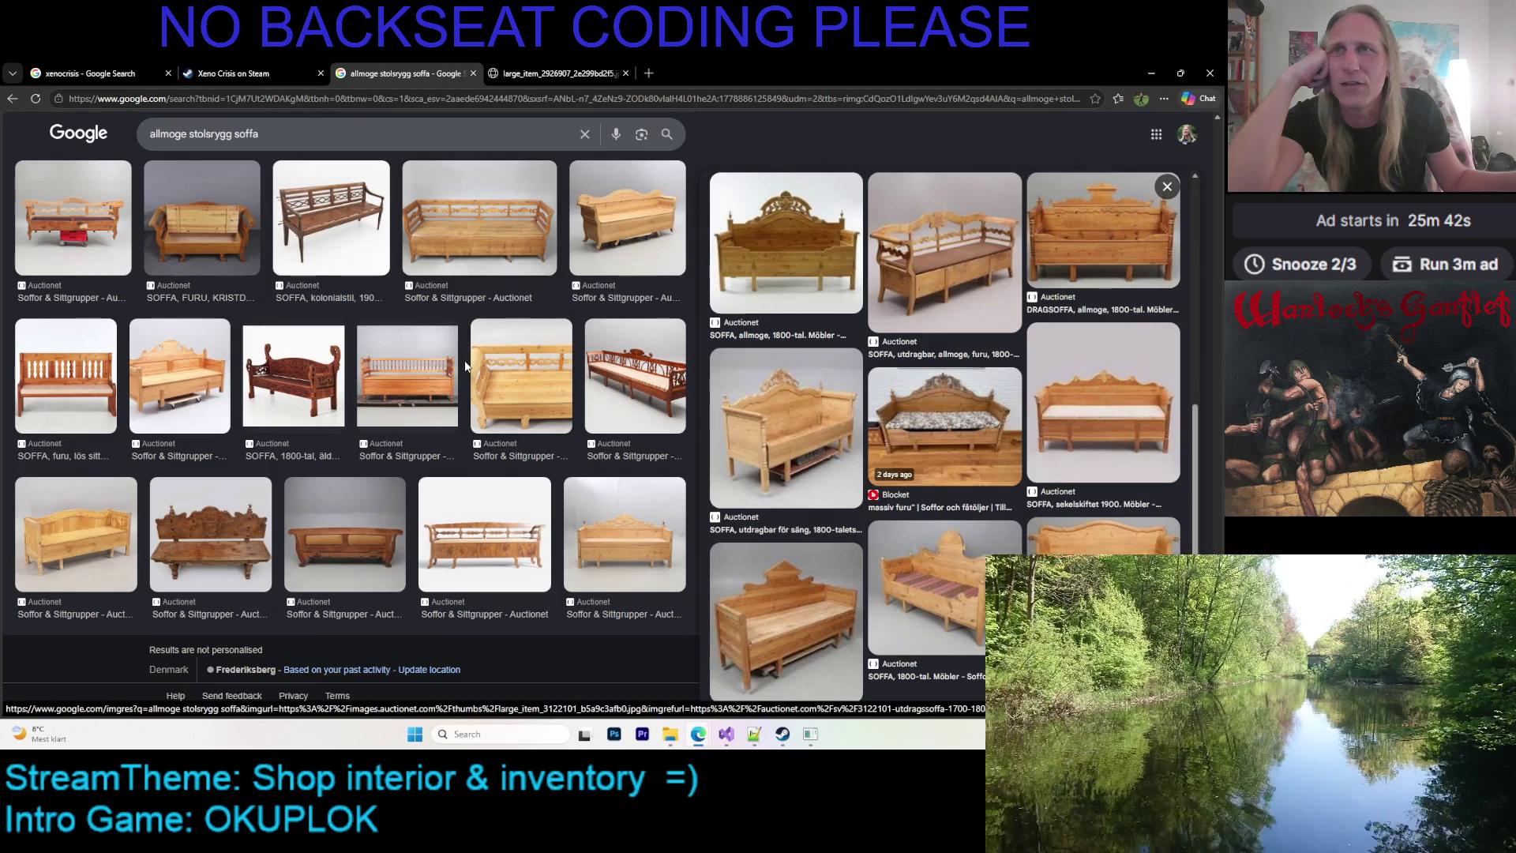
Preview the carved red Kungsåra-style sofa and open its related images
{"action": "left_click", "coordinate": [320, 372]}
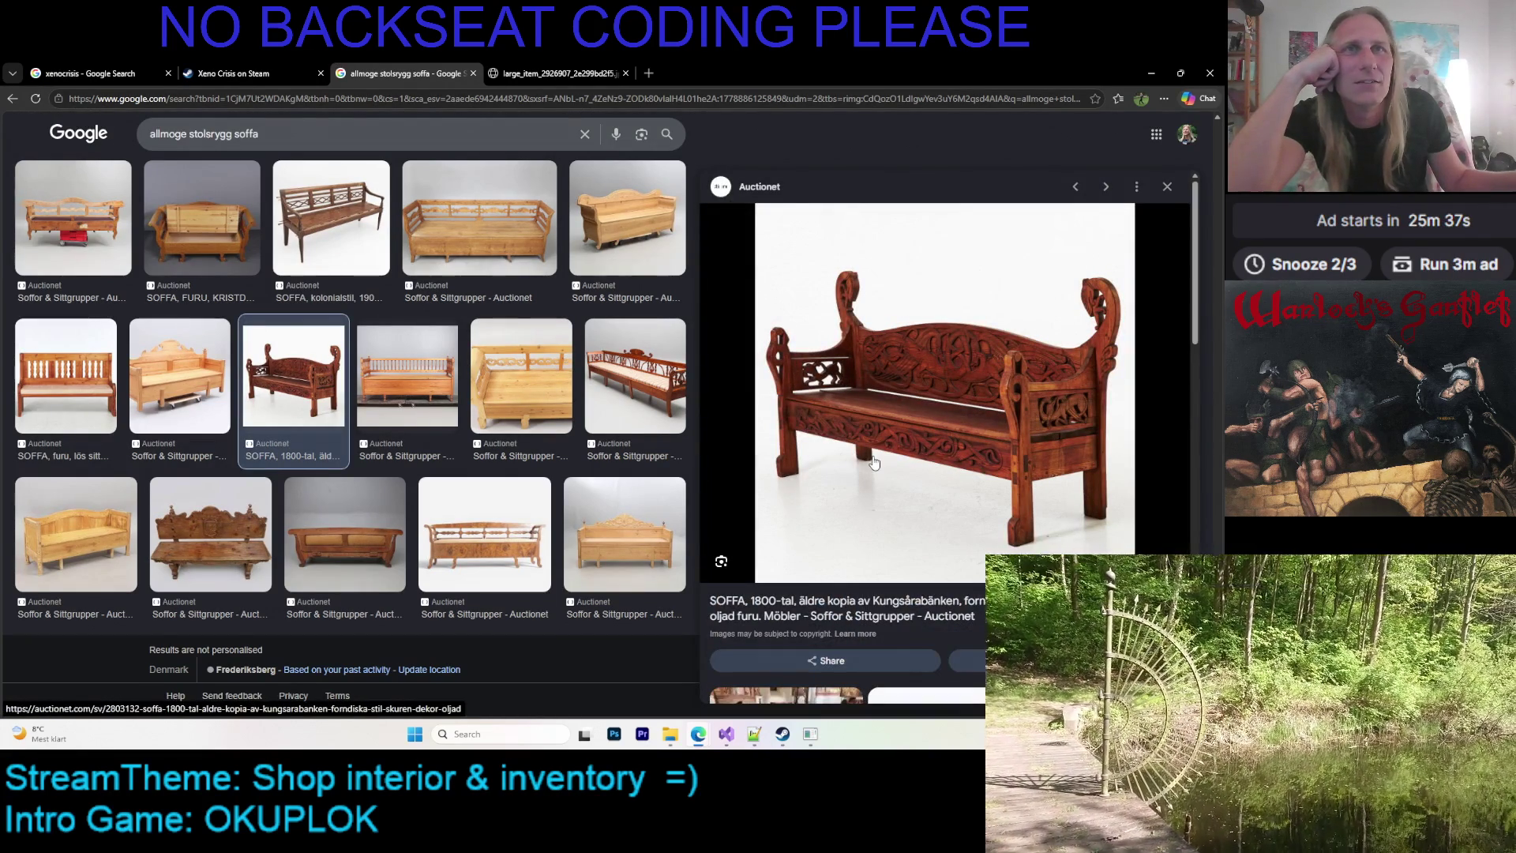
{"action": "scroll", "coordinate": [873, 474], "scroll_direction": "down", "scroll_amount": 2}
{"action": "scroll", "coordinate": [869, 448], "scroll_direction": "down", "scroll_amount": 3}
{"action": "scroll", "coordinate": [869, 449], "scroll_direction": "down", "scroll_amount": 3}
{"action": "scroll", "coordinate": [876, 552], "scroll_direction": "down", "scroll_amount": 3}
{"action": "left_click", "coordinate": [886, 624]}
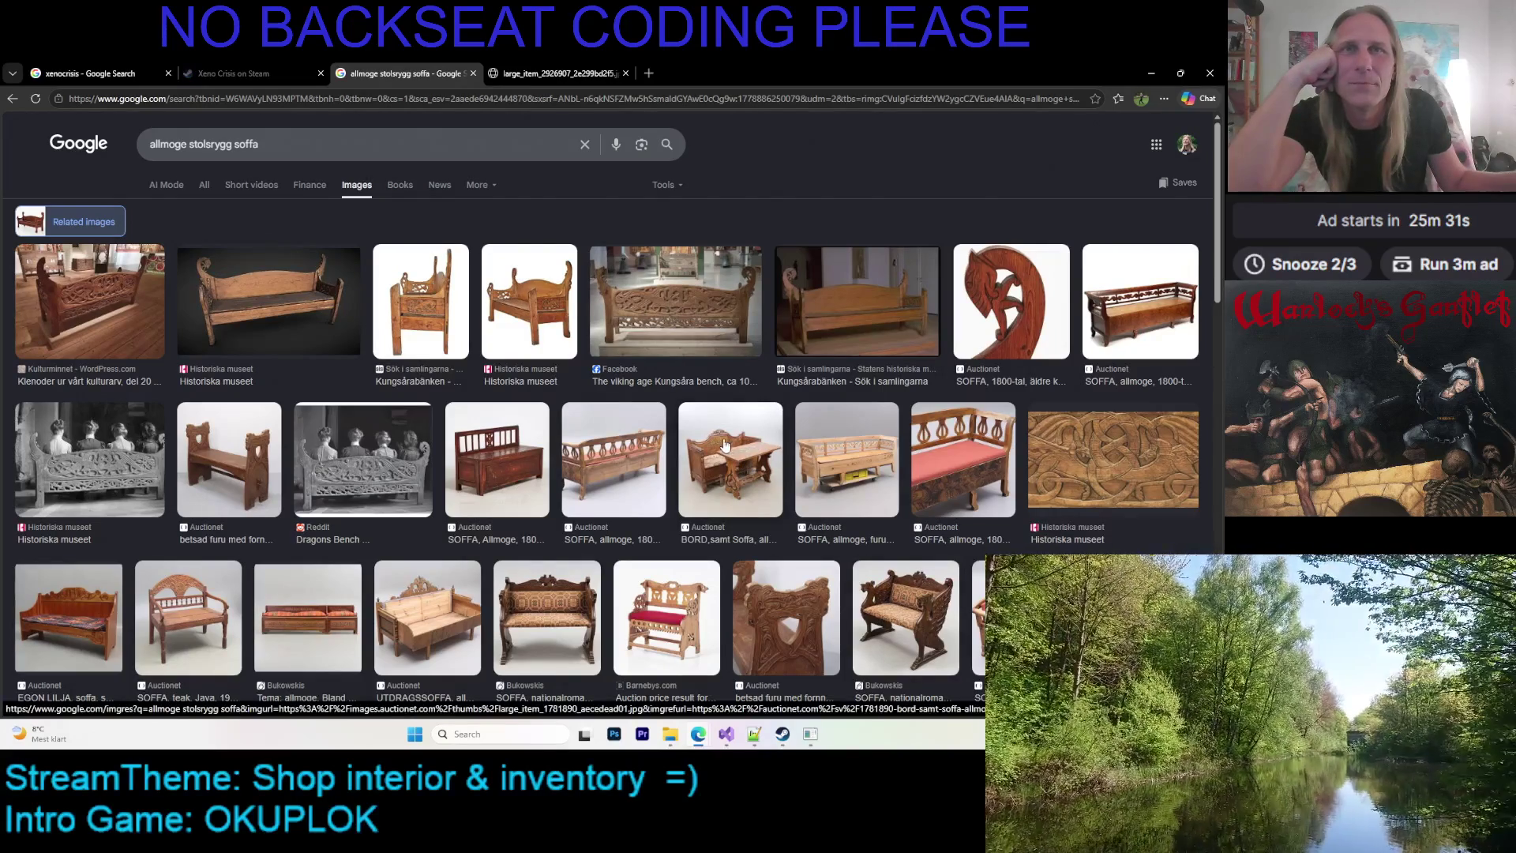
Preview the carved horse-head sofa end and scroll through its details
{"action": "left_click", "coordinate": [975, 304]}
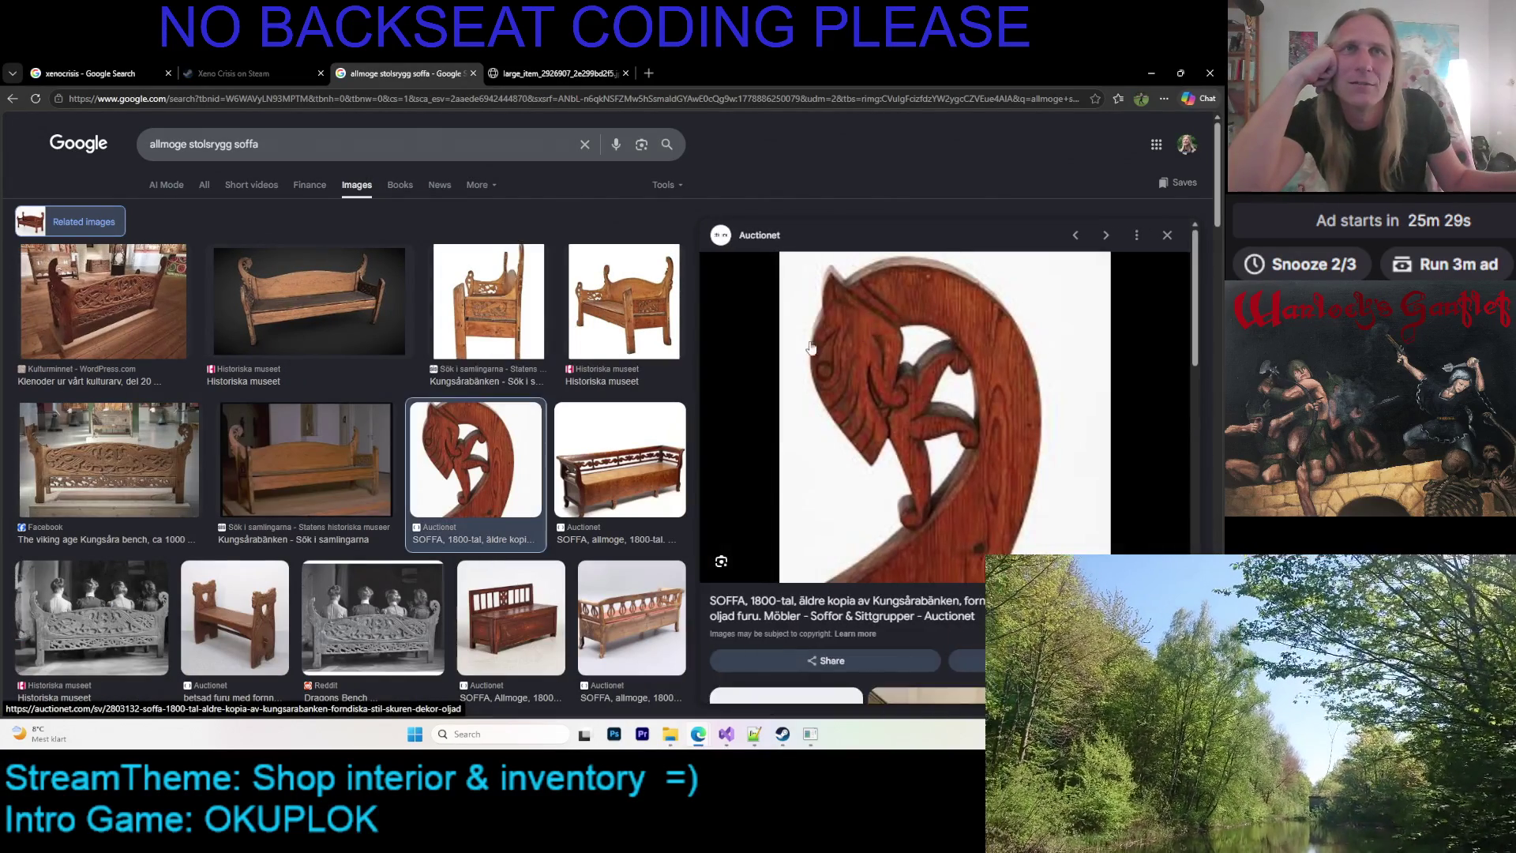
{"action": "scroll", "coordinate": [821, 350], "scroll_direction": "down", "scroll_amount": 5}
{"action": "scroll", "coordinate": [814, 372], "scroll_direction": "down", "scroll_amount": 3}
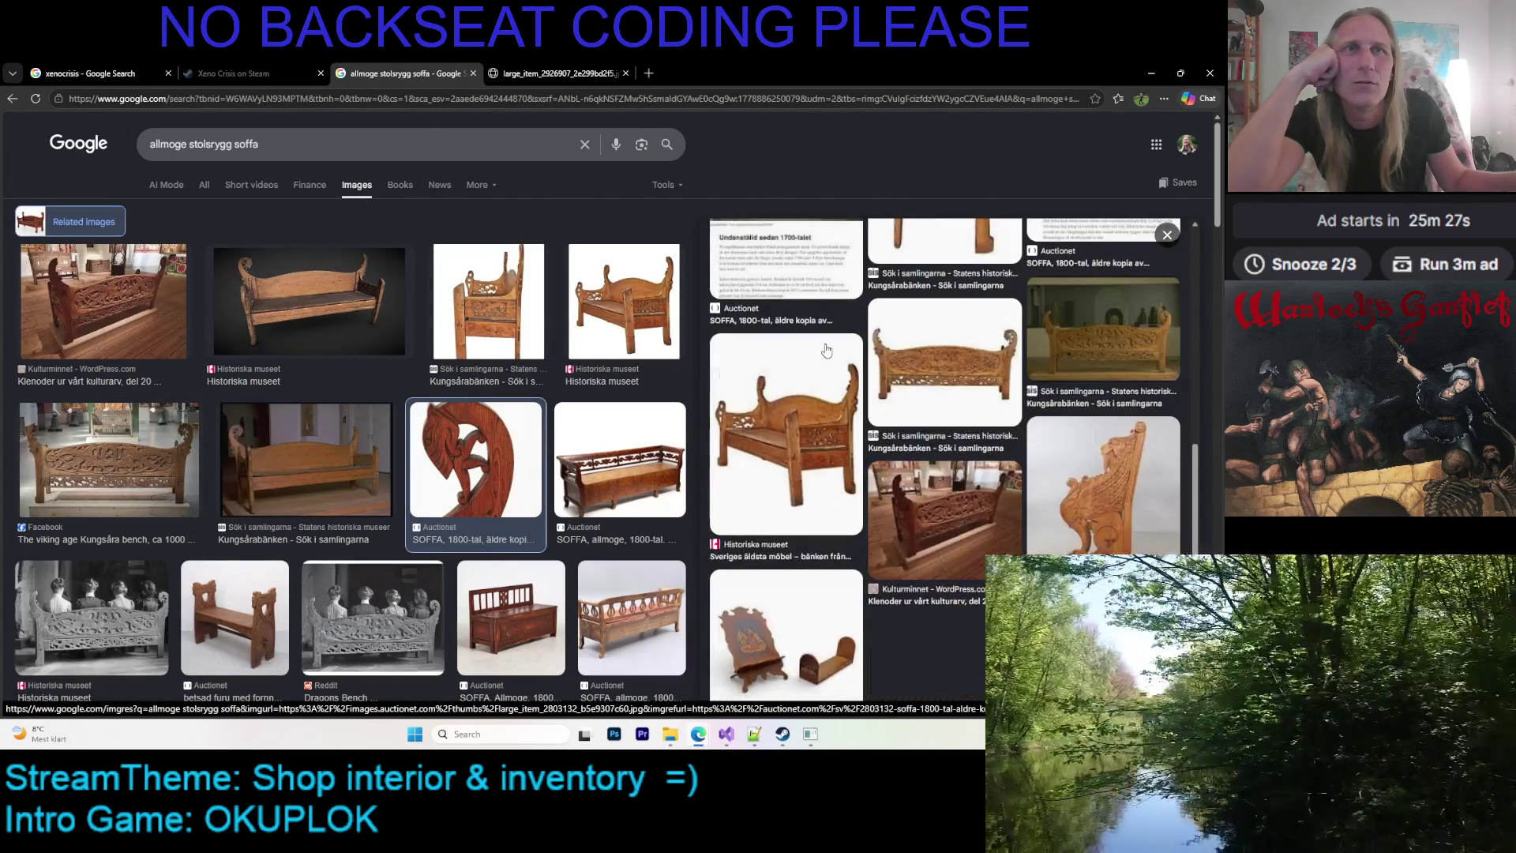
{"action": "scroll", "coordinate": [797, 386], "scroll_direction": "up", "scroll_amount": 5}
{"action": "scroll", "coordinate": [794, 396], "scroll_direction": "up", "scroll_amount": 3}
Preview the Kungsåra chair-bench, then step back to the carved Kulturminnet bench
{"action": "left_click", "coordinate": [499, 296]}
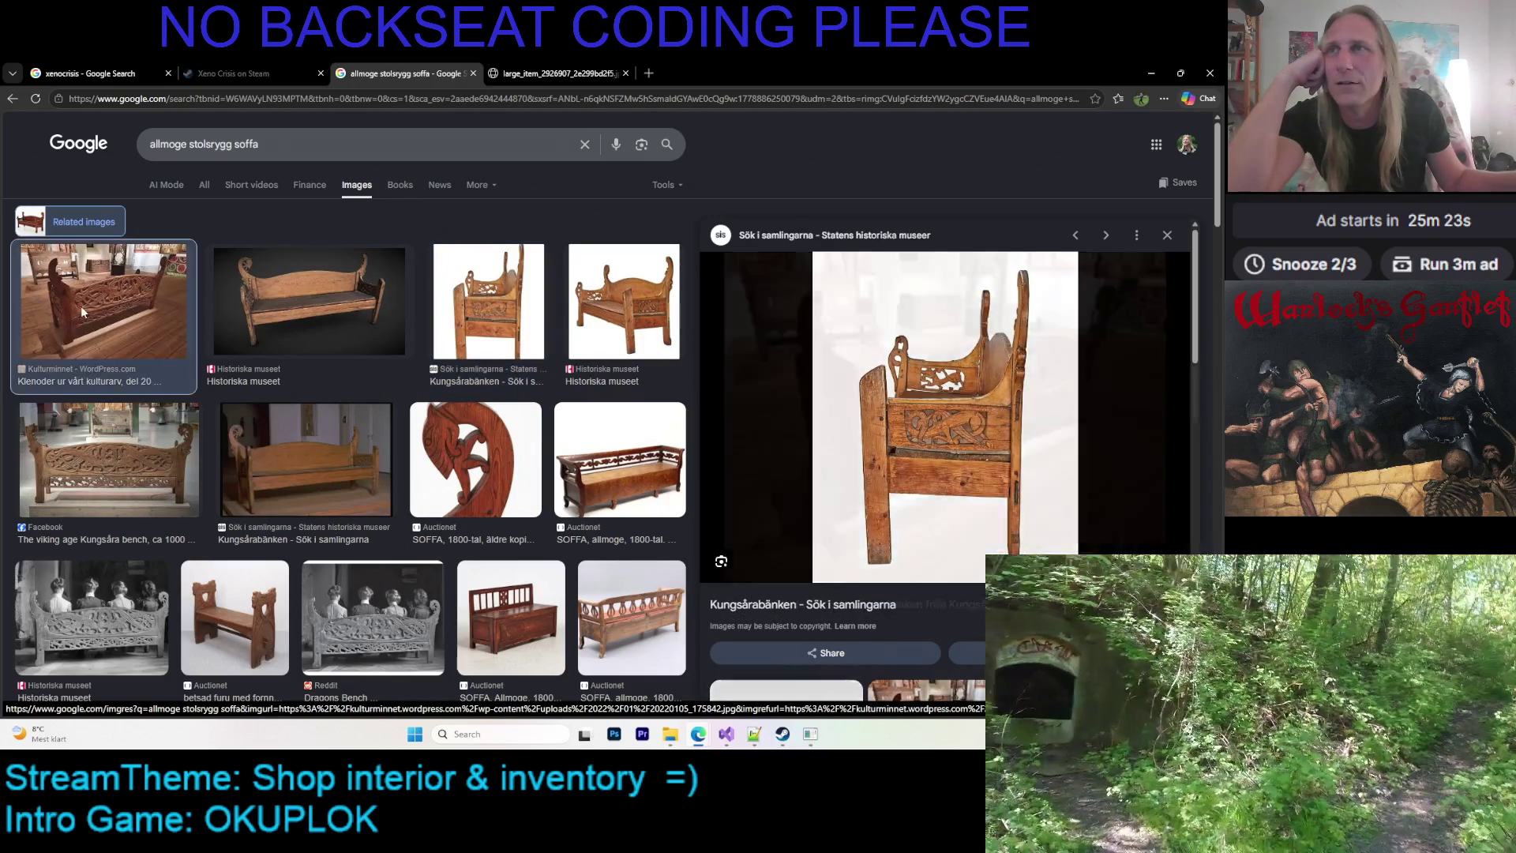
{"action": "key", "text": "Left"}
{"action": "key", "text": "Left"}
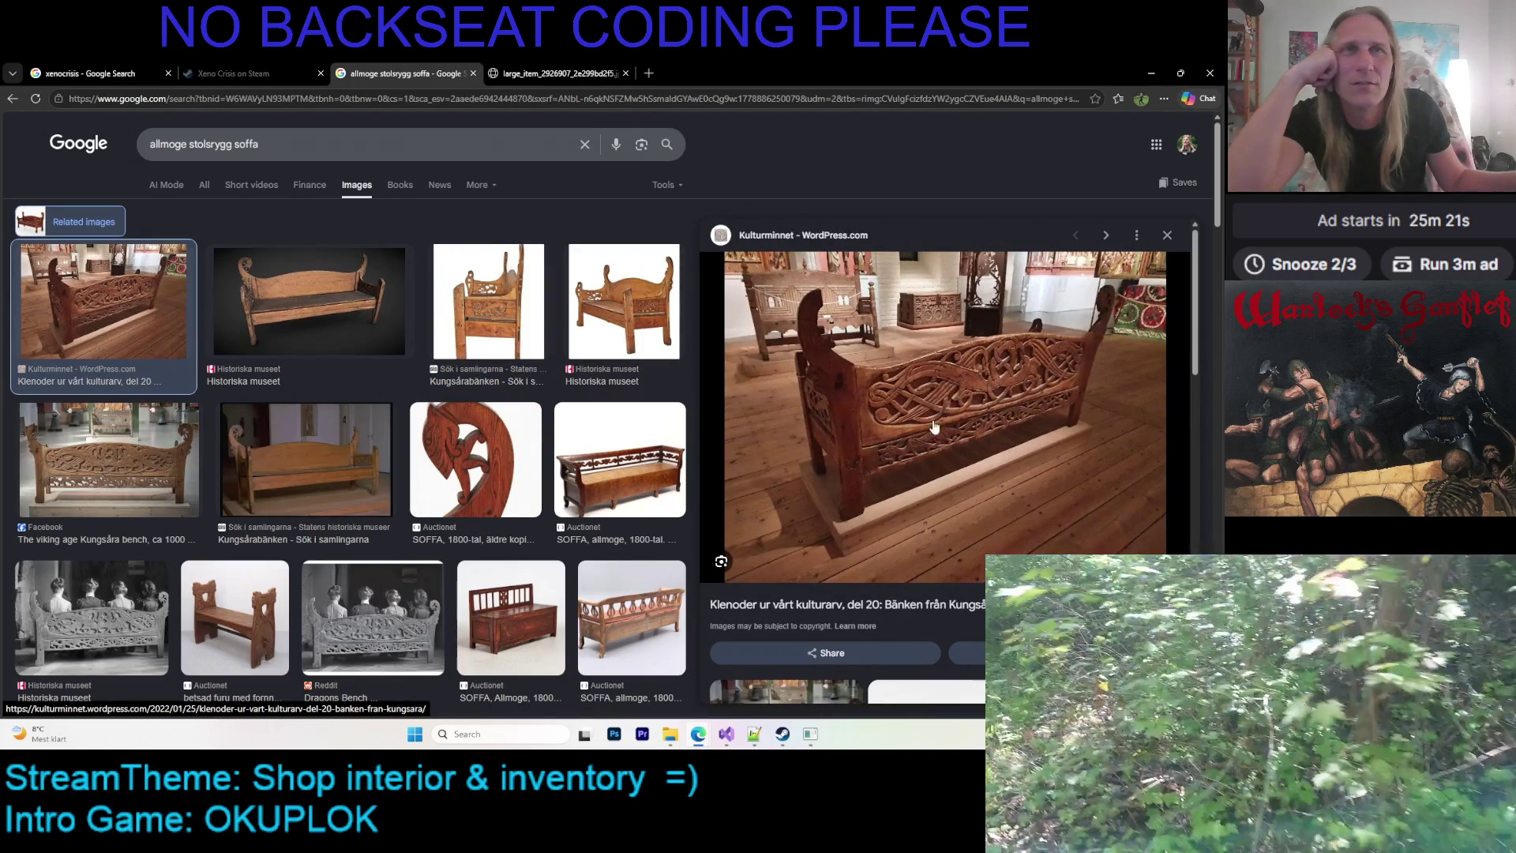
{"action": "scroll", "coordinate": [927, 425], "scroll_direction": "down", "scroll_amount": 5}
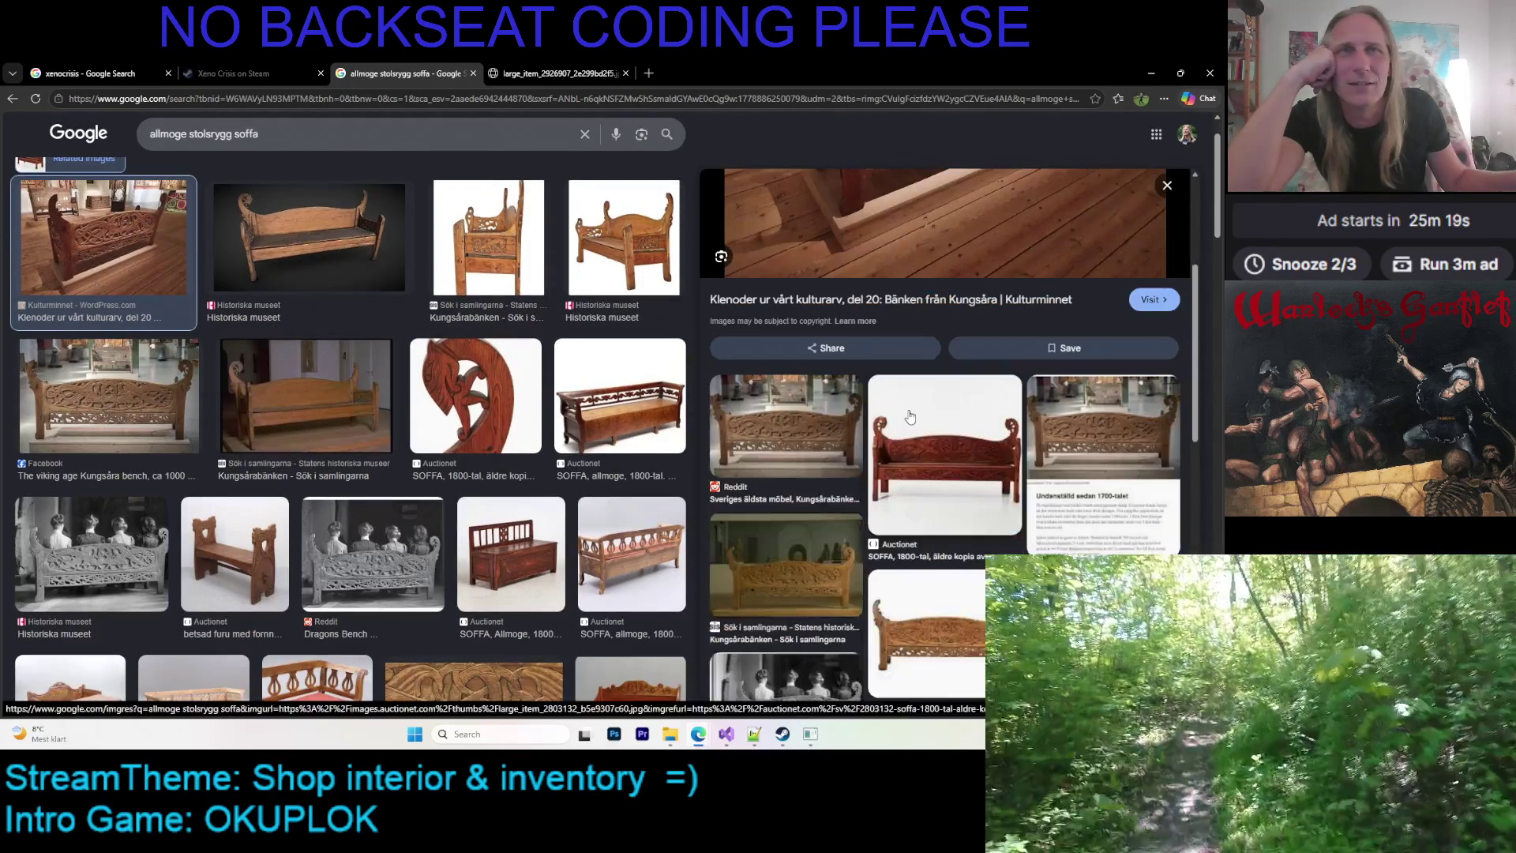
{"action": "scroll", "coordinate": [909, 416], "scroll_direction": "up", "scroll_amount": 3}
{"action": "scroll", "coordinate": [928, 385], "scroll_direction": "down", "scroll_amount": 5}
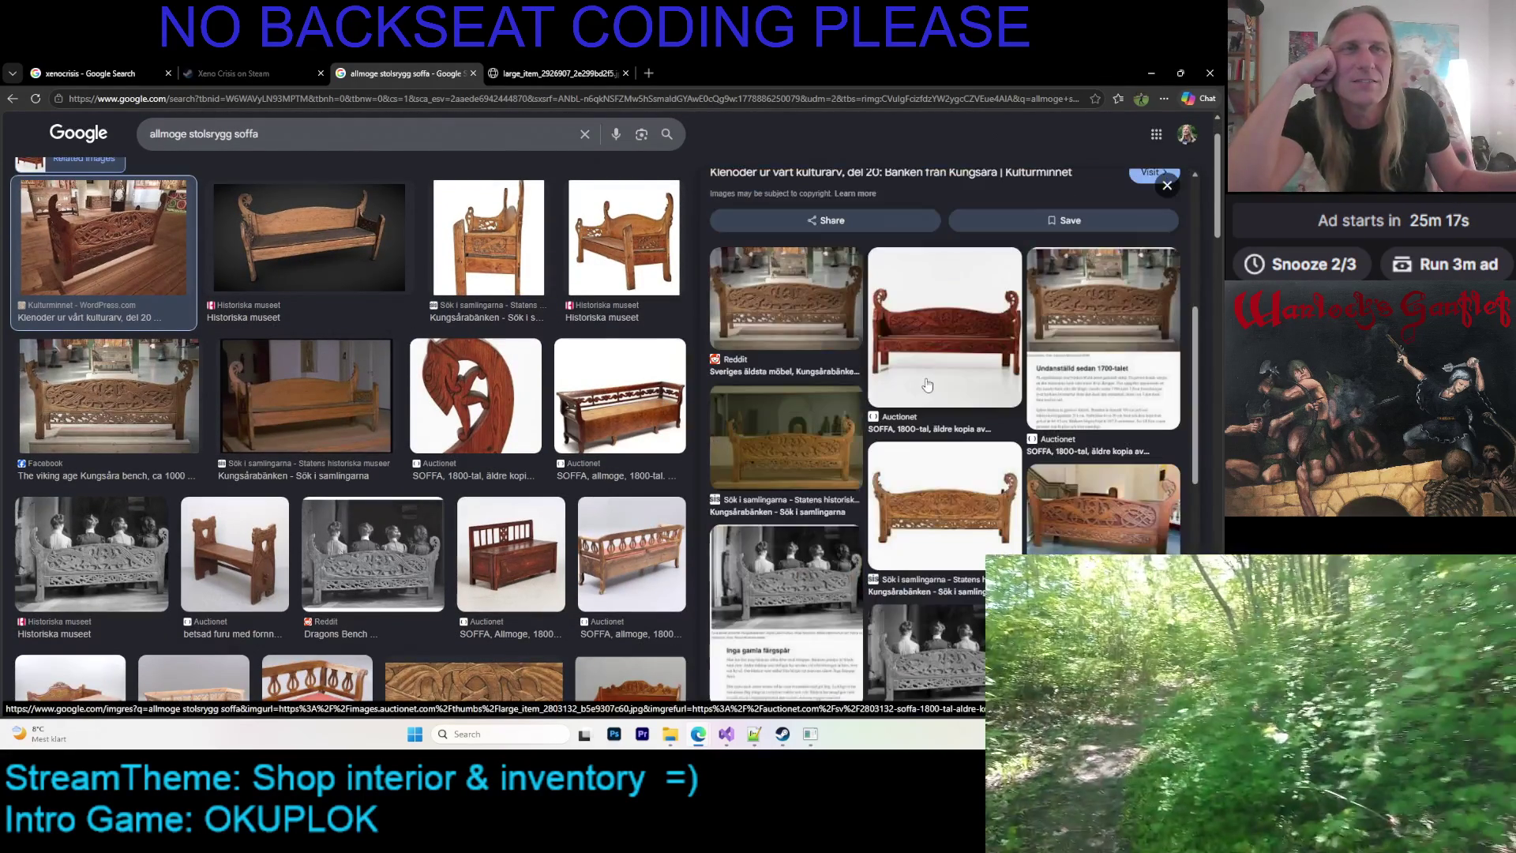
{"action": "scroll", "coordinate": [513, 389], "scroll_direction": "down", "scroll_amount": 3}
{"action": "scroll", "coordinate": [513, 389], "scroll_direction": "up", "scroll_amount": 1}
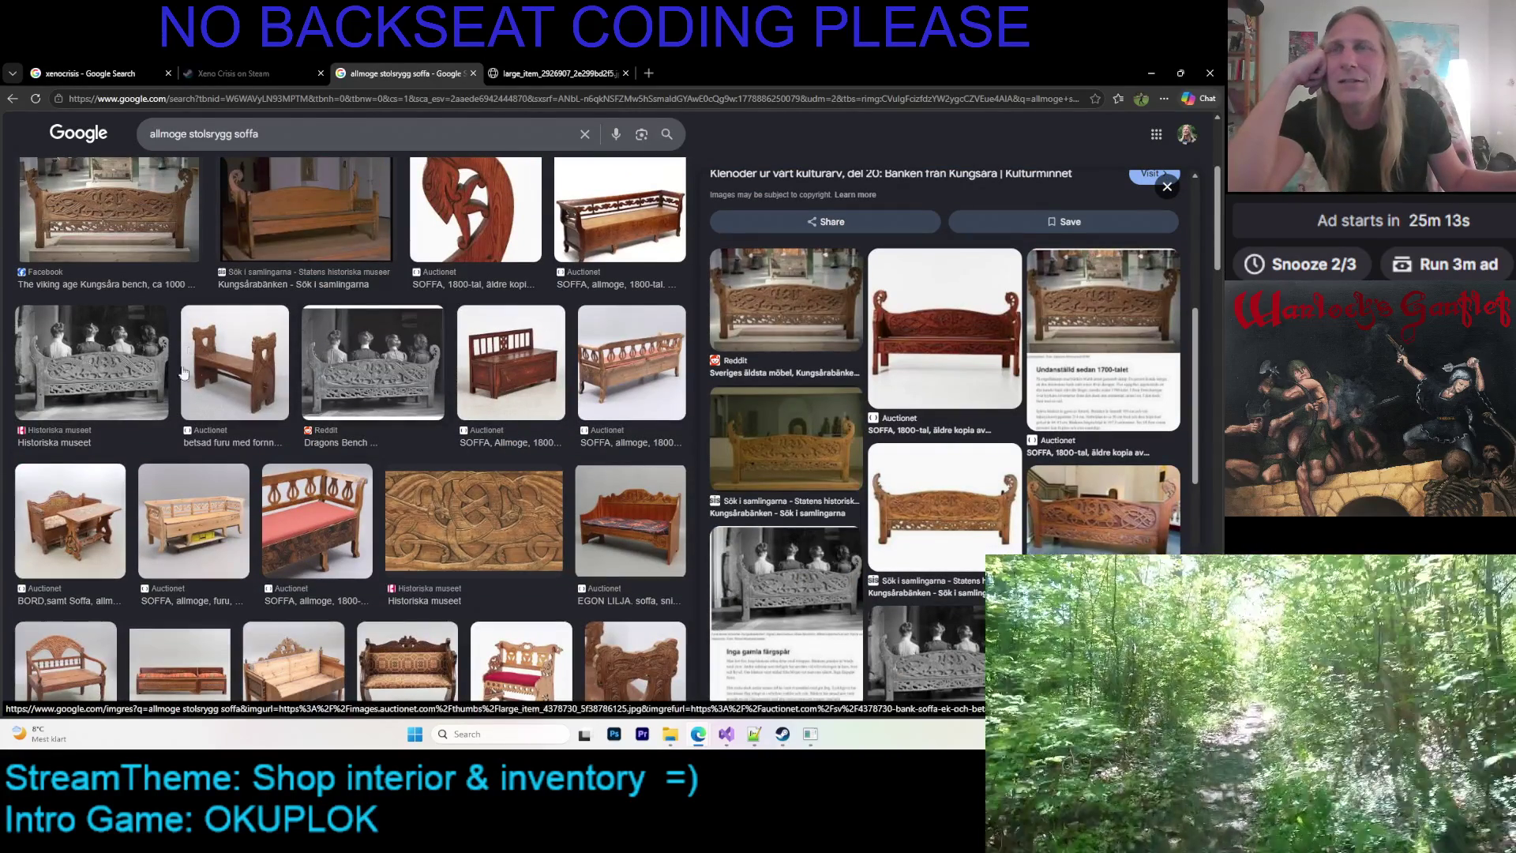
Compare the Auctionet pine bench, the red-seat Barnebys bench and the Auctionet 1800s Kungsåra copy
{"action": "left_click", "coordinate": [228, 363]}
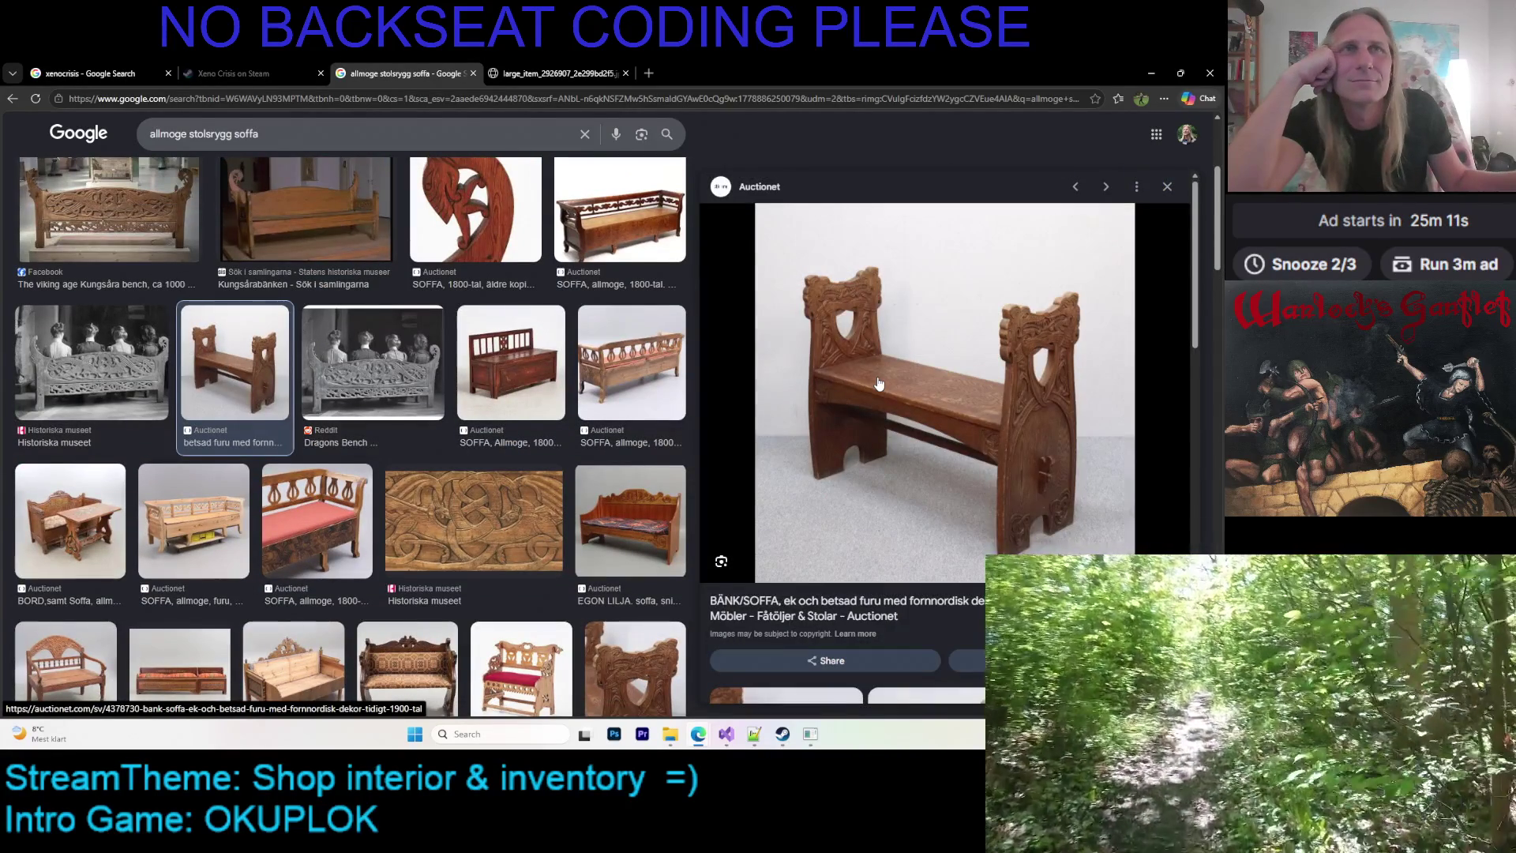
{"action": "scroll", "coordinate": [879, 384], "scroll_direction": "down", "scroll_amount": 5}
{"action": "scroll", "coordinate": [859, 377], "scroll_direction": "down", "scroll_amount": 5}
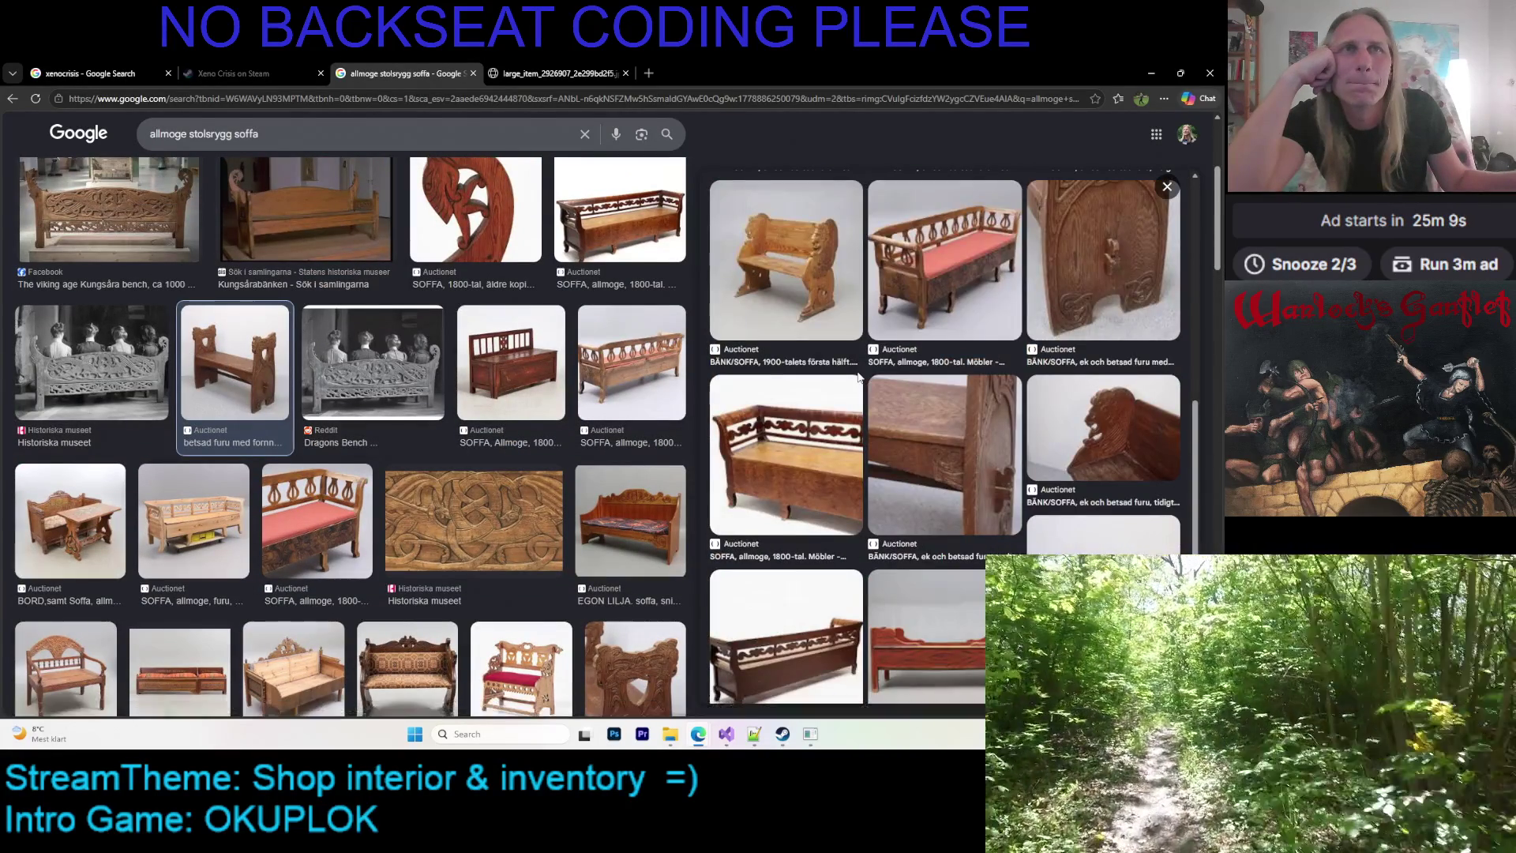
{"action": "scroll", "coordinate": [859, 377], "scroll_direction": "down", "scroll_amount": 3}
{"action": "scroll", "coordinate": [449, 347], "scroll_direction": "down", "scroll_amount": 4}
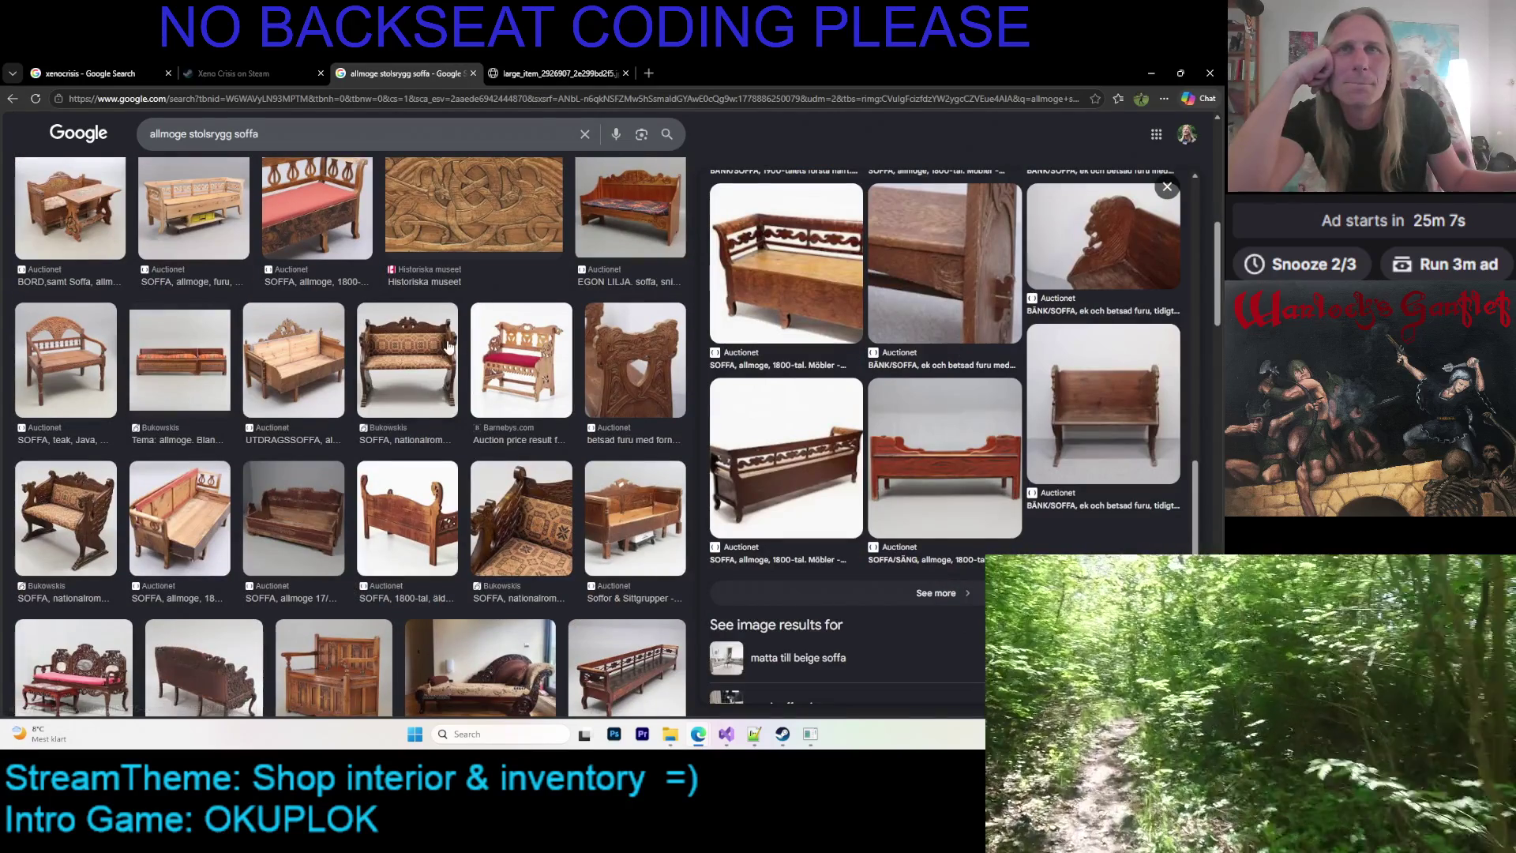
{"action": "left_click", "coordinate": [483, 346]}
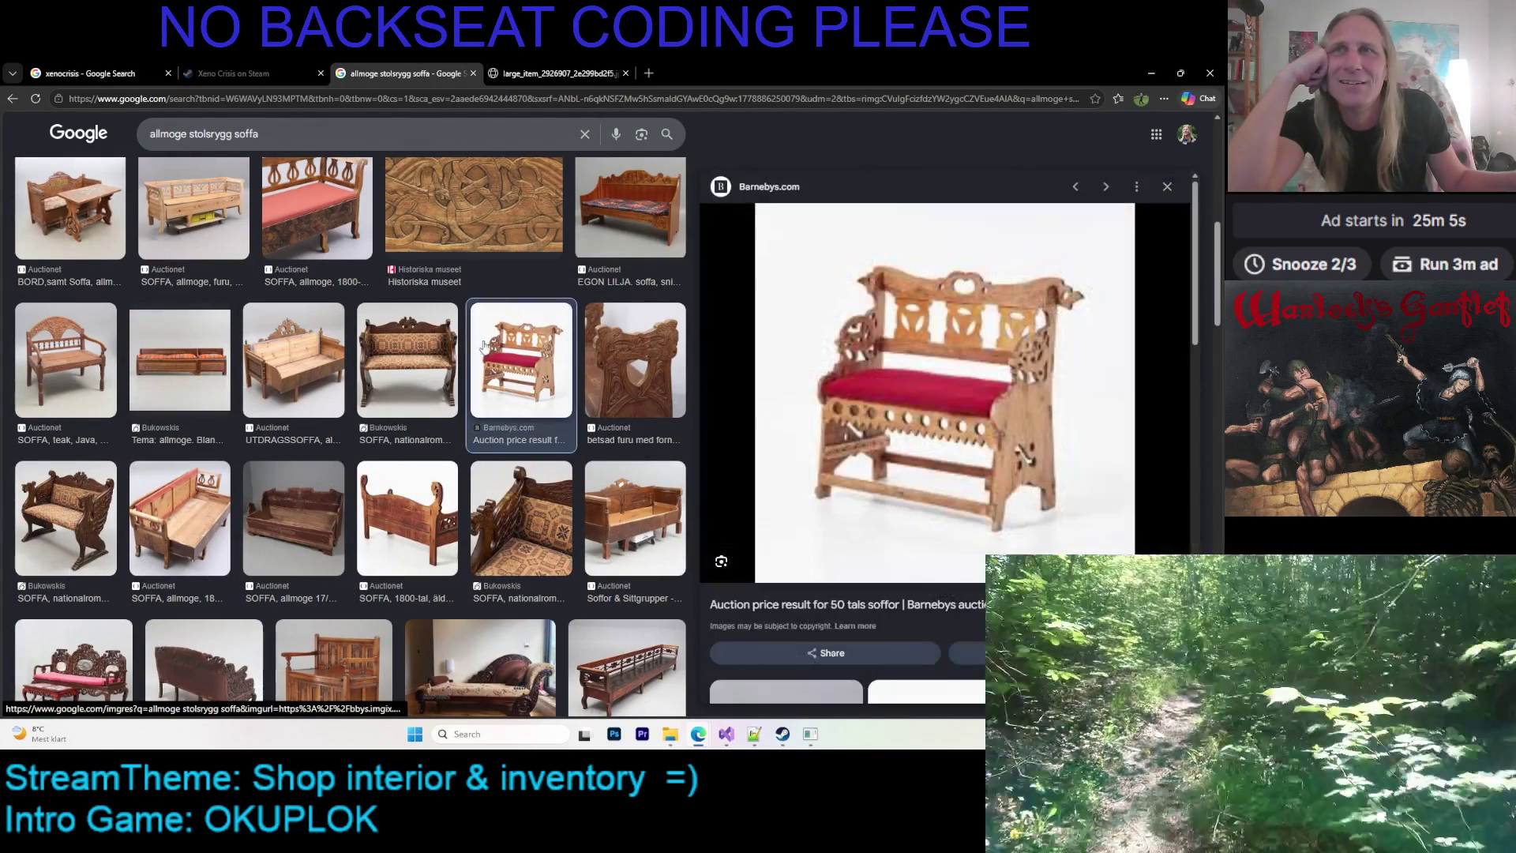
{"action": "left_click", "coordinate": [406, 518]}
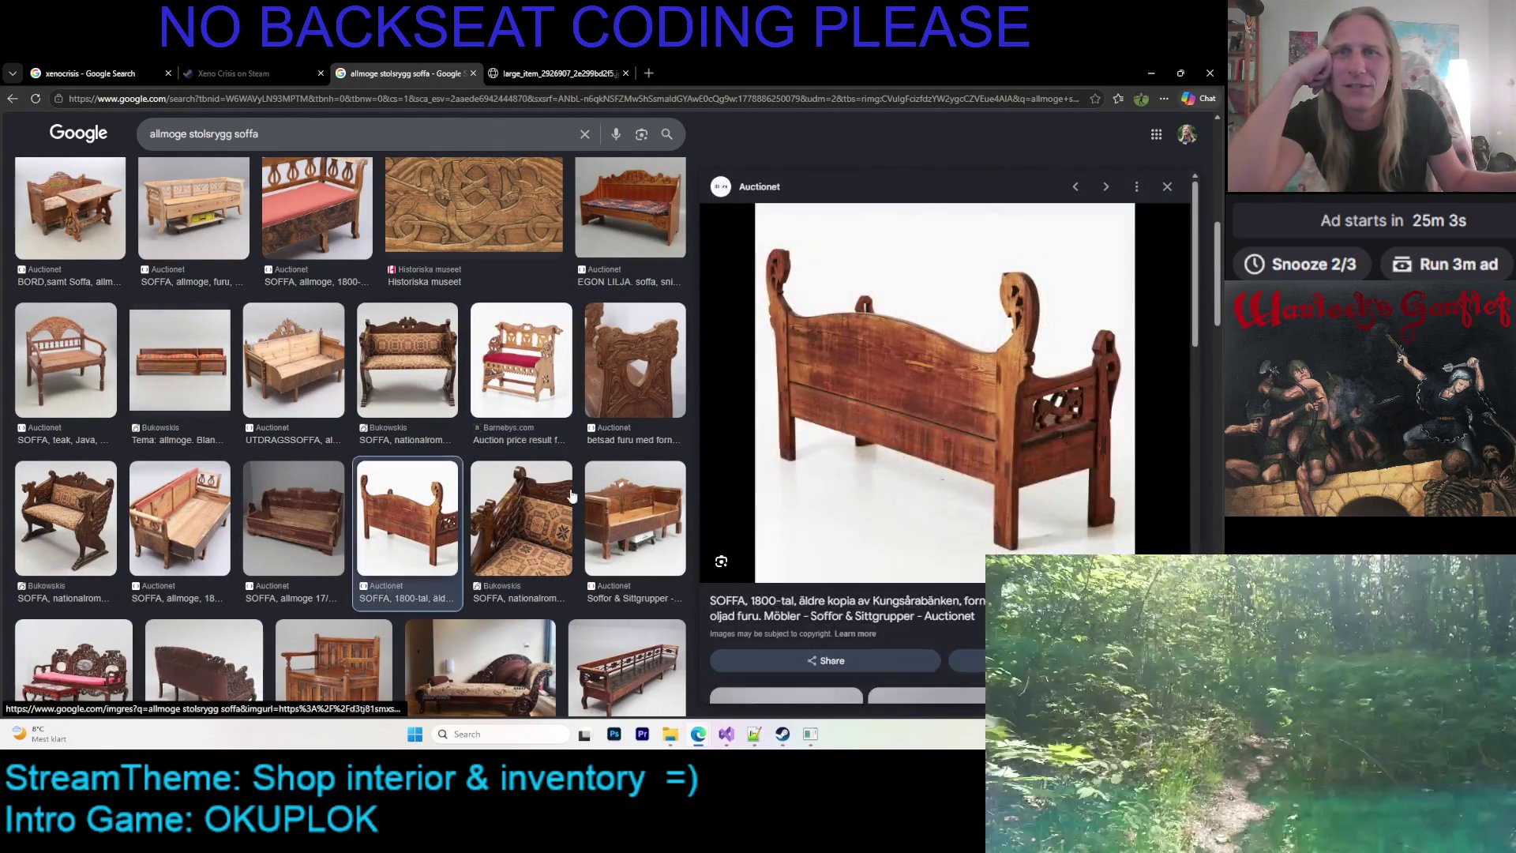
Scroll far down the sofa results and preview the red nybarock sofa
{"action": "scroll", "coordinate": [940, 365], "scroll_direction": "down", "scroll_amount": 3}
{"action": "scroll", "coordinate": [932, 363], "scroll_direction": "down", "scroll_amount": 3}
{"action": "scroll", "coordinate": [921, 360], "scroll_direction": "down", "scroll_amount": 3}
{"action": "scroll", "coordinate": [892, 360], "scroll_direction": "down", "scroll_amount": 2}
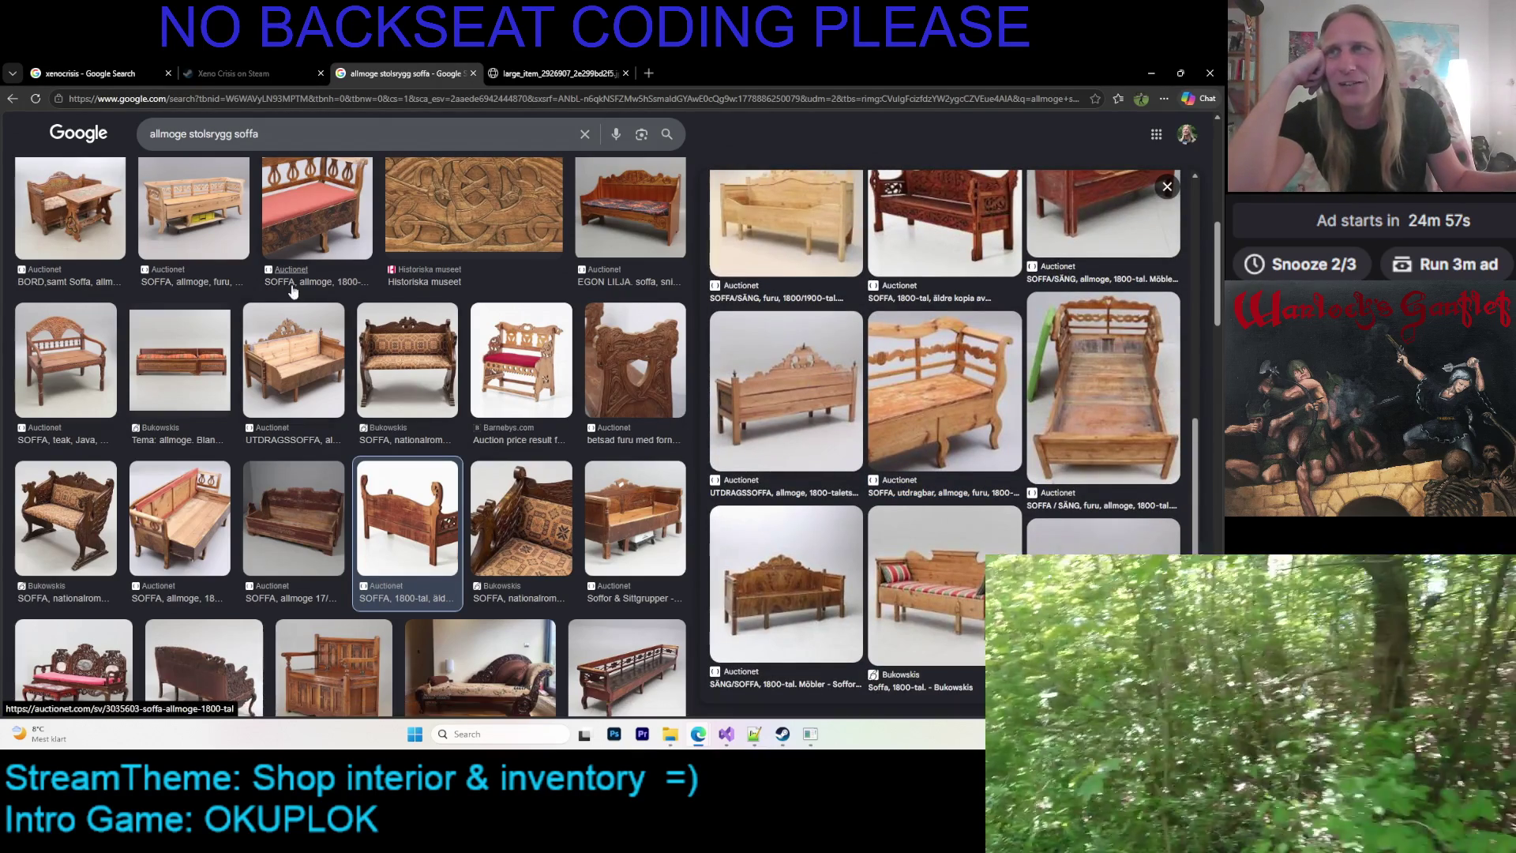
{"action": "scroll", "coordinate": [300, 288], "scroll_direction": "down", "scroll_amount": 3}
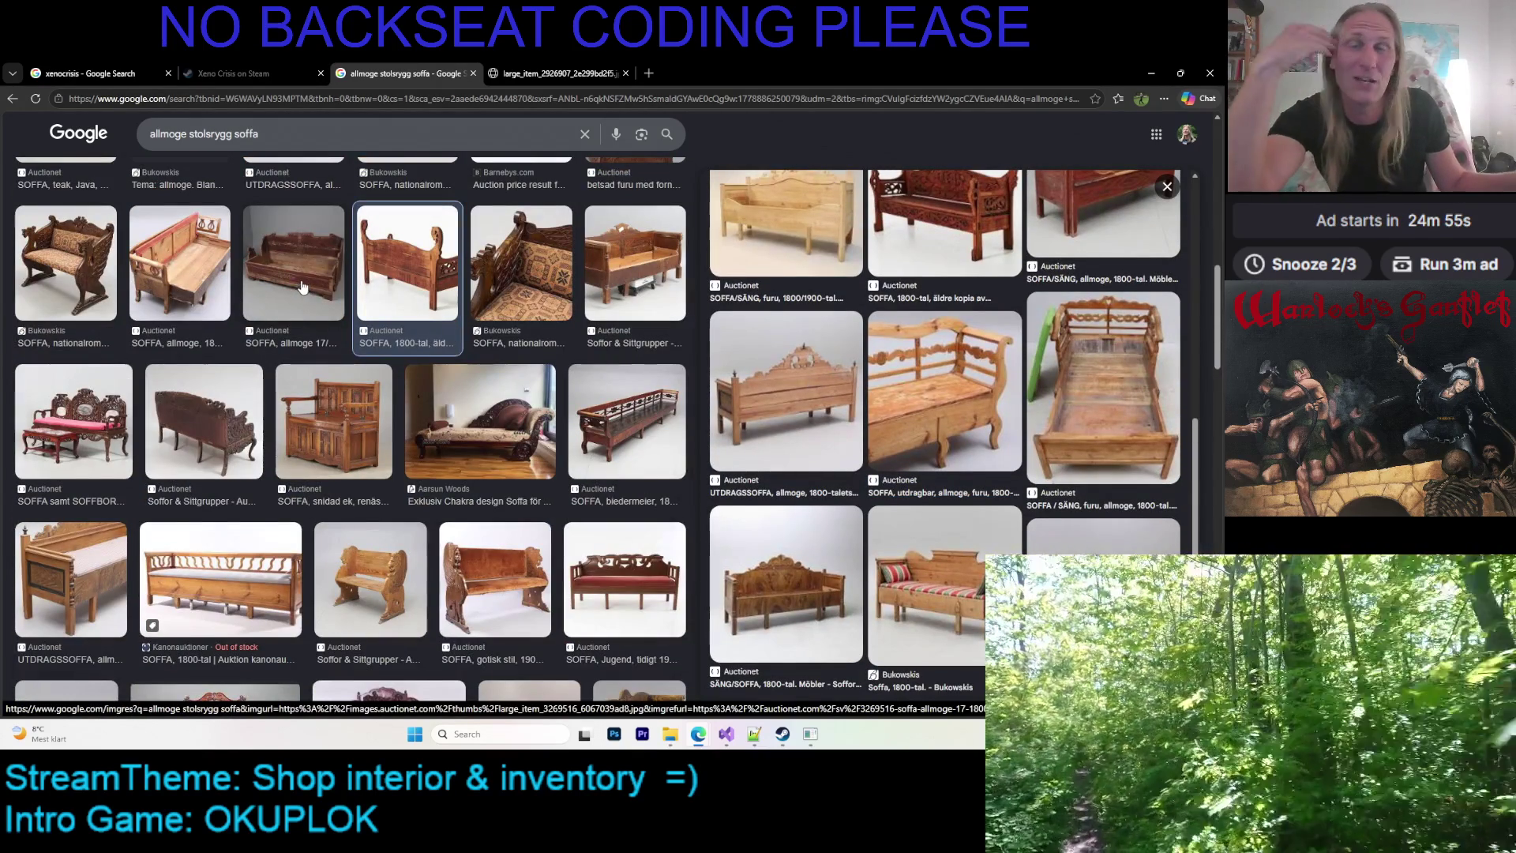
{"action": "scroll", "coordinate": [312, 283], "scroll_direction": "down", "scroll_amount": 3}
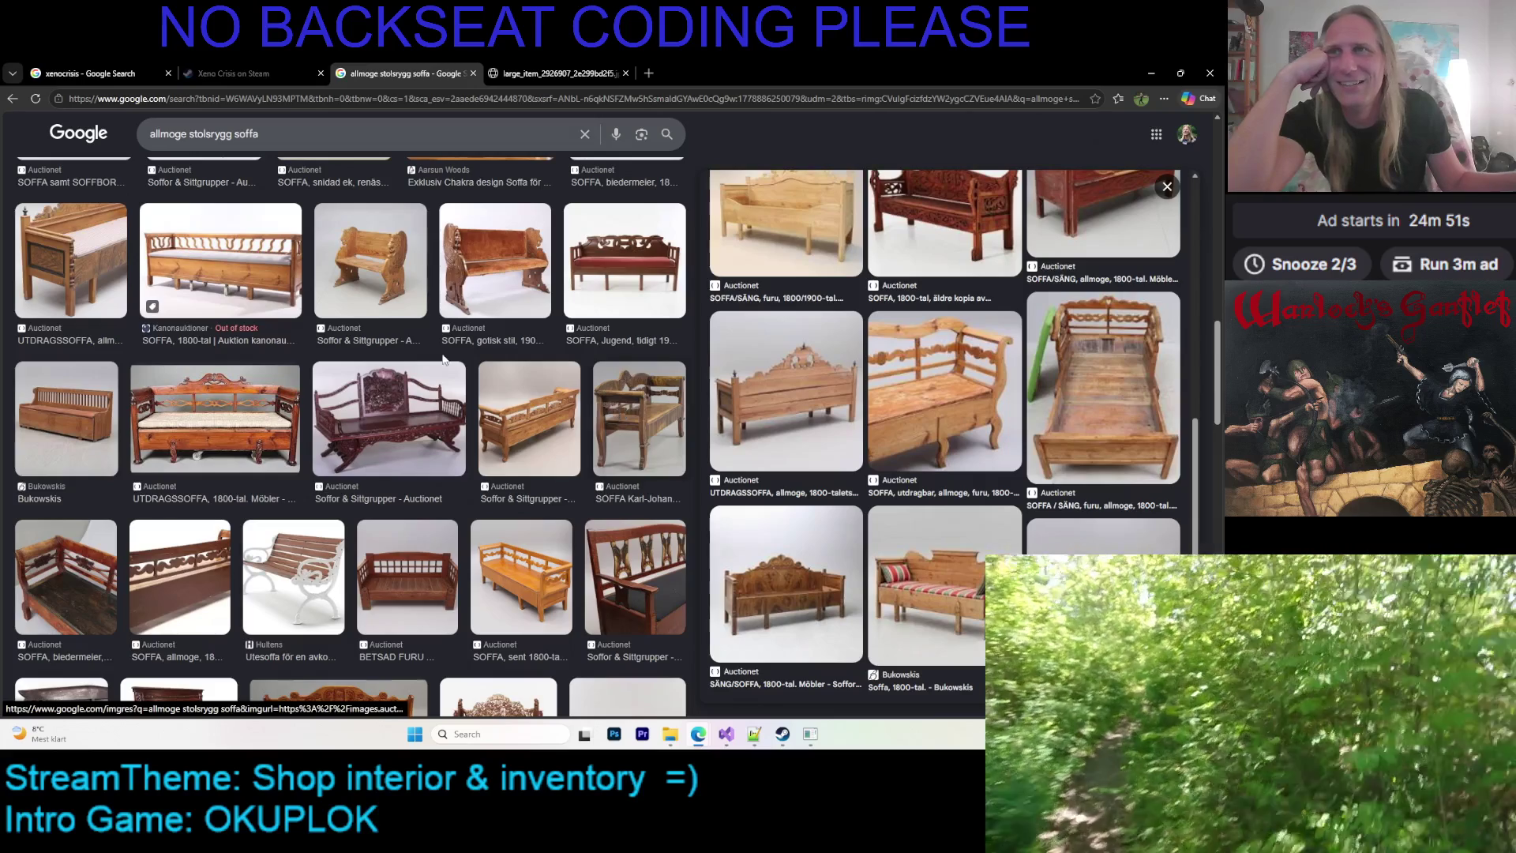
{"action": "scroll", "coordinate": [444, 359], "scroll_direction": "down", "scroll_amount": 2}
{"action": "scroll", "coordinate": [474, 387], "scroll_direction": "down", "scroll_amount": 2}
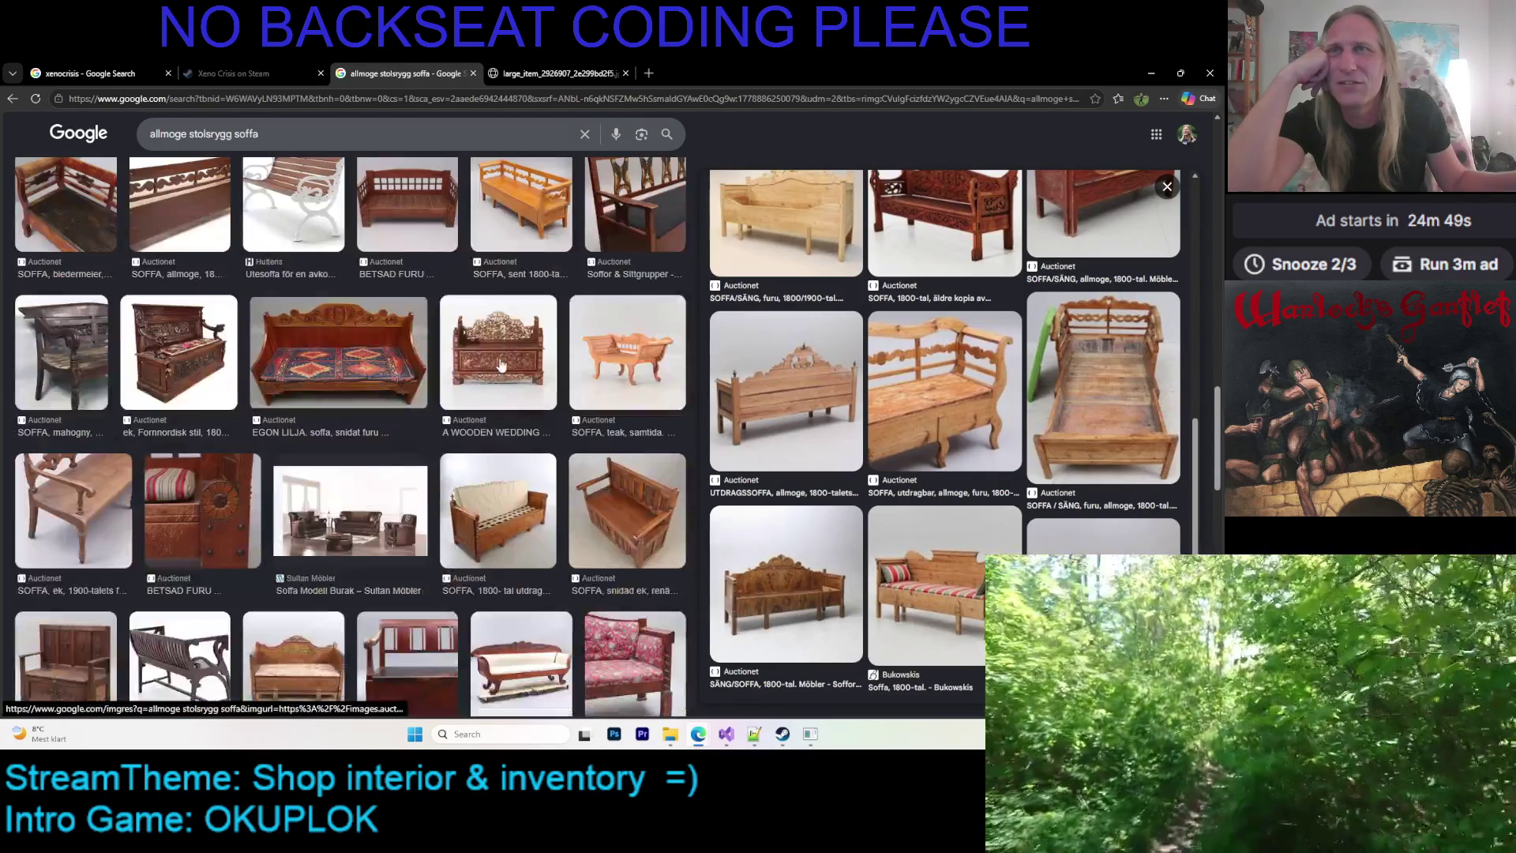
{"action": "scroll", "coordinate": [484, 365], "scroll_direction": "down", "scroll_amount": 3}
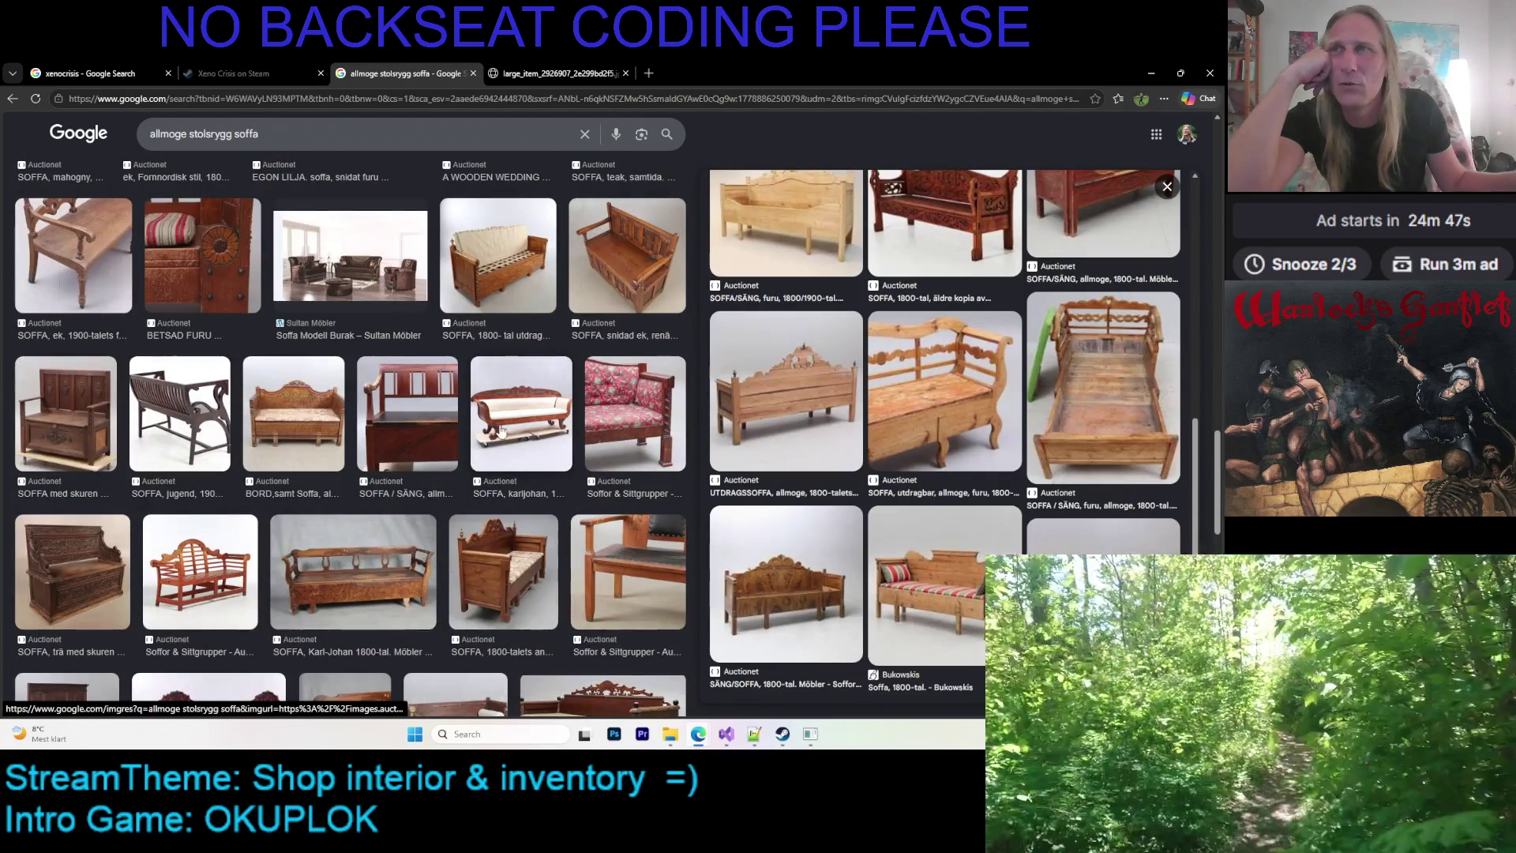
{"action": "scroll", "coordinate": [493, 414], "scroll_direction": "down", "scroll_amount": 2}
{"action": "scroll", "coordinate": [481, 399], "scroll_direction": "down", "scroll_amount": 2}
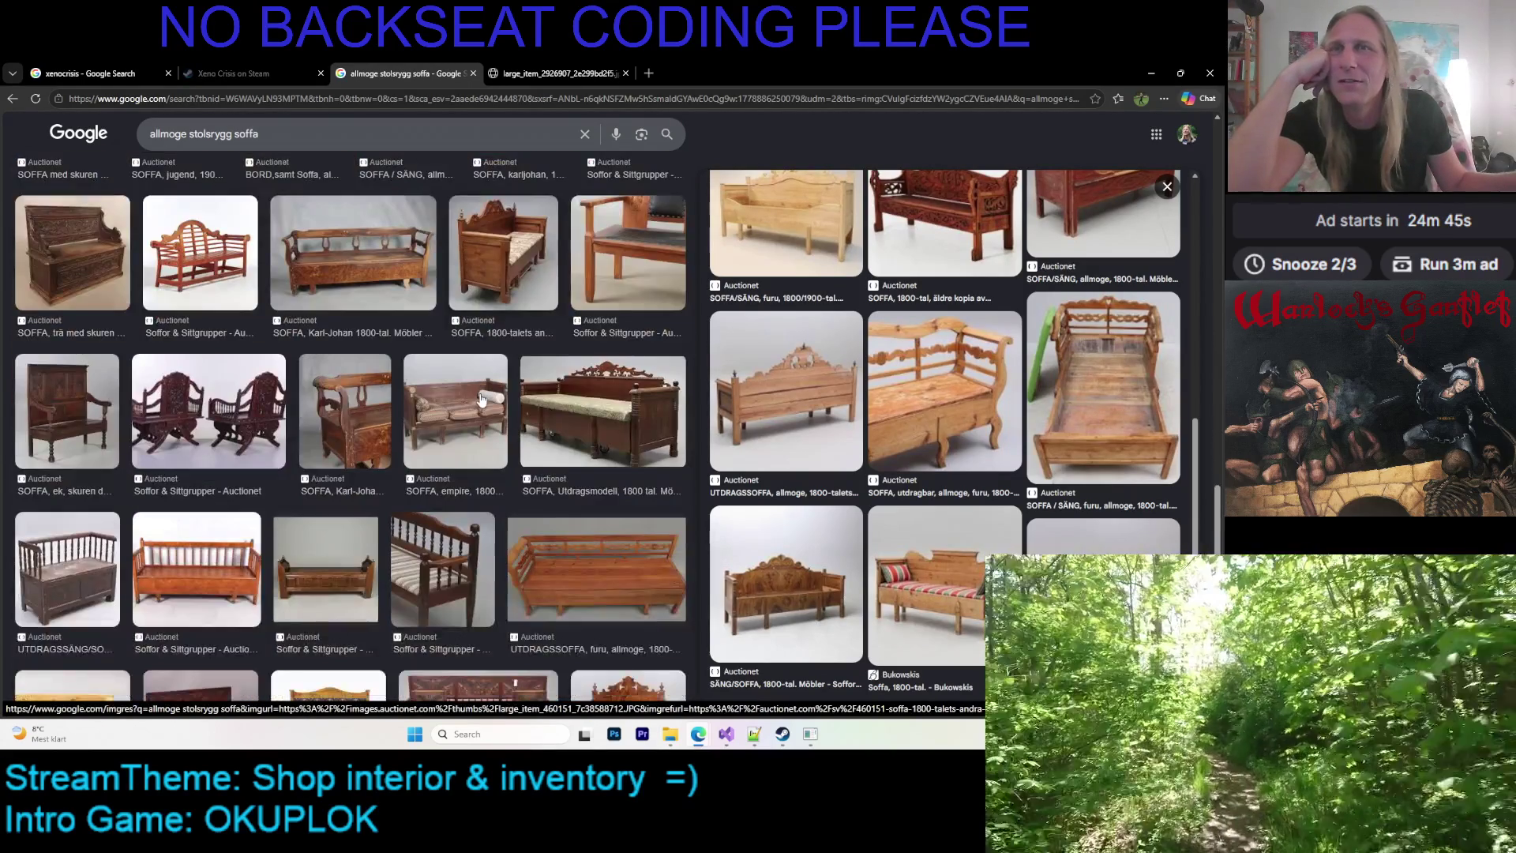
{"action": "scroll", "coordinate": [447, 404], "scroll_direction": "down", "scroll_amount": 2}
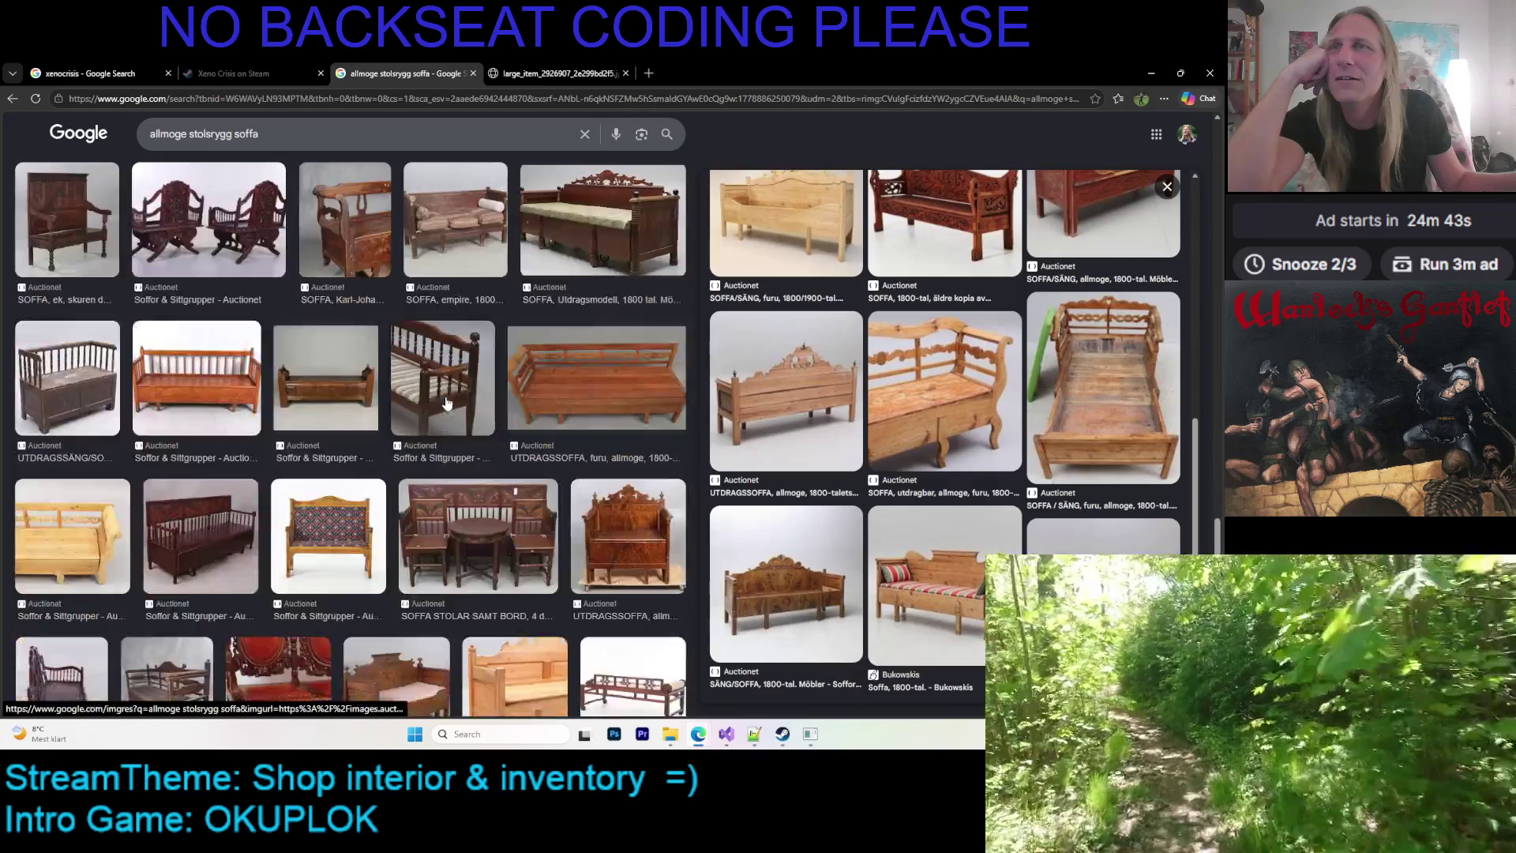
{"action": "scroll", "coordinate": [447, 403], "scroll_direction": "down", "scroll_amount": 3}
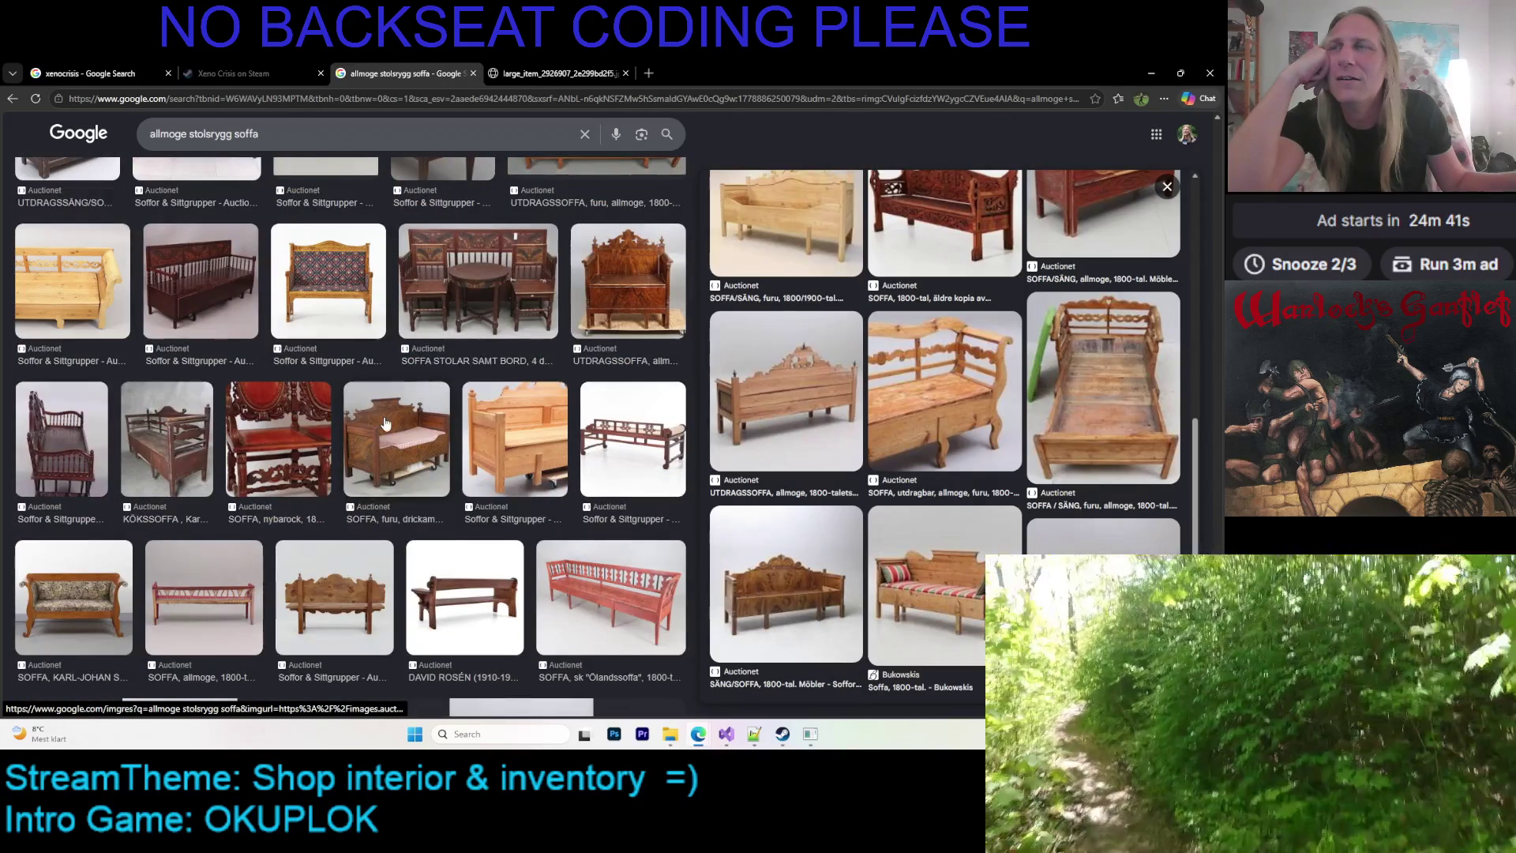
{"action": "scroll", "coordinate": [385, 424], "scroll_direction": "down", "scroll_amount": 2}
{"action": "scroll", "coordinate": [388, 390], "scroll_direction": "up", "scroll_amount": 1}
{"action": "left_click", "coordinate": [278, 345]}
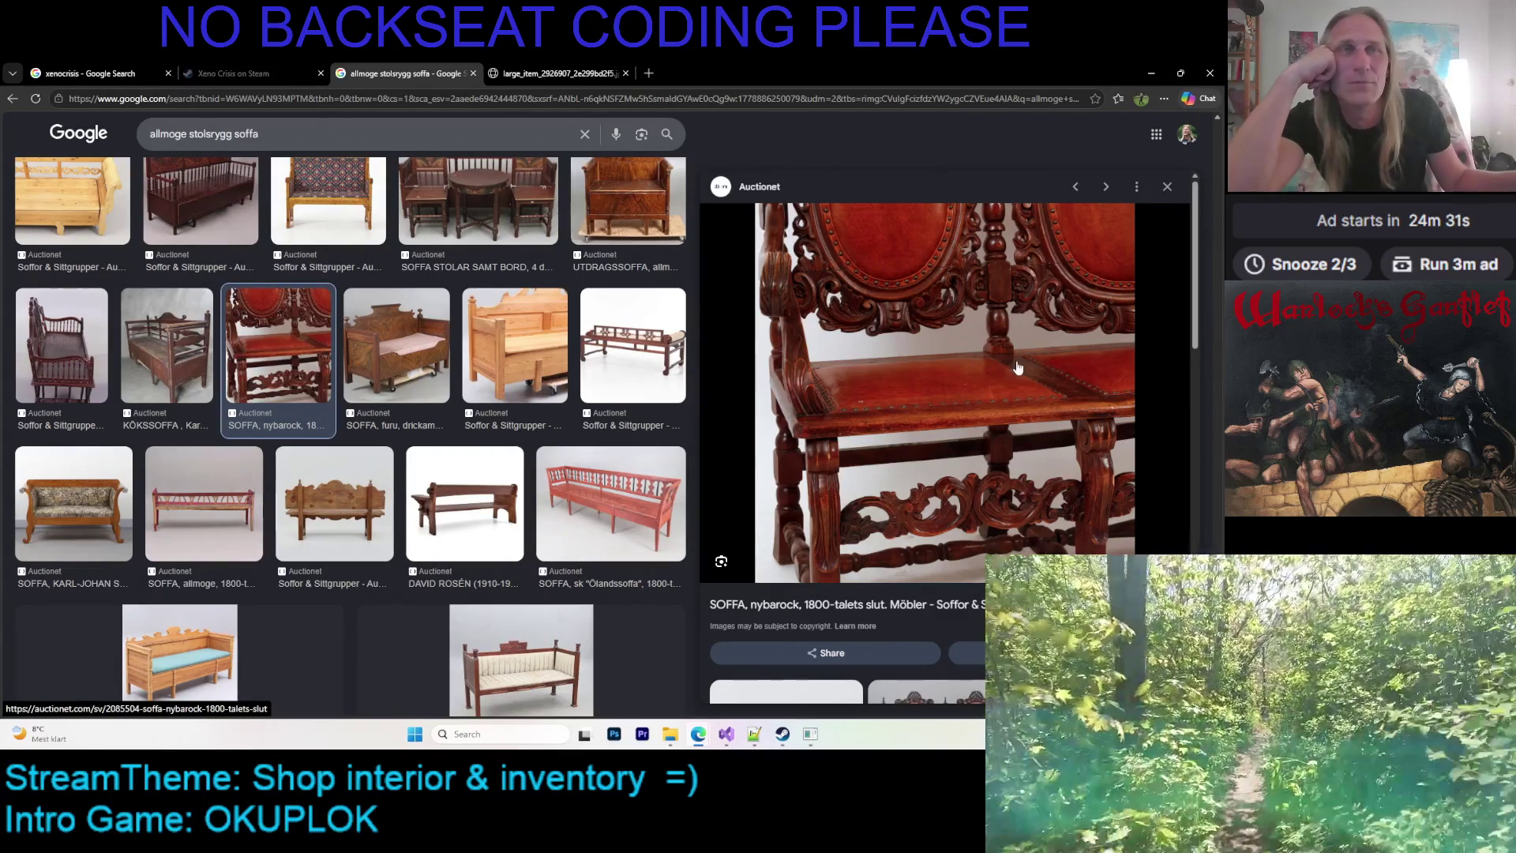
Scroll further down the results and preview the red Ölandssofa
{"action": "scroll", "coordinate": [1017, 368], "scroll_direction": "down", "scroll_amount": 5}
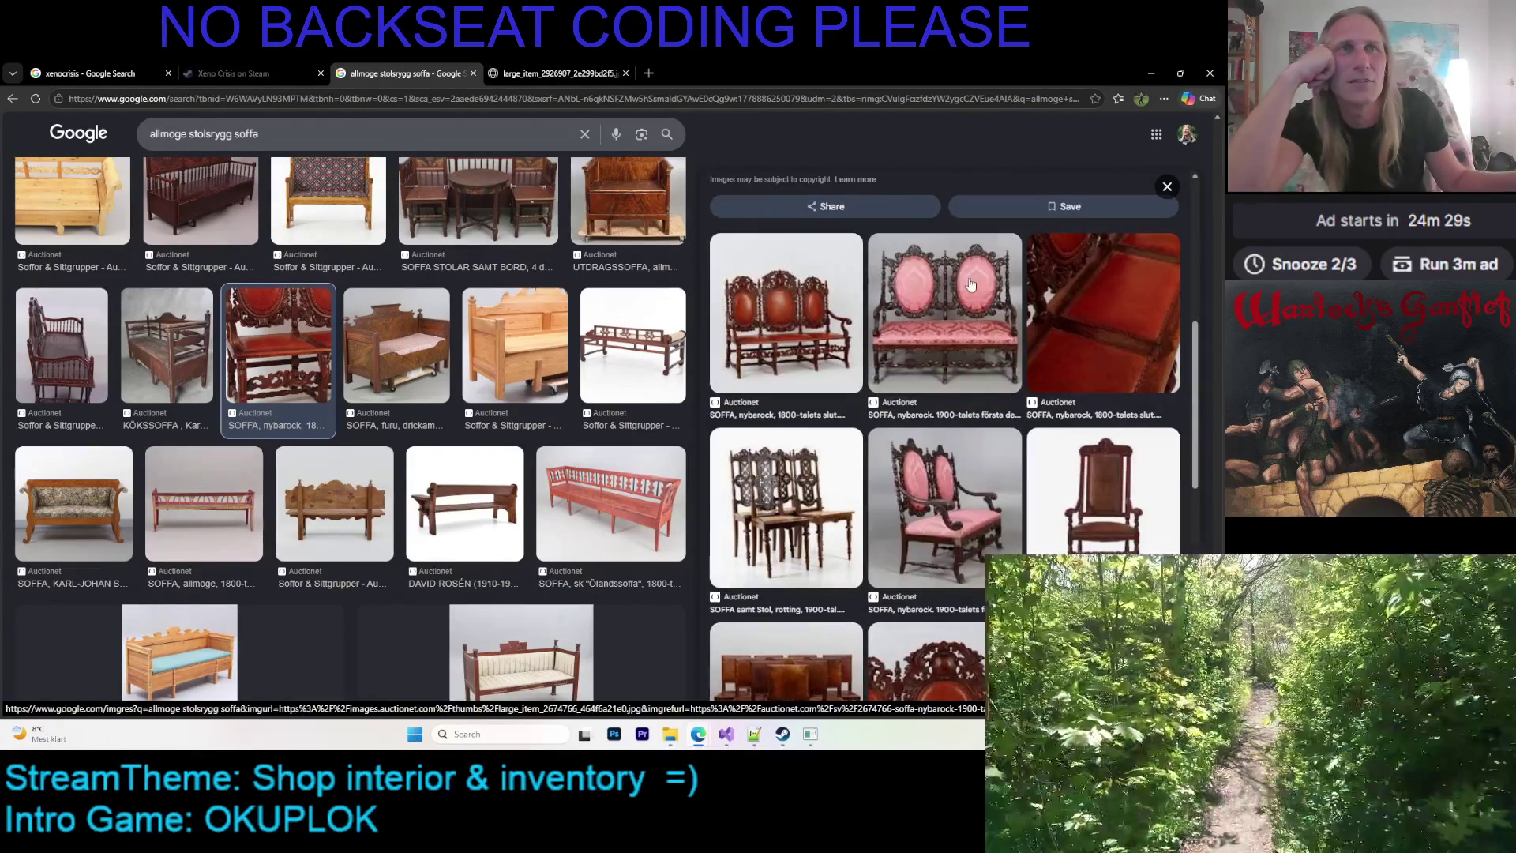
{"action": "scroll", "coordinate": [975, 292], "scroll_direction": "down", "scroll_amount": 3}
{"action": "scroll", "coordinate": [987, 311], "scroll_direction": "down", "scroll_amount": 3}
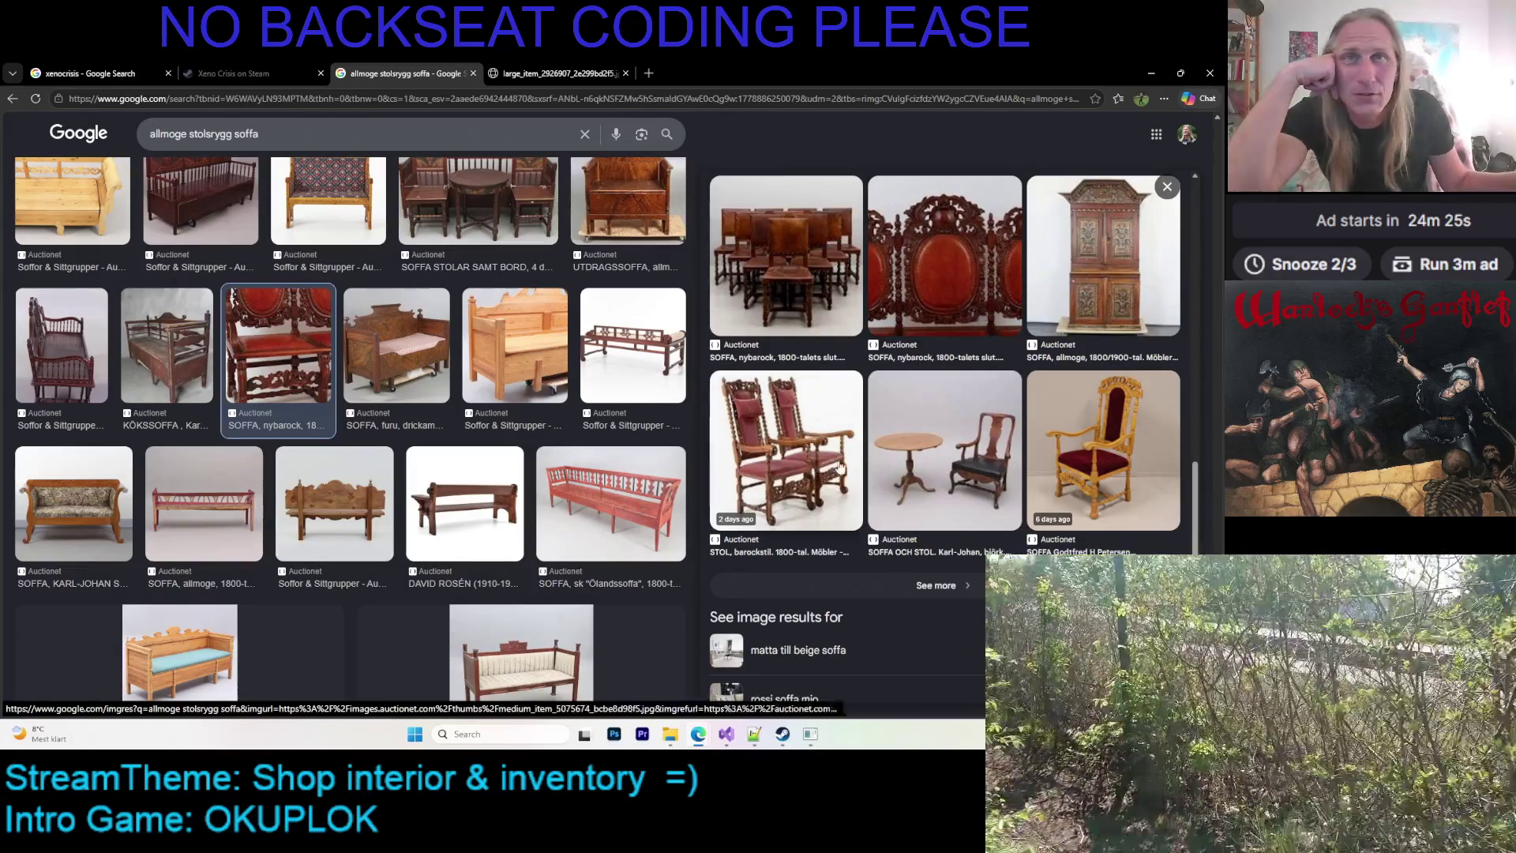
{"action": "scroll", "coordinate": [618, 385], "scroll_direction": "down", "scroll_amount": 2}
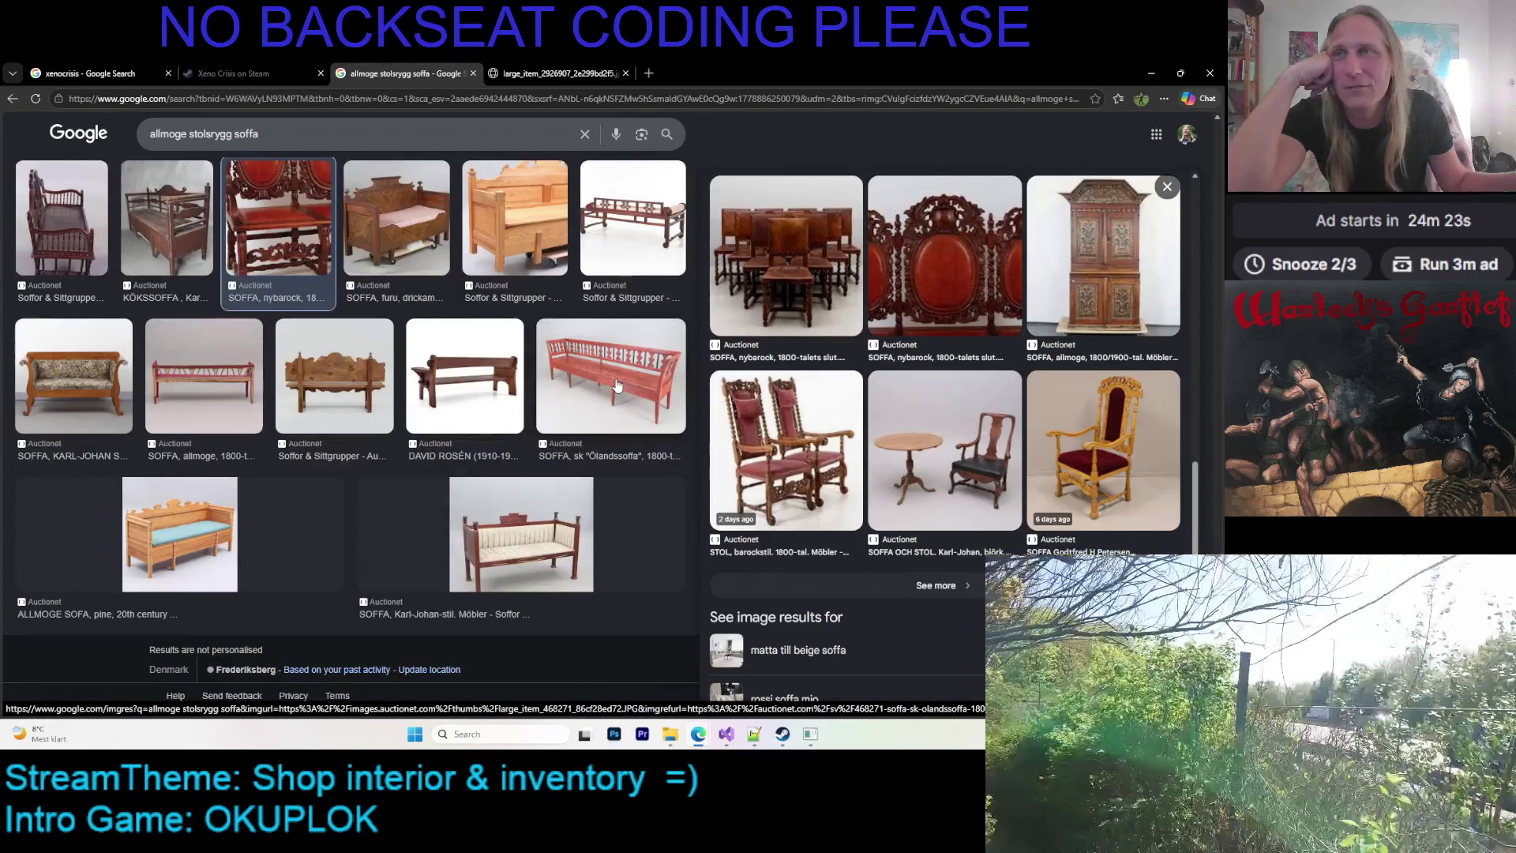
{"action": "left_click", "coordinate": [617, 386]}
Show the large pine sofa image, minimize Chrome and return to the pixel painter
{"action": "left_click", "coordinate": [557, 73]}
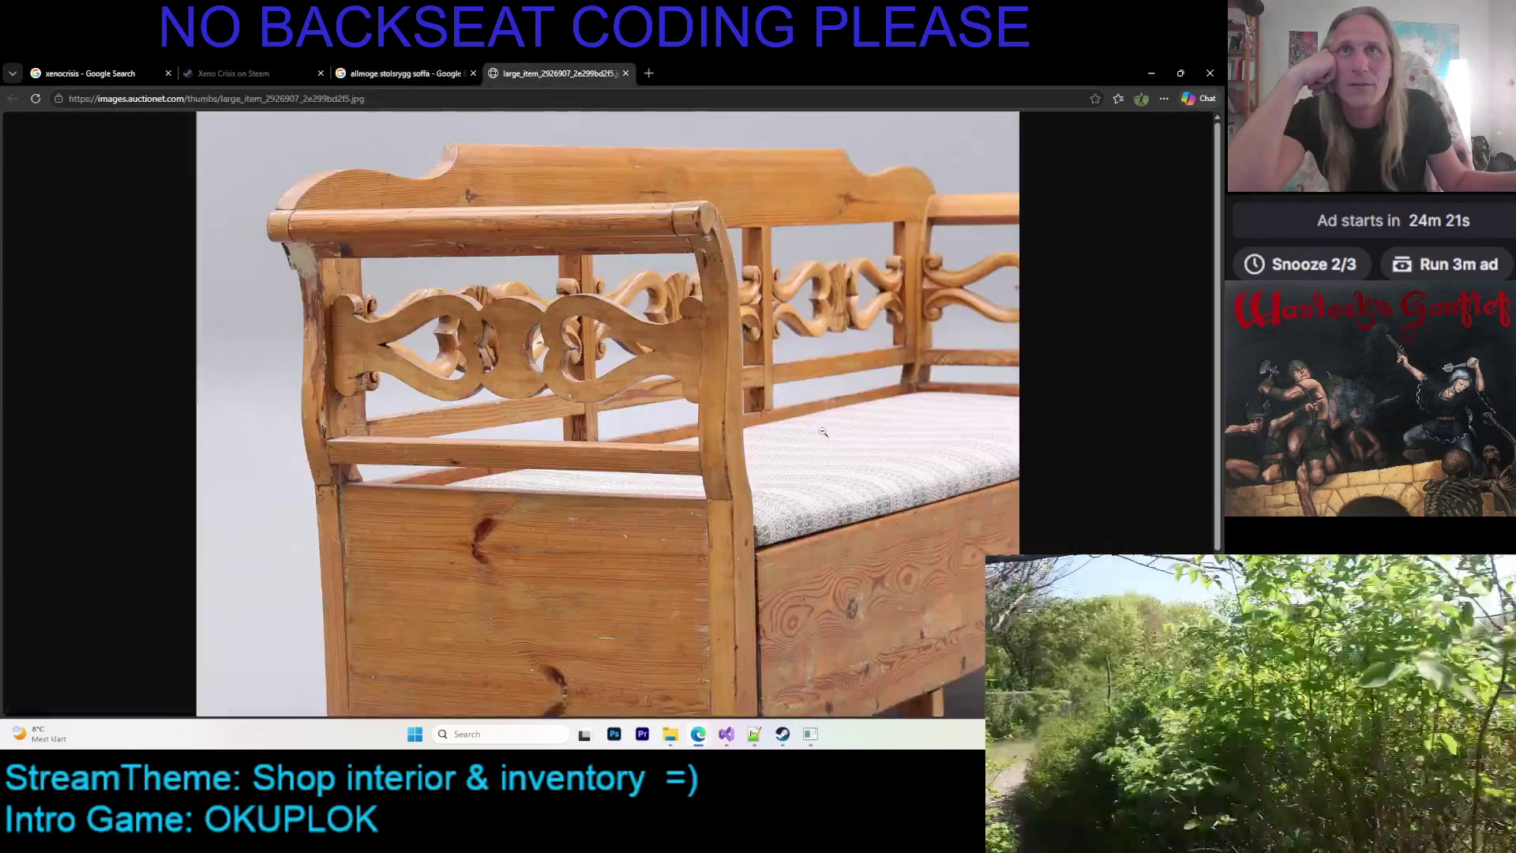
{"action": "left_click", "coordinate": [1152, 73]}
{"action": "left_click", "coordinate": [783, 734]}
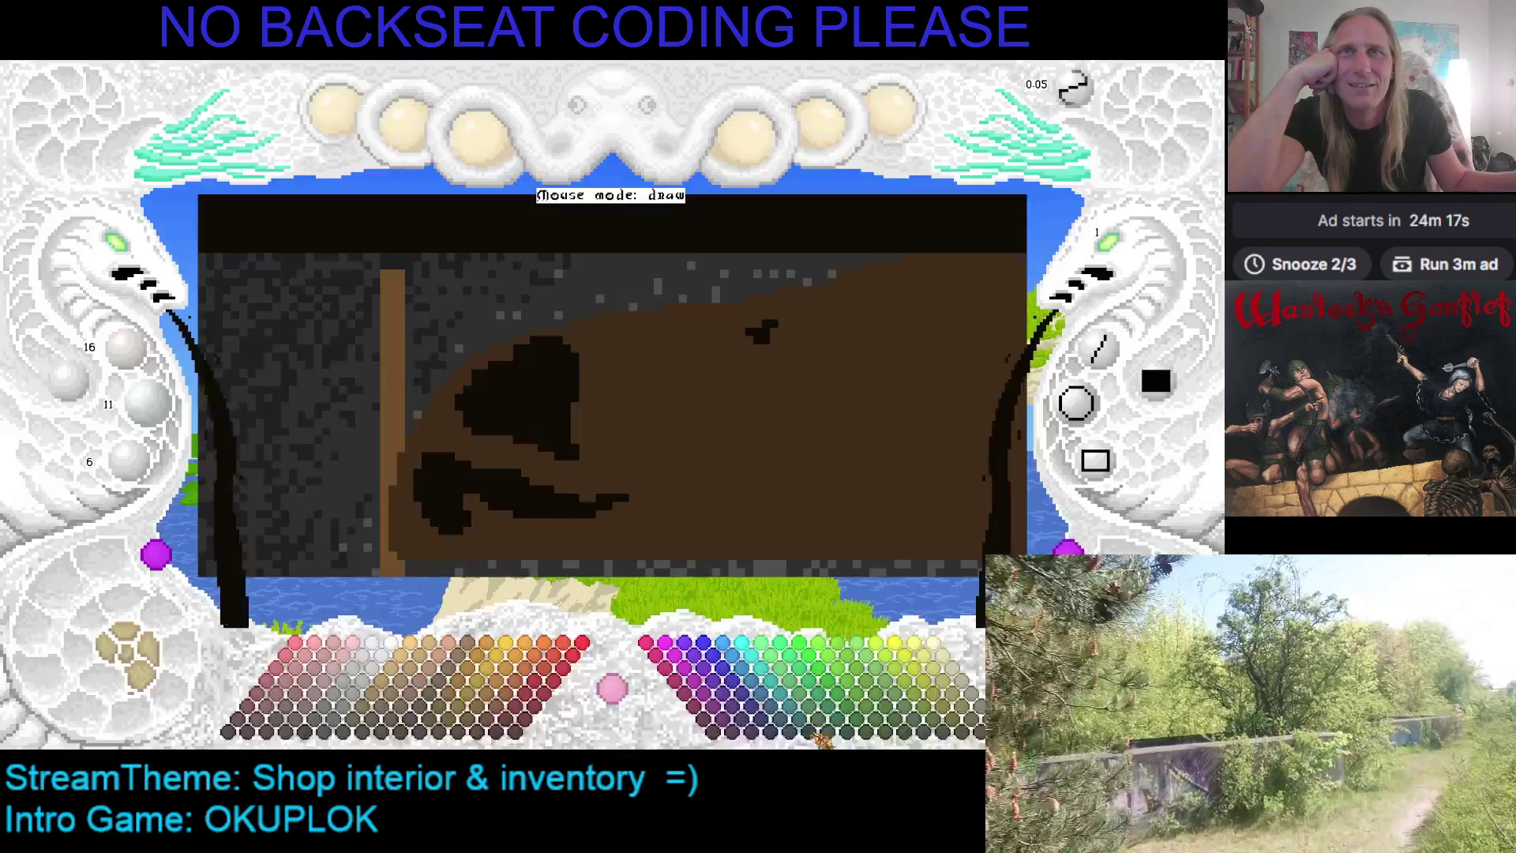
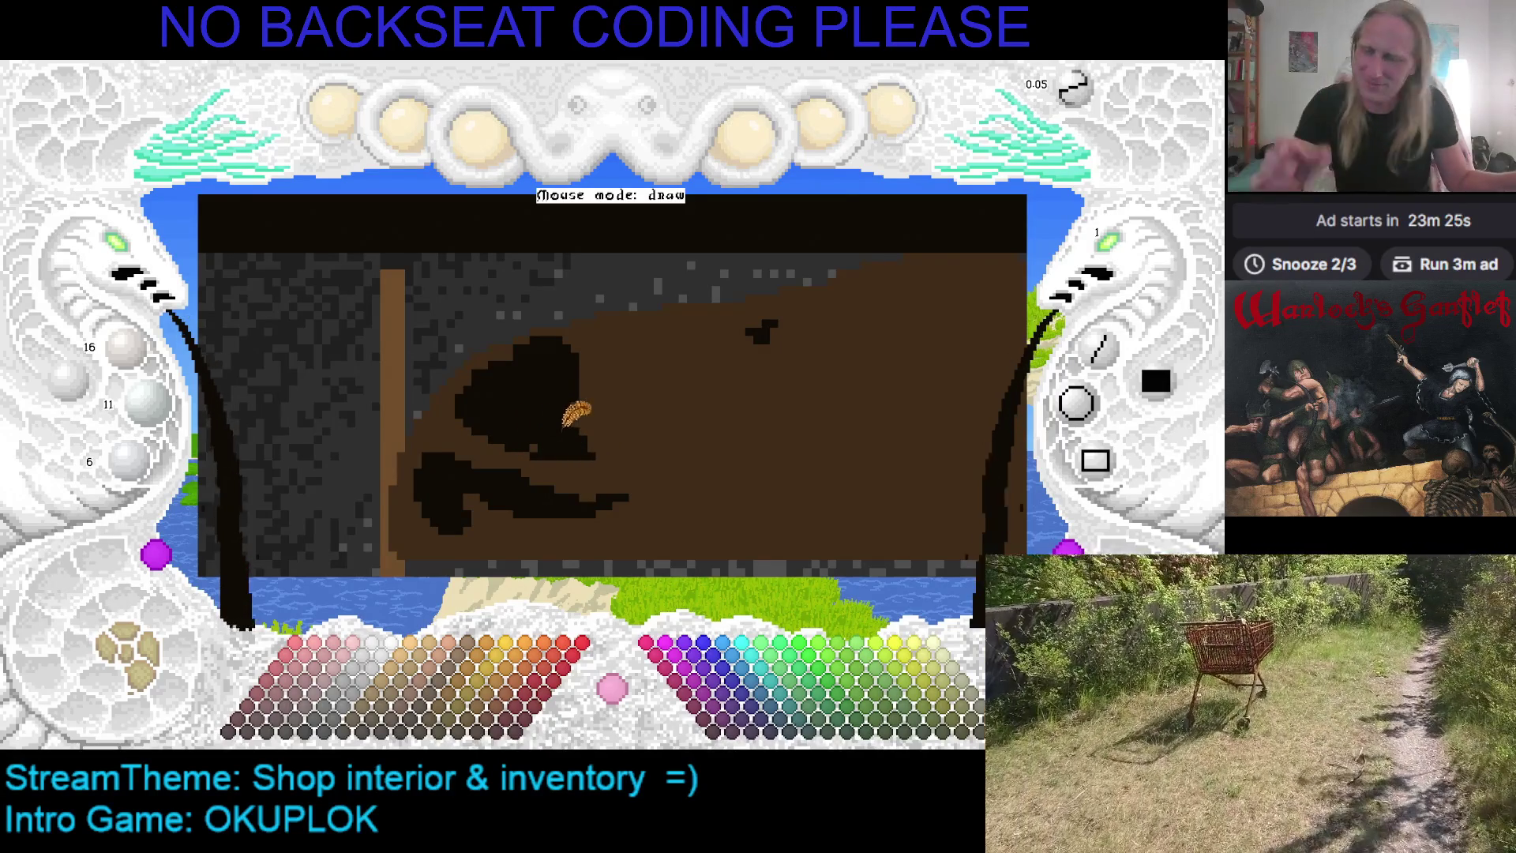
Sample the panel brown (64/44/24) as the paint colour and pan the view around the panel
{"action": "right_click", "coordinate": [600, 404]}
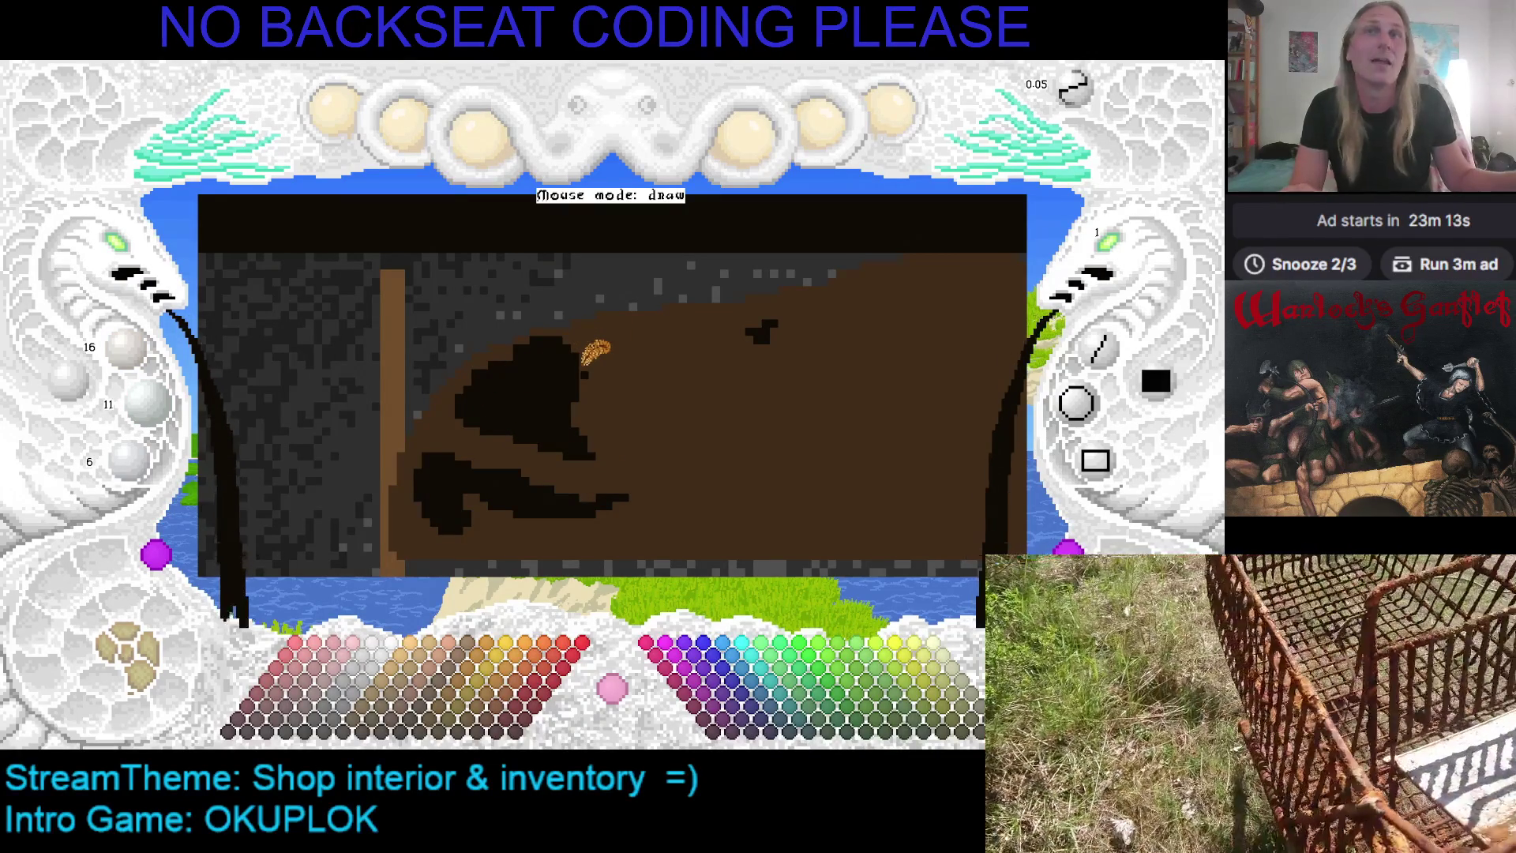
{"action": "right_click", "coordinate": [505, 353]}
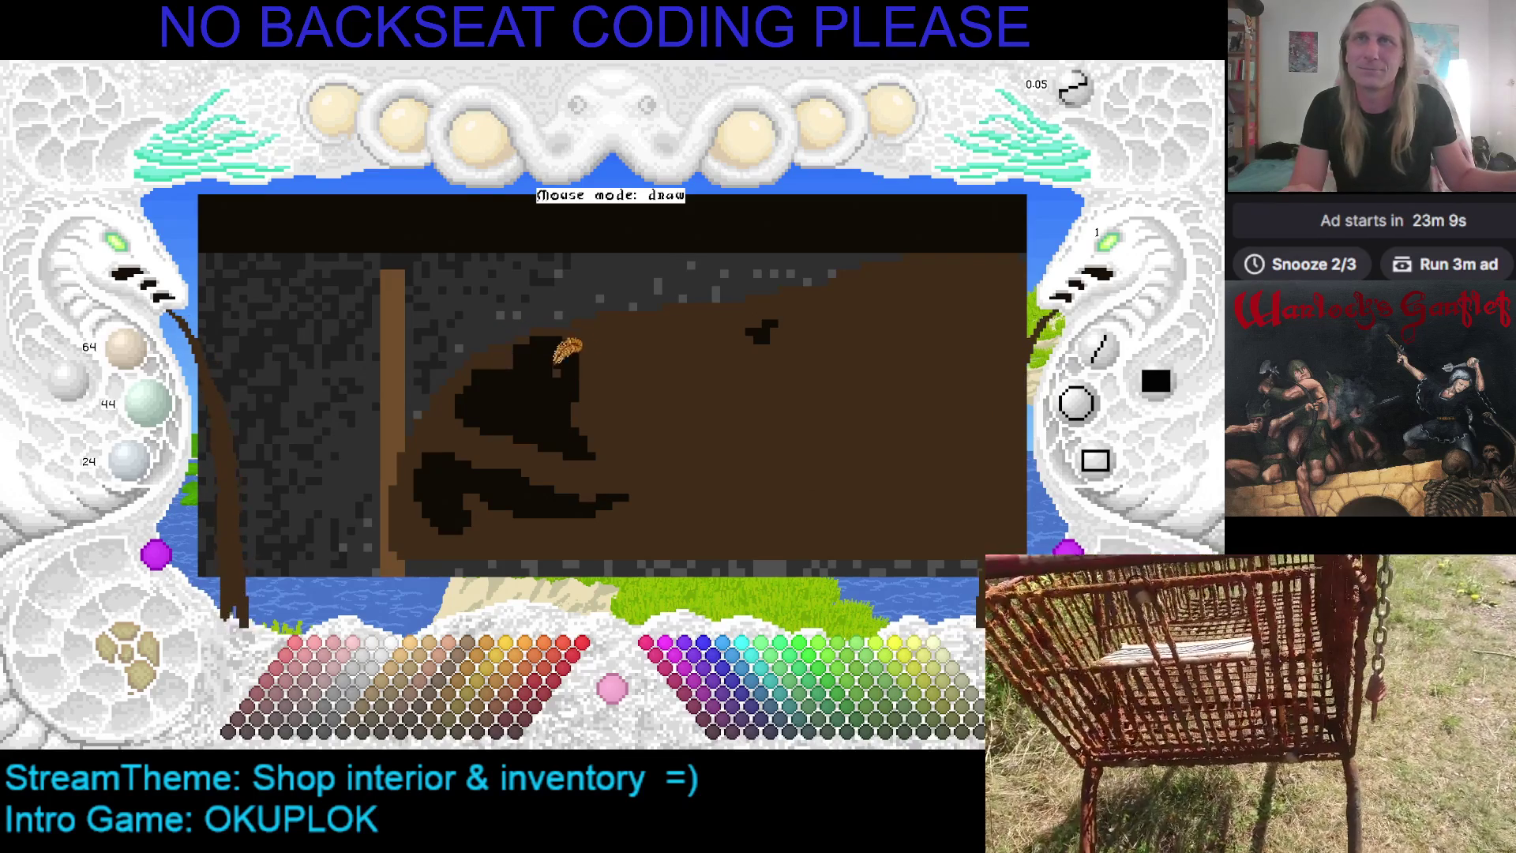
{"action": "right_click", "coordinate": [504, 355]}
{"action": "right_click", "coordinate": [496, 343]}
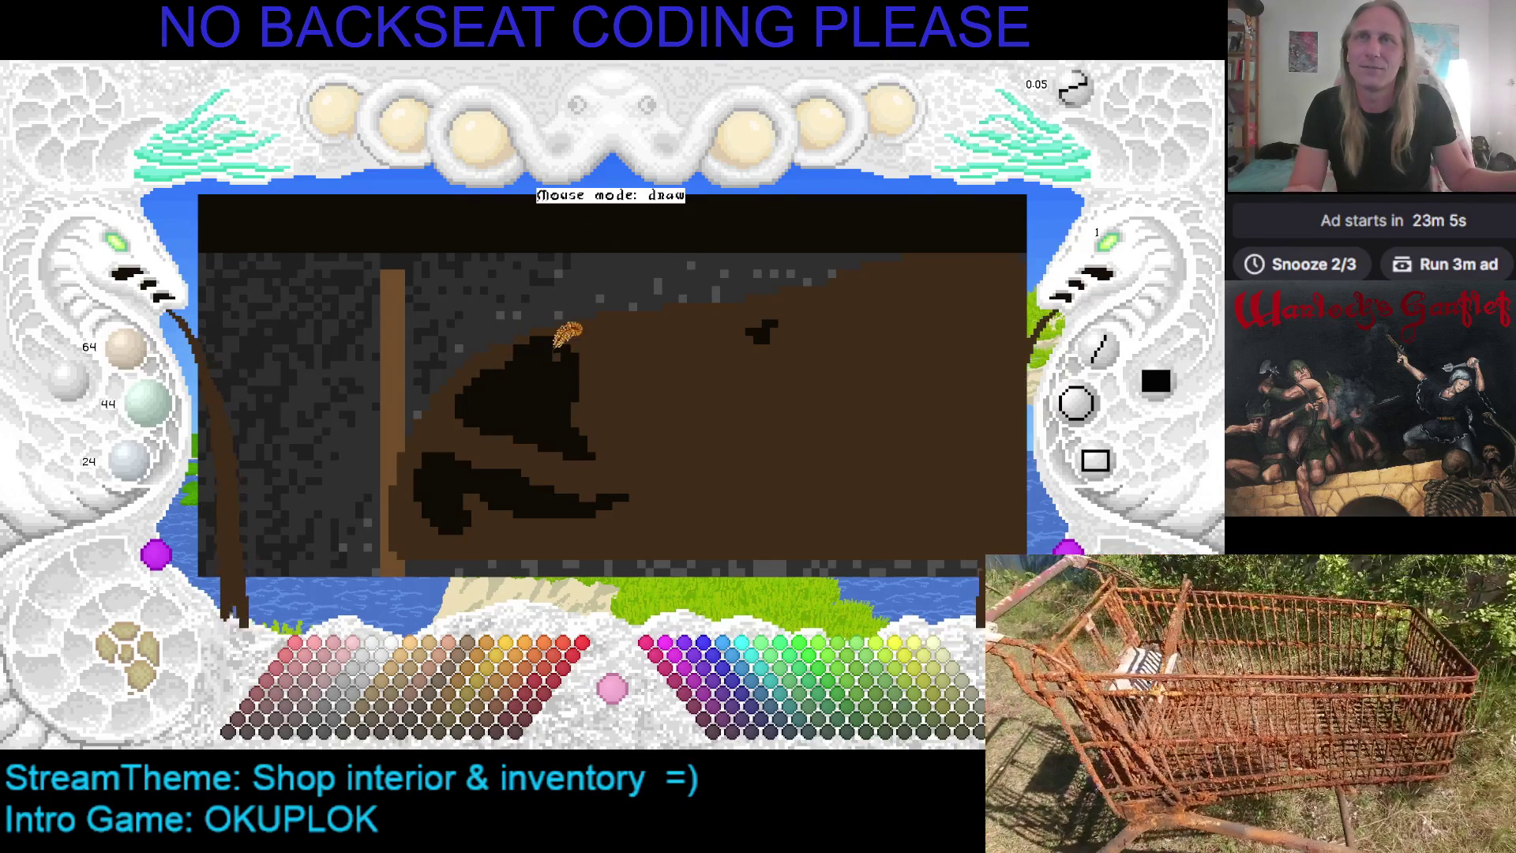
{"action": "left_click_drag", "start_coordinate": [634, 330], "coordinate": [638, 346]}
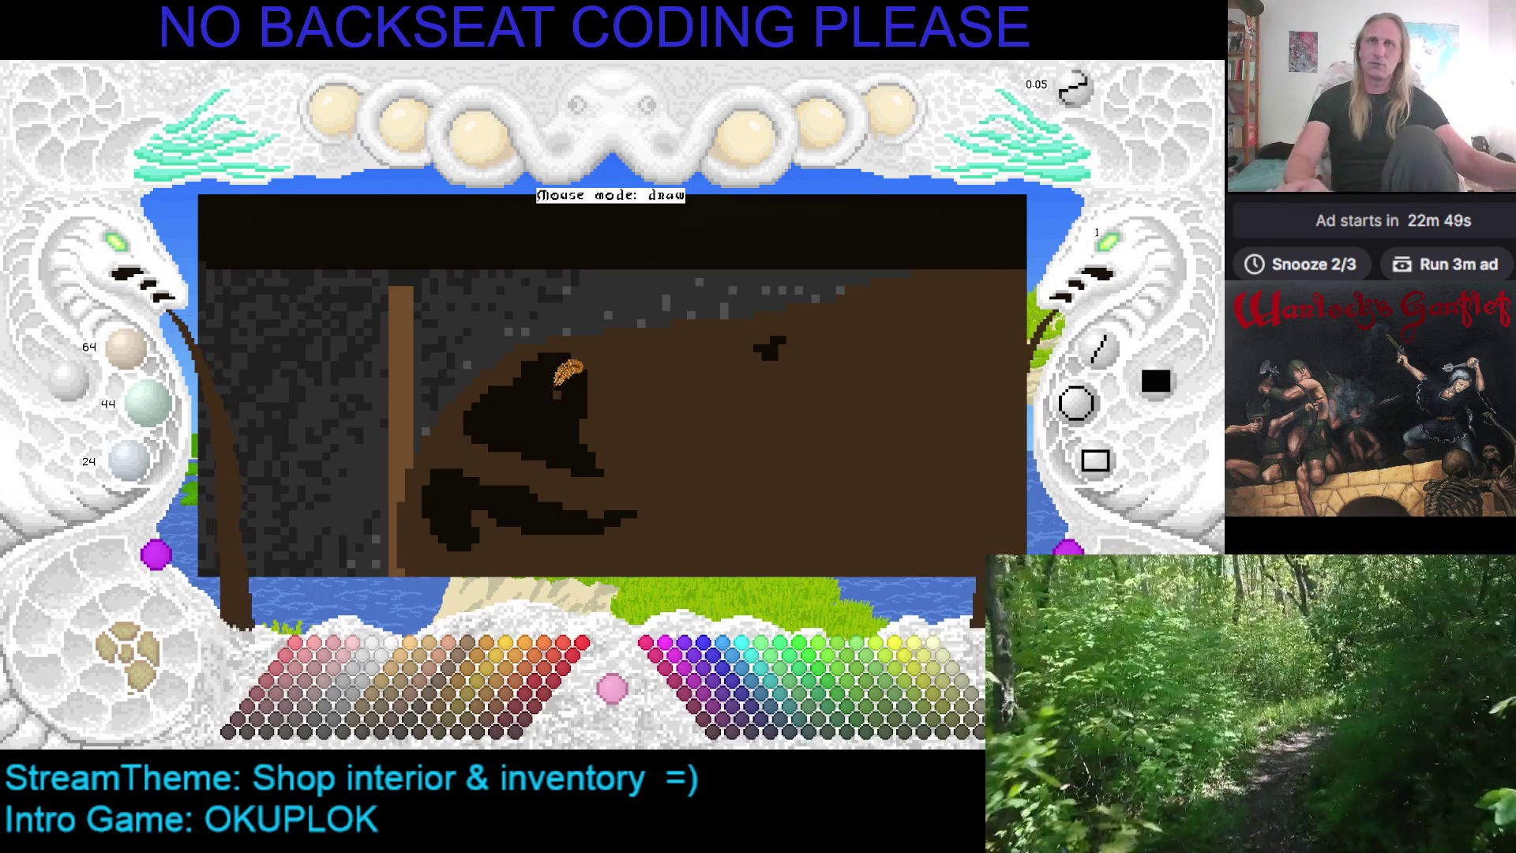
{"action": "left_click_drag", "start_coordinate": [338, 380], "coordinate": [272, 325]}
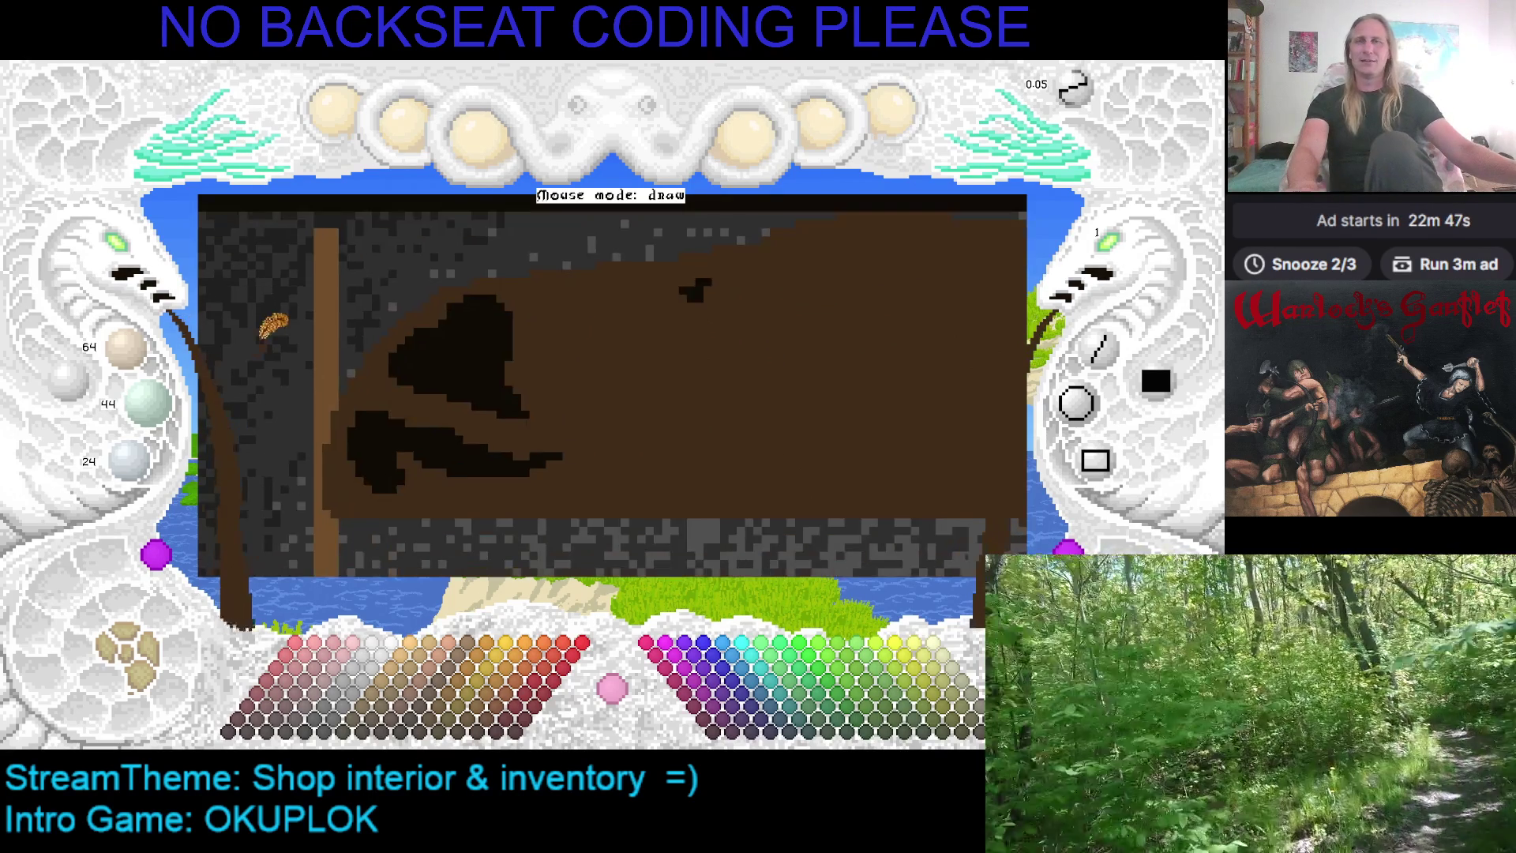
{"action": "left_click_drag", "start_coordinate": [422, 300], "coordinate": [292, 272]}
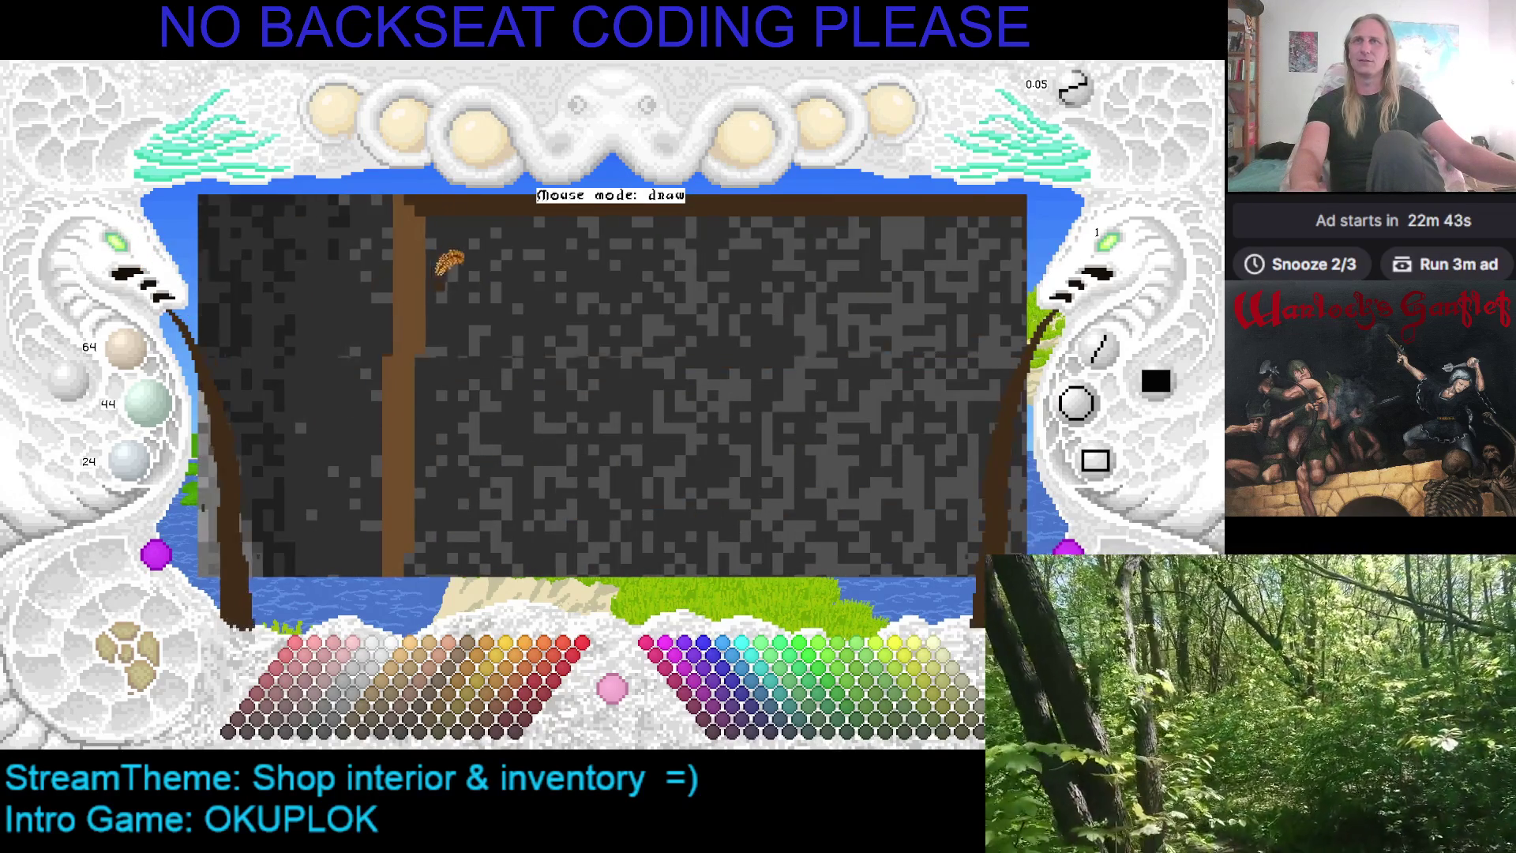
Pick the near-black ornament colour and thicken the leaf ornament's right edge near its top
{"action": "left_click_drag", "start_coordinate": [431, 256], "coordinate": [671, 355]}
{"action": "key", "text": "Right"}
{"action": "key", "text": "Down"}
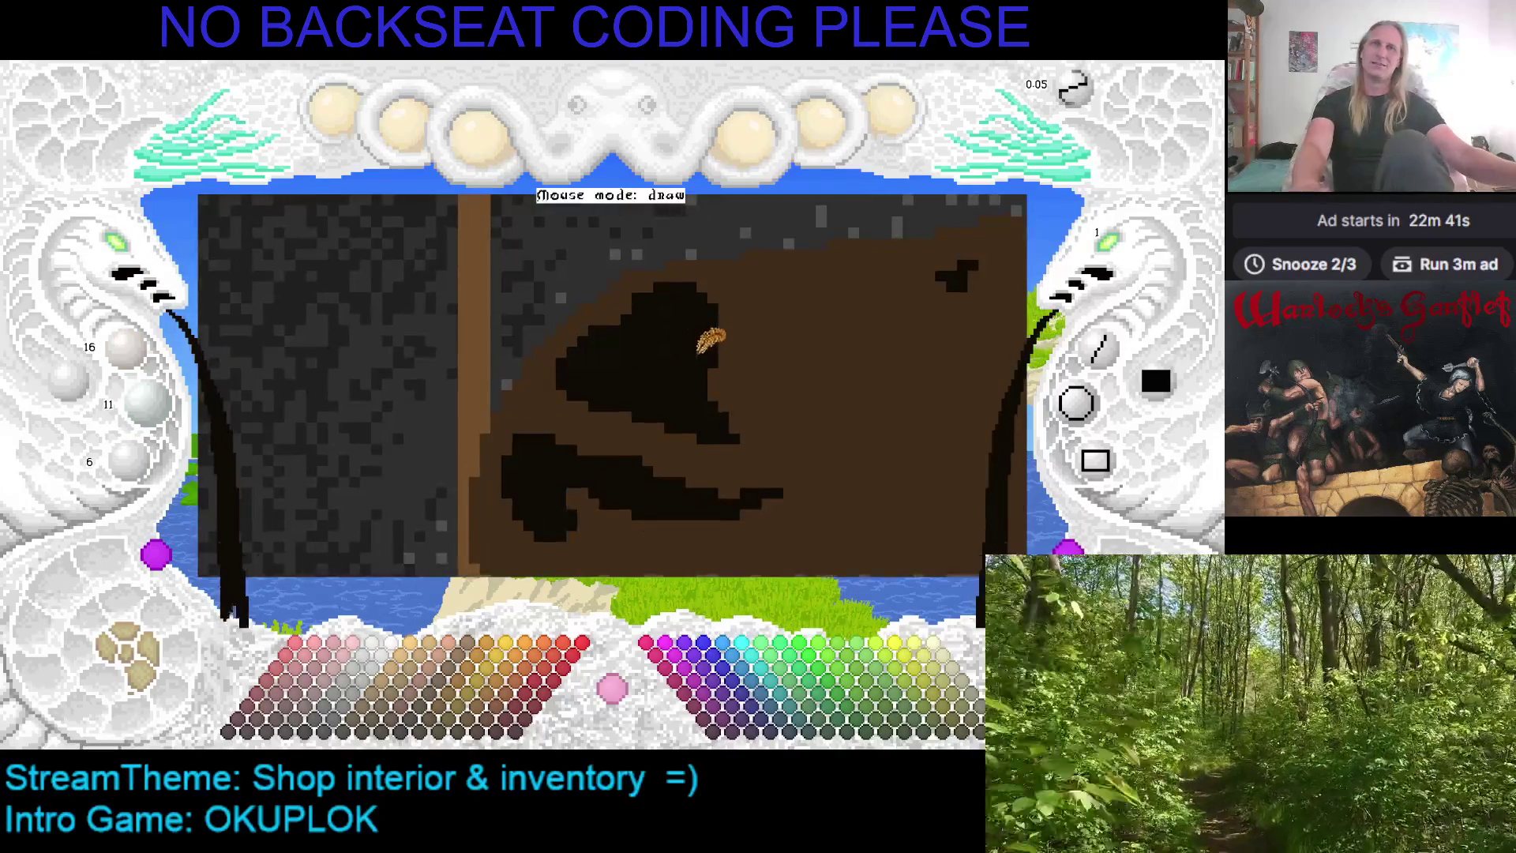
{"action": "right_click", "coordinate": [616, 293]}
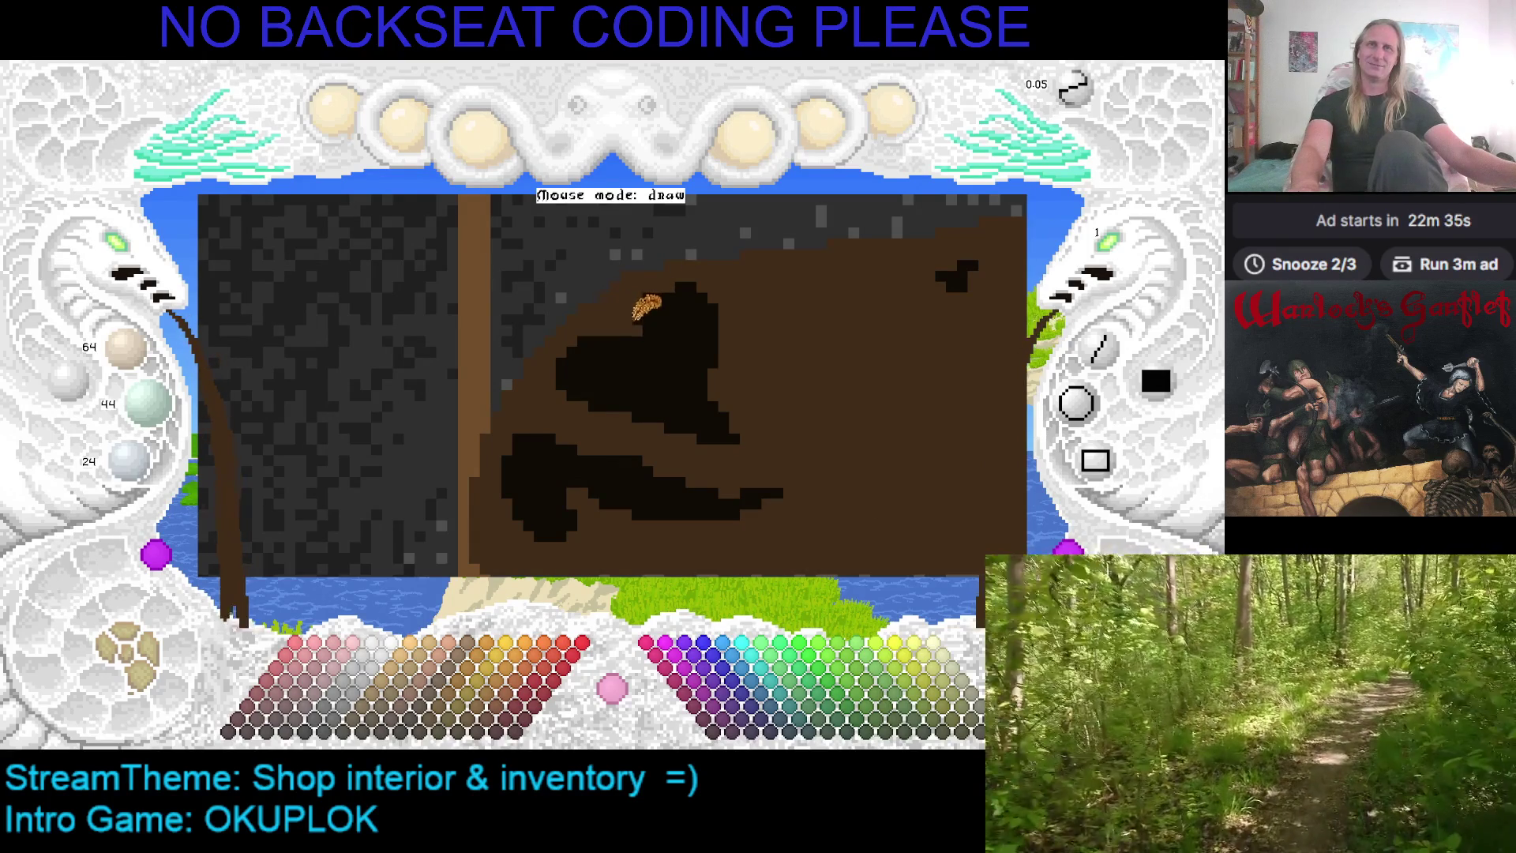
{"action": "right_click", "coordinate": [636, 316]}
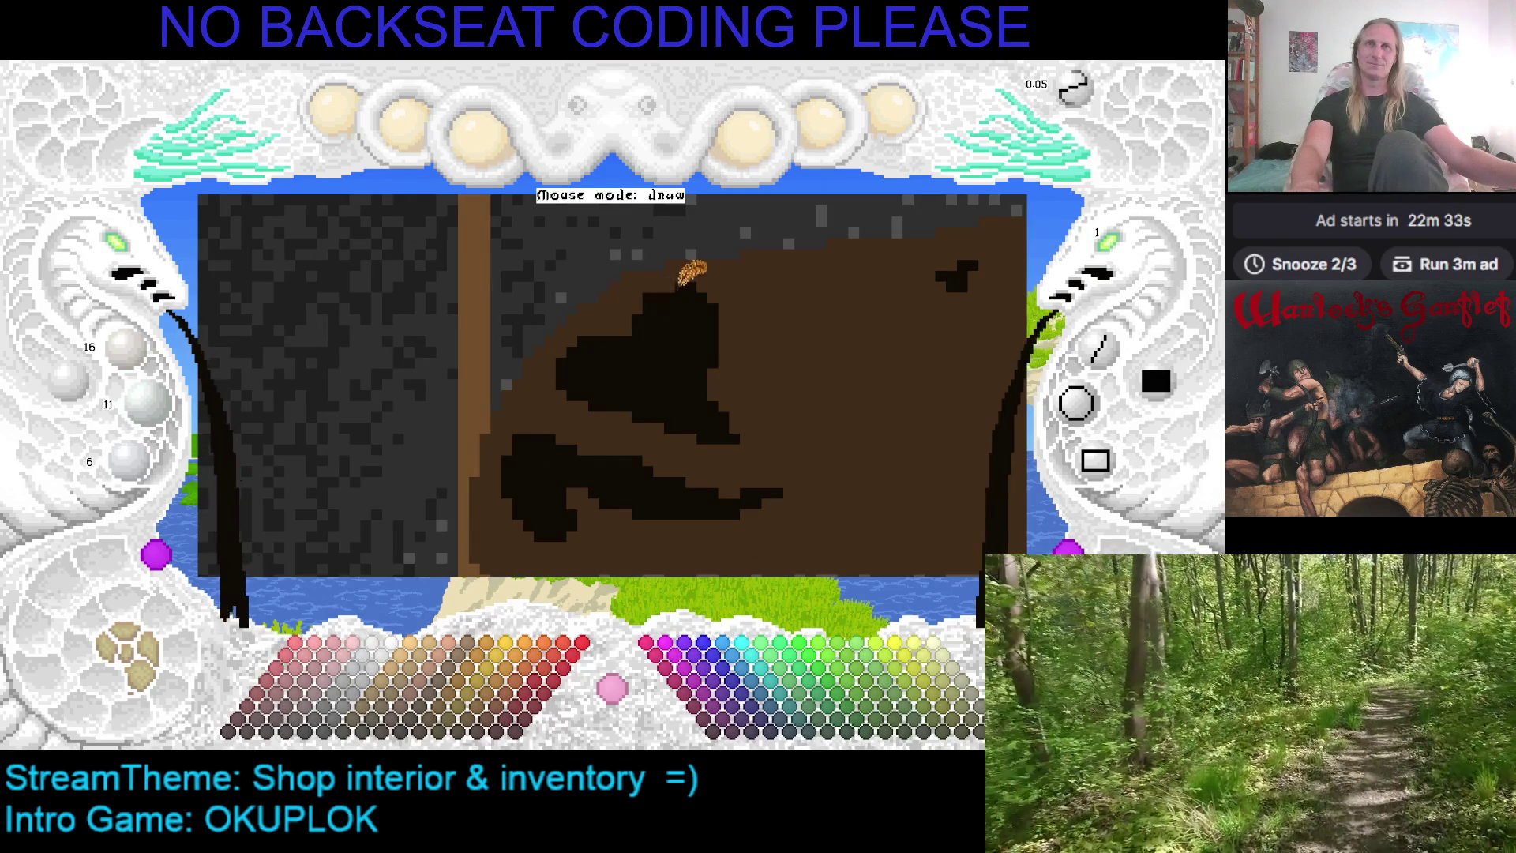
{"action": "left_click_drag", "start_coordinate": [702, 285], "coordinate": [719, 401]}
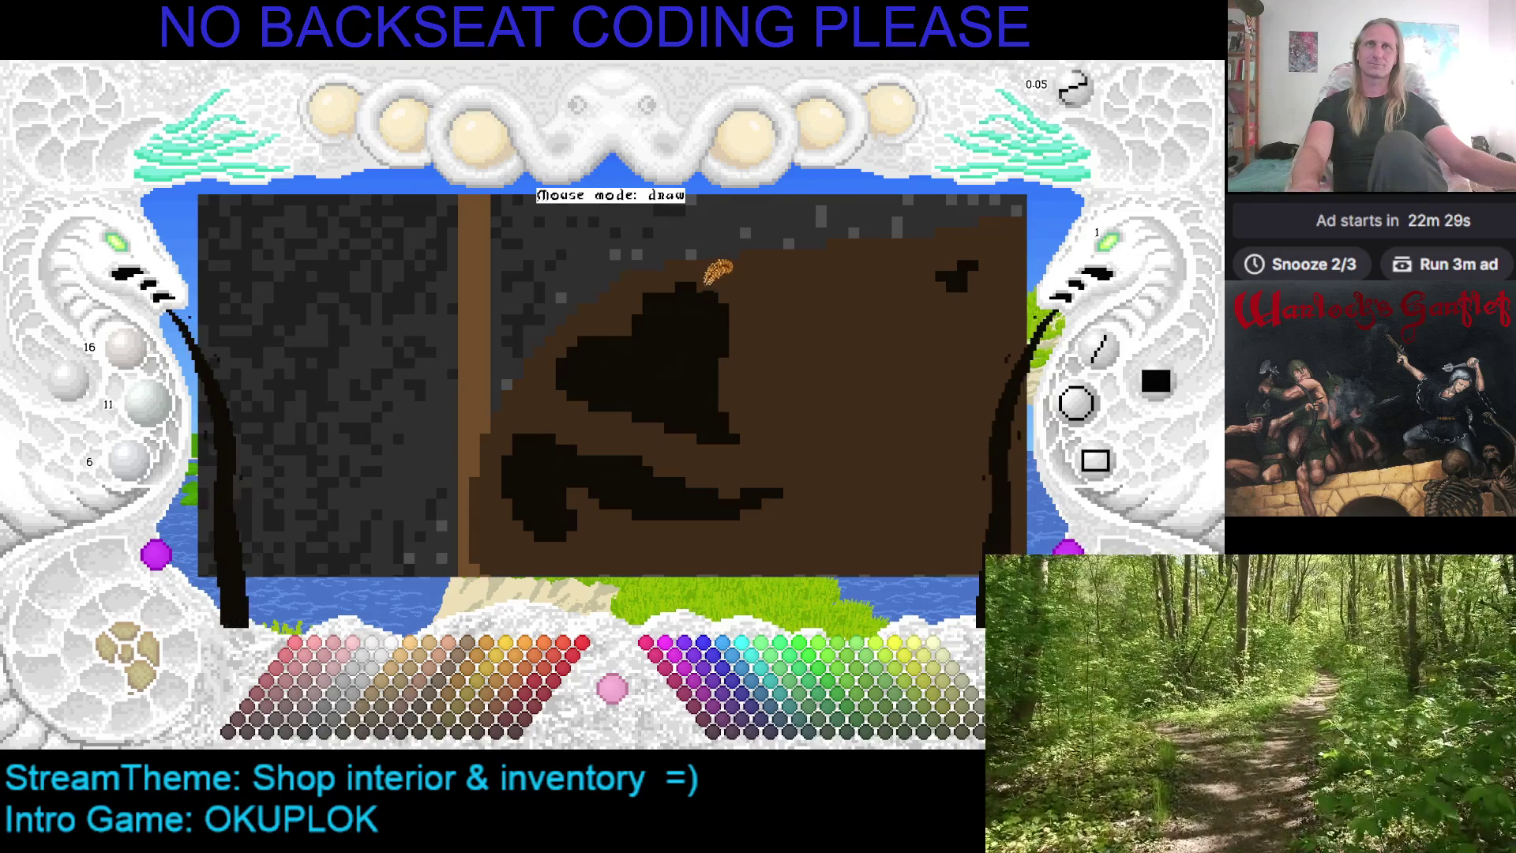
{"action": "mouse_move", "coordinate": [705, 286]}
{"action": "left_mouse_down"}
{"action": "mouse_move", "coordinate": [734, 326]}
{"action": "mouse_move", "coordinate": [717, 404]}
{"action": "left_mouse_up"}
Re-sample the ornament and panel colours and save the drawing
{"action": "right_click", "coordinate": [749, 379]}
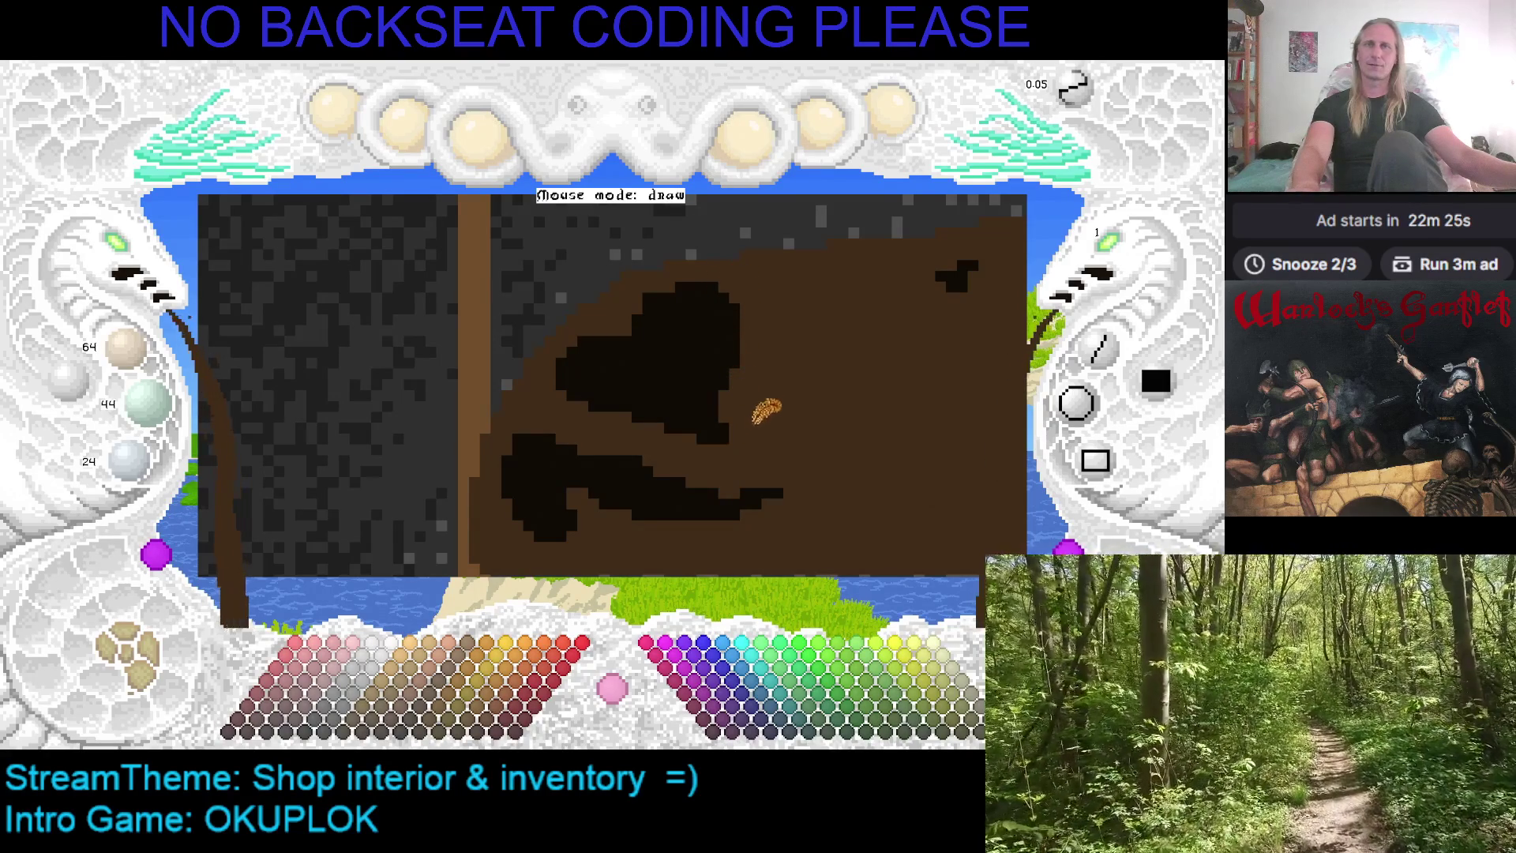
{"action": "right_click", "coordinate": [641, 316]}
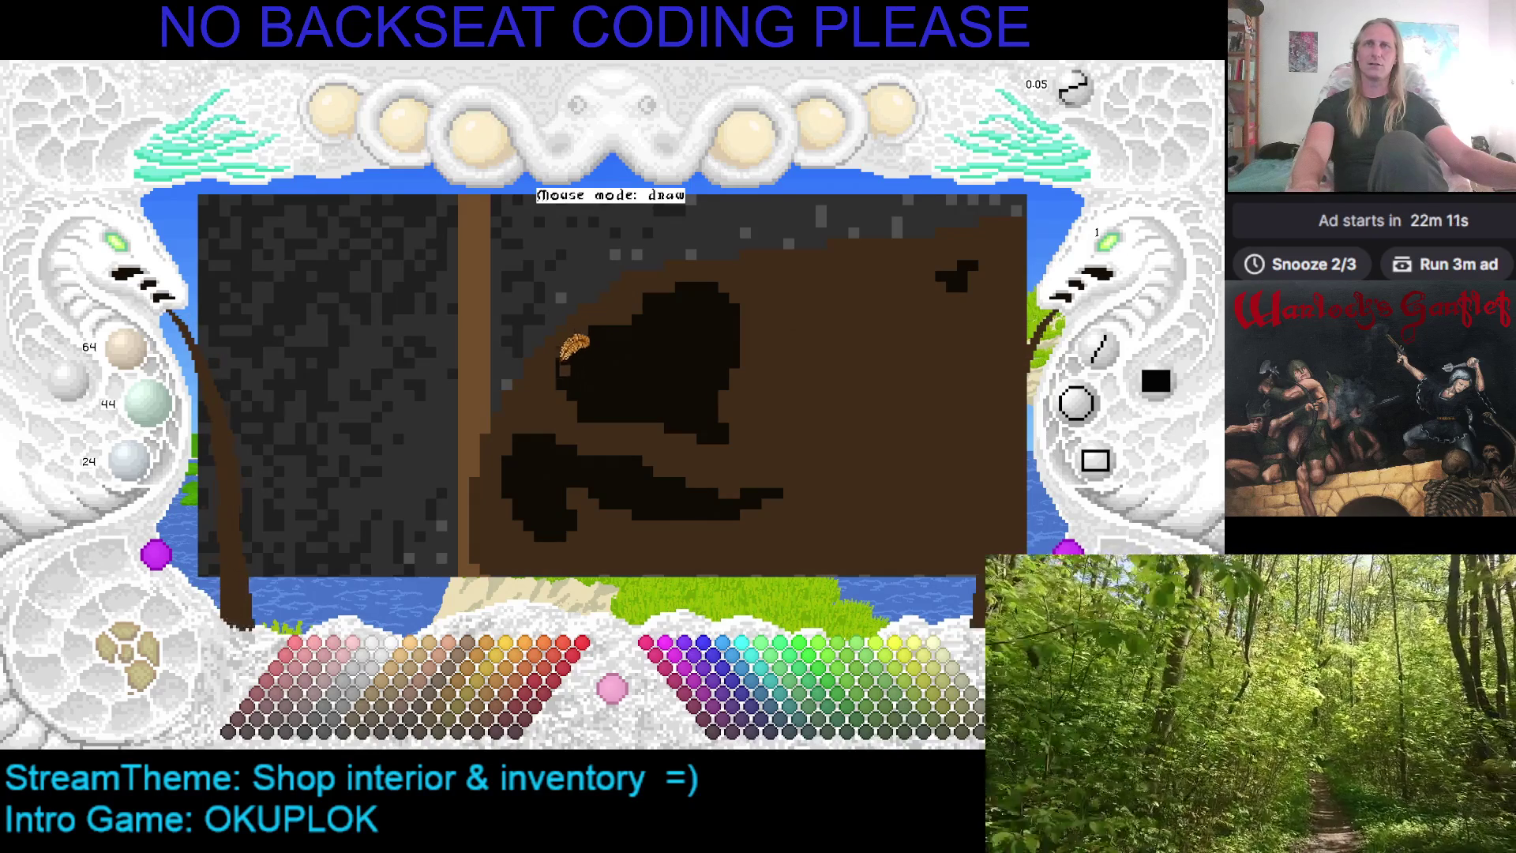
{"action": "key", "text": "Right"}
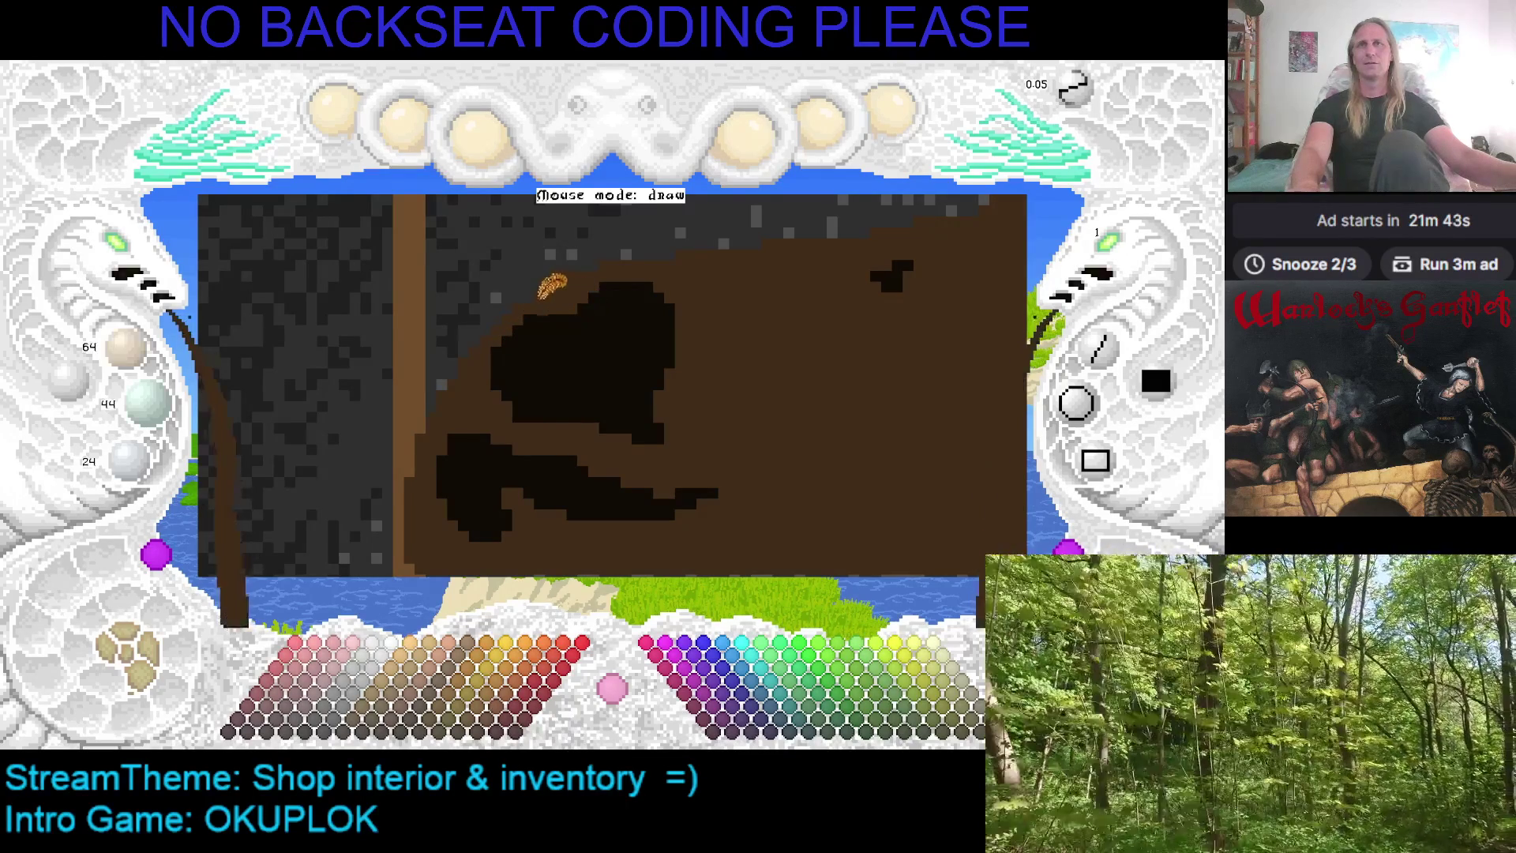
{"action": "key", "text": "ctrl+s"}
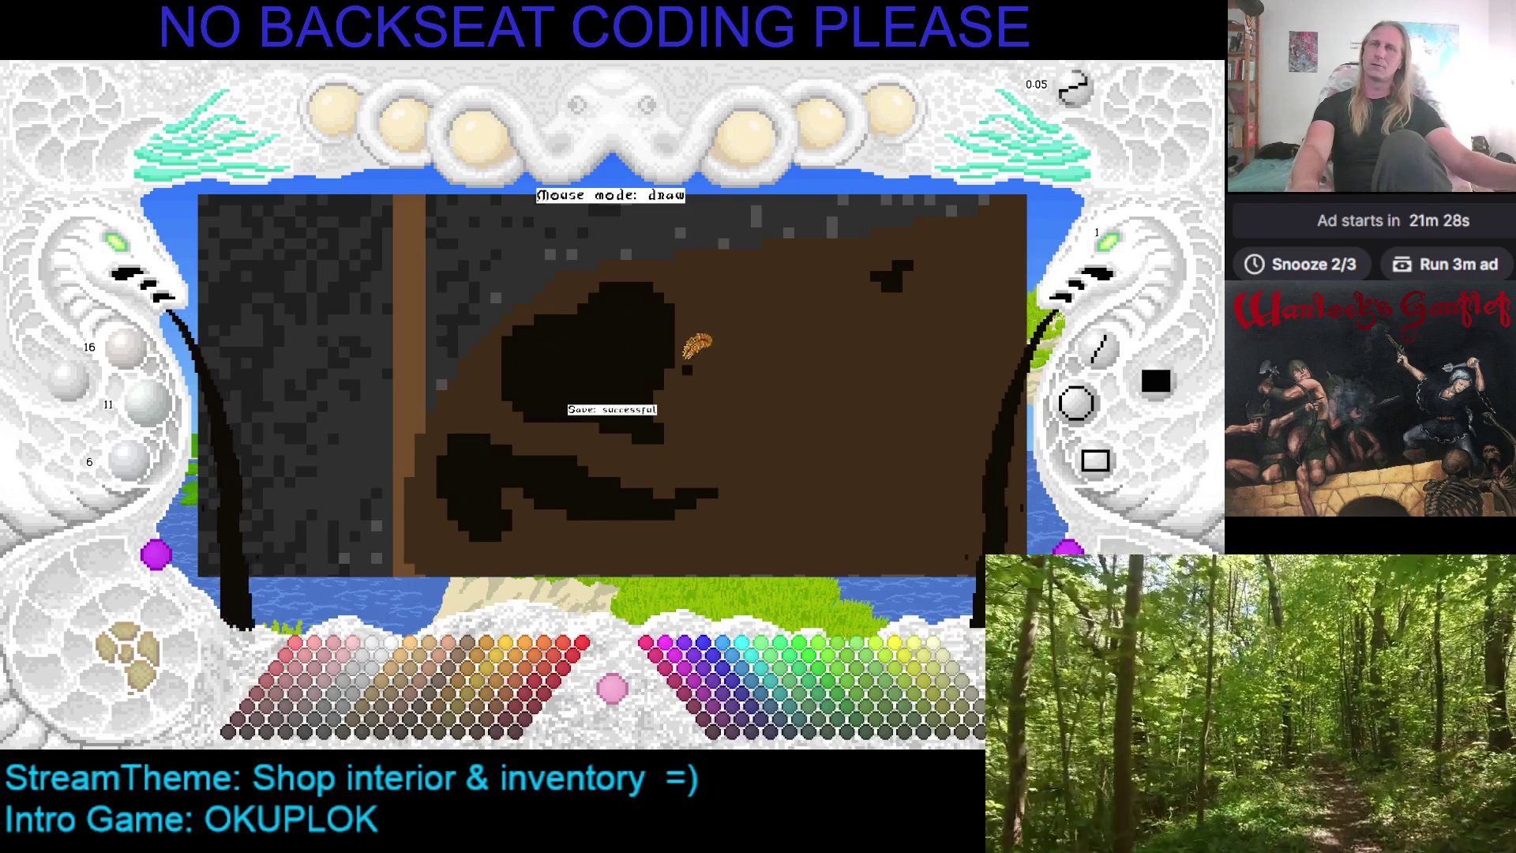
{"action": "right_click", "coordinate": [533, 299]}
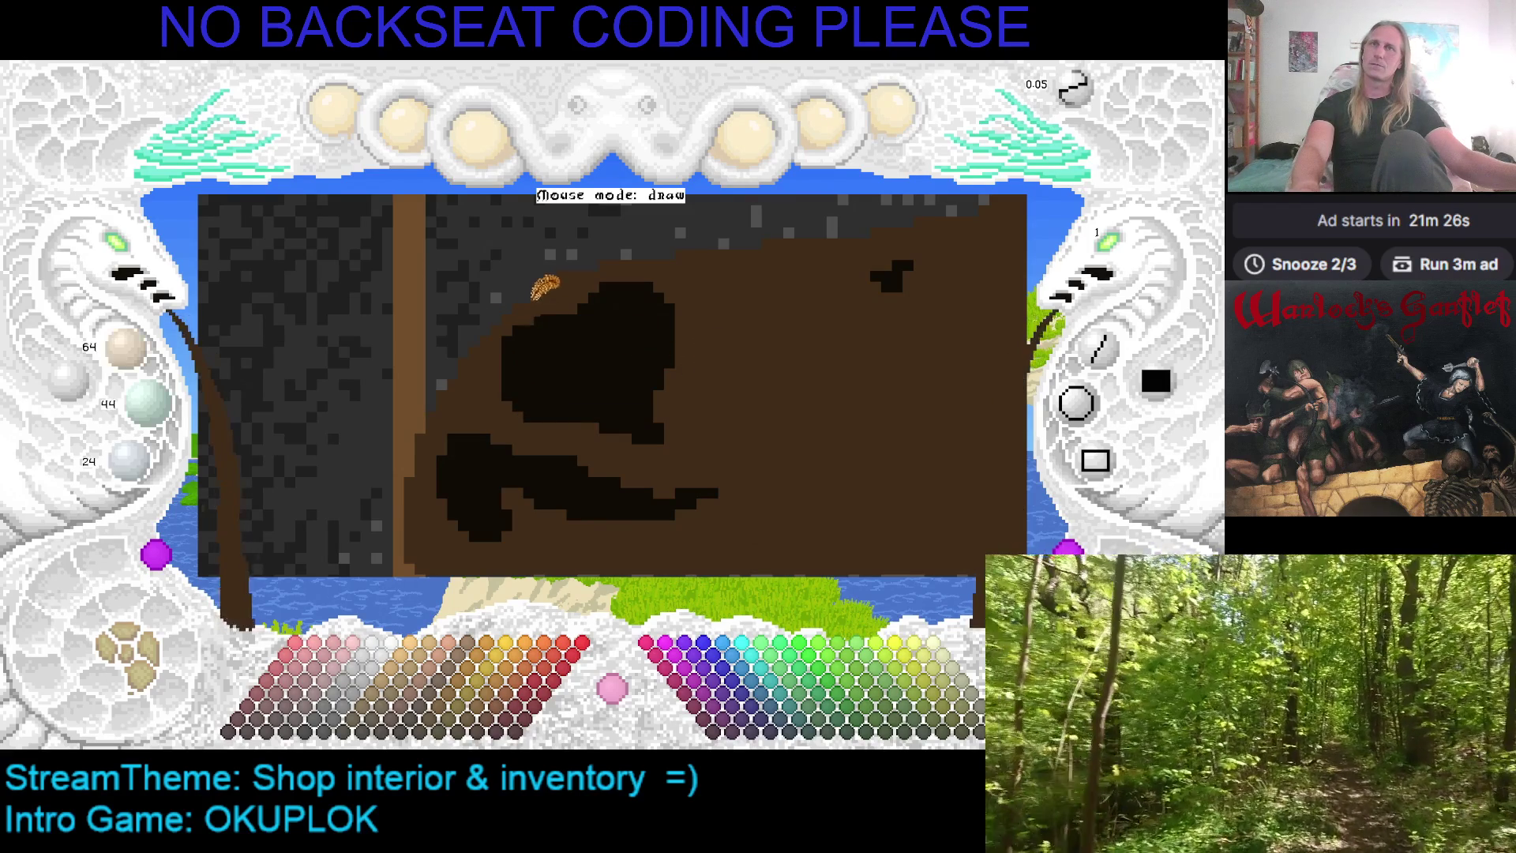
Paint the ornament's left edge back to brown, then add two single dark pixels at the blob's edge
{"action": "left_click_drag", "start_coordinate": [508, 336], "coordinate": [511, 389]}
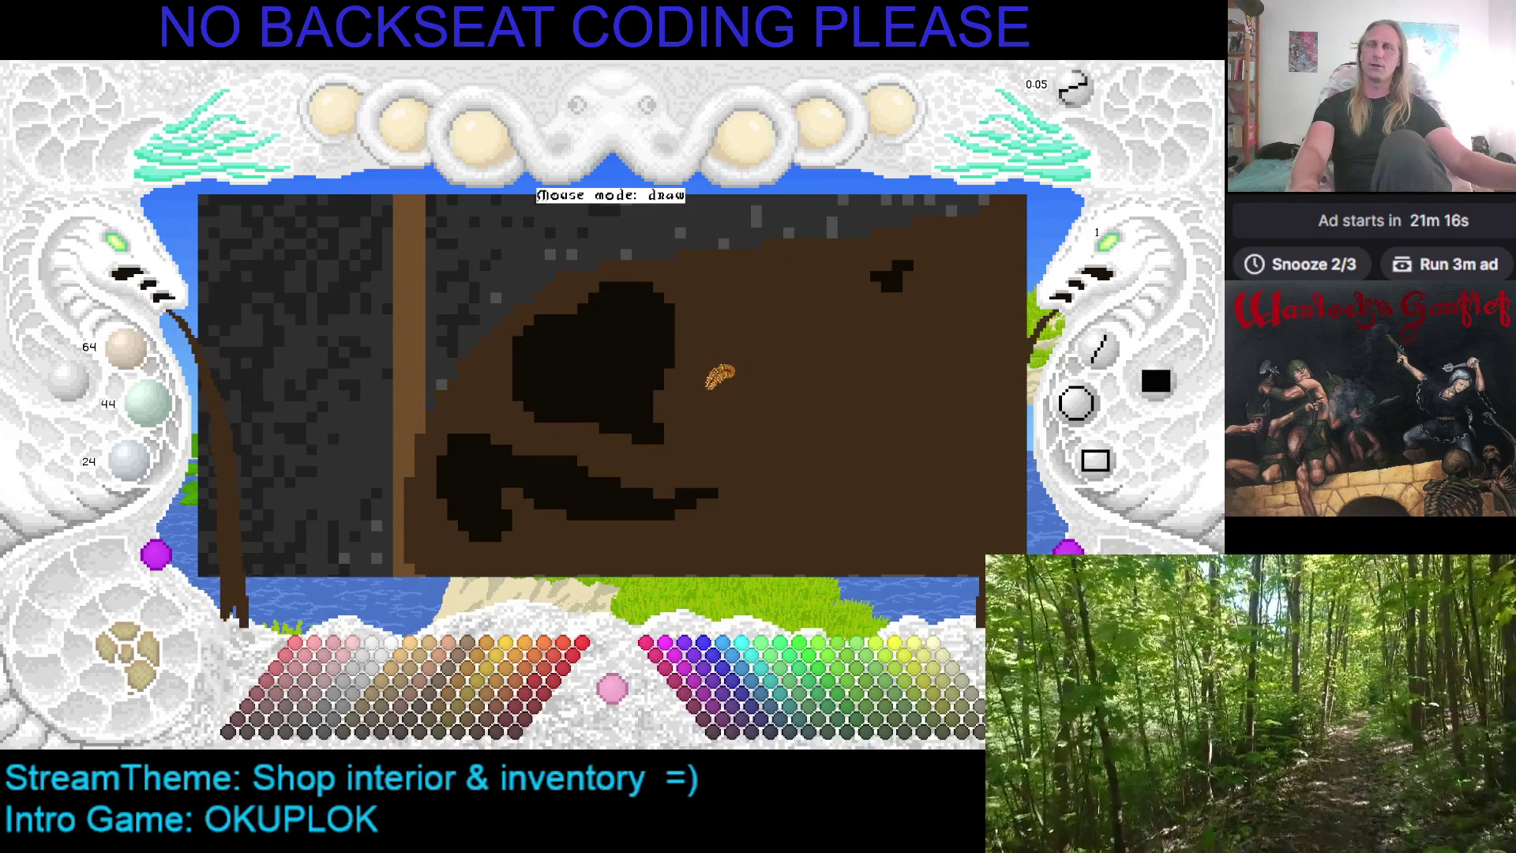
{"action": "left_click_drag", "start_coordinate": [707, 387], "coordinate": [690, 400]}
{"action": "mouse_move", "coordinate": [798, 271]}
{"action": "left_mouse_down"}
{"action": "mouse_move", "coordinate": [714, 328]}
{"action": "mouse_move", "coordinate": [694, 316]}
{"action": "left_mouse_up"}
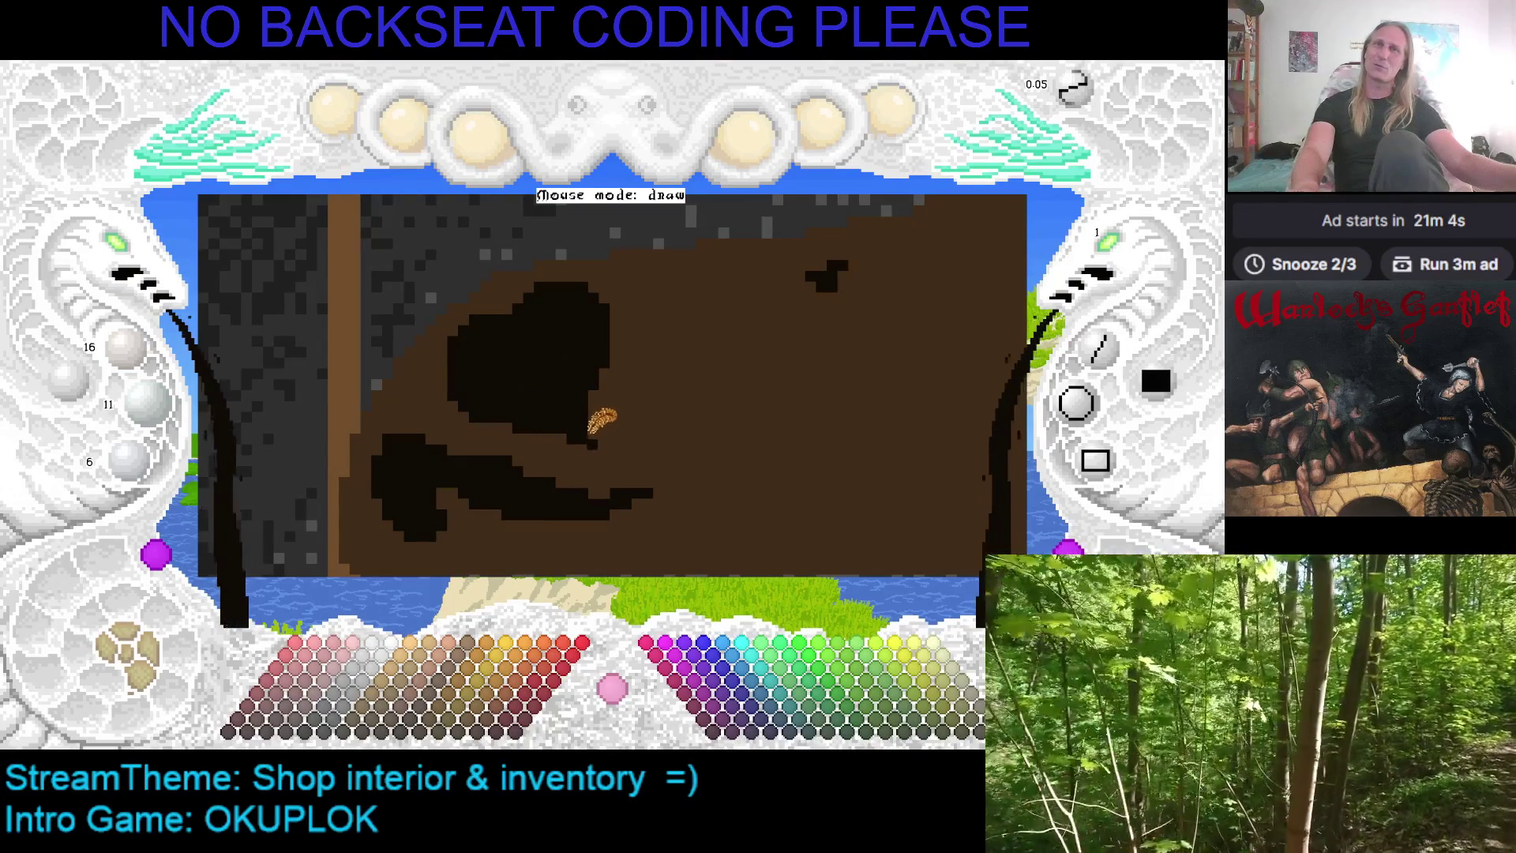
{"action": "left_click", "coordinate": [642, 437]}
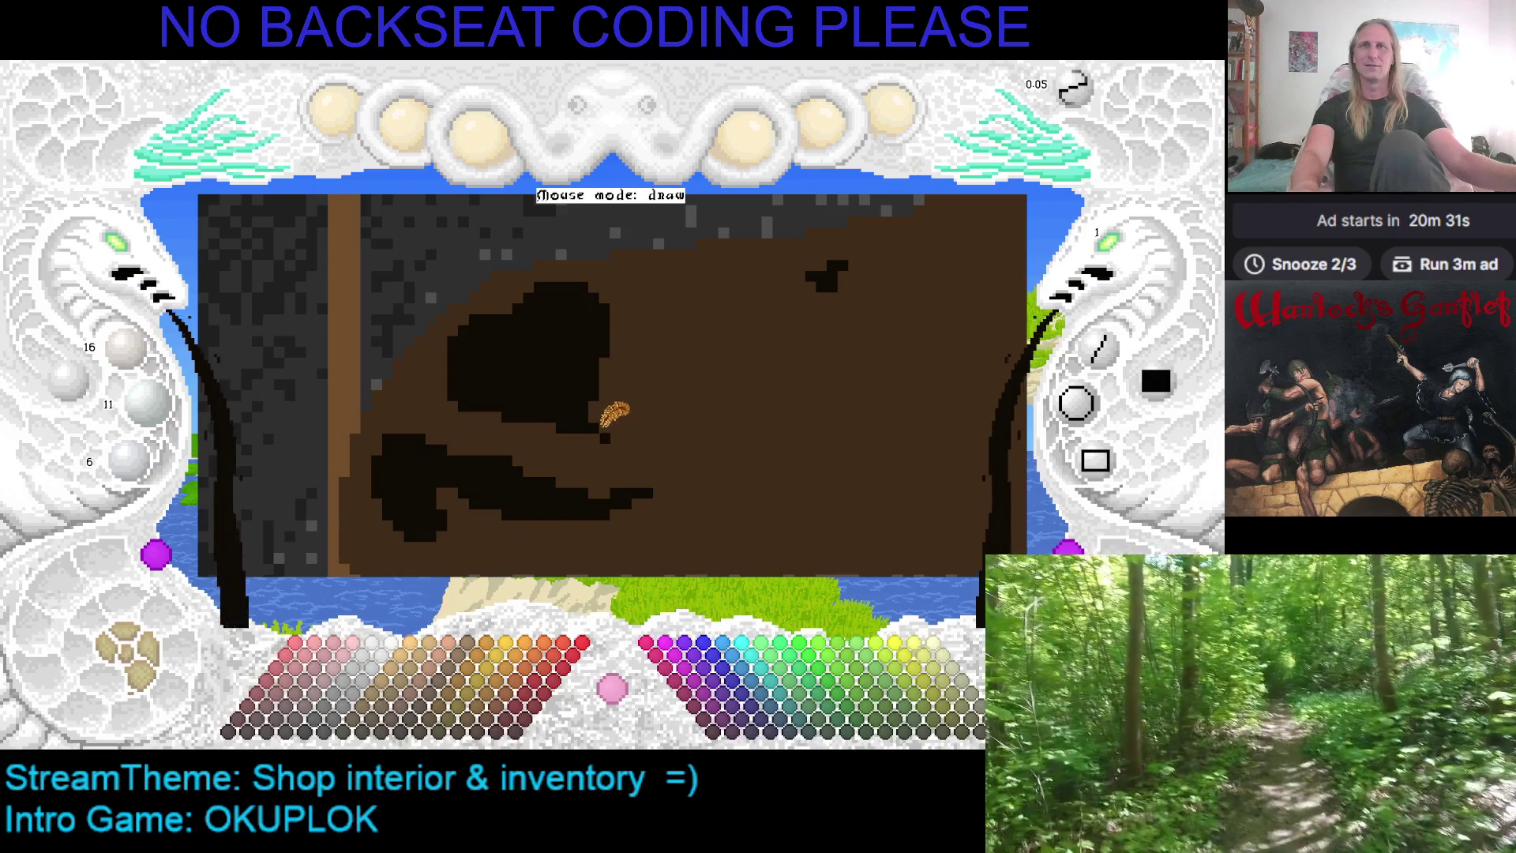
{"action": "left_click", "coordinate": [593, 439]}
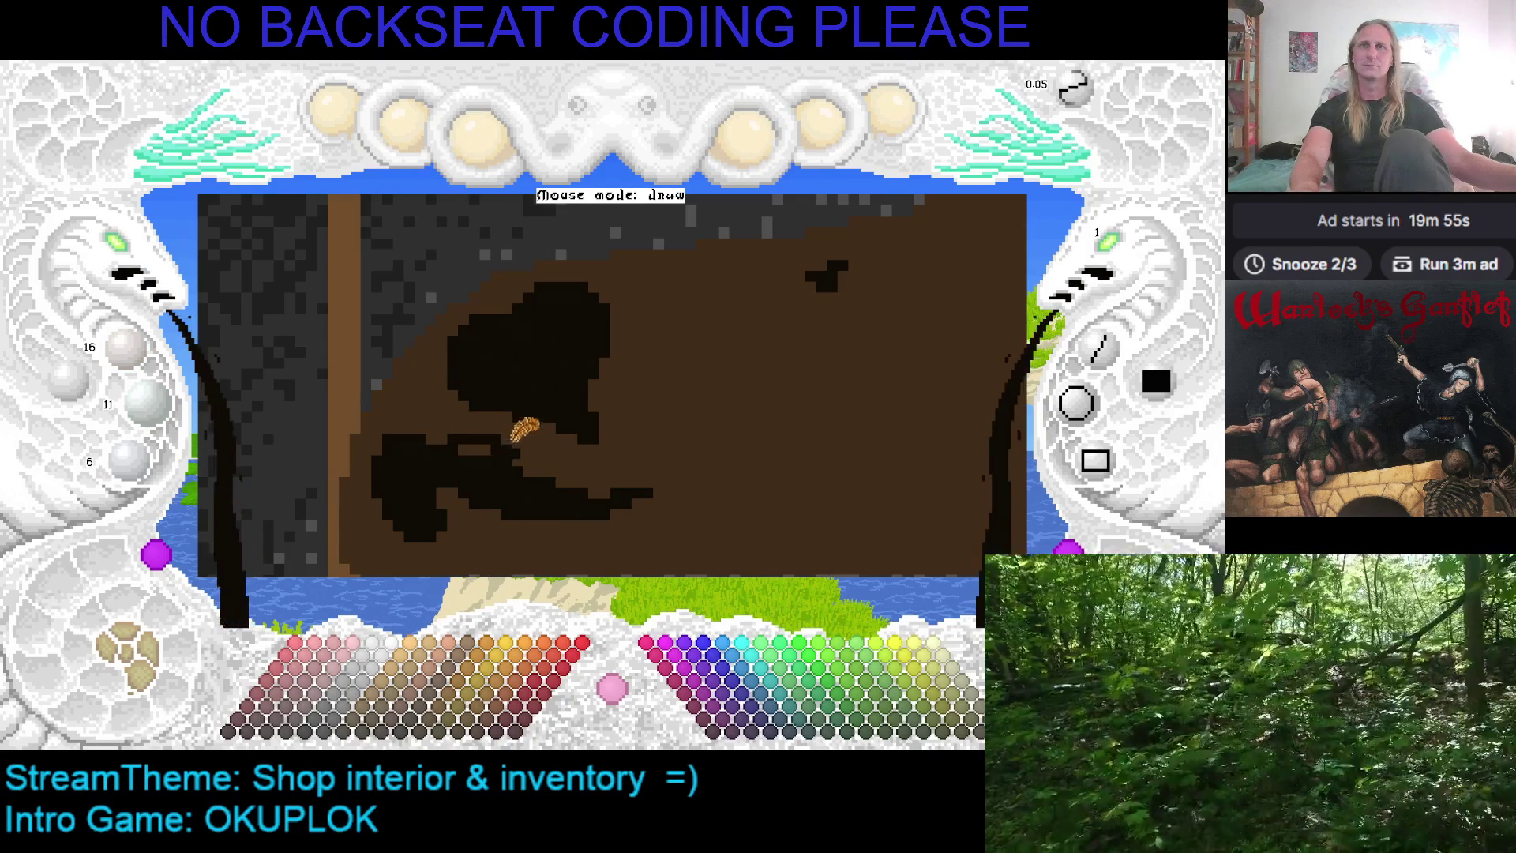
{"action": "scroll", "coordinate": [687, 355], "scroll_direction": "down", "scroll_amount": 3}
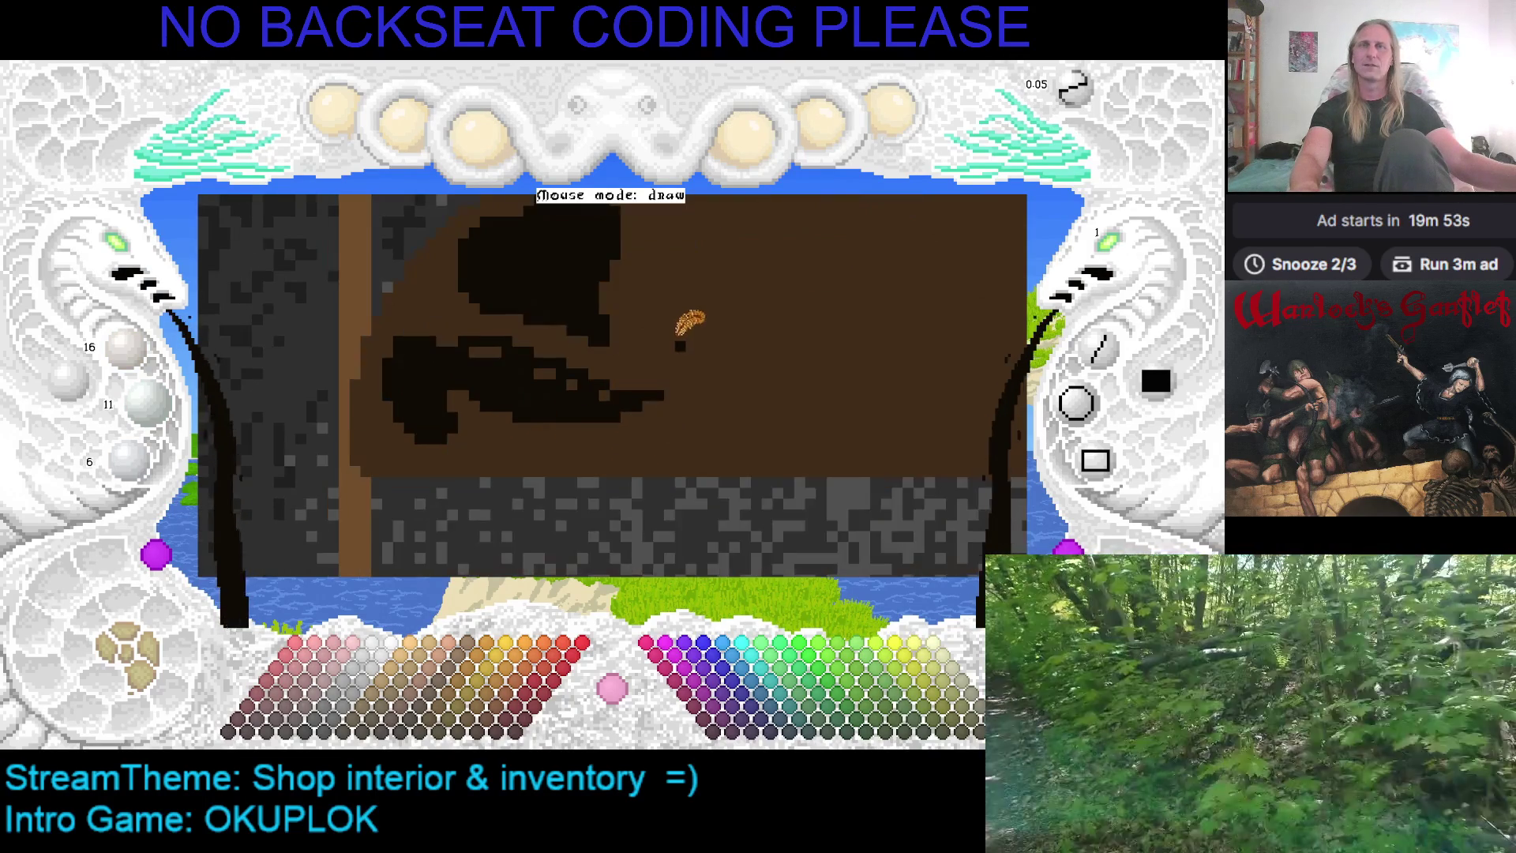
Undo the solid lower dark blob and draw thin curved black strokes down-right and beside the leaf
{"action": "scroll", "coordinate": [683, 332], "scroll_direction": "up", "scroll_amount": 2}
{"action": "left_click_drag", "start_coordinate": [395, 400], "coordinate": [476, 395]}
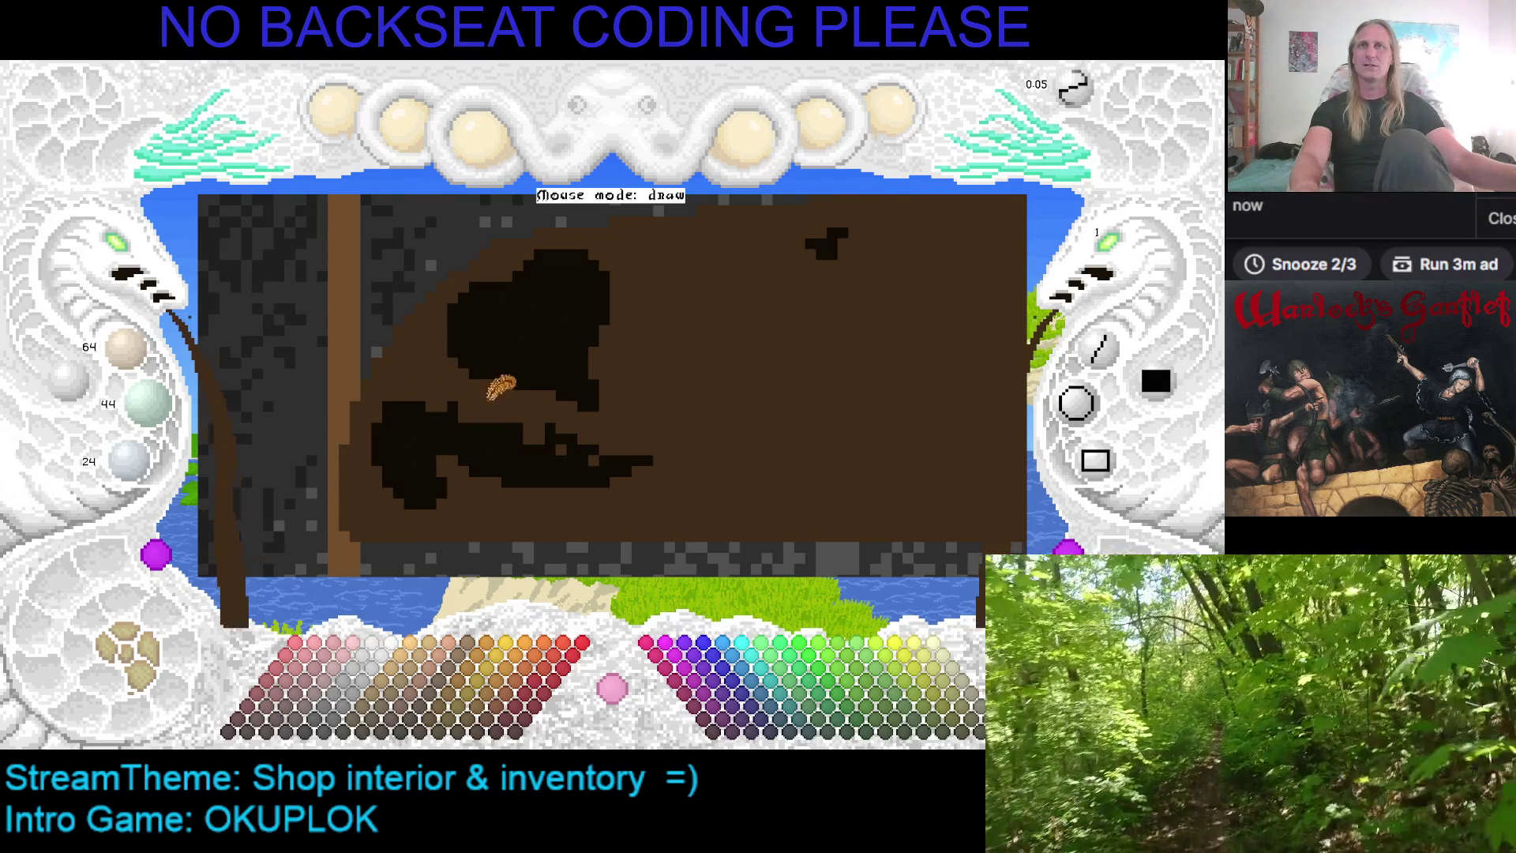
{"action": "key", "text": "ctrl+z"}
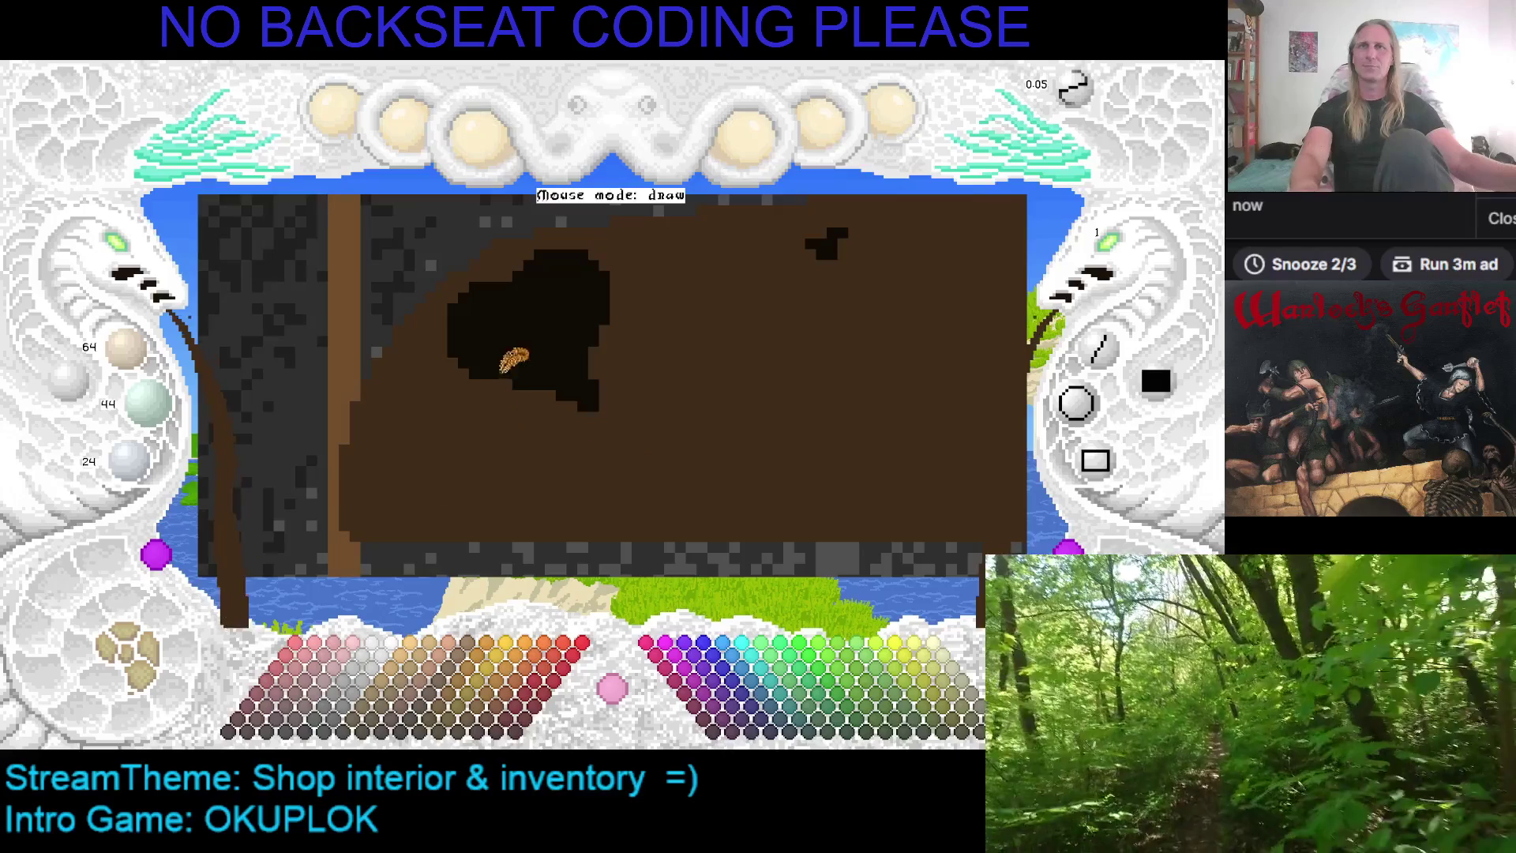
{"action": "mouse_move", "coordinate": [472, 416]}
{"action": "left_mouse_down"}
{"action": "mouse_move", "coordinate": [566, 433]}
{"action": "mouse_move", "coordinate": [605, 483]}
{"action": "left_mouse_up"}
{"action": "mouse_move", "coordinate": [631, 330]}
{"action": "left_mouse_down"}
{"action": "mouse_move", "coordinate": [631, 430]}
{"action": "mouse_move", "coordinate": [654, 448]}
{"action": "left_mouse_up"}
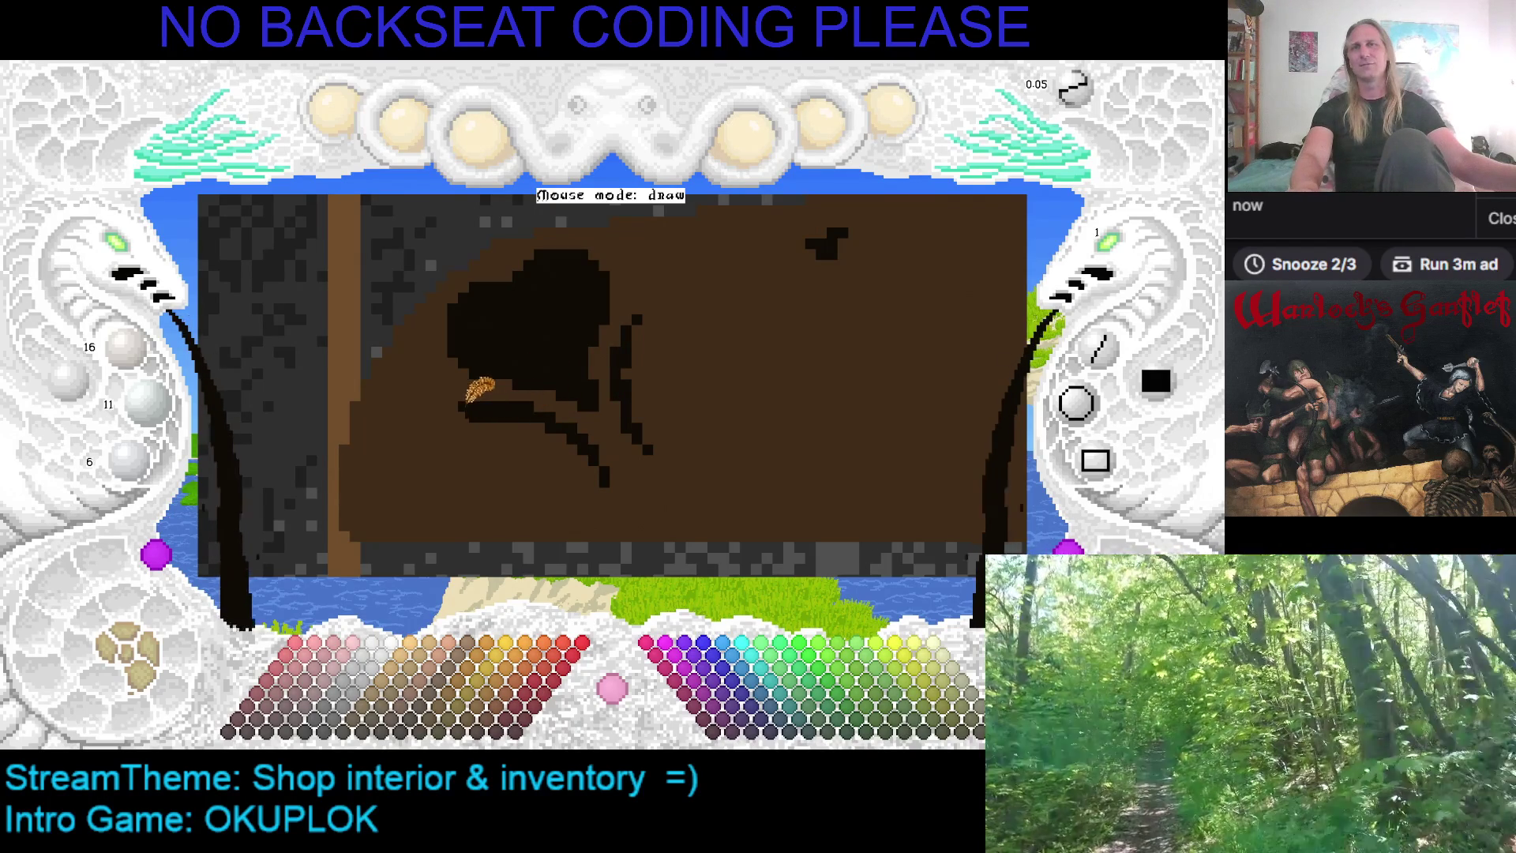
{"action": "left_click_drag", "start_coordinate": [461, 402], "coordinate": [426, 430]}
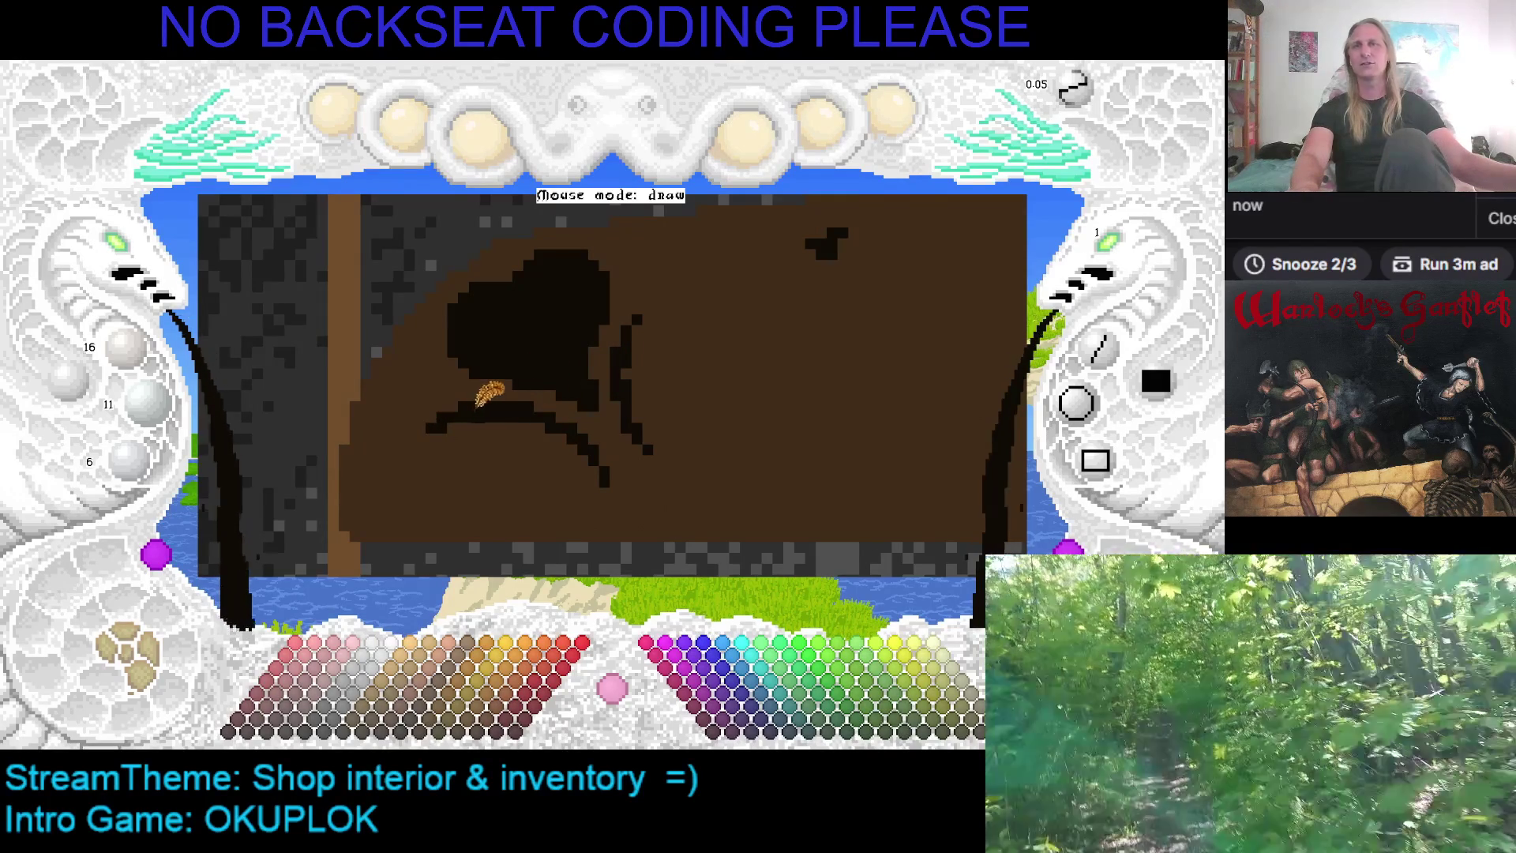
{"action": "key", "text": "Right"}
{"action": "key", "text": "Up"}
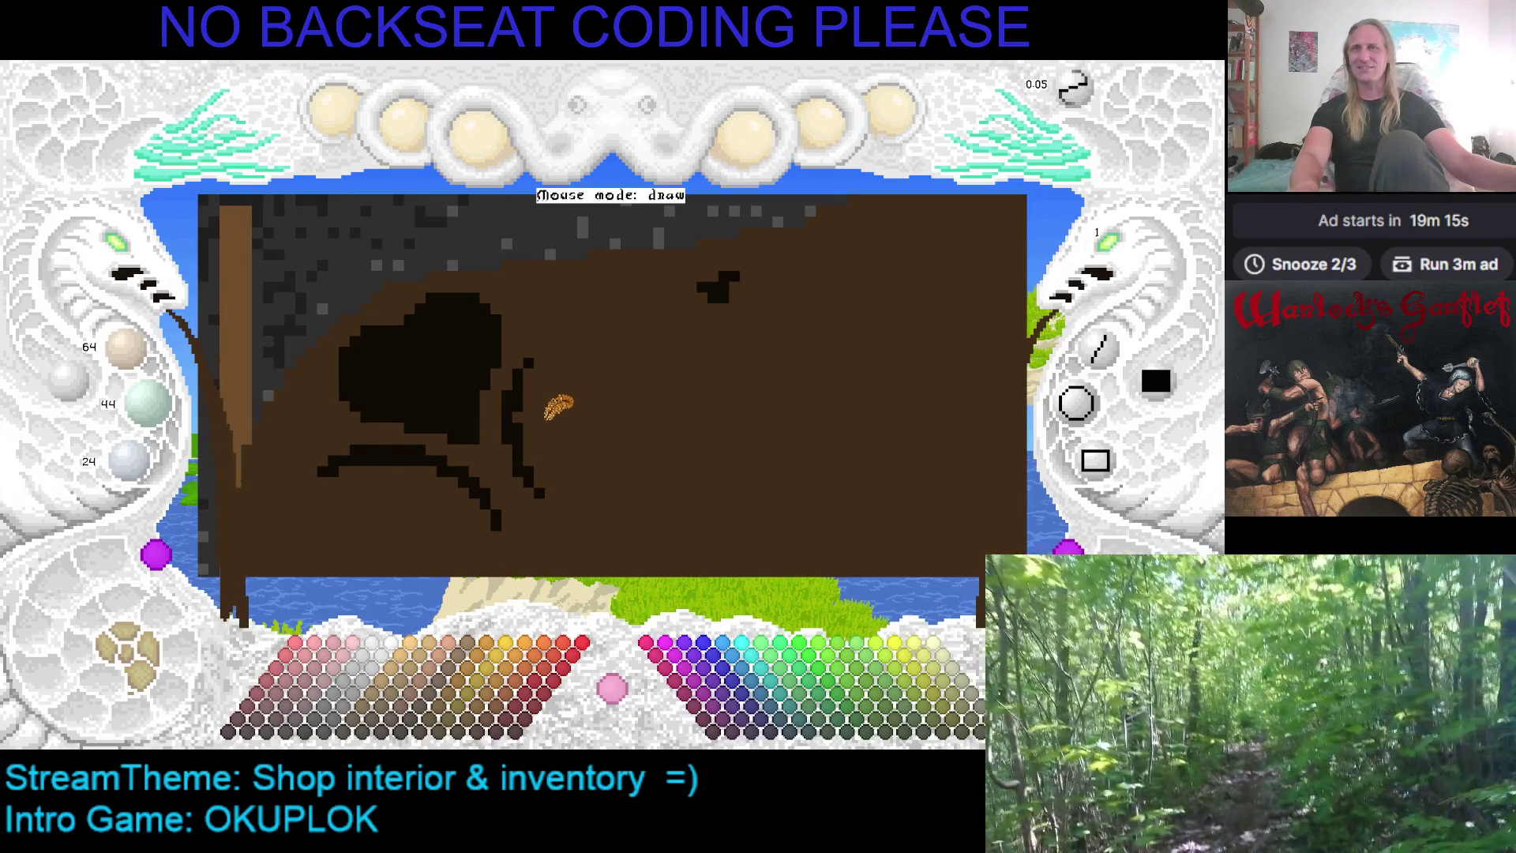
Extend the black stroke and the ornament's lower curl, then save the drawing
{"action": "left_click_drag", "start_coordinate": [531, 406], "coordinate": [593, 395]}
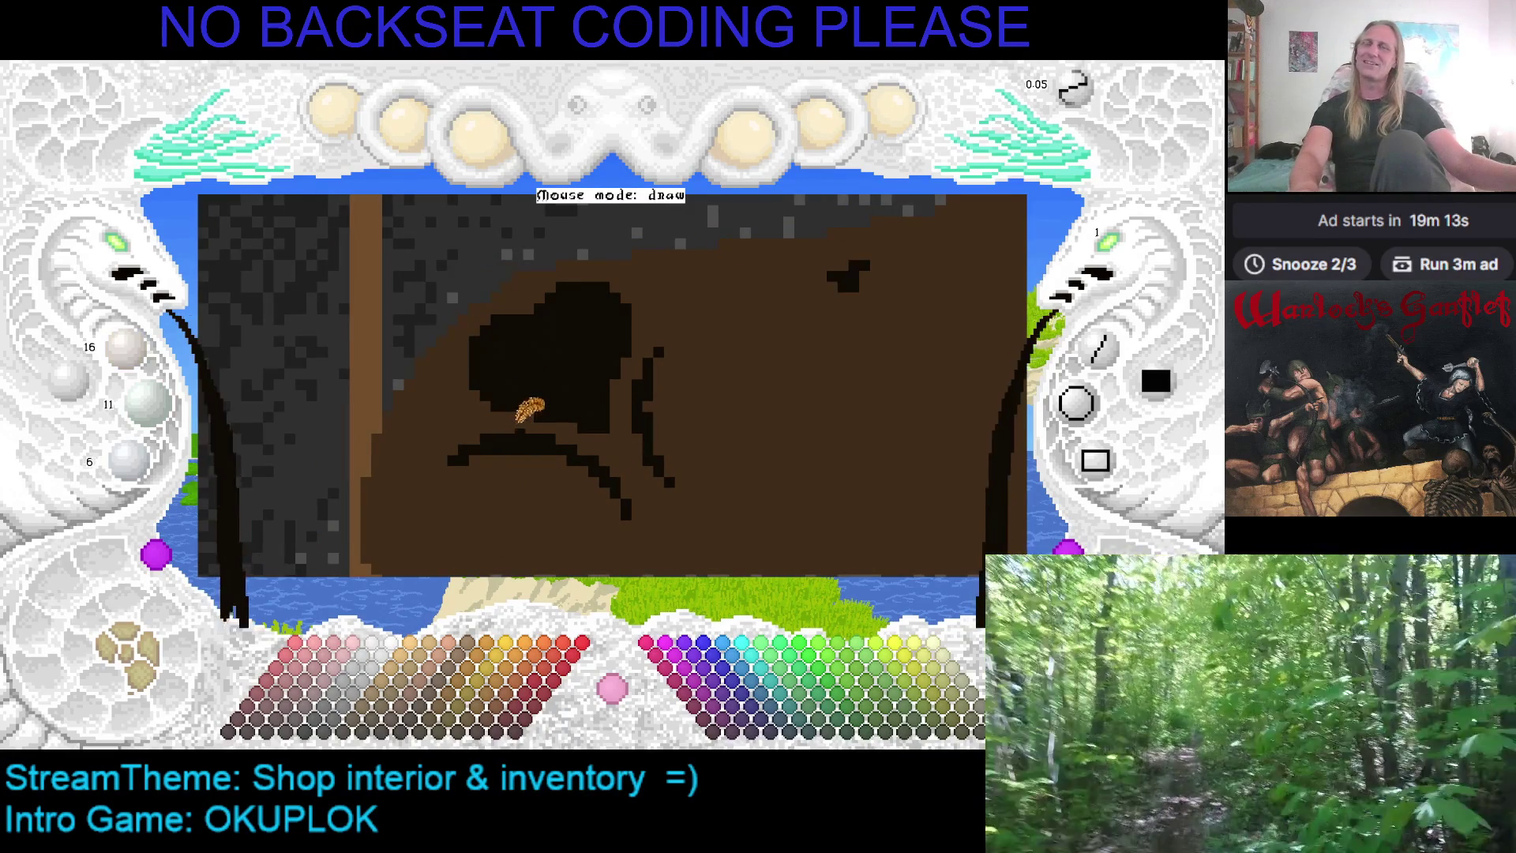
{"action": "left_click_drag", "start_coordinate": [503, 431], "coordinate": [521, 386]}
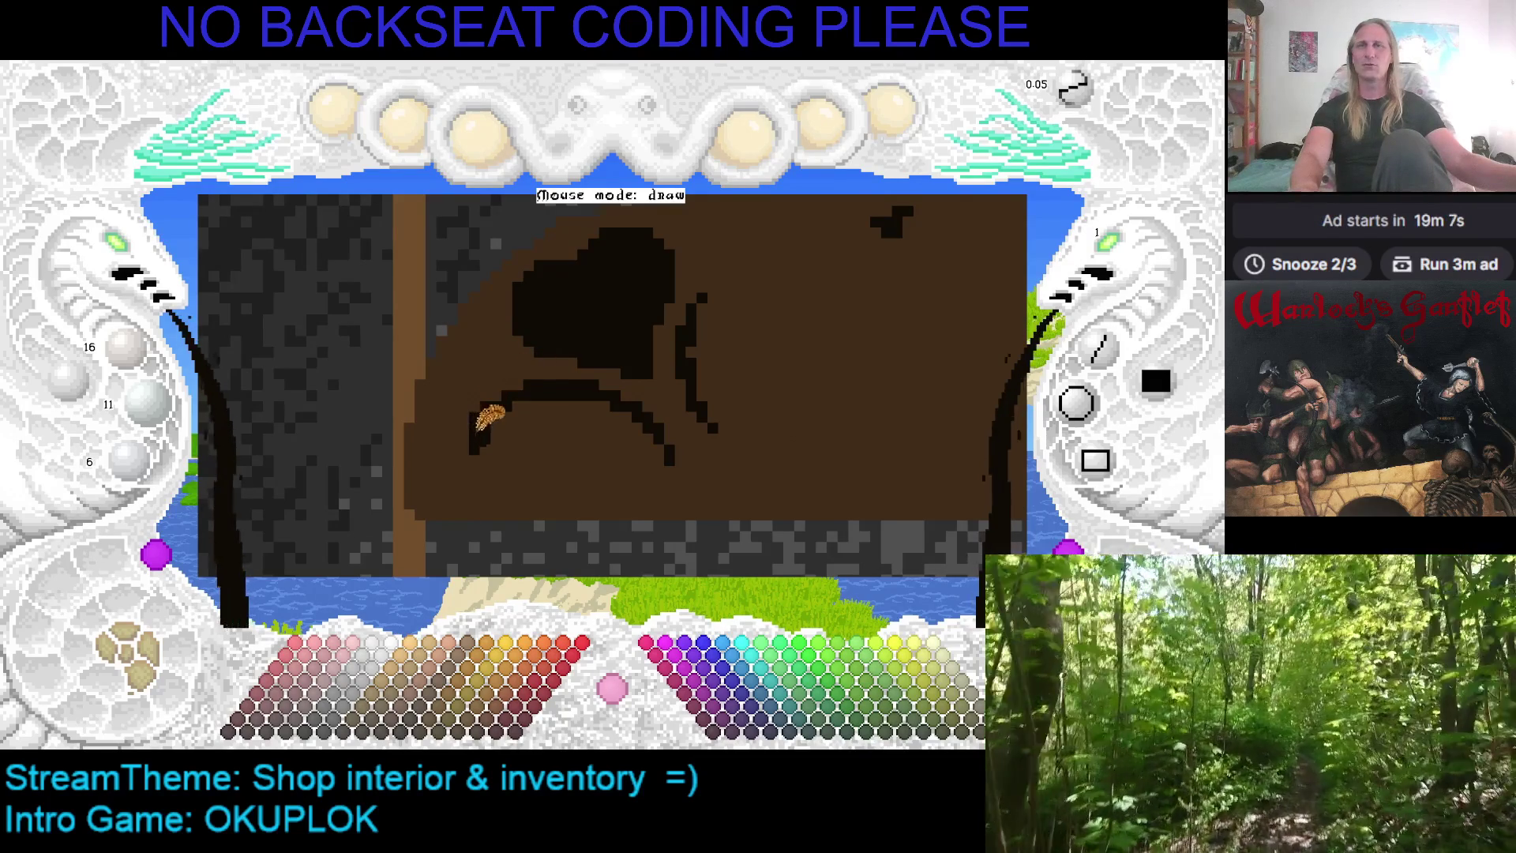
{"action": "mouse_move", "coordinate": [486, 454]}
{"action": "left_mouse_down"}
{"action": "mouse_move", "coordinate": [518, 466]}
{"action": "mouse_move", "coordinate": [475, 410]}
{"action": "left_mouse_up"}
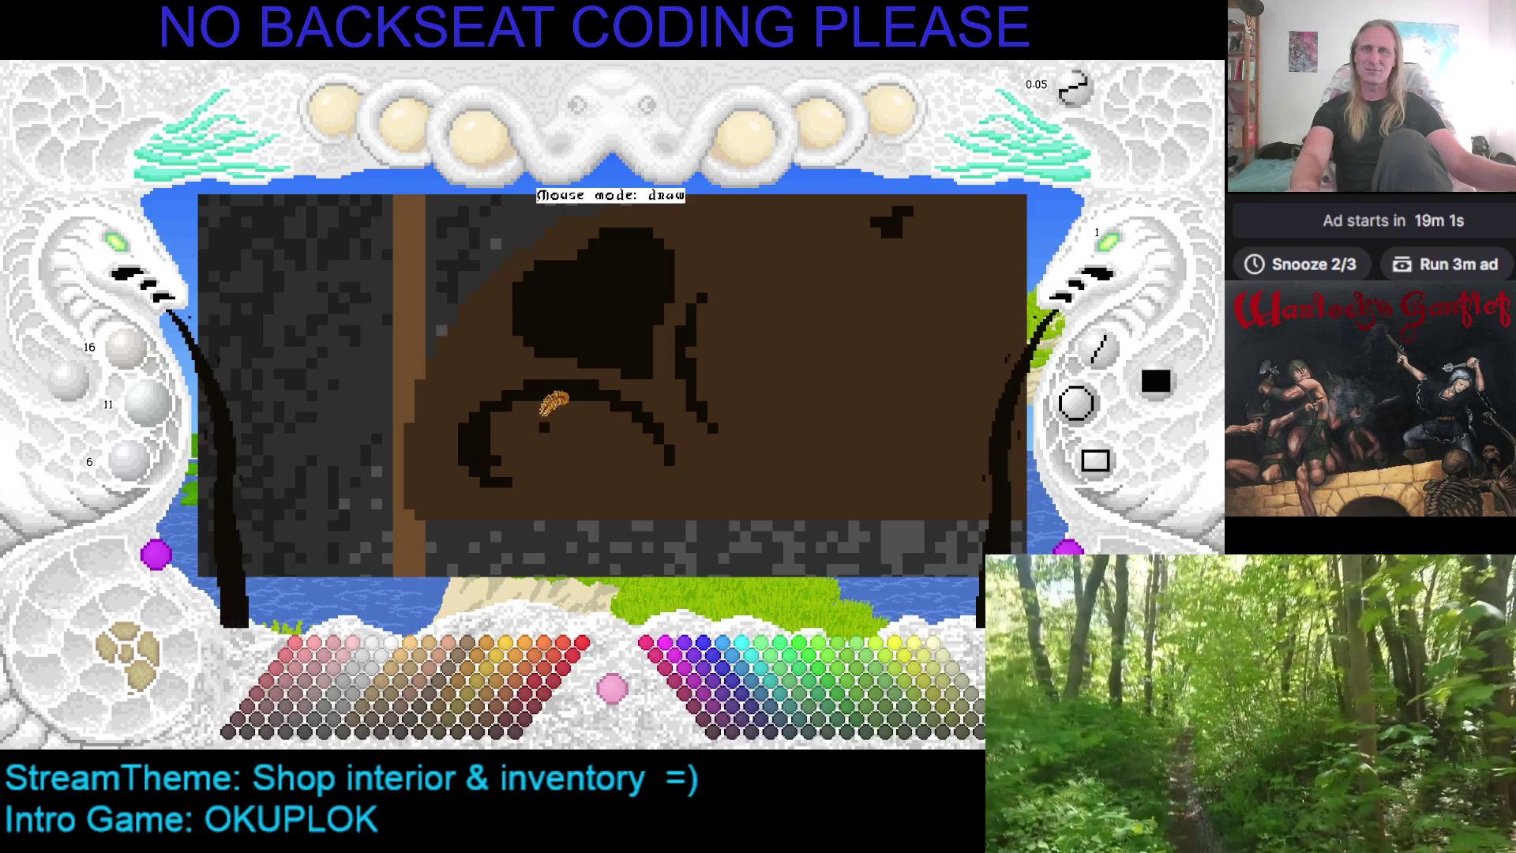
{"action": "mouse_move", "coordinate": [476, 446]}
{"action": "left_mouse_down"}
{"action": "mouse_move", "coordinate": [487, 470]}
{"action": "mouse_move", "coordinate": [548, 457]}
{"action": "mouse_move", "coordinate": [520, 470]}
{"action": "left_mouse_up"}
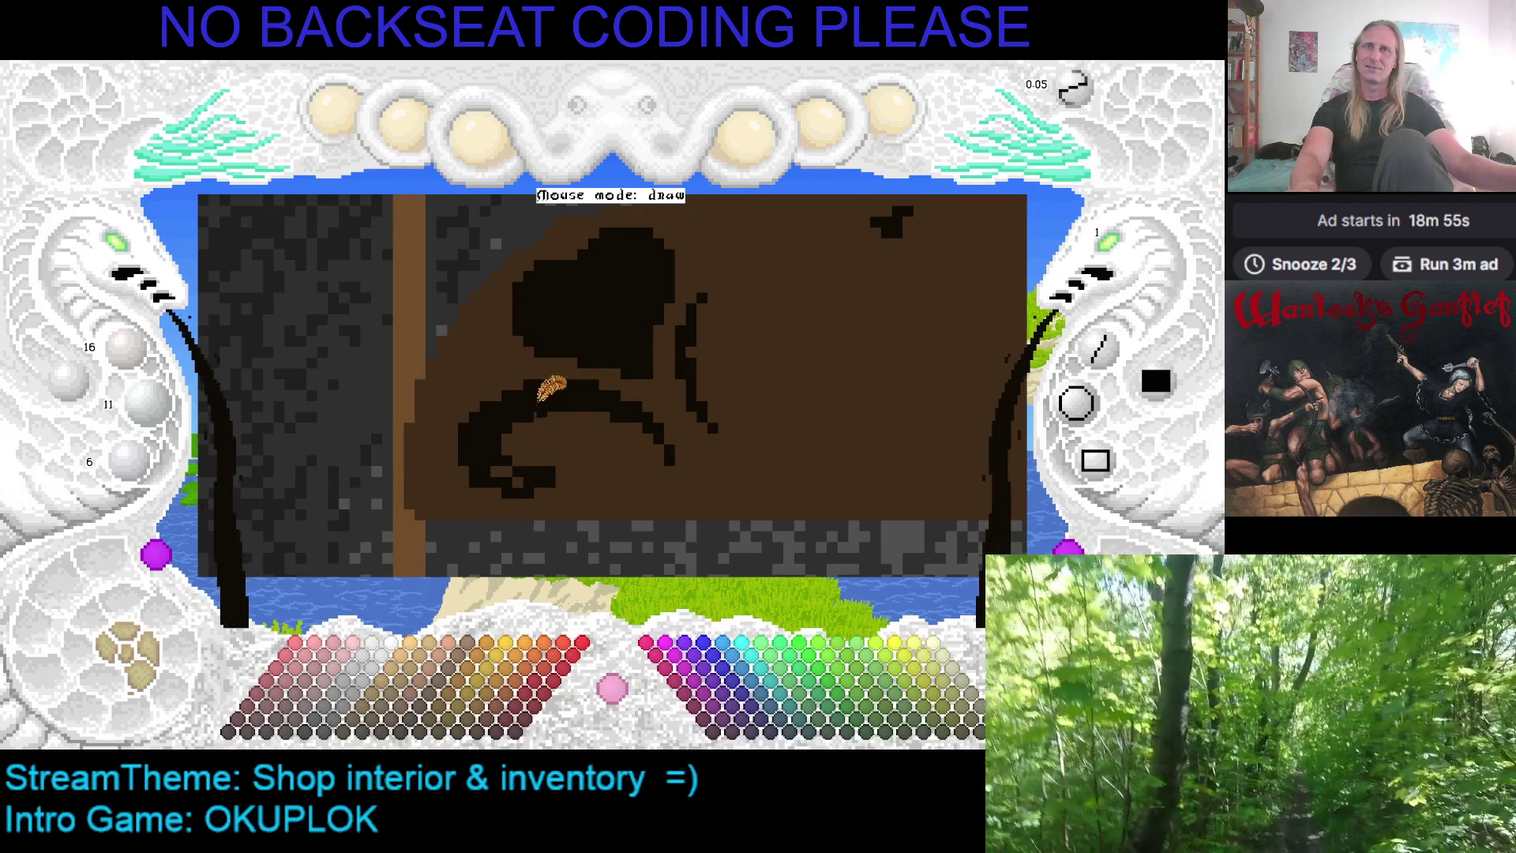
{"action": "key", "text": "ctrl+s"}
Paint a new dark curl arching up, right and down beside the ornament's blob
{"action": "left_click_drag", "start_coordinate": [750, 427], "coordinate": [594, 387]}
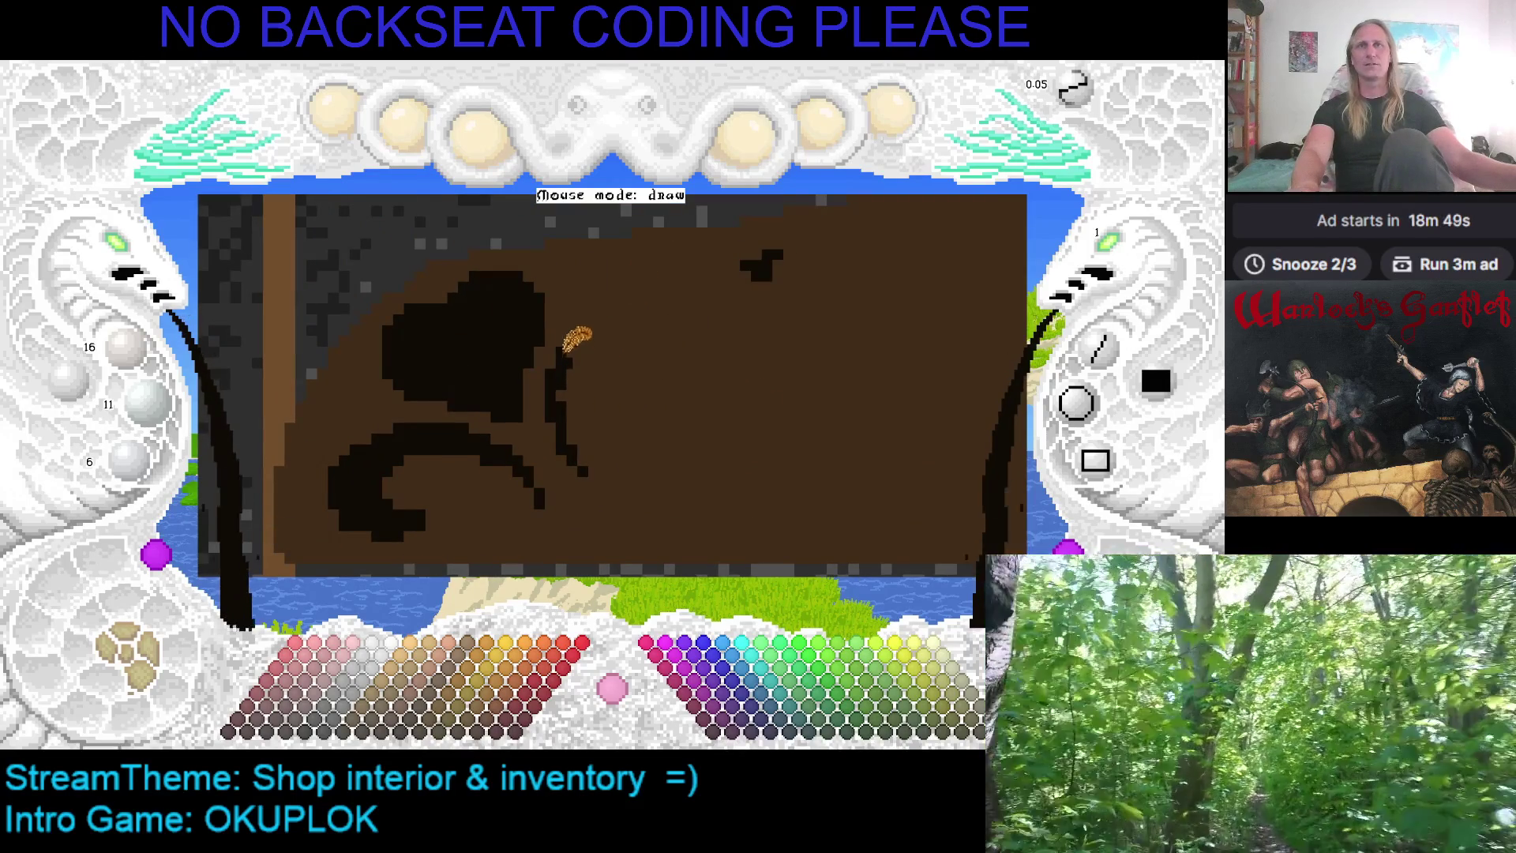
{"action": "mouse_move", "coordinate": [579, 329]}
{"action": "left_mouse_down"}
{"action": "mouse_move", "coordinate": [619, 345]}
{"action": "mouse_move", "coordinate": [623, 321]}
{"action": "left_mouse_up"}
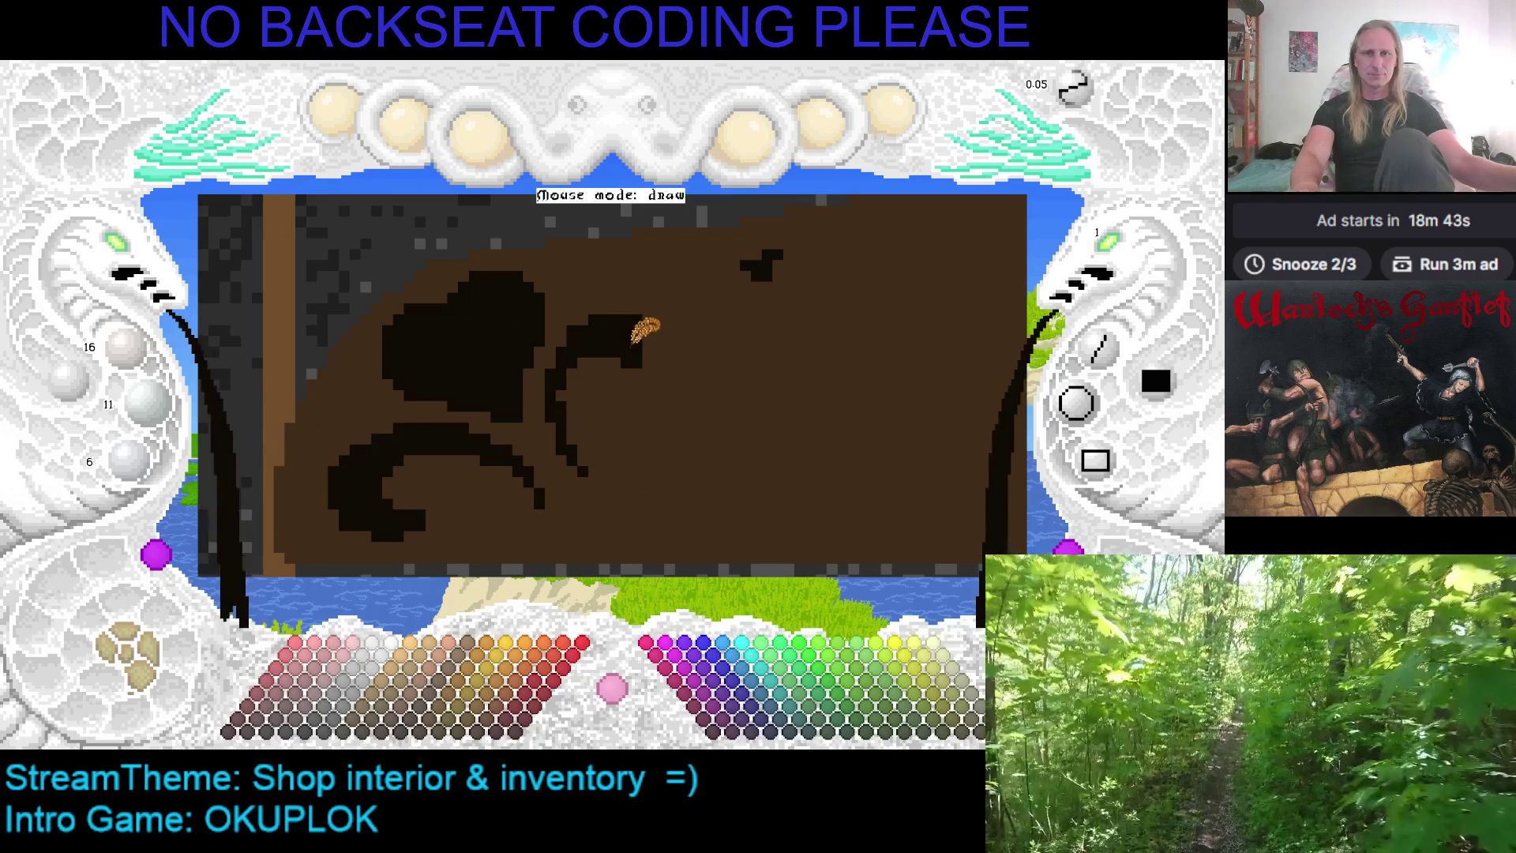
{"action": "scroll", "coordinate": [636, 337], "scroll_direction": "down", "scroll_amount": 2}
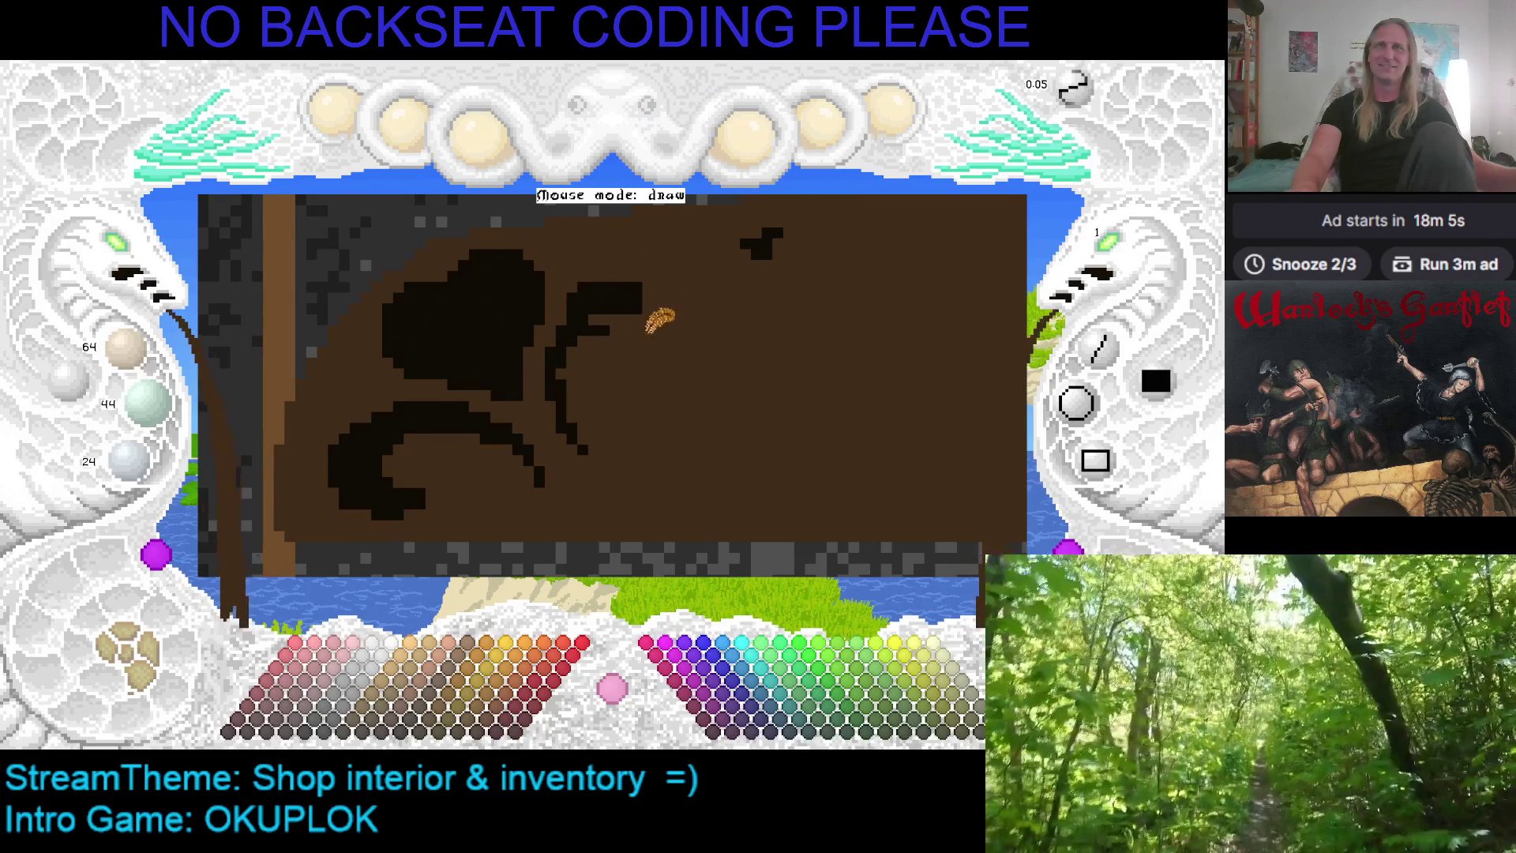
Save, then in near-black thicken the curl's right edge and extend it to a pointed tip
{"action": "key", "text": "ctrl+s"}
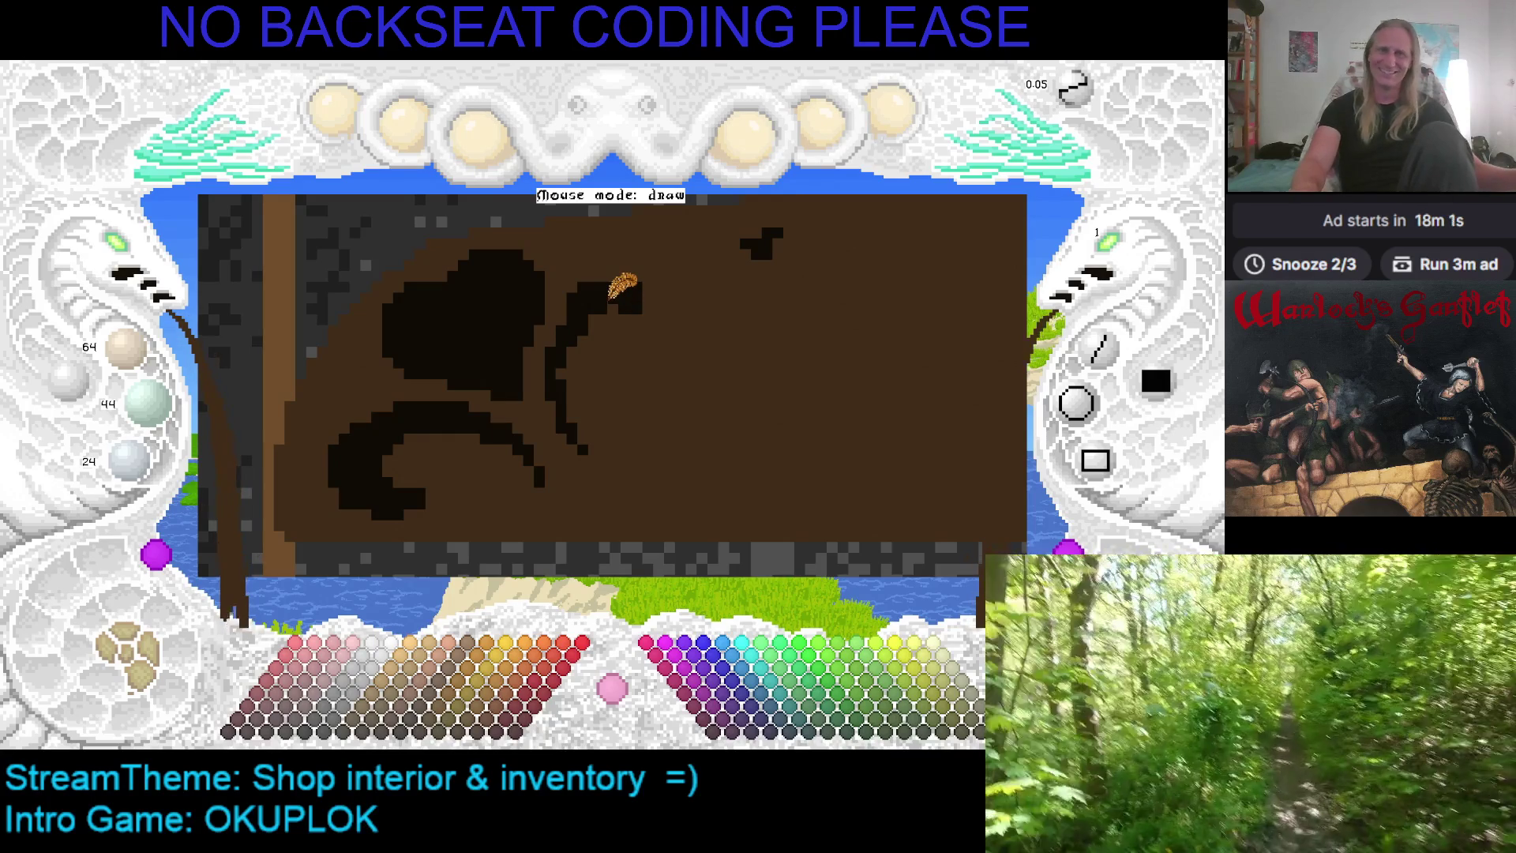
{"action": "right_click", "coordinate": [615, 291]}
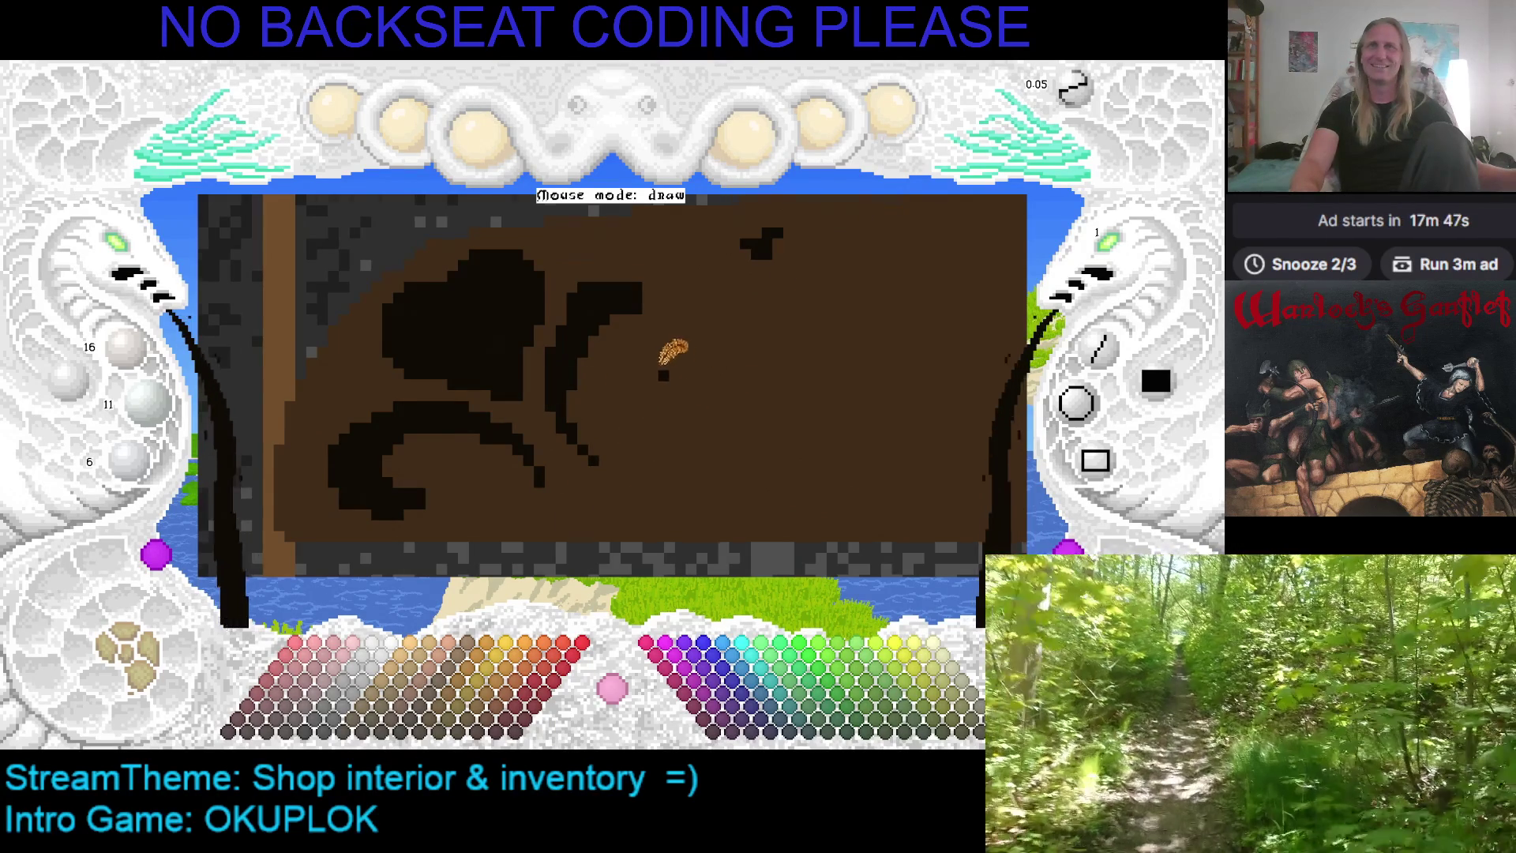
{"action": "left_click_drag", "start_coordinate": [700, 364], "coordinate": [723, 405]}
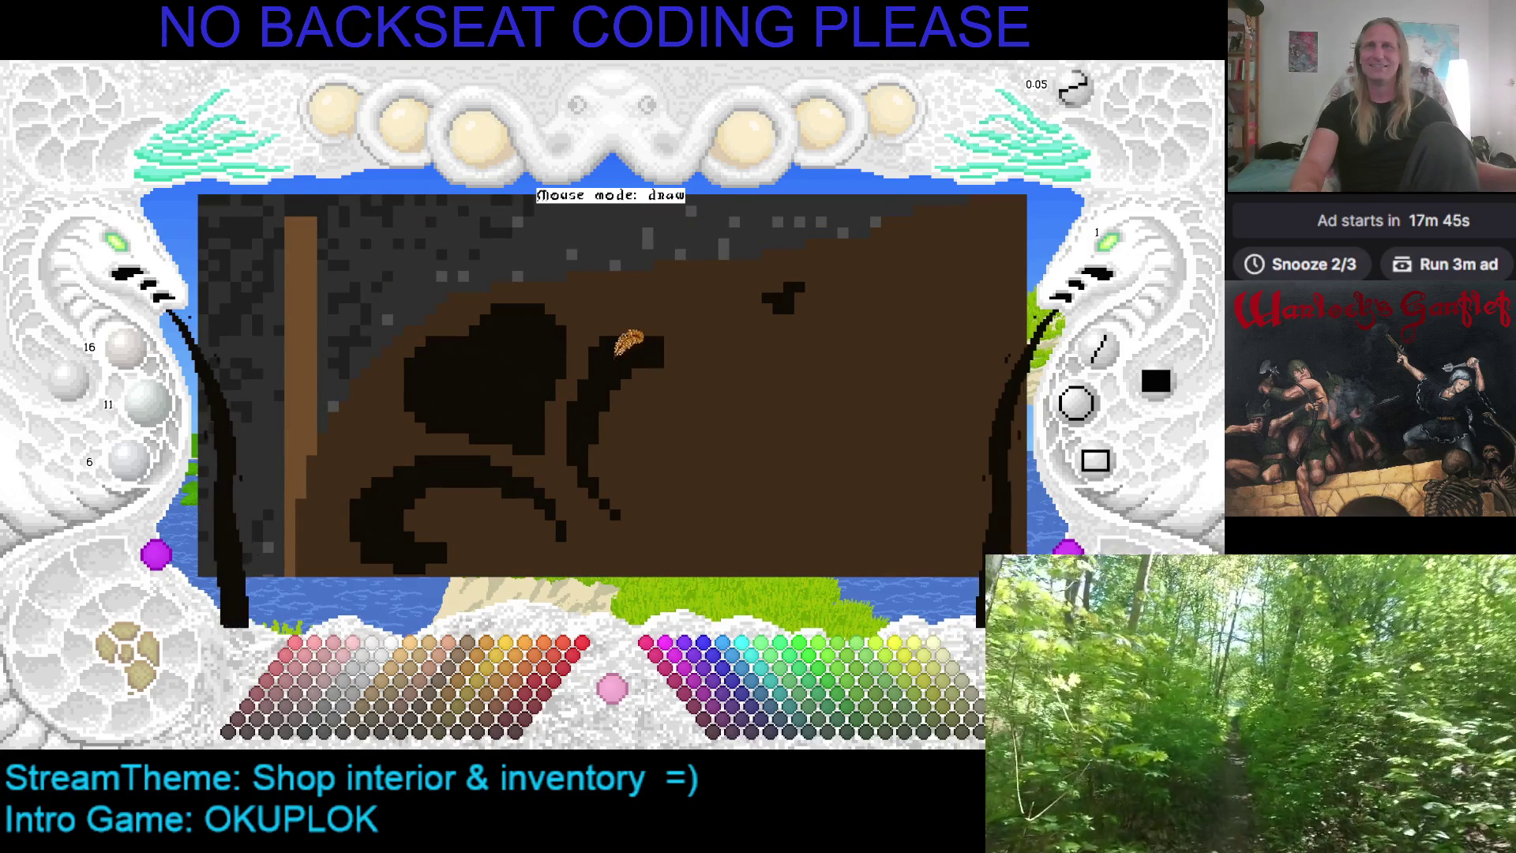
{"action": "left_click_drag", "start_coordinate": [665, 335], "coordinate": [673, 356]}
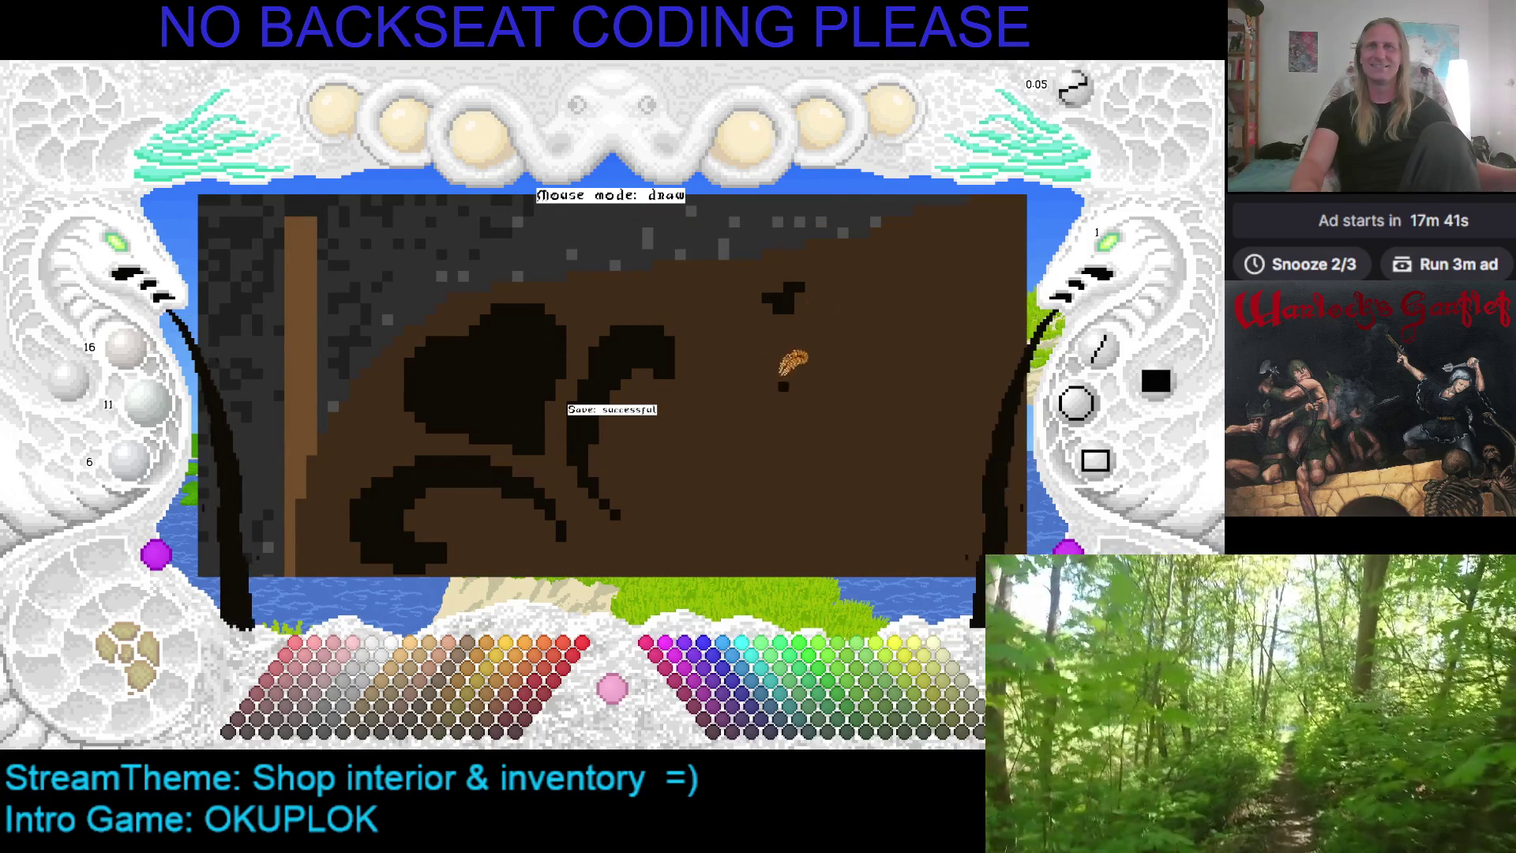
{"action": "scroll", "coordinate": [795, 355], "scroll_direction": "down", "scroll_amount": 2}
{"action": "scroll", "coordinate": [780, 310], "scroll_direction": "down", "scroll_amount": 1}
{"action": "scroll", "coordinate": [758, 310], "scroll_direction": "up", "scroll_amount": 1}
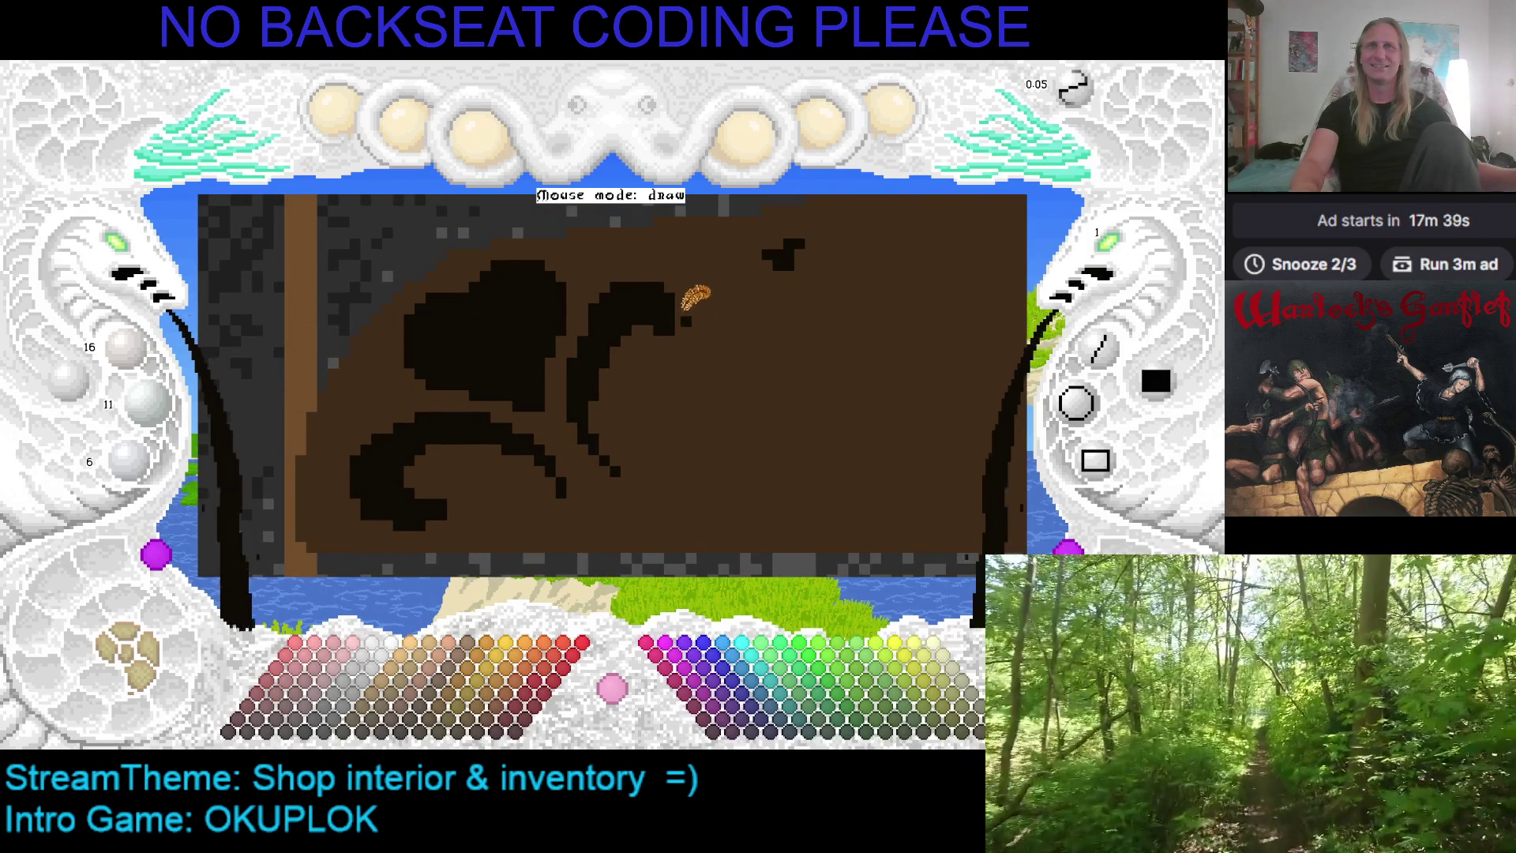
{"action": "left_click_drag", "start_coordinate": [682, 310], "coordinate": [681, 338]}
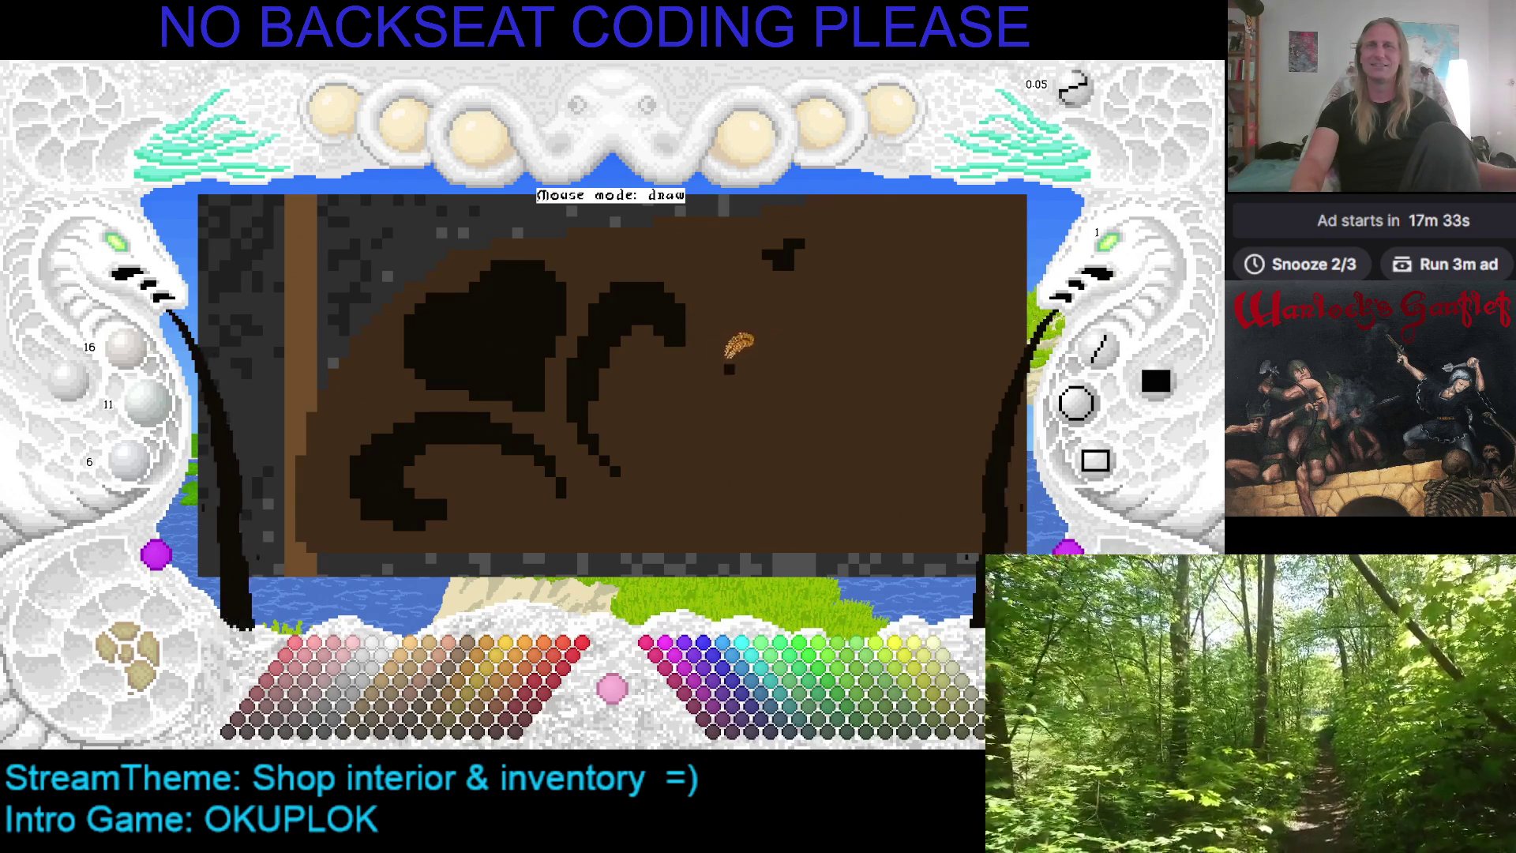
Zoom out to the whole wall panel and sample the near-black and brown colours
{"action": "left_click_drag", "start_coordinate": [126, 251], "coordinate": [698, 281]}
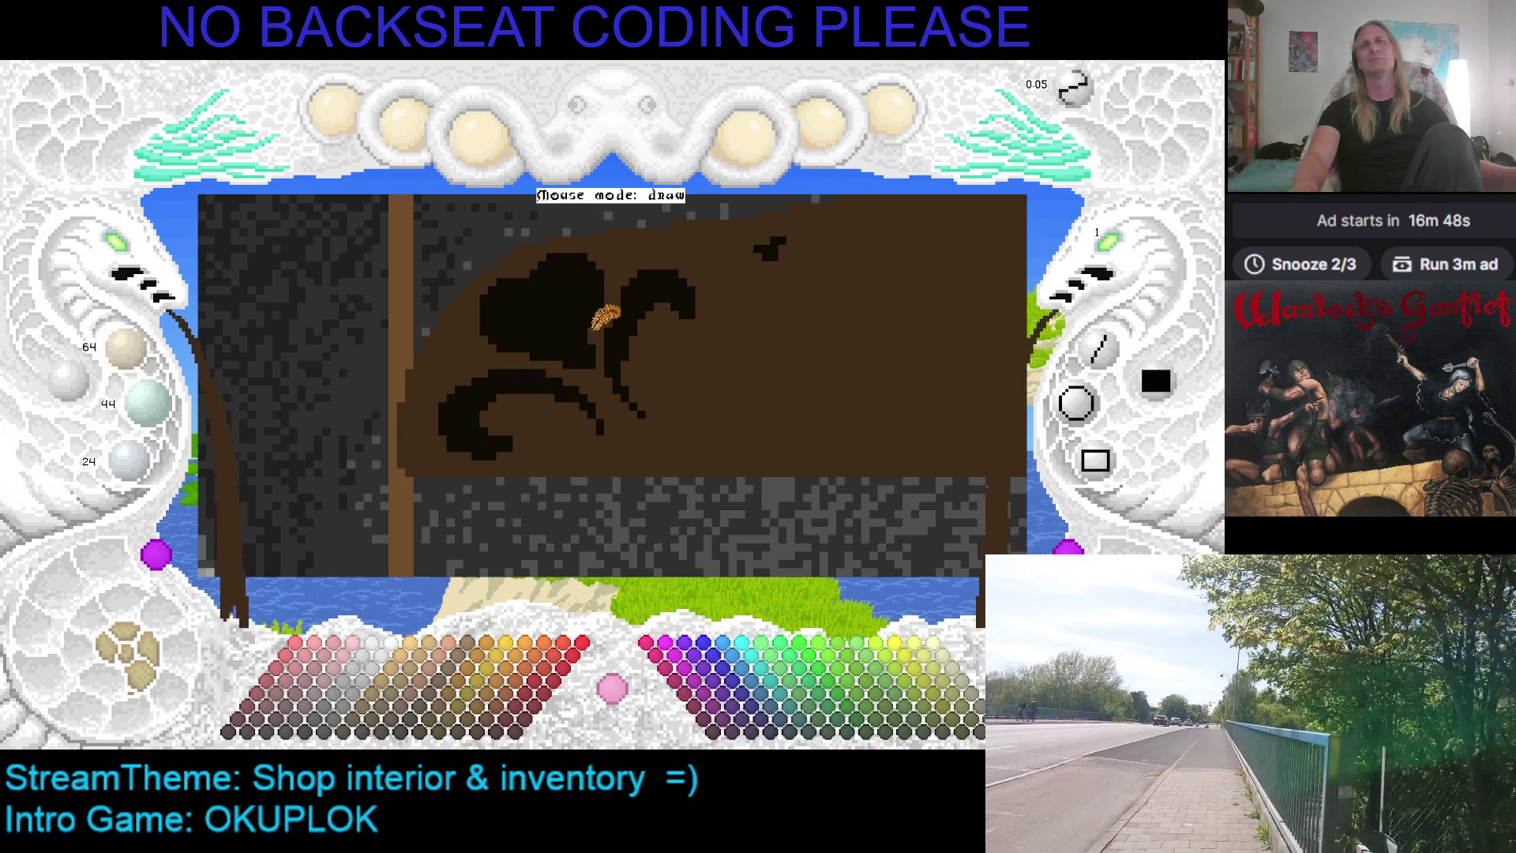
{"action": "right_click", "coordinate": [581, 325]}
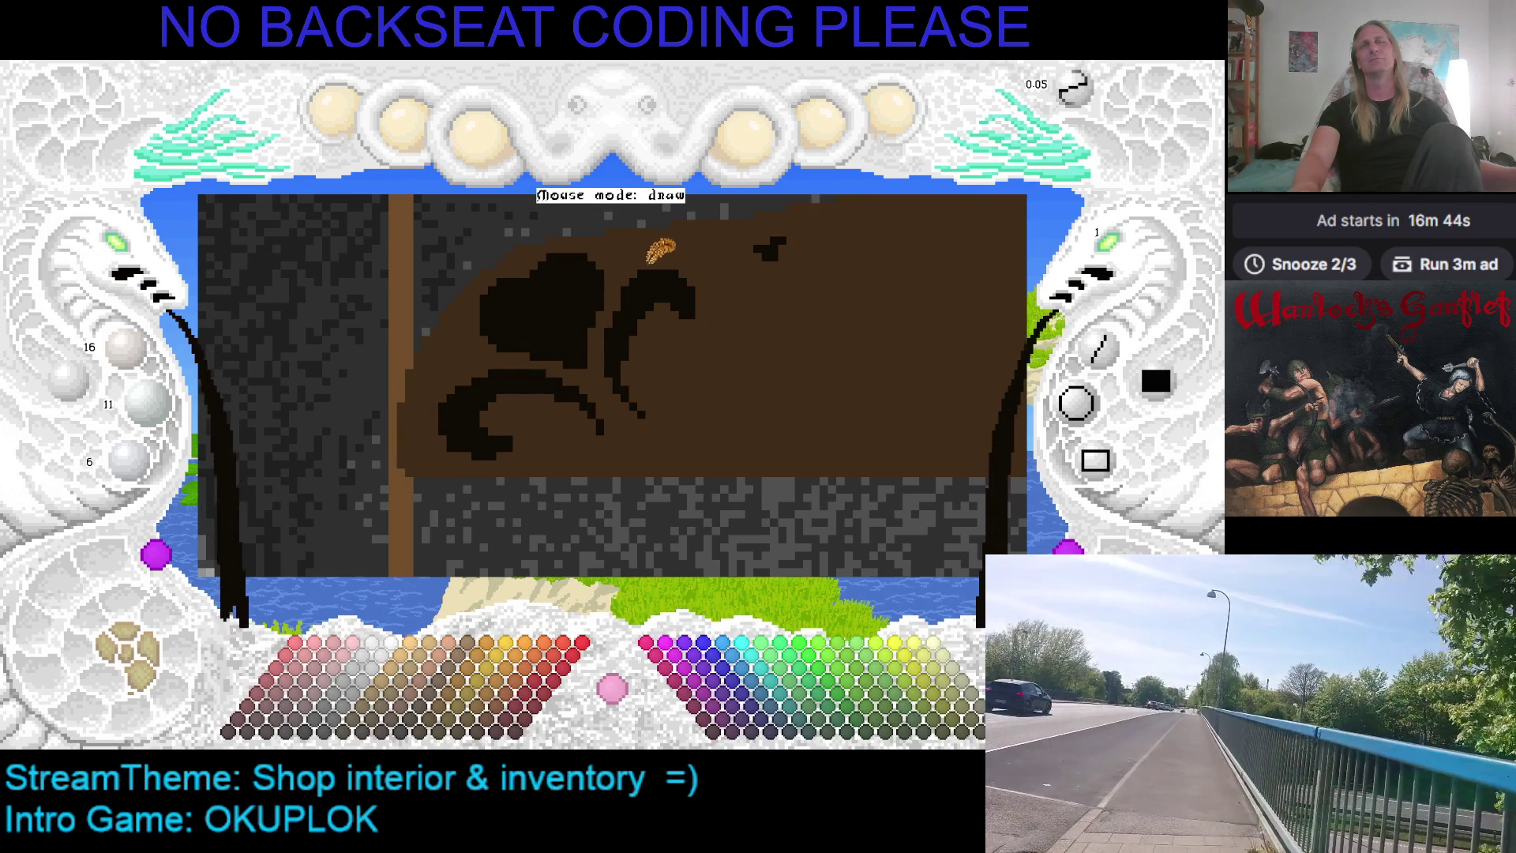
{"action": "right_click", "coordinate": [593, 339]}
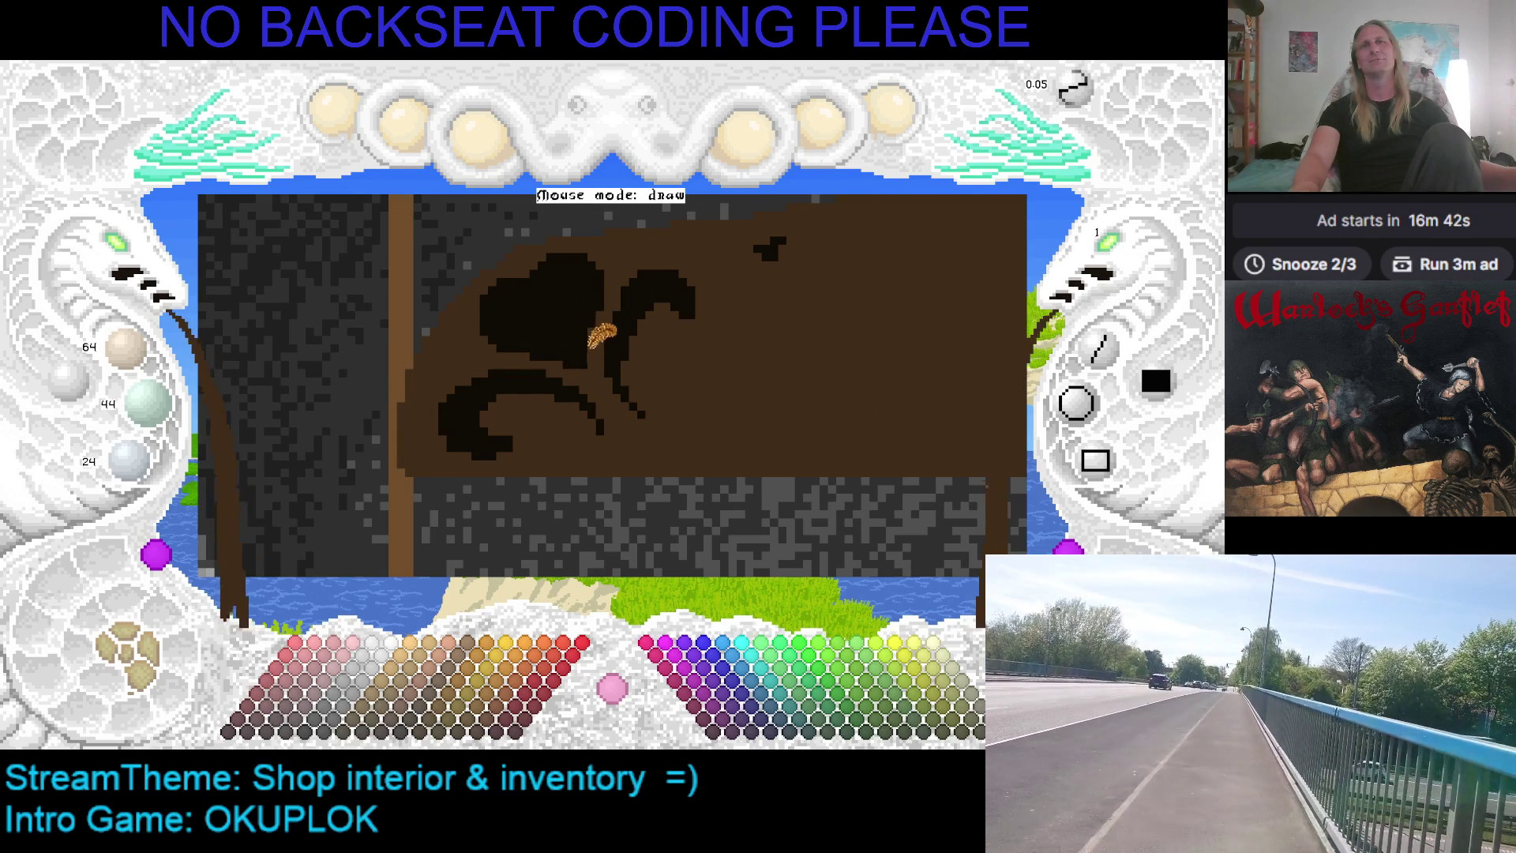
Cover the ornament's right-hand curl with panel brown, then switch back to near-black
{"action": "right_click", "coordinate": [589, 328]}
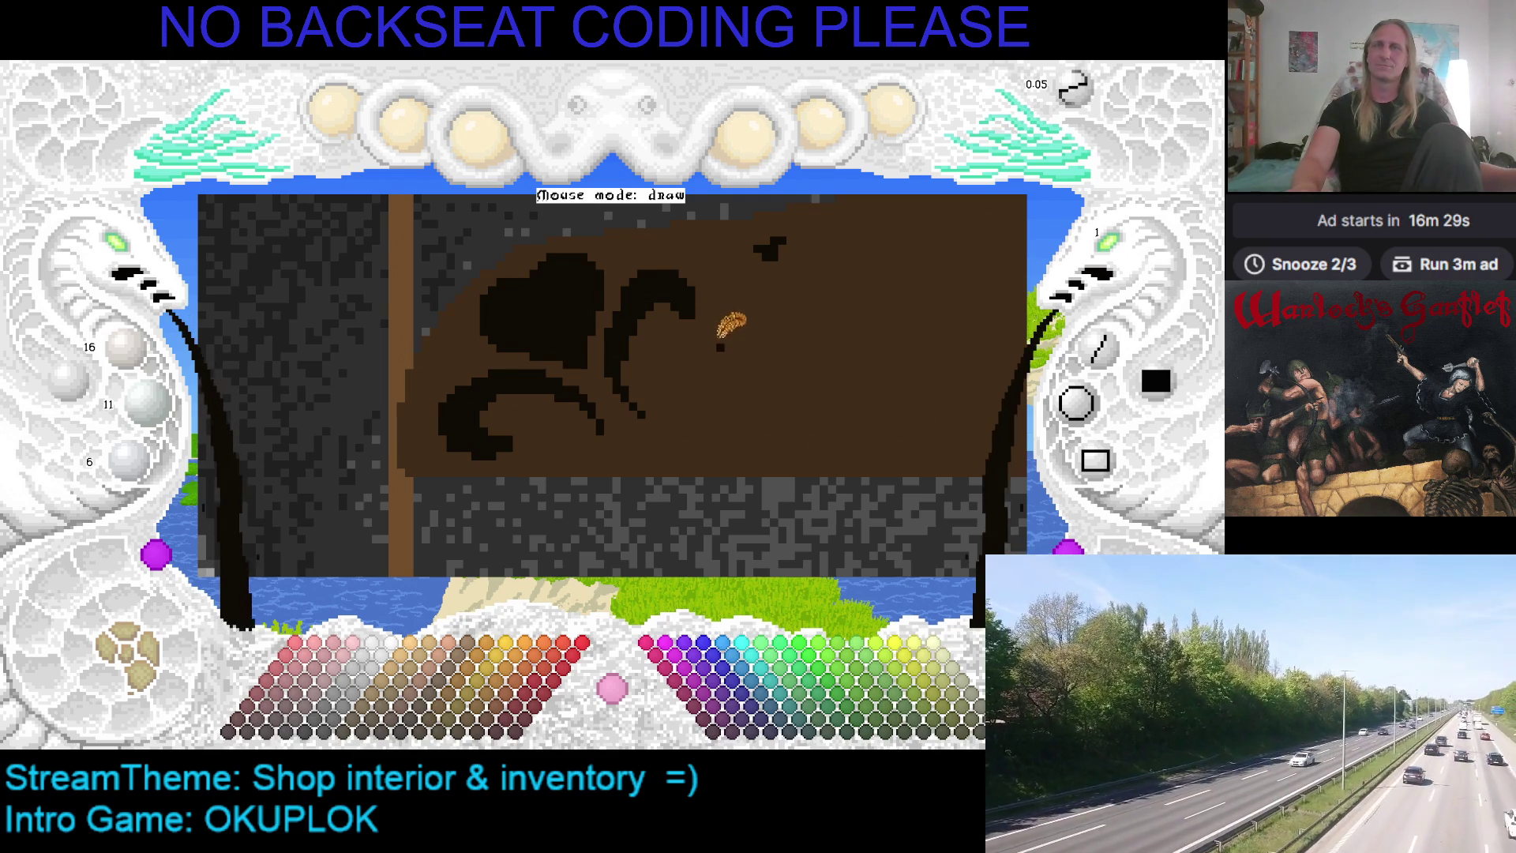
{"action": "left_click_drag", "start_coordinate": [724, 330], "coordinate": [662, 351]}
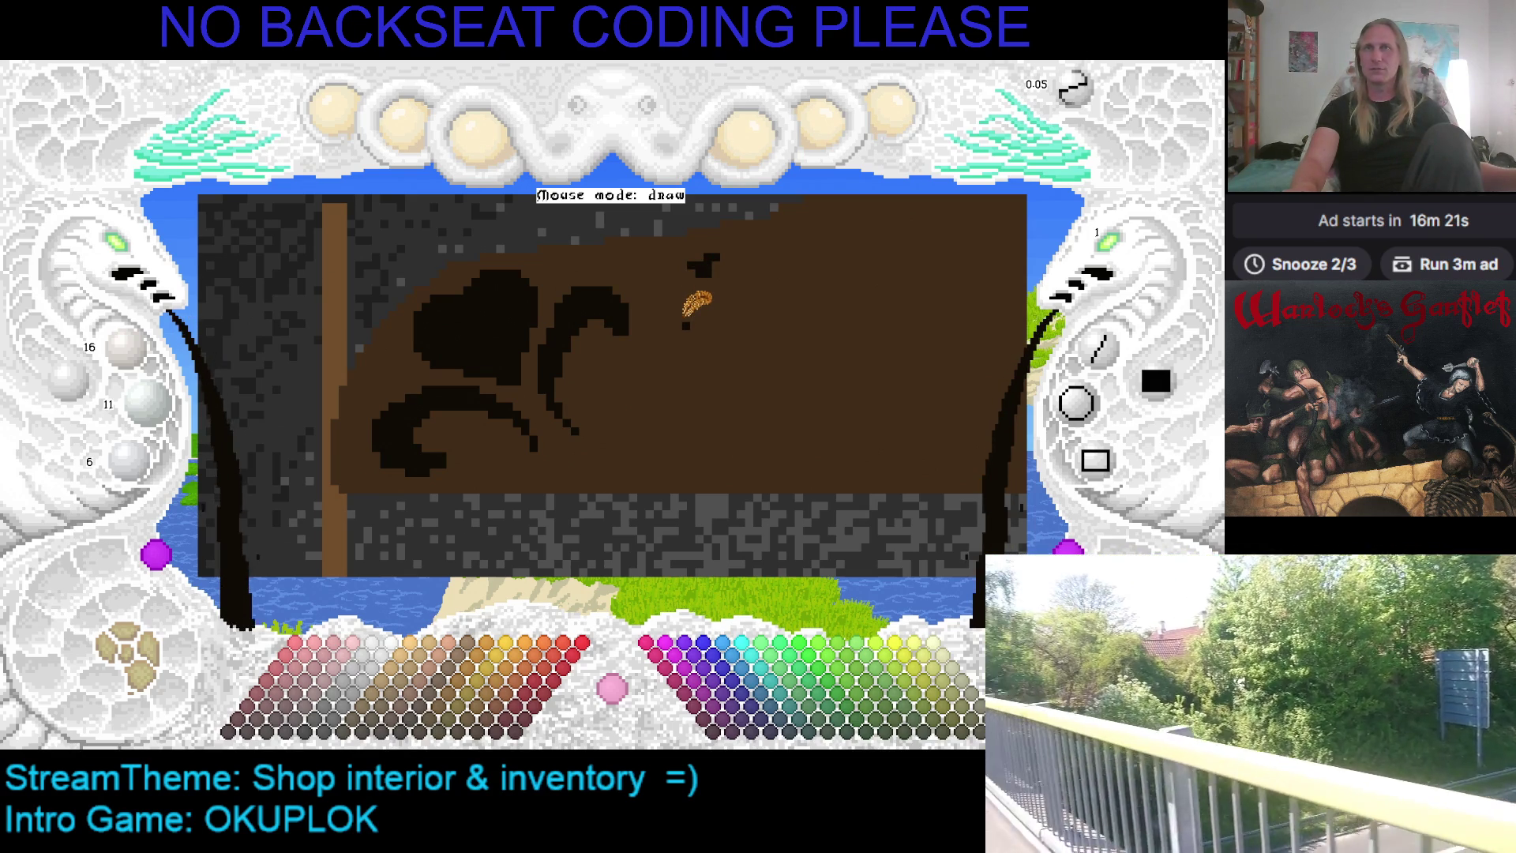
{"action": "right_click", "coordinate": [655, 293]}
{"action": "left_click", "coordinate": [553, 308]}
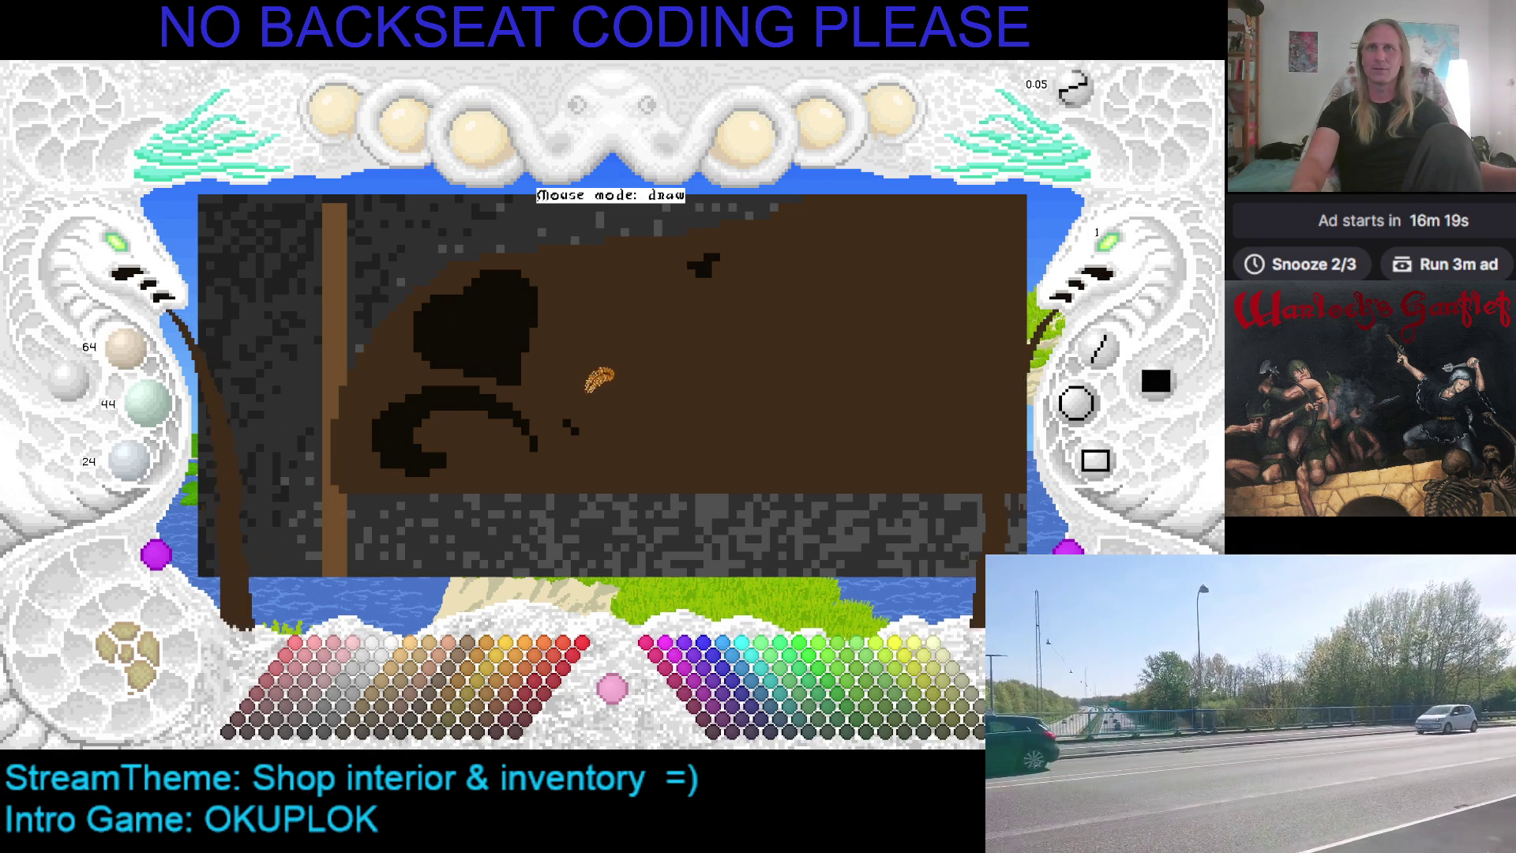
{"action": "left_click", "coordinate": [567, 427]}
{"action": "right_click", "coordinate": [507, 347]}
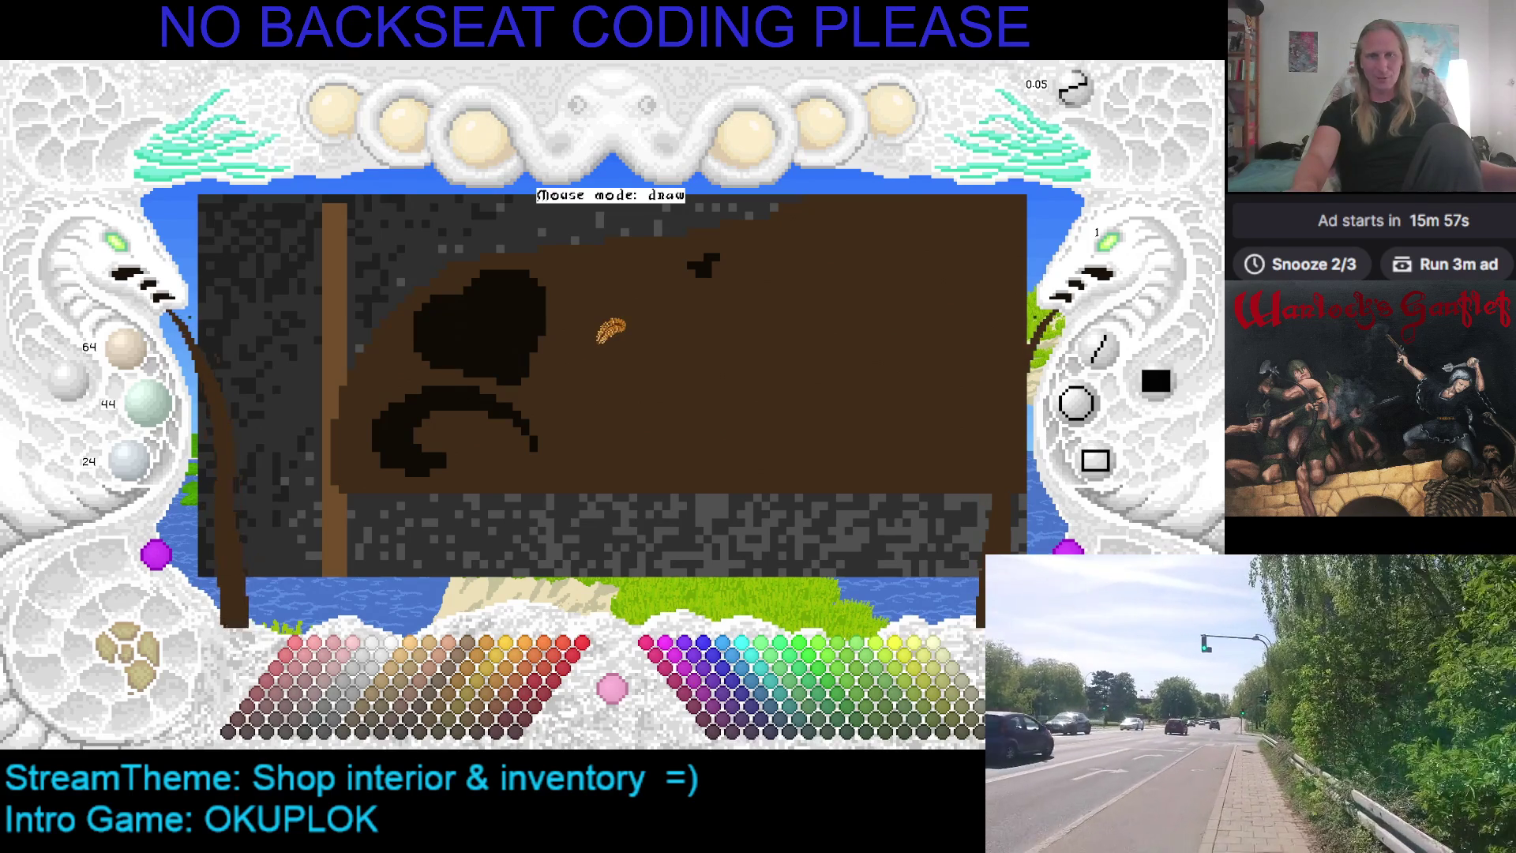
Draw a new near-black curl rising up and right from the ornament's lower part
{"action": "key", "text": "Right"}
{"action": "key", "text": "Up"}
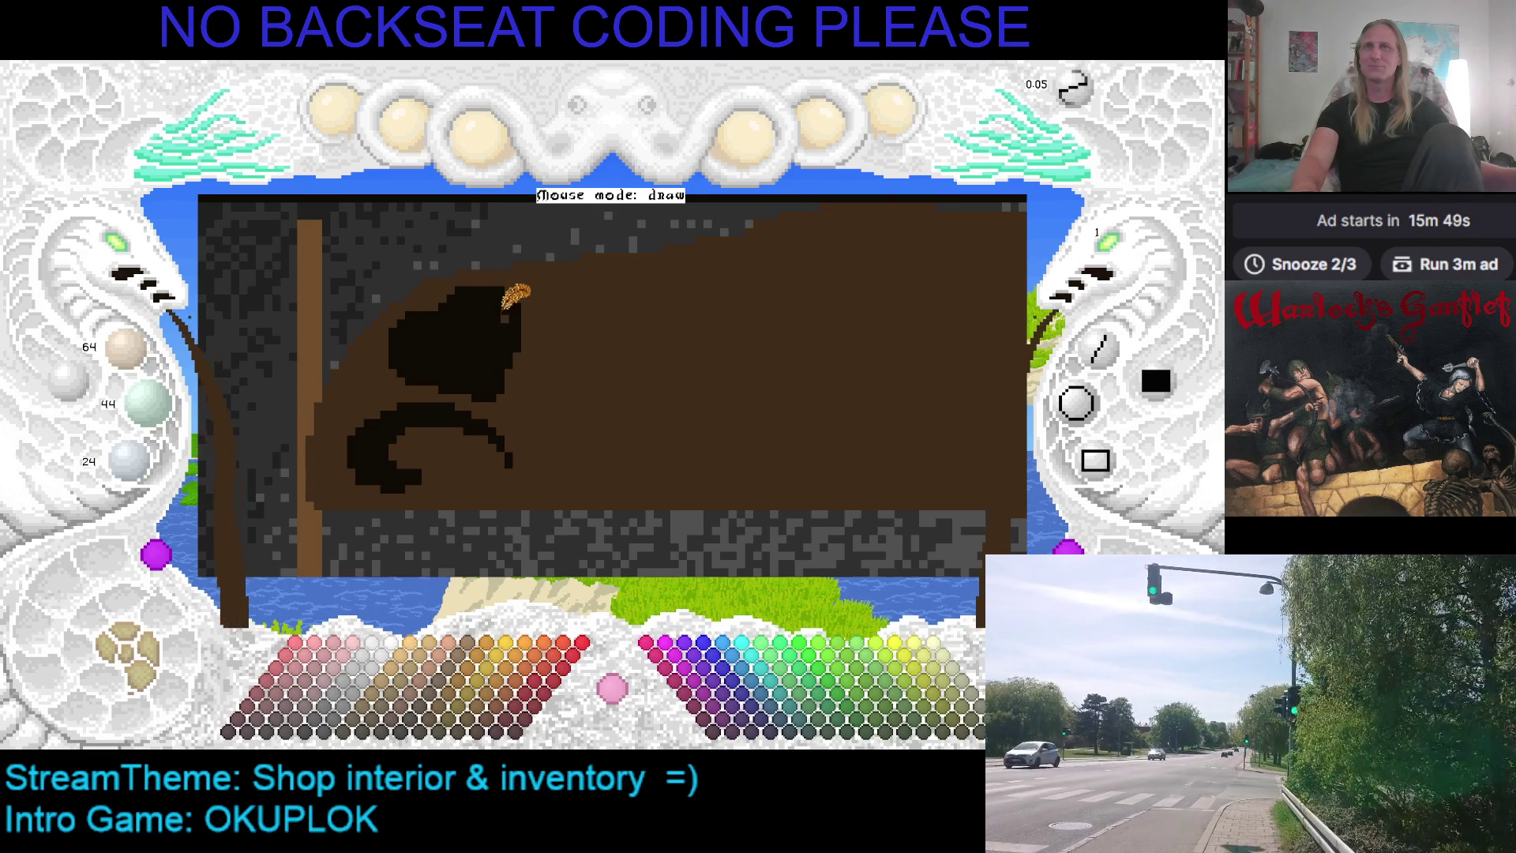
{"action": "scroll", "coordinate": [506, 309], "scroll_direction": "down", "scroll_amount": 2}
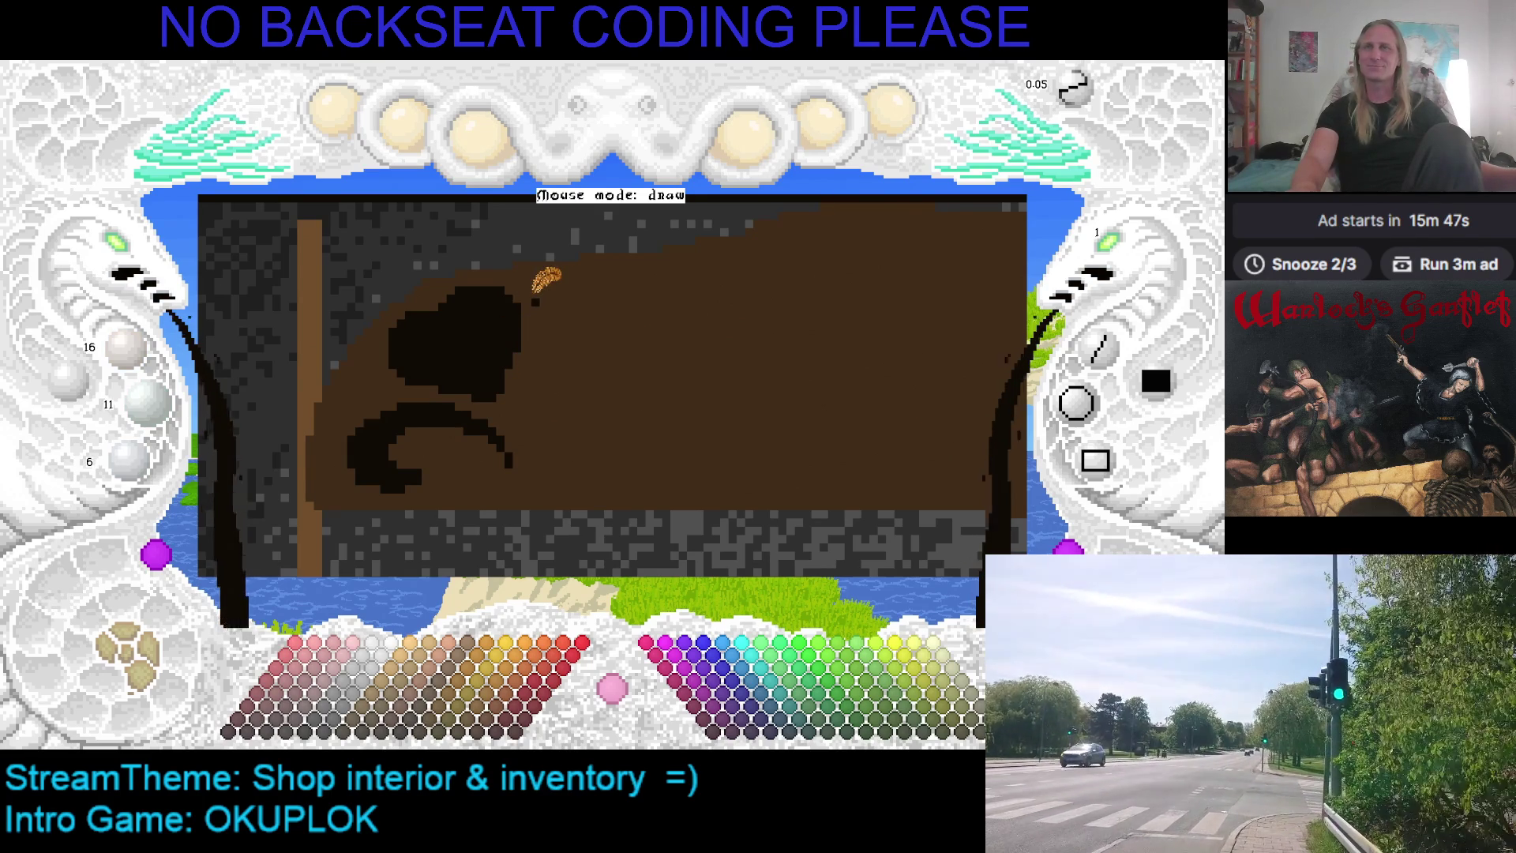
{"action": "key", "text": "Left"}
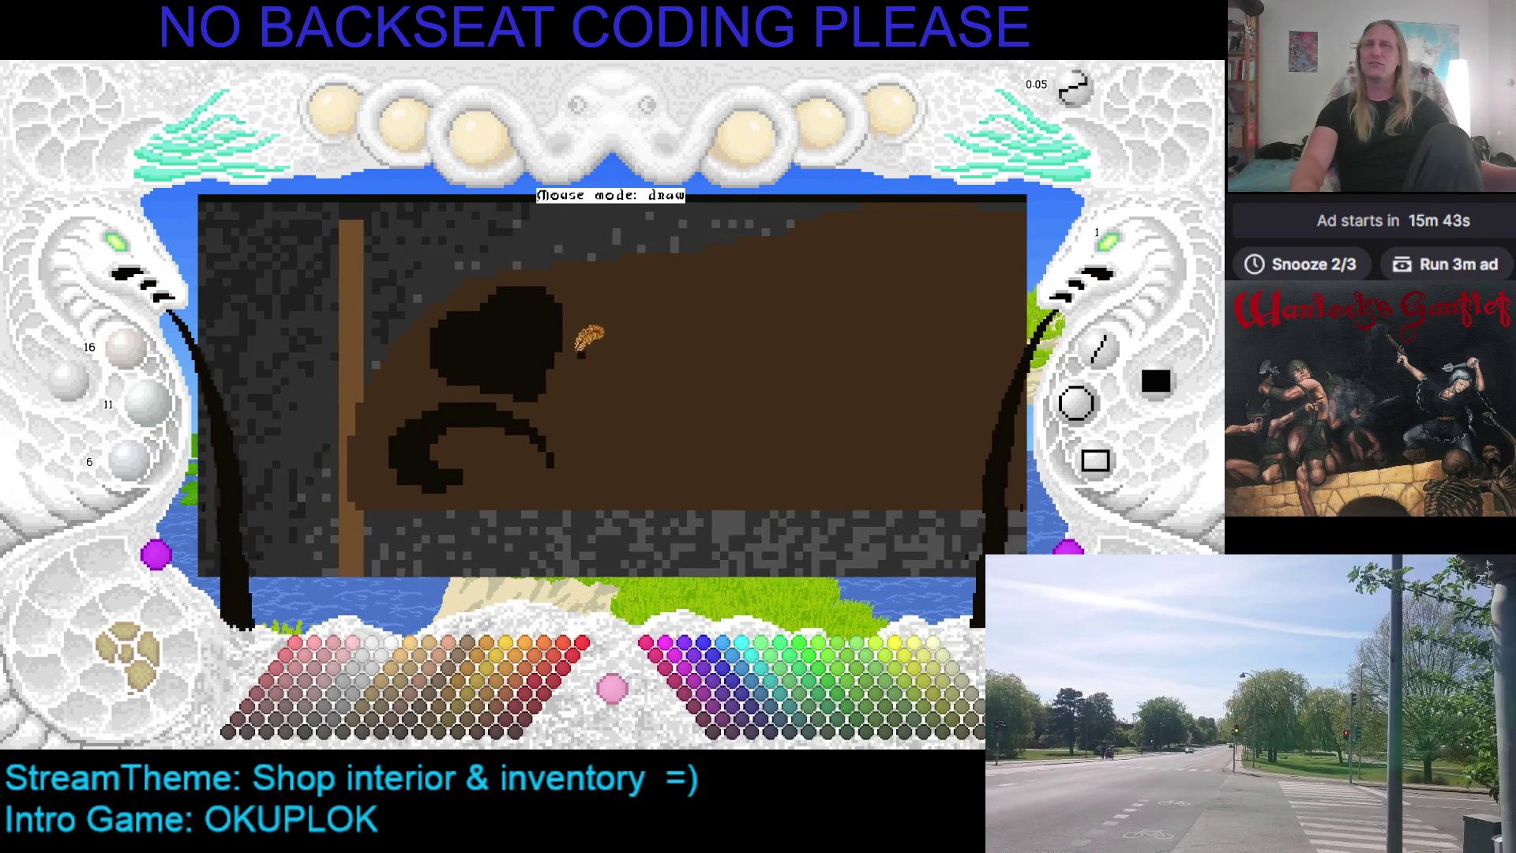
{"action": "key", "text": "Left"}
{"action": "key", "text": "Down"}
{"action": "key", "text": "Right"}
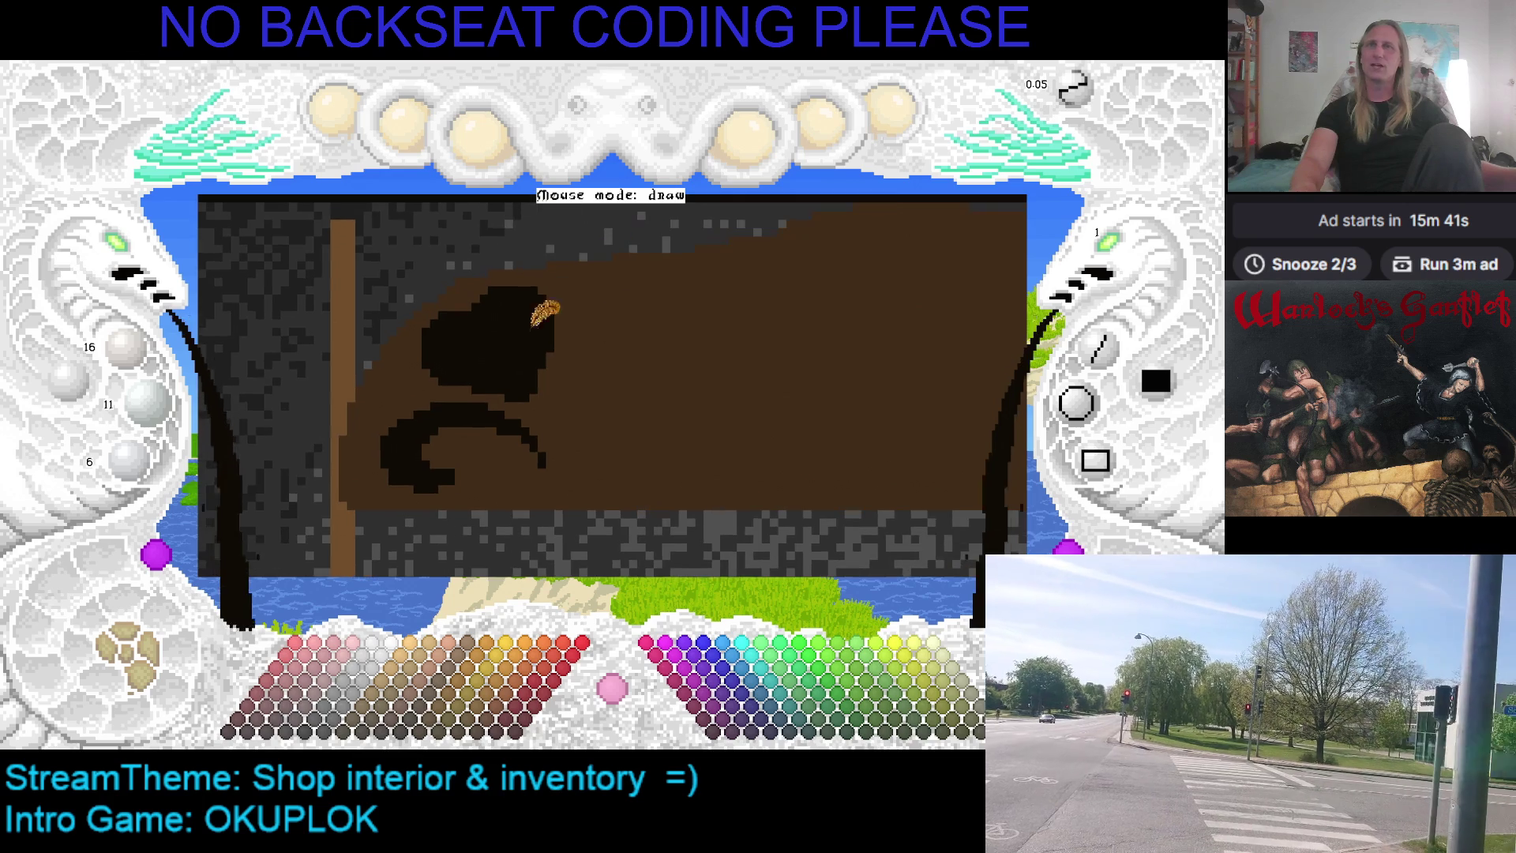
{"action": "key", "text": "Left"}
{"action": "key", "text": "Down"}
{"action": "key", "text": "Left"}
{"action": "key", "text": "Down"}
{"action": "key", "text": "Right"}
{"action": "key", "text": "Up"}
{"action": "key", "text": "Down"}
{"action": "key", "text": "Right"}
{"action": "key", "text": "Up"}
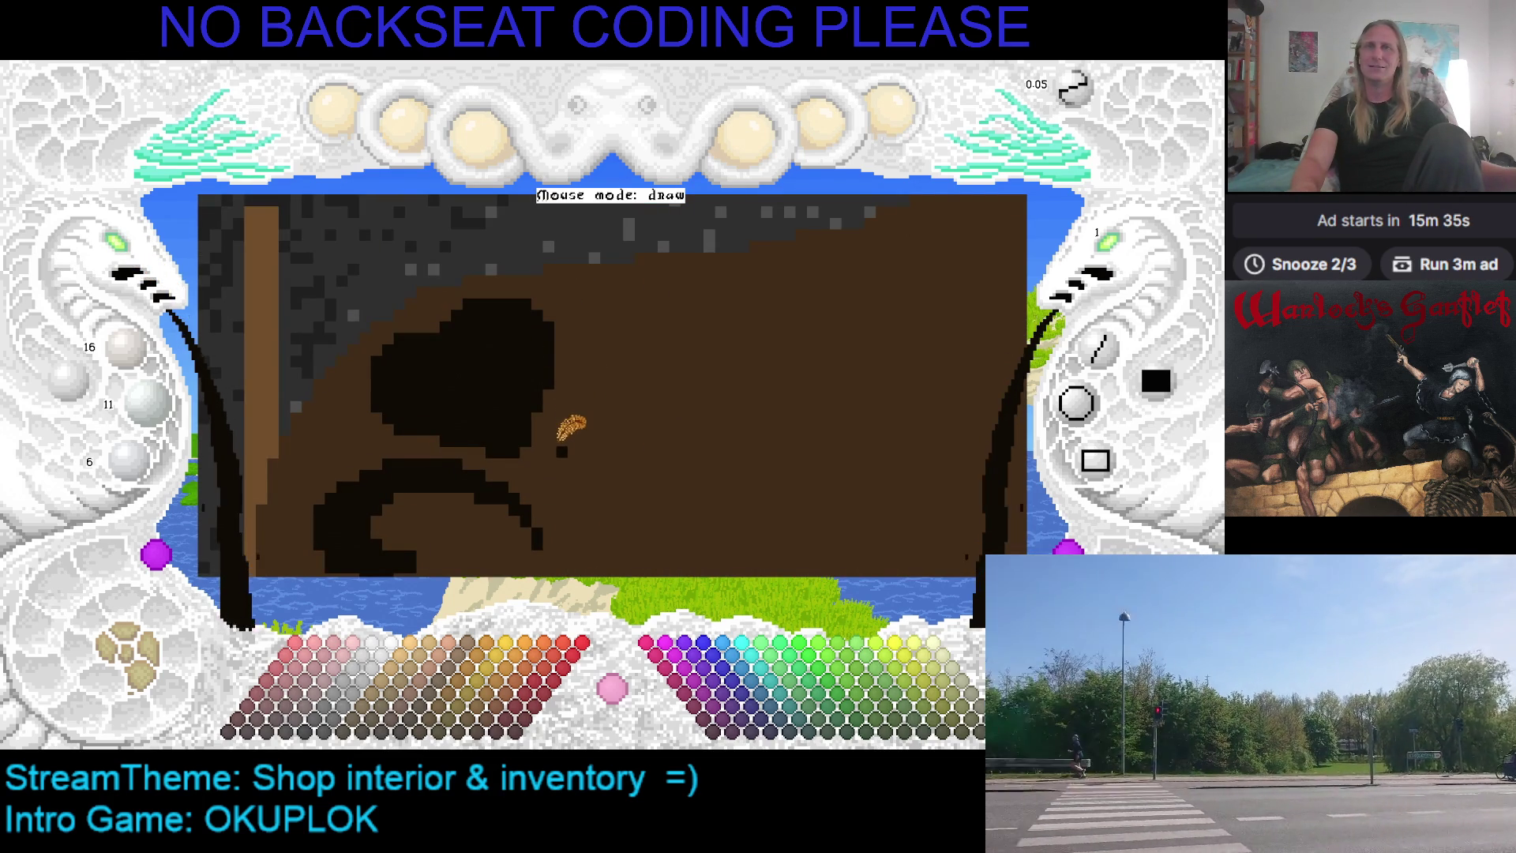
{"action": "left_click_drag", "start_coordinate": [557, 479], "coordinate": [652, 340]}
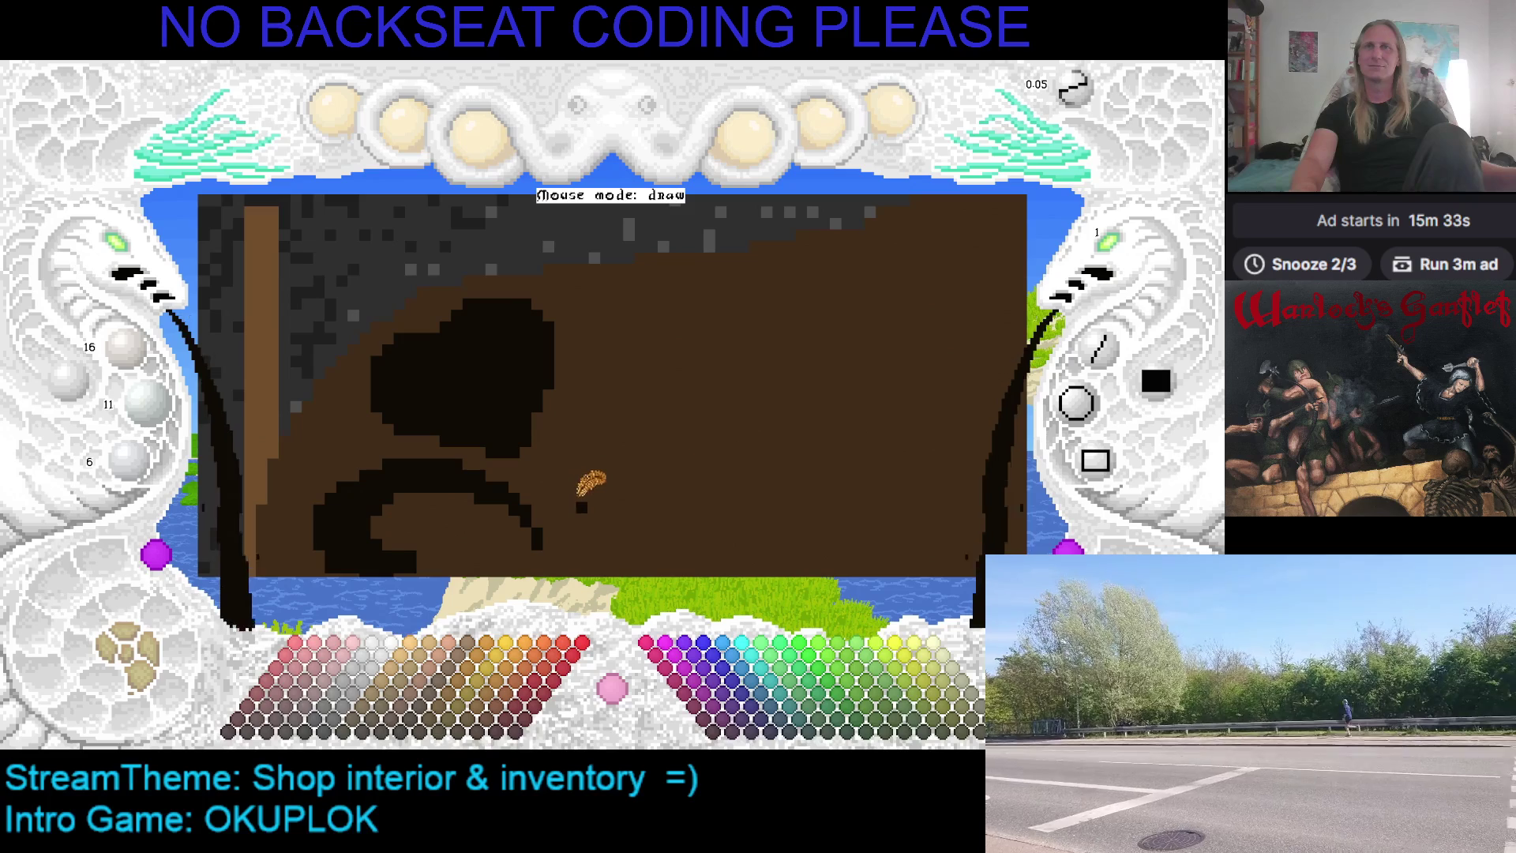
Thicken the curl up and right, save, and add a short stem reaching downward
{"action": "key", "text": "Down"}
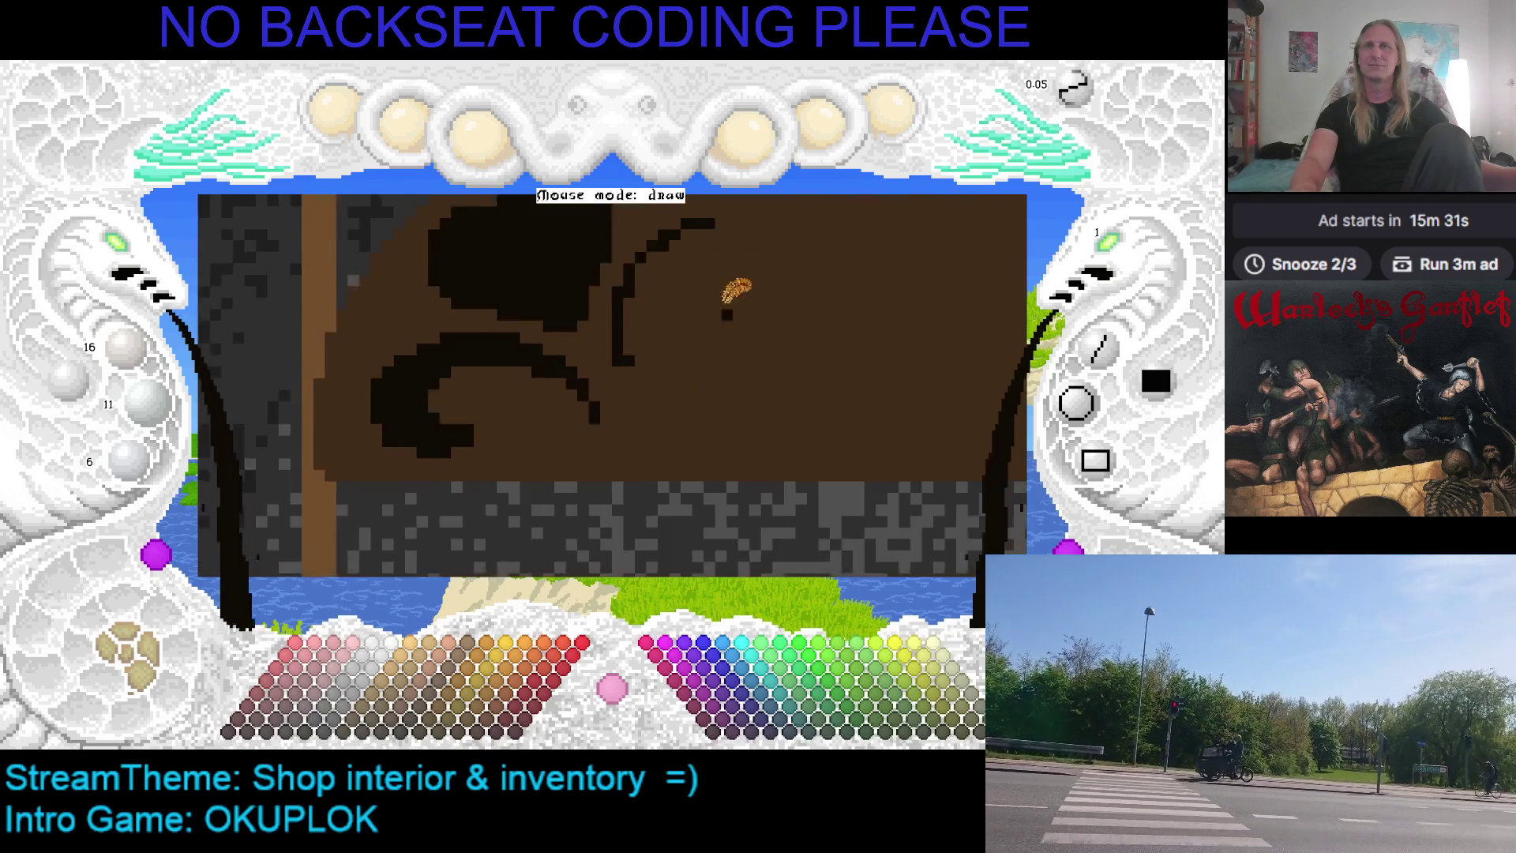
{"action": "key", "text": "Left"}
{"action": "key", "text": "Up"}
{"action": "mouse_move", "coordinate": [663, 311]}
{"action": "left_mouse_down"}
{"action": "mouse_move", "coordinate": [742, 274]}
{"action": "mouse_move", "coordinate": [696, 298]}
{"action": "left_mouse_up"}
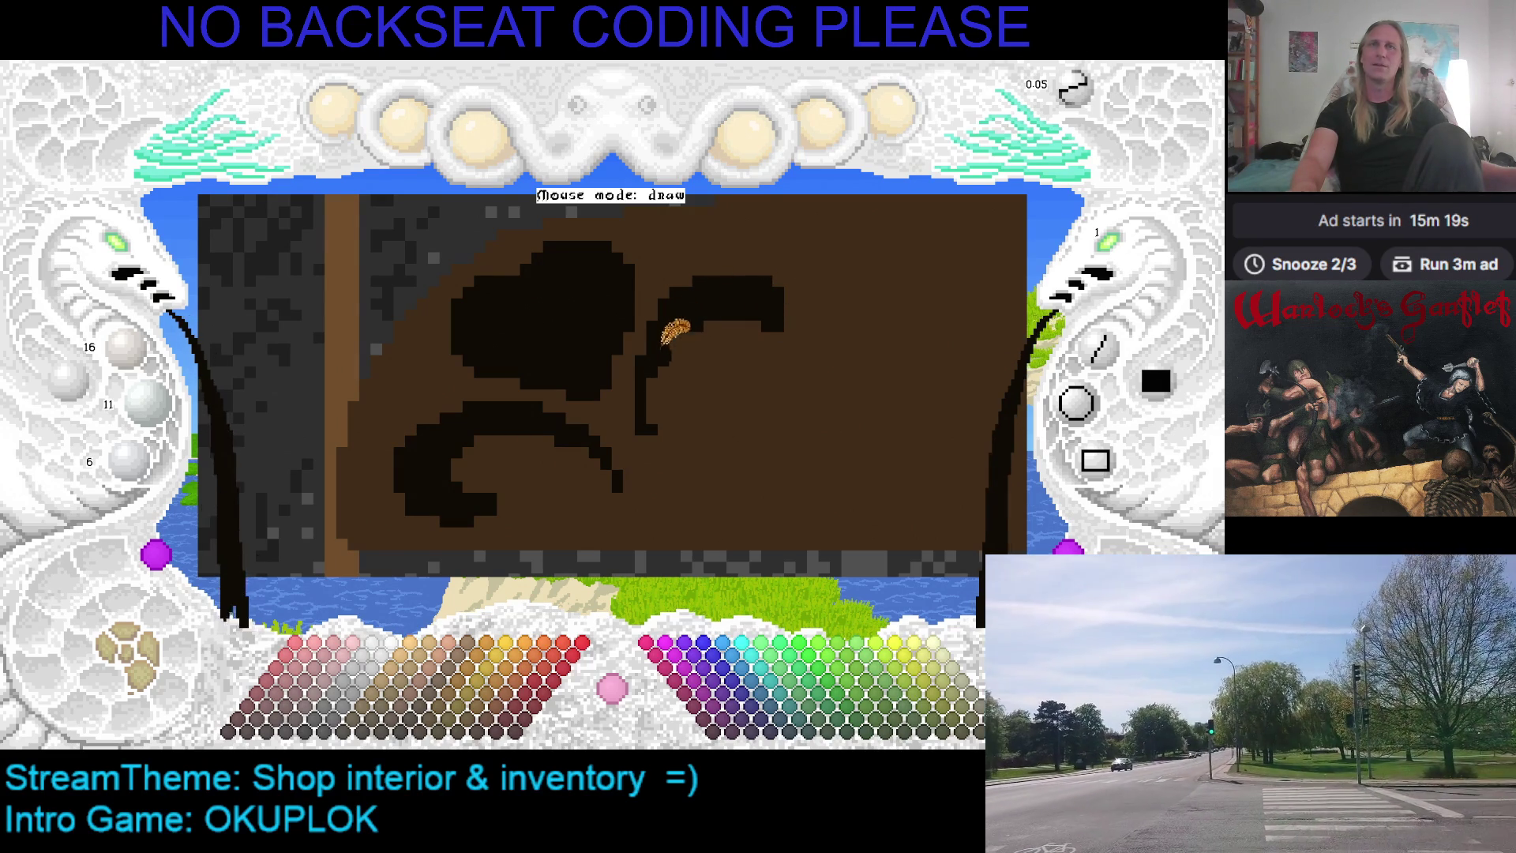
{"action": "key", "text": "ctrl+s"}
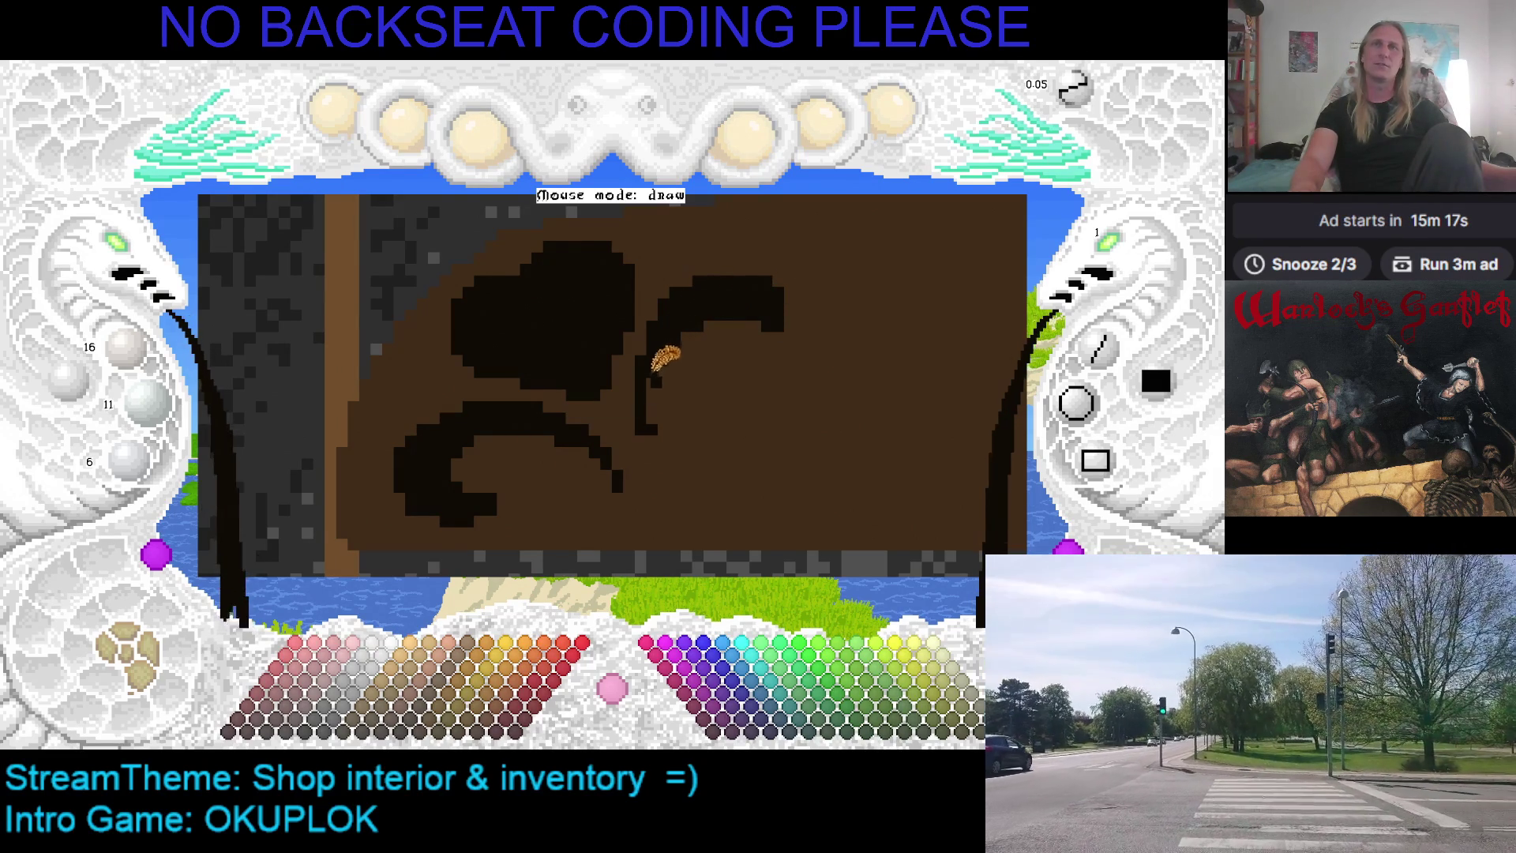
{"action": "left_click_drag", "start_coordinate": [663, 443], "coordinate": [676, 466]}
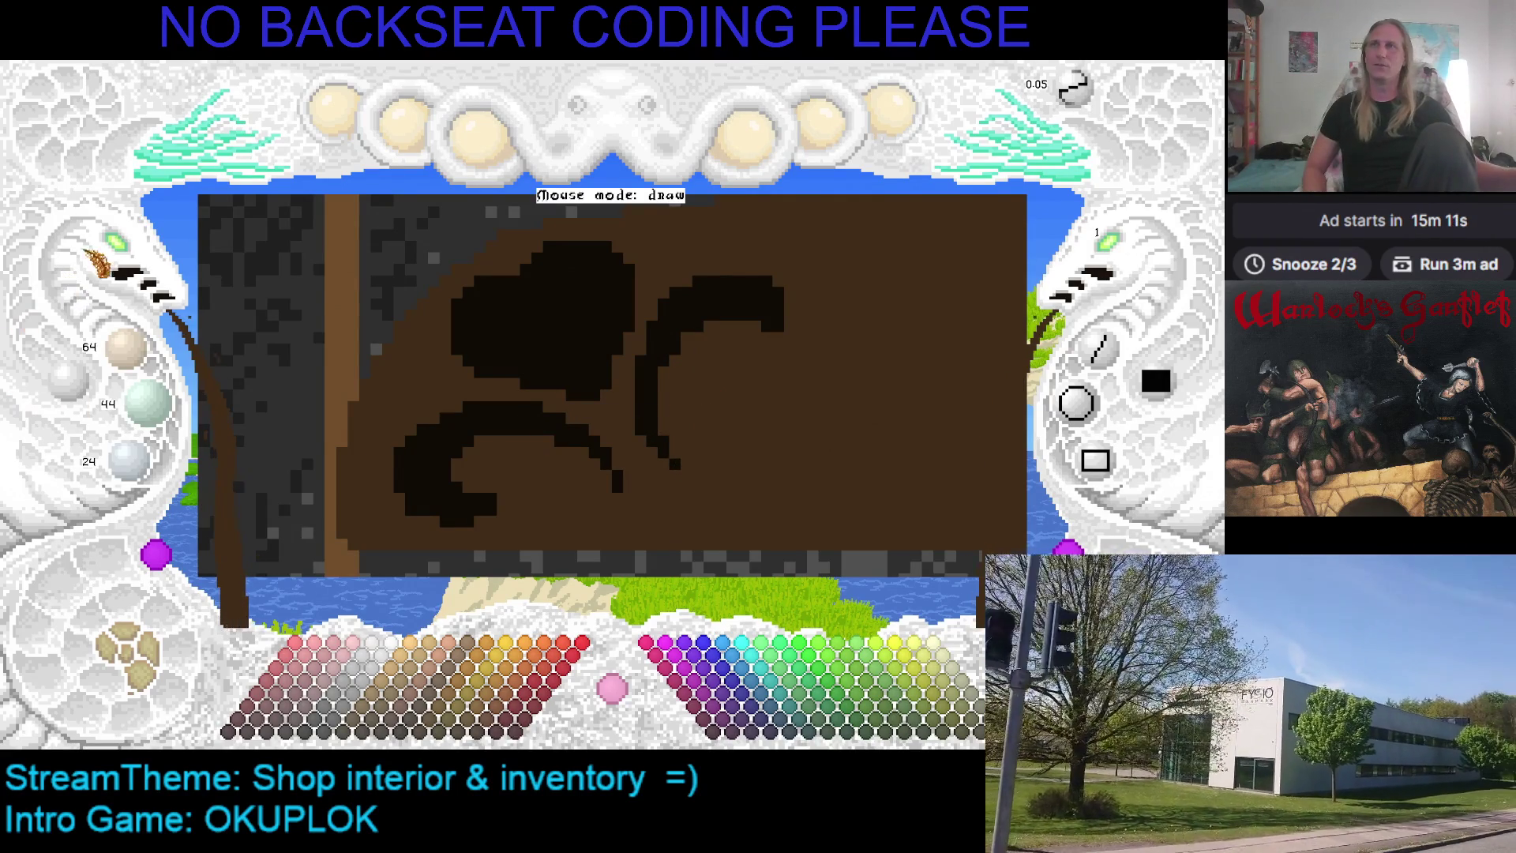
{"action": "left_click", "coordinate": [117, 251]}
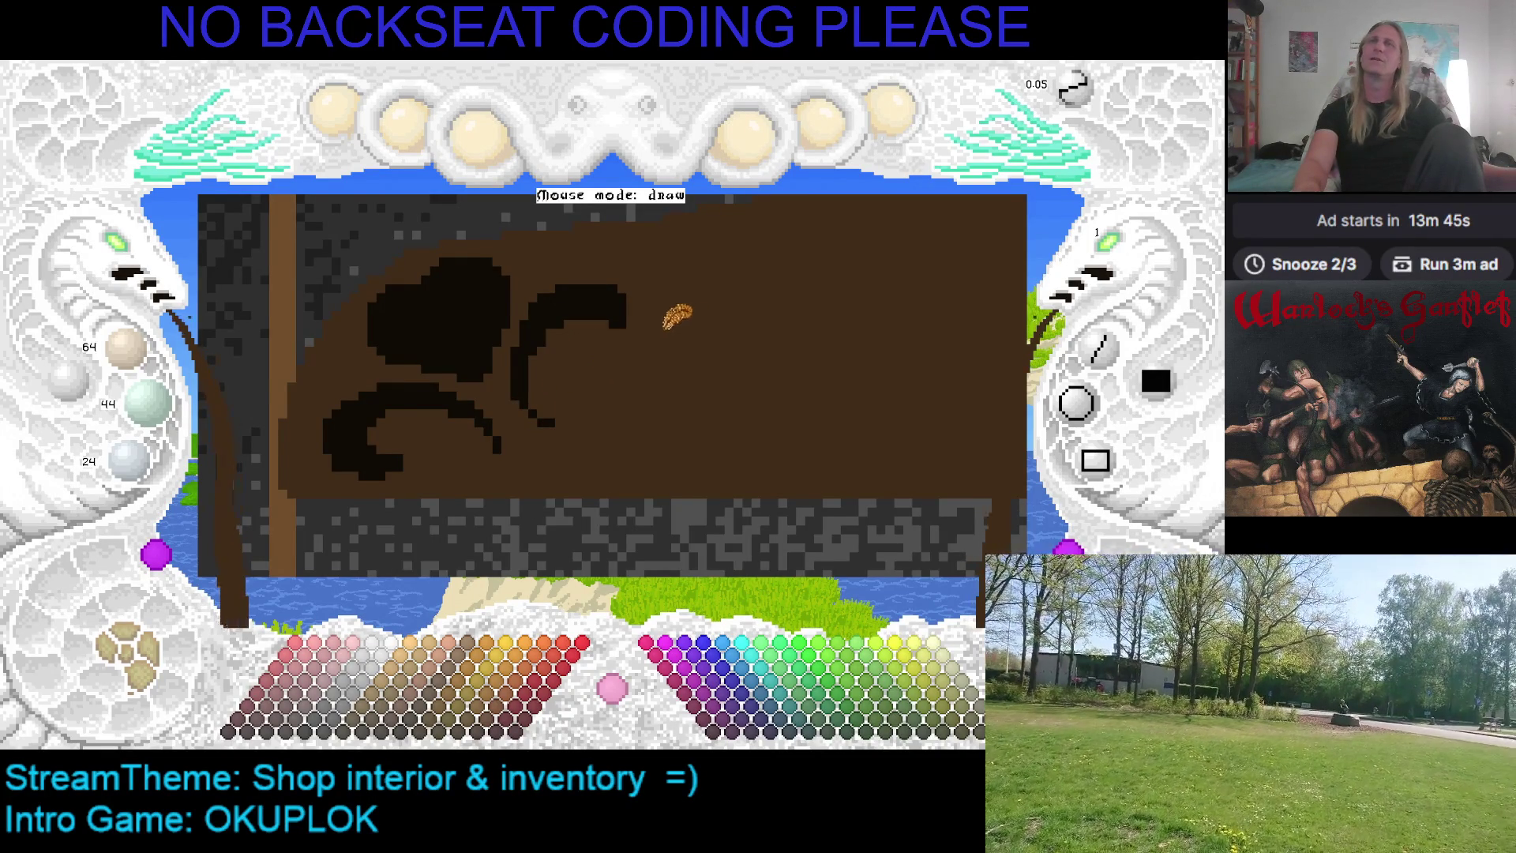
Extend the upper black curl up-right, cover the stray black line in brown, and save
{"action": "scroll", "coordinate": [677, 316], "scroll_direction": "up", "scroll_amount": 2}
{"action": "left_click_drag", "start_coordinate": [561, 319], "coordinate": [602, 331]}
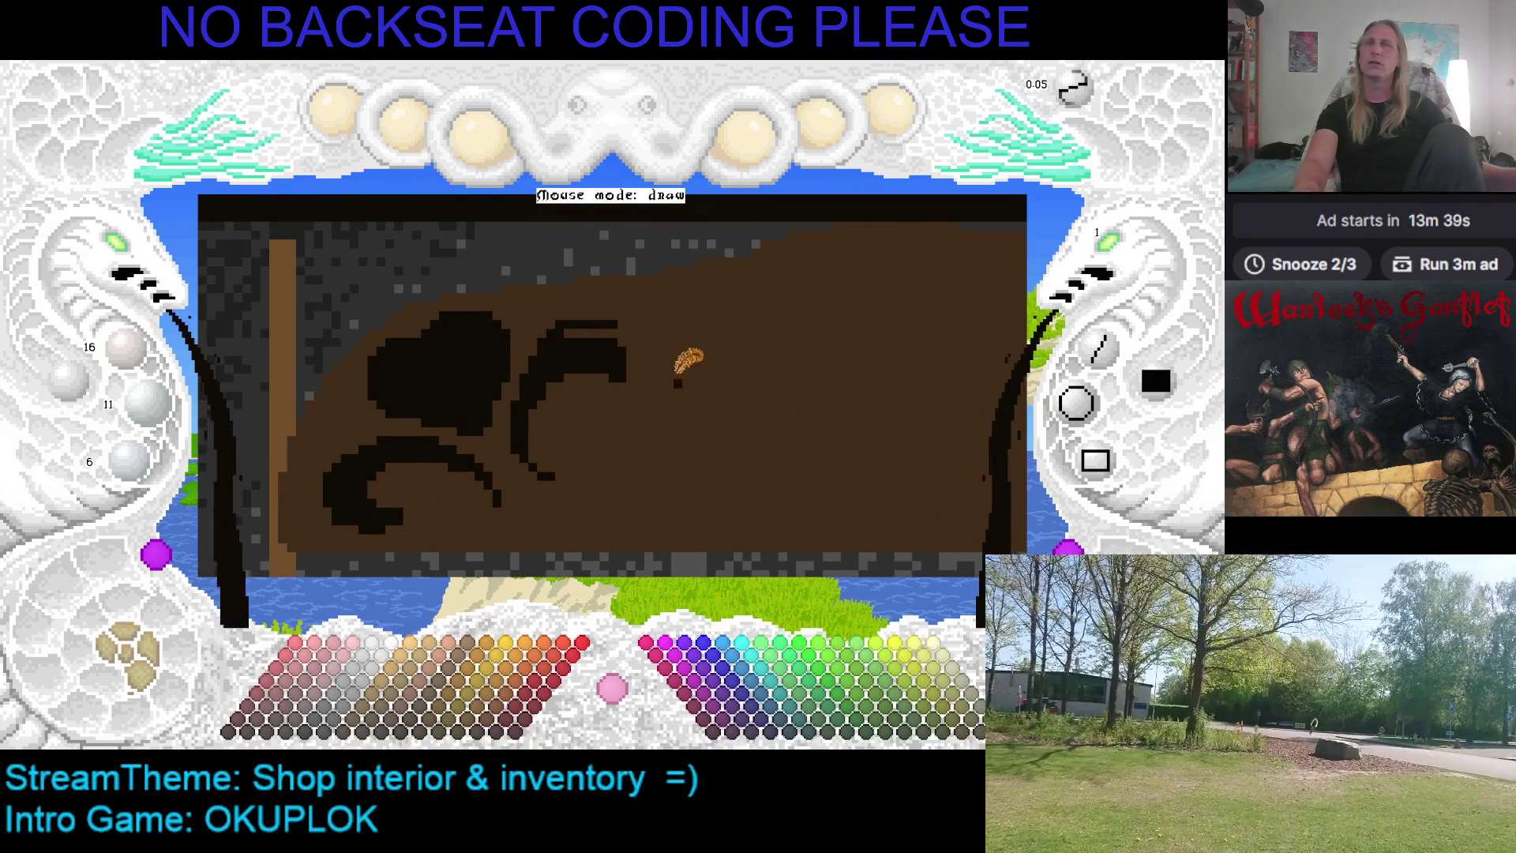
{"action": "right_click", "coordinate": [559, 325]}
{"action": "mouse_move", "coordinate": [622, 313]}
{"action": "left_mouse_down"}
{"action": "mouse_move", "coordinate": [551, 335]}
{"action": "mouse_move", "coordinate": [632, 343]}
{"action": "mouse_move", "coordinate": [569, 352]}
{"action": "mouse_move", "coordinate": [613, 334]}
{"action": "mouse_move", "coordinate": [645, 345]}
{"action": "left_mouse_up"}
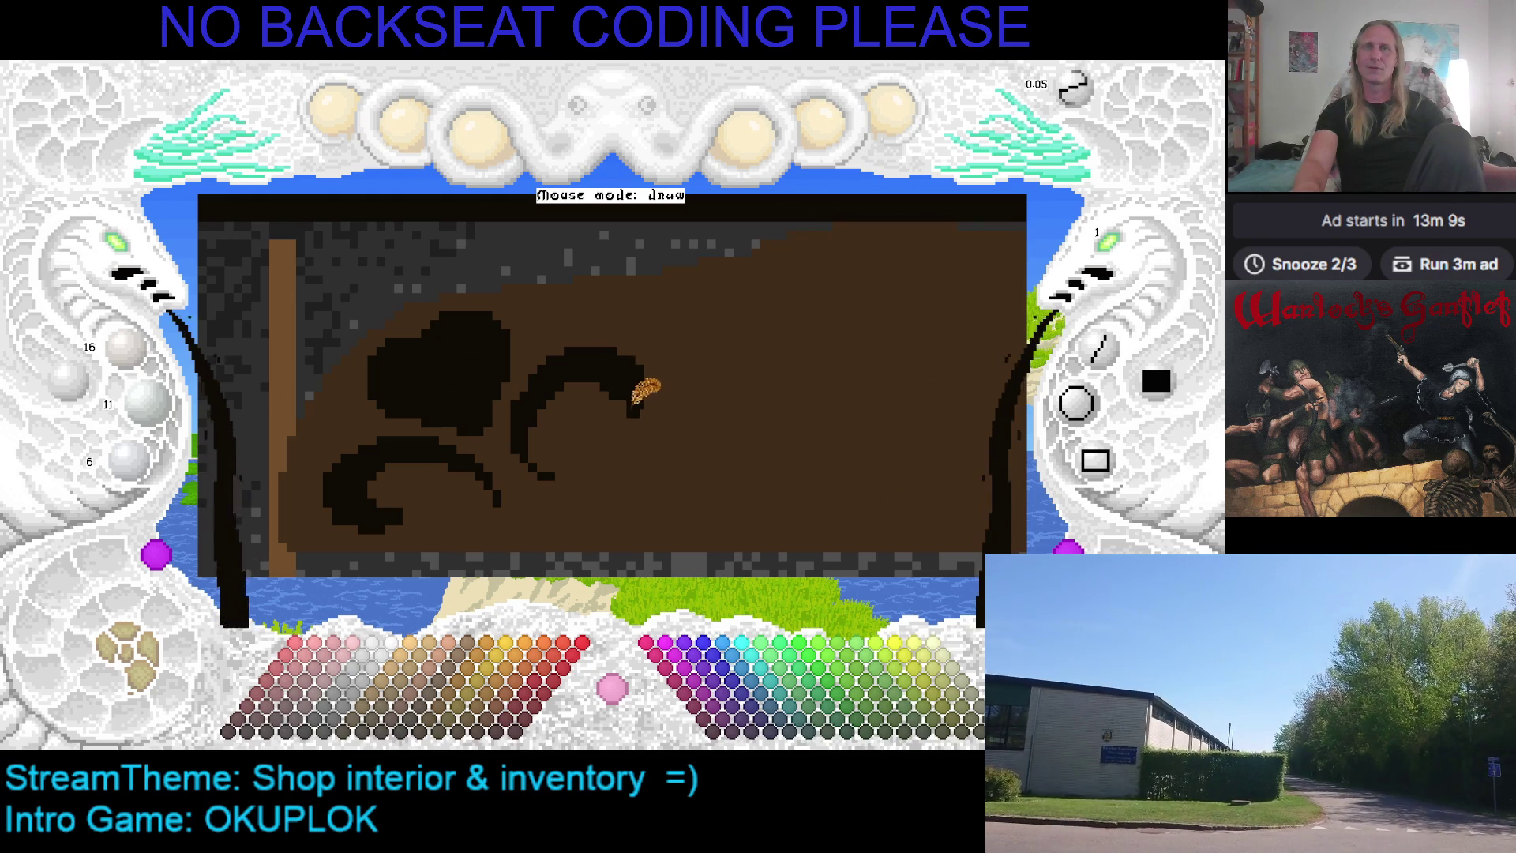
{"action": "key", "text": "ctrl+s"}
{"action": "scroll", "coordinate": [686, 351], "scroll_direction": "down", "scroll_amount": 2}
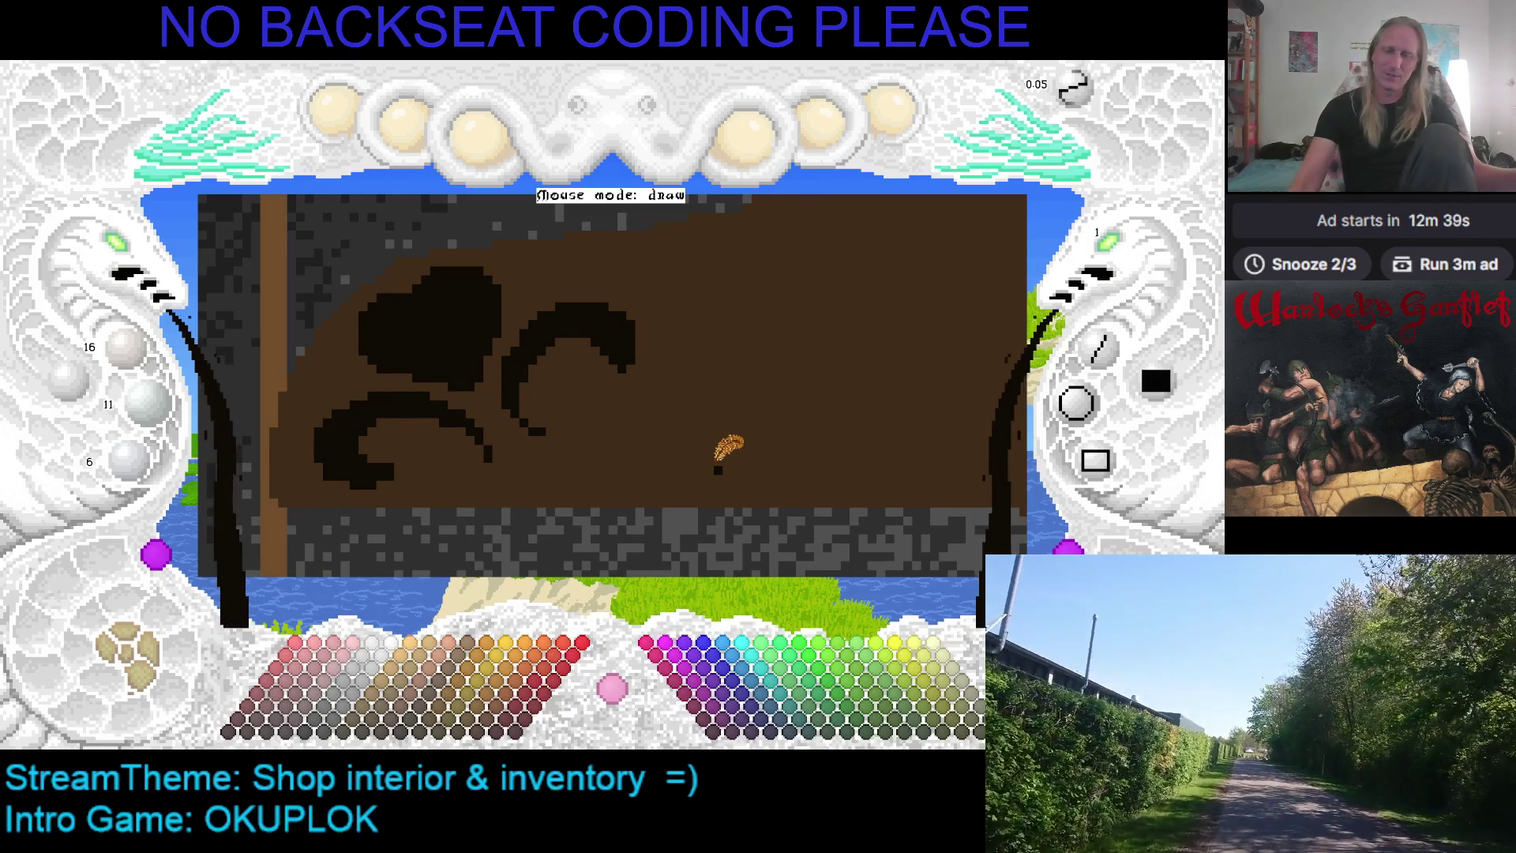
{"action": "key", "text": "Left"}
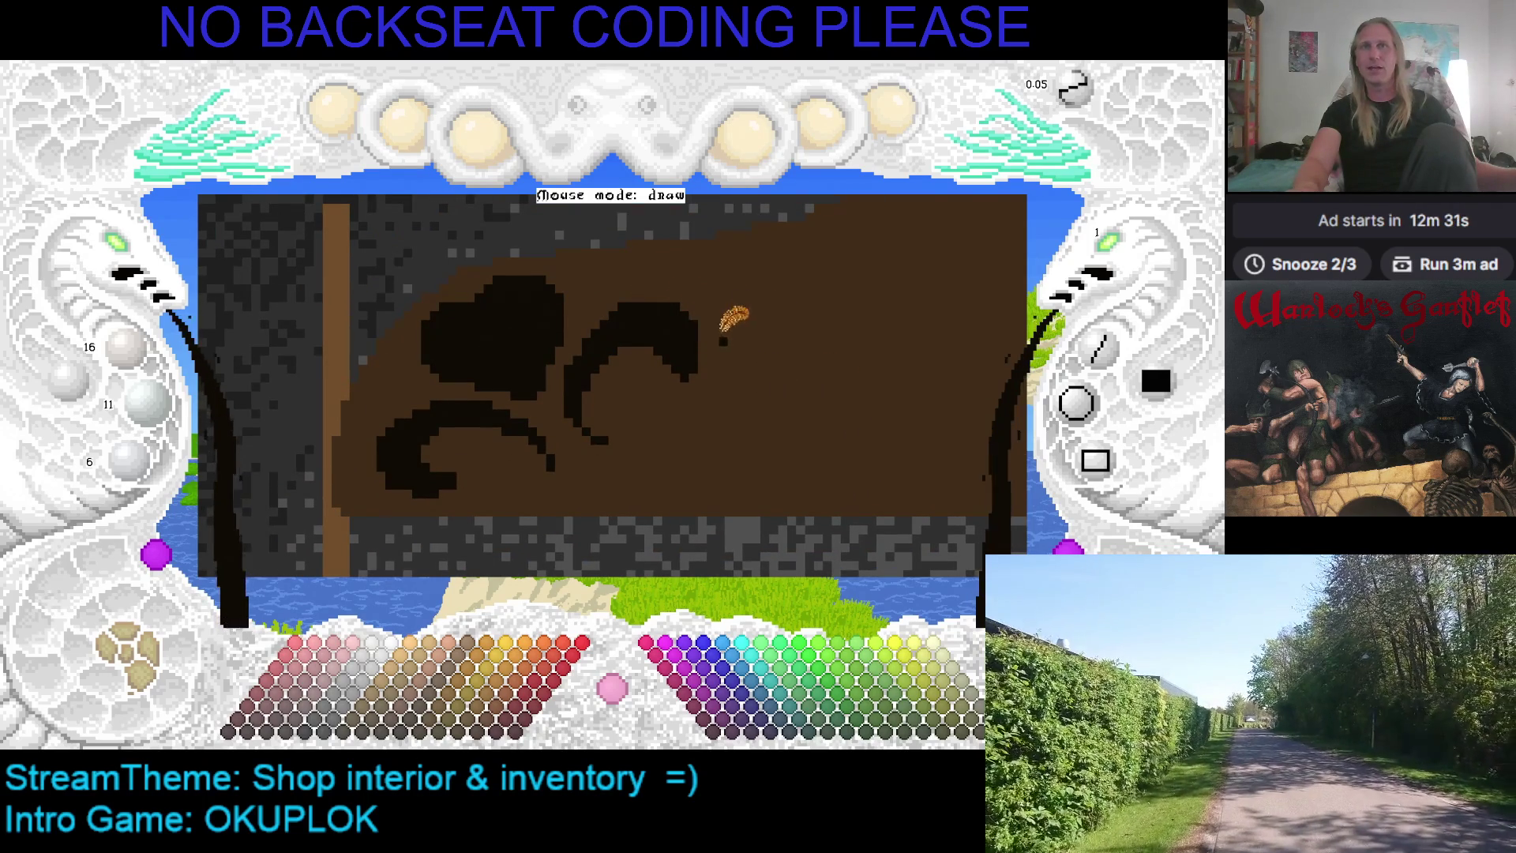
Thicken the hooked curl's tip in black, re-sample brown and black, and save
{"action": "left_click_drag", "start_coordinate": [712, 340], "coordinate": [702, 372]}
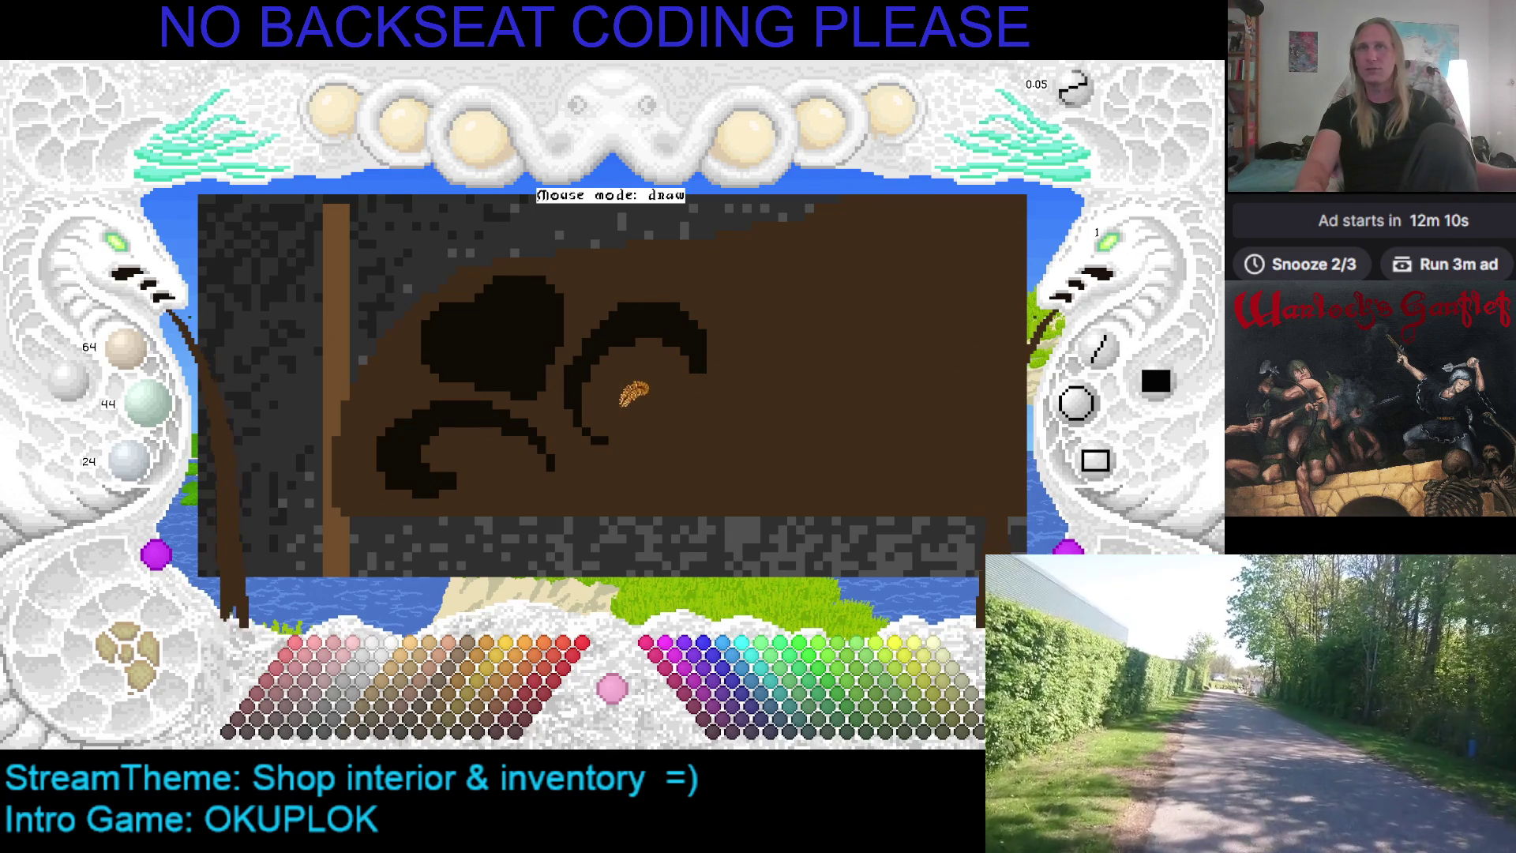
{"action": "left_click_drag", "start_coordinate": [622, 399], "coordinate": [646, 381]}
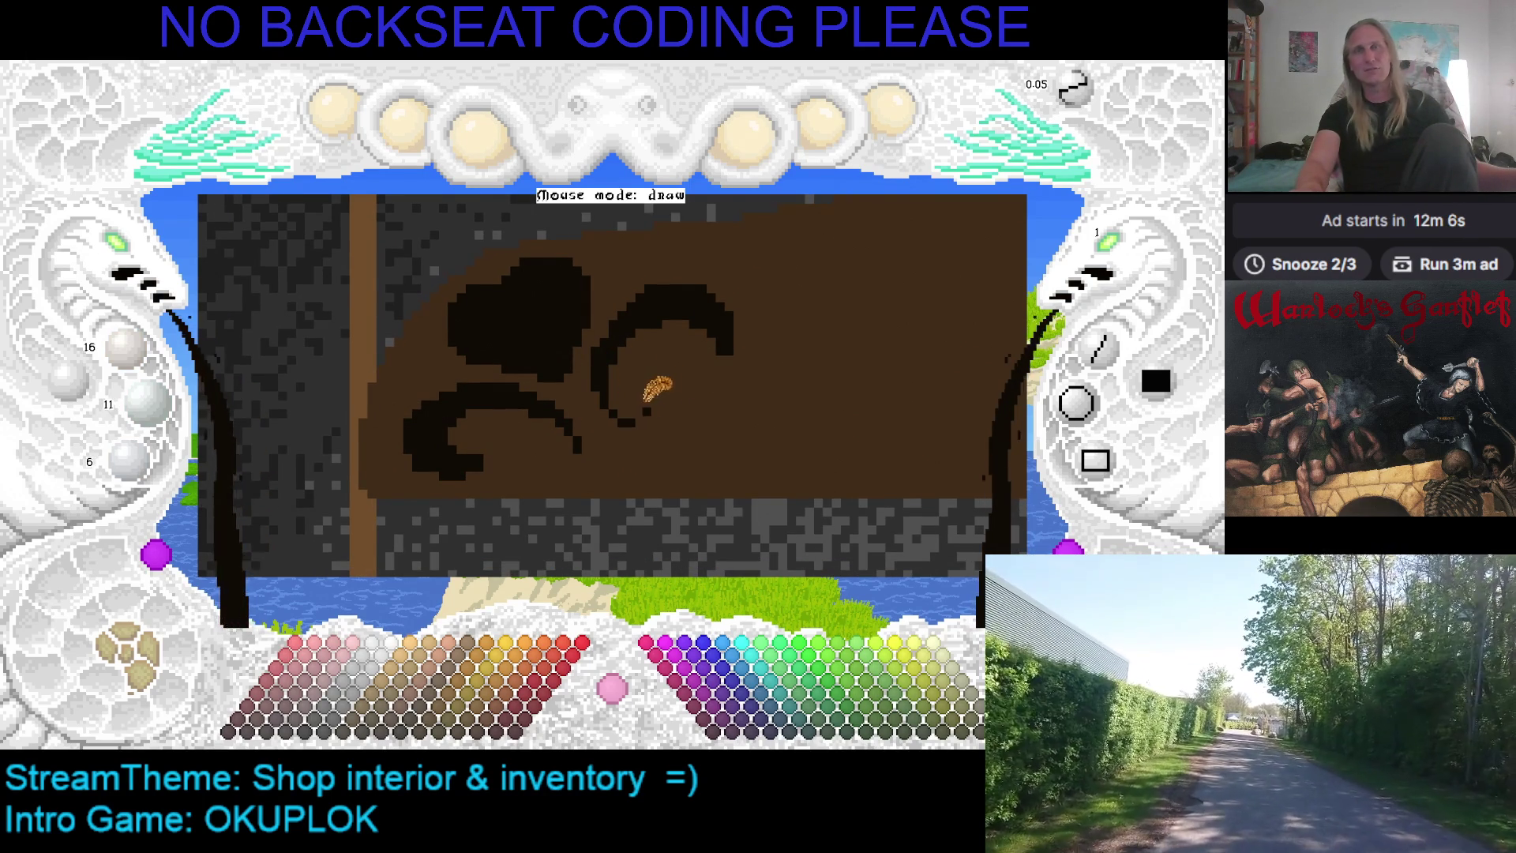
{"action": "right_click", "coordinate": [625, 406]}
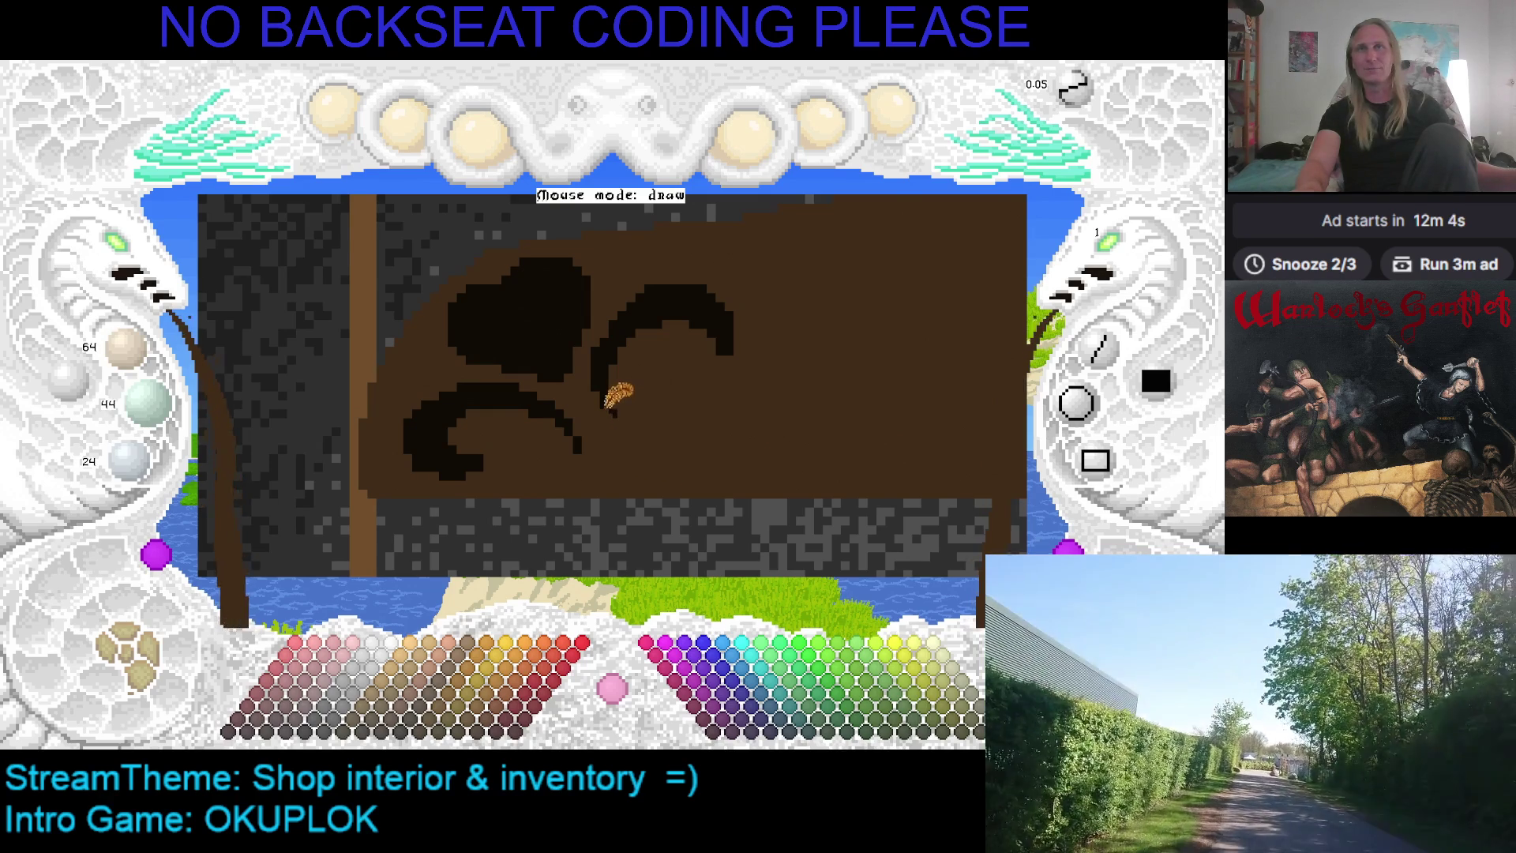
{"action": "right_click", "coordinate": [607, 408]}
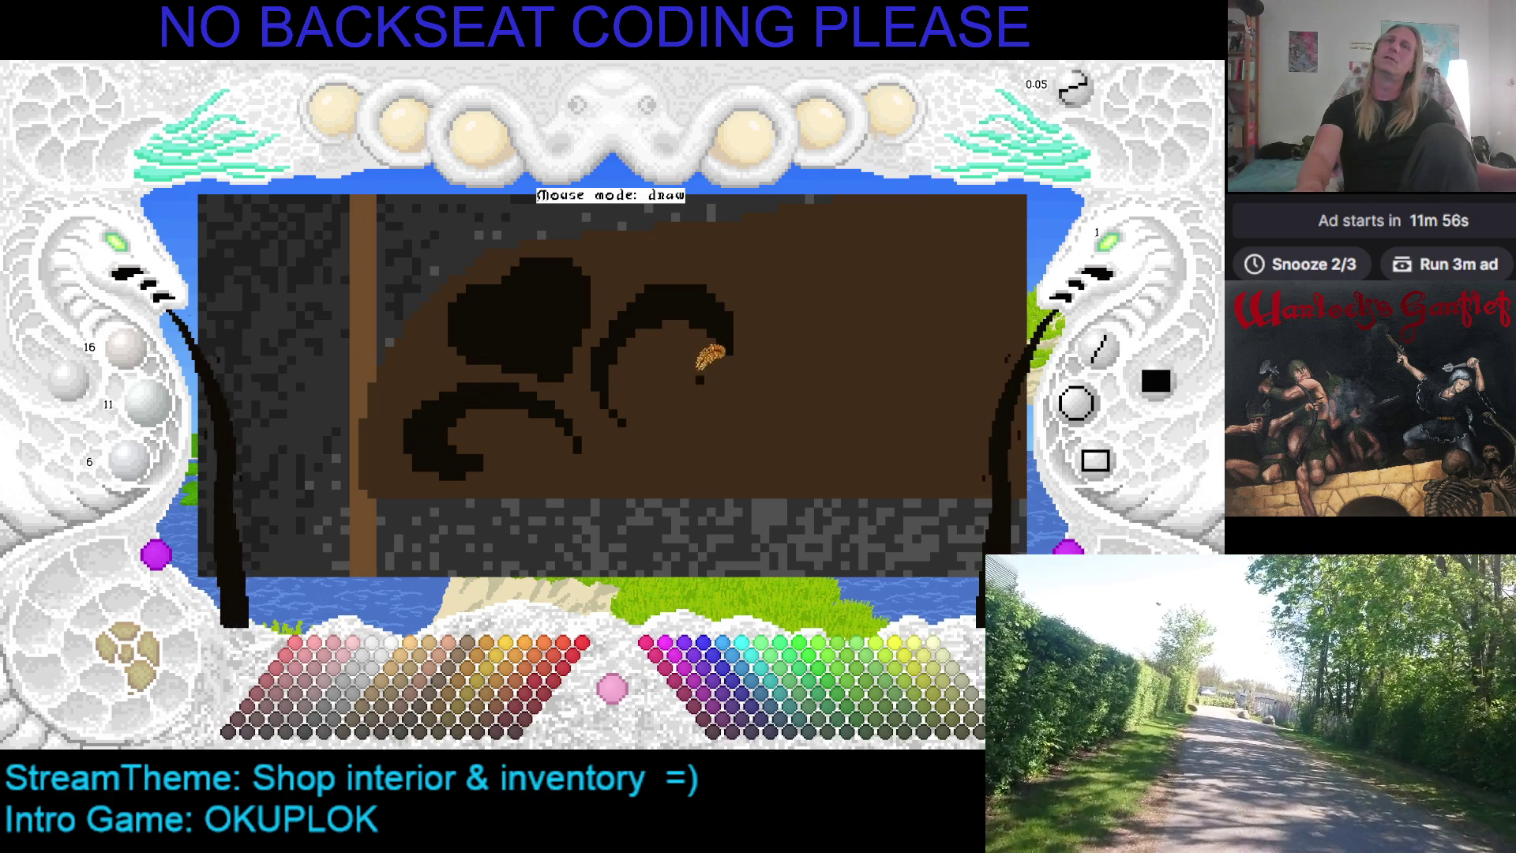
{"action": "key", "text": "Right"}
{"action": "key", "text": "Up"}
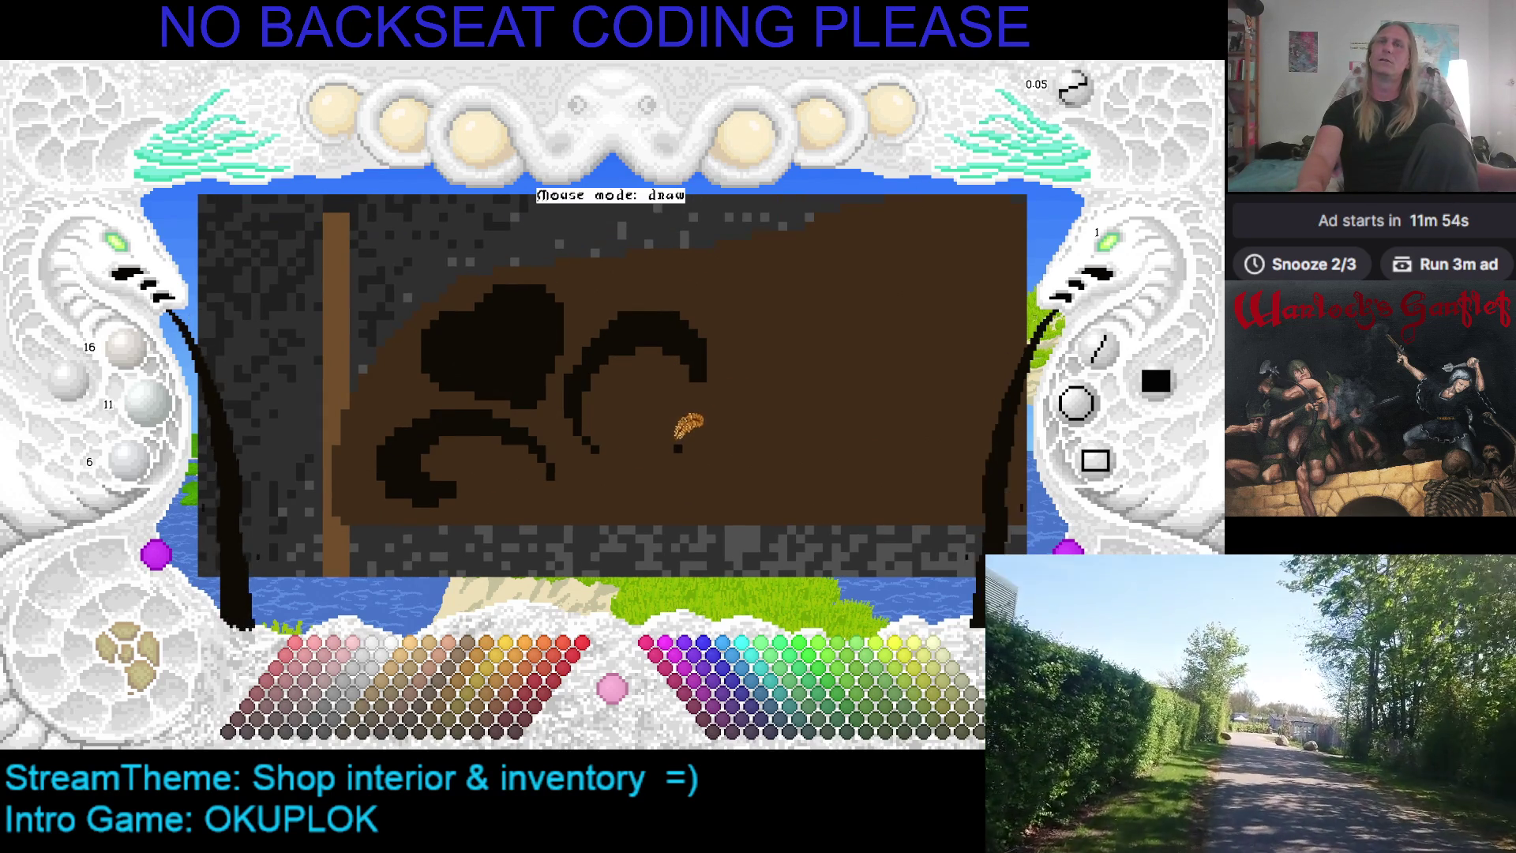
{"action": "key", "text": "Down"}
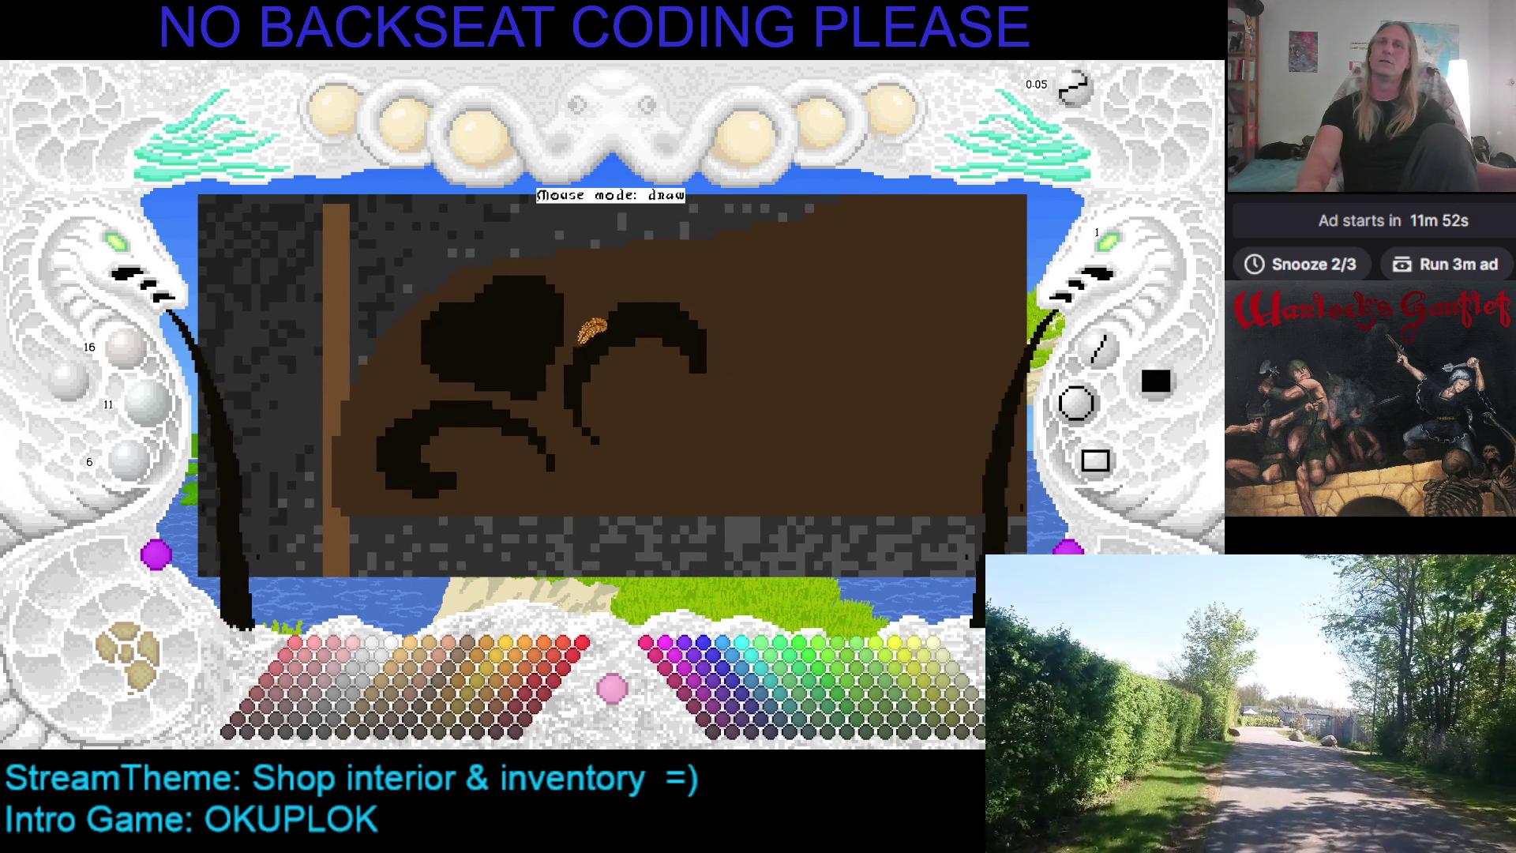
{"action": "key", "text": "ctrl+s"}
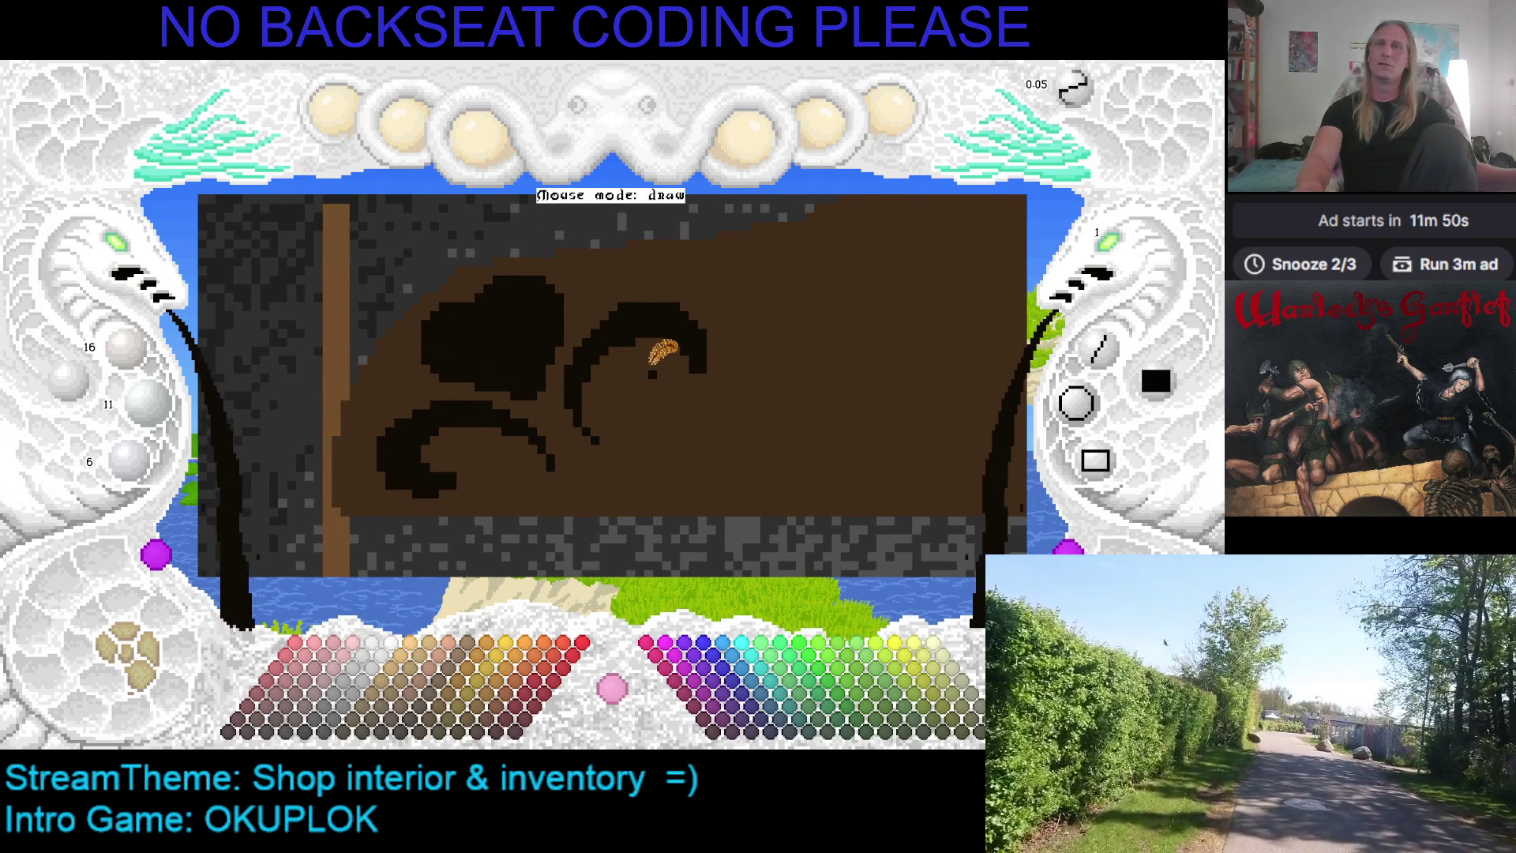
Lengthen the black curve slightly and add a small leaf stroke above the curl
{"action": "key", "text": "Right"}
{"action": "key", "text": "Right"}
{"action": "key", "text": "Right"}
{"action": "key", "text": "Up"}
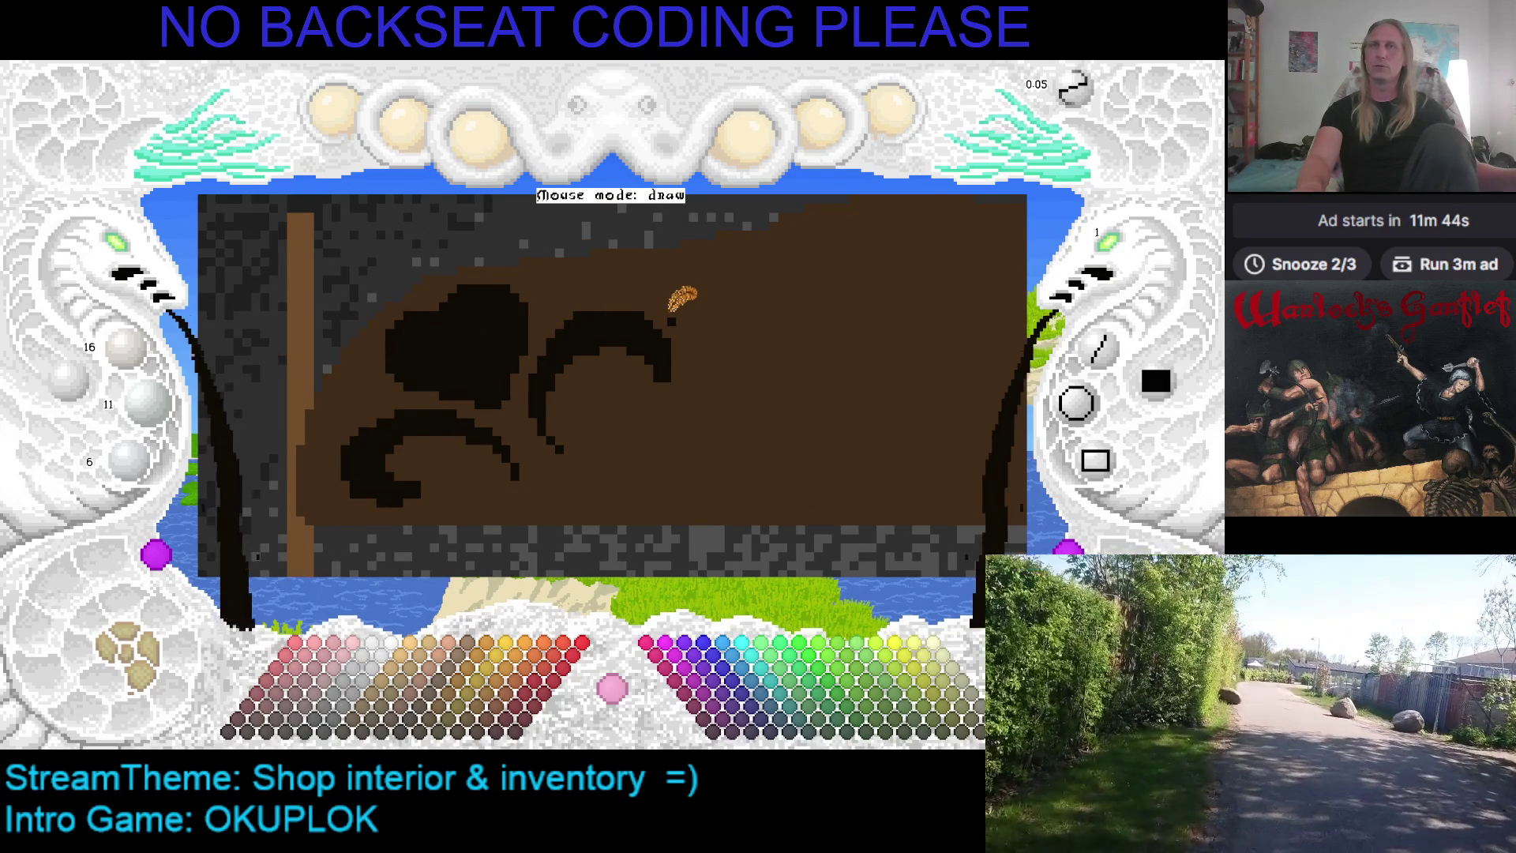
{"action": "key", "text": "Right"}
{"action": "key", "text": "Right"}
{"action": "key", "text": "Right"}
{"action": "key", "text": "Down"}
{"action": "key", "text": "Down"}
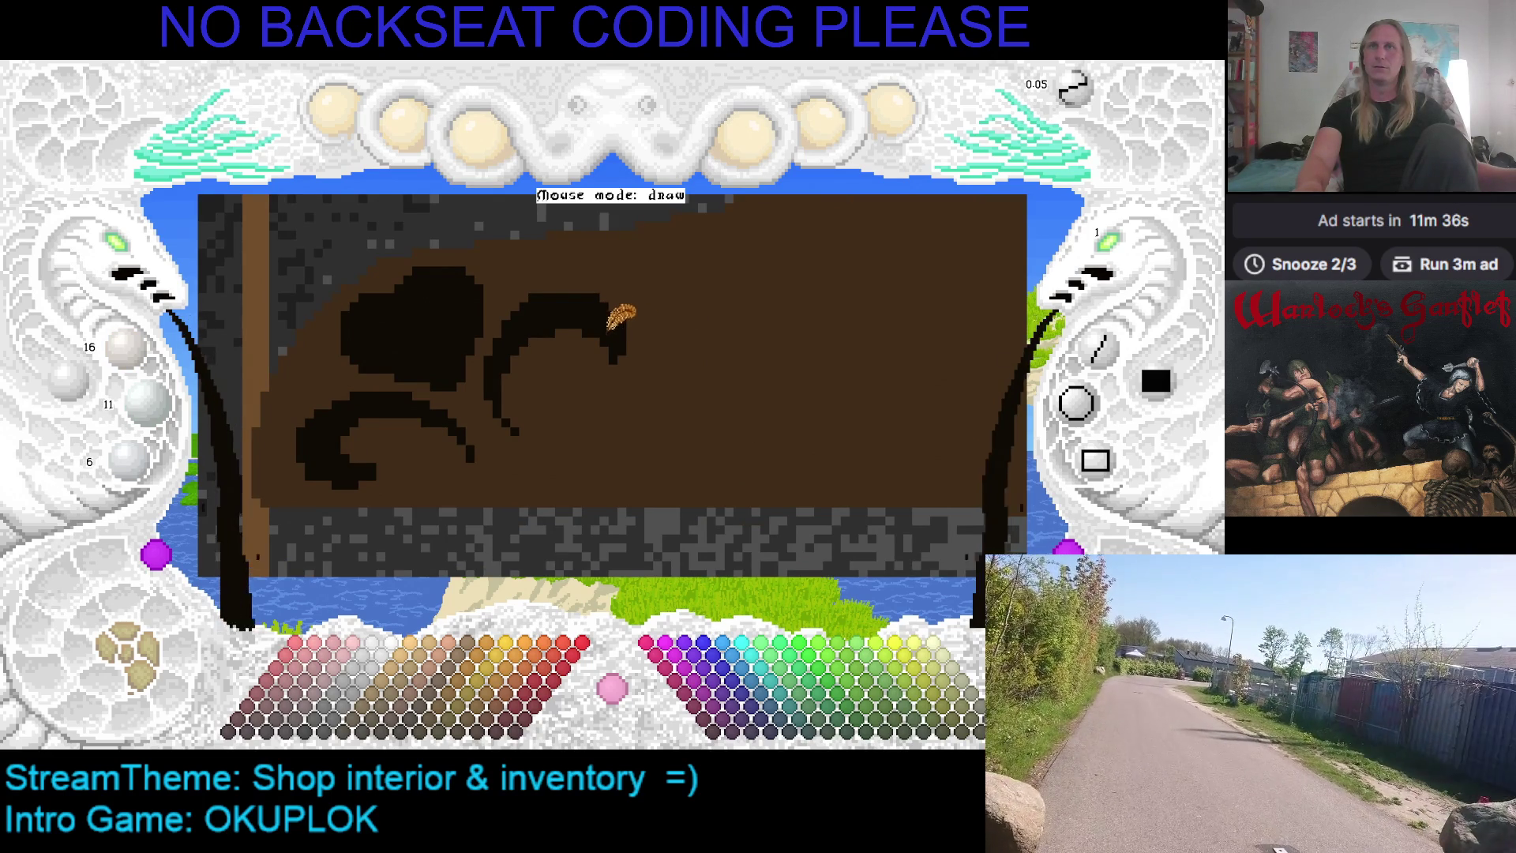
{"action": "left_click_drag", "start_coordinate": [611, 356], "coordinate": [623, 365]}
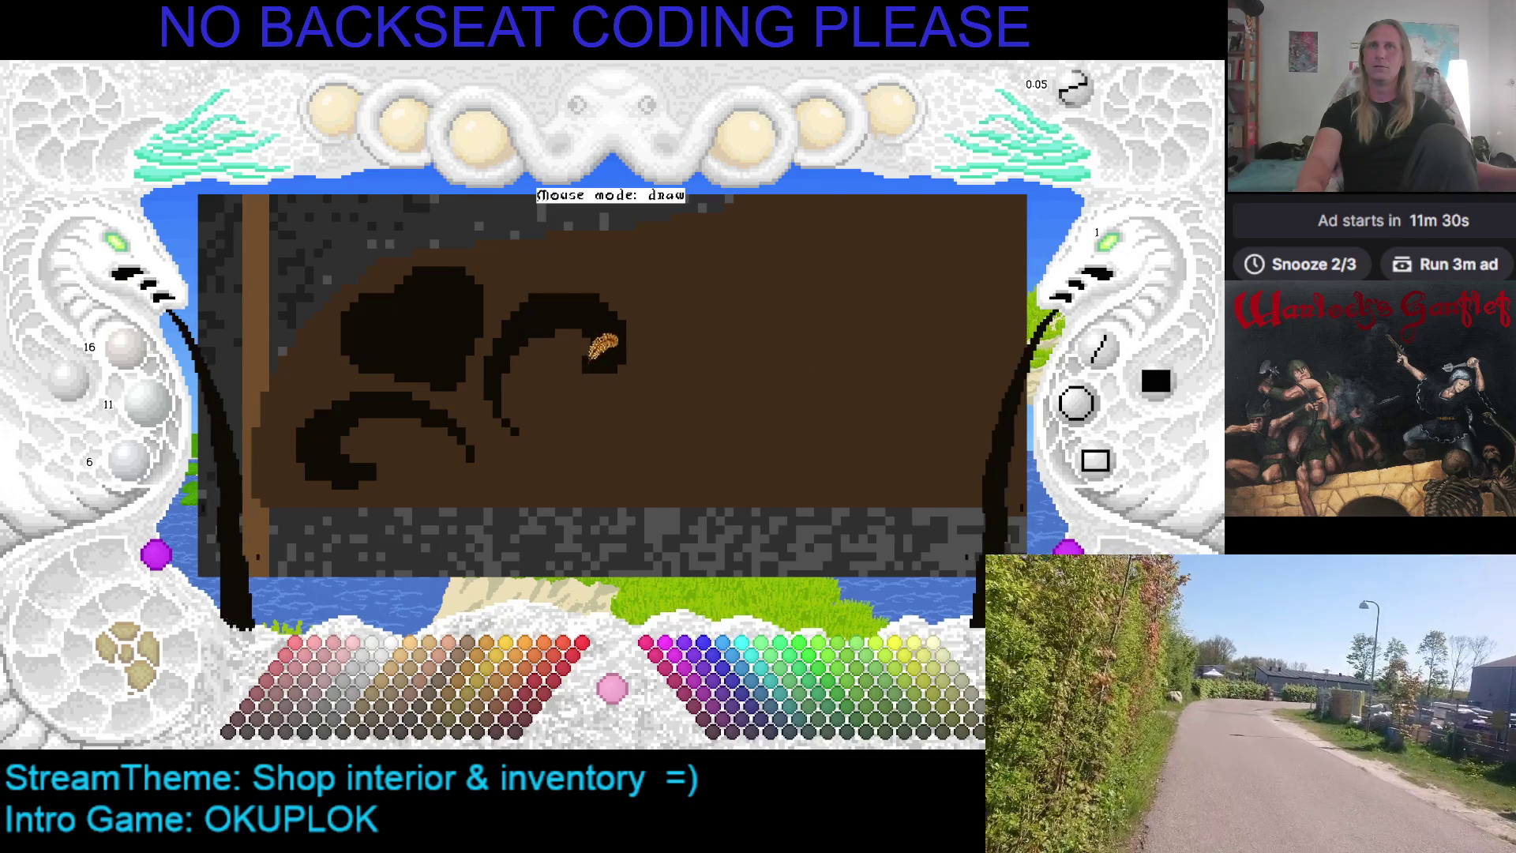
{"action": "key", "text": "Left"}
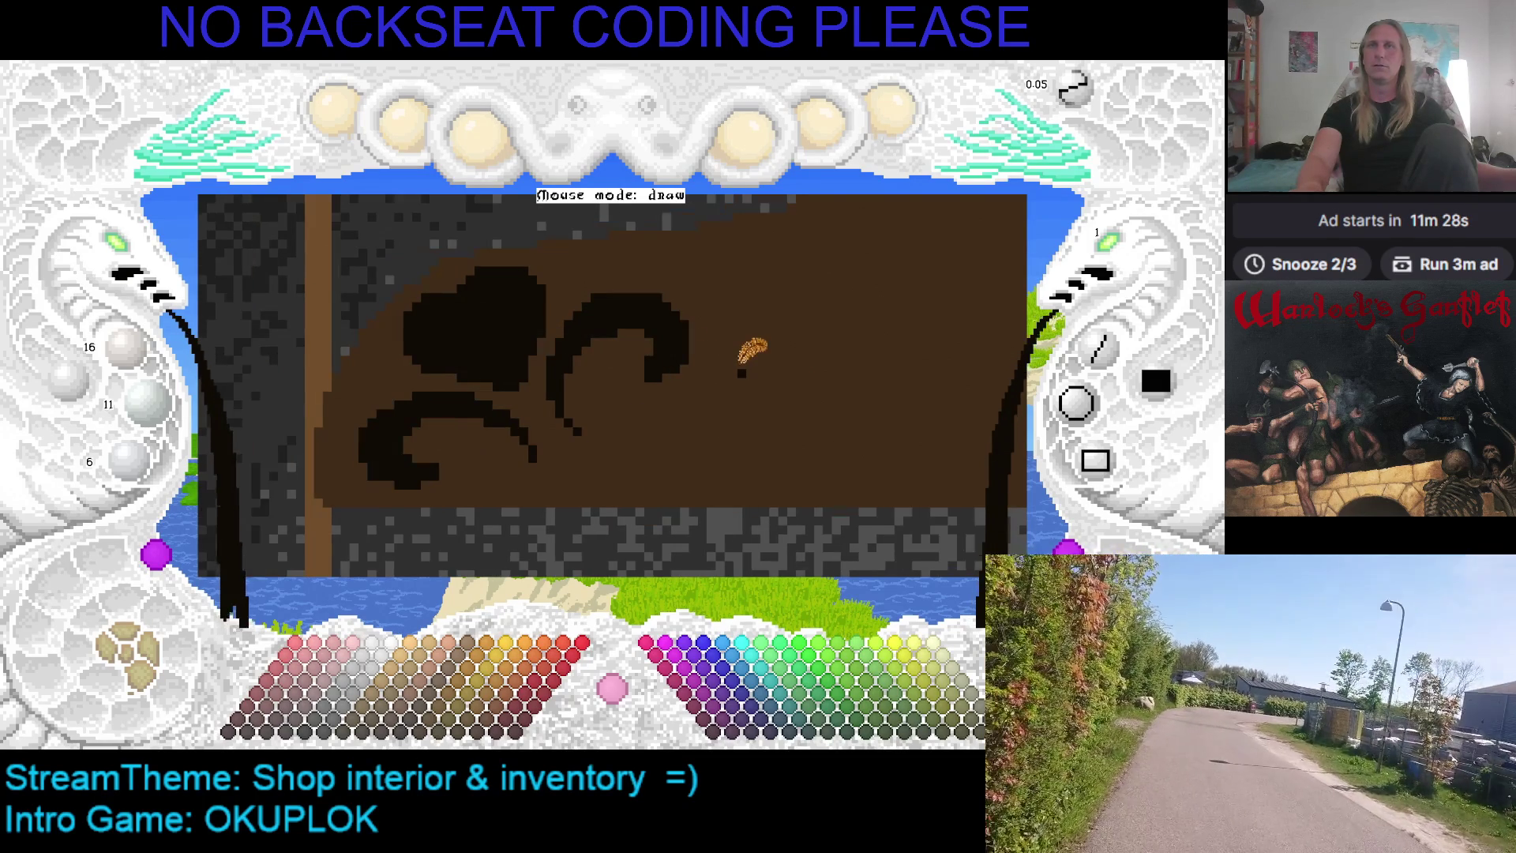
{"action": "key", "text": "Left"}
{"action": "key", "text": "Right"}
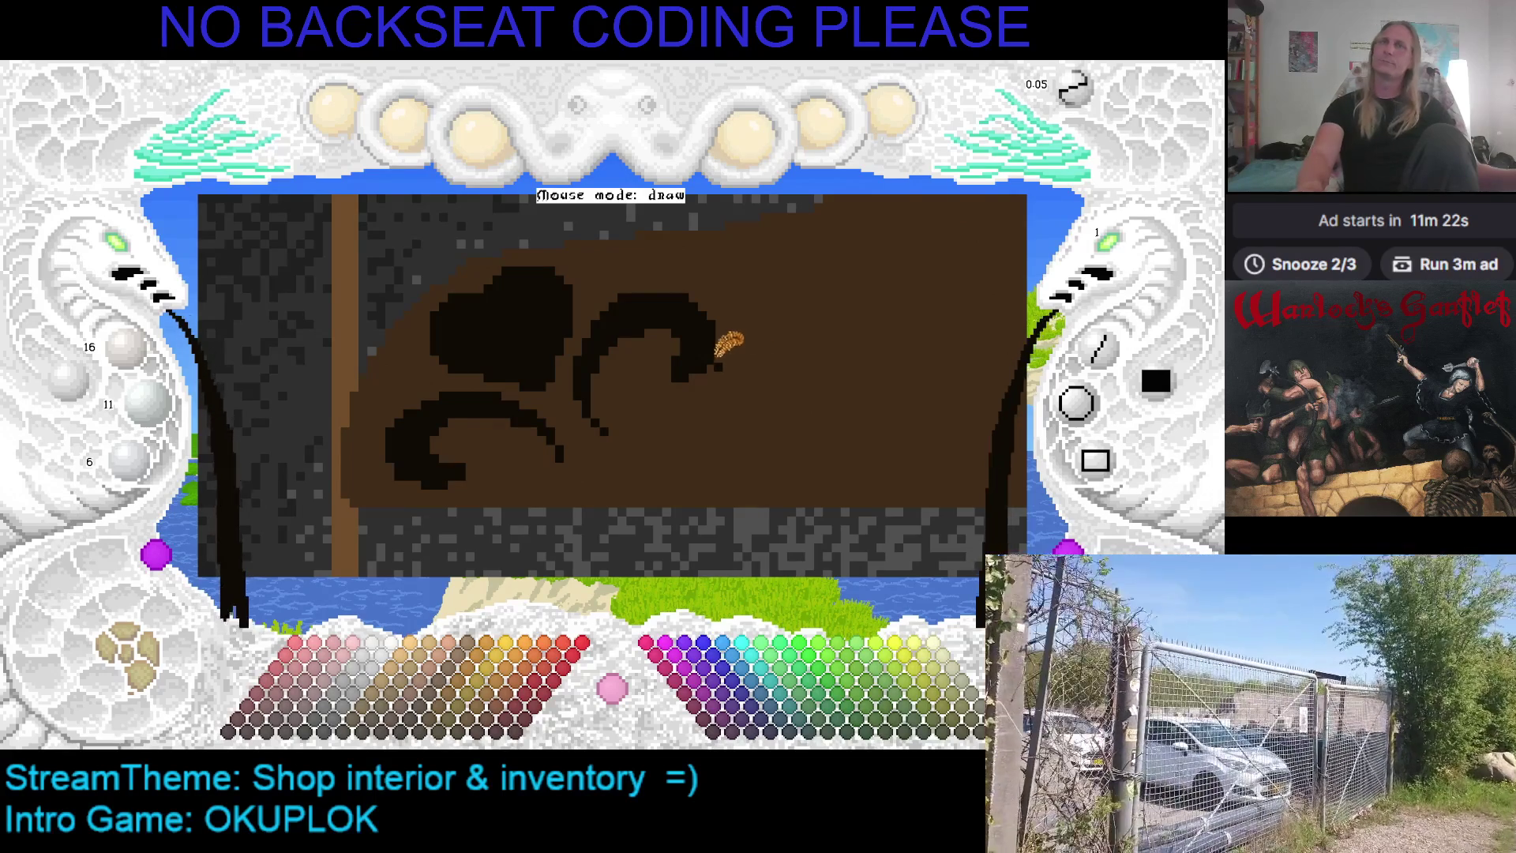
{"action": "left_click_drag", "start_coordinate": [594, 281], "coordinate": [611, 251]}
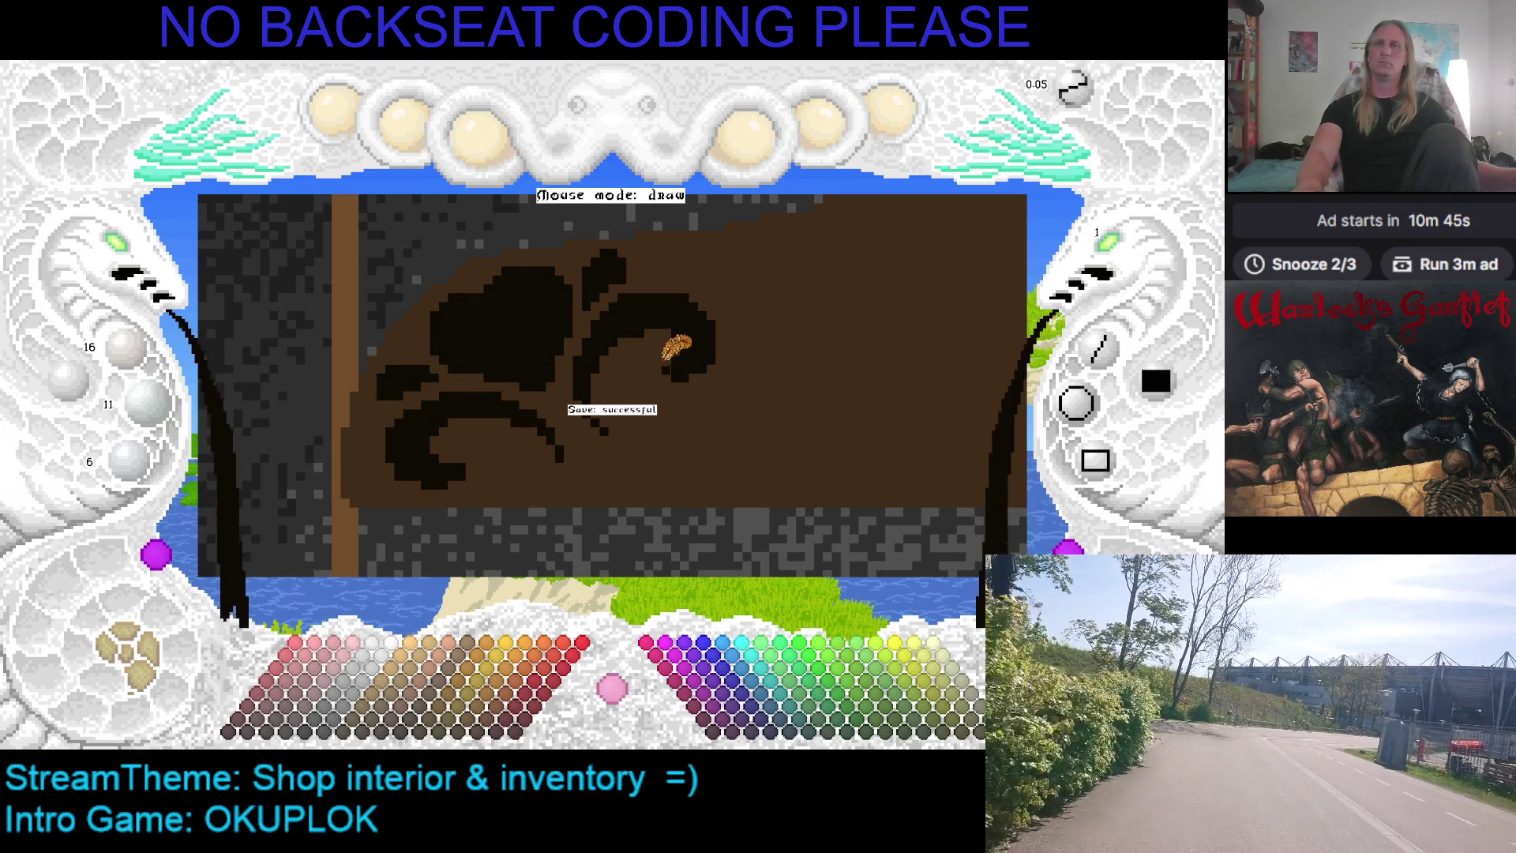
Pan down and right, then zoom out to see more of the backdrop
{"action": "mouse_move", "coordinate": [721, 342]}
{"action": "left_mouse_down"}
{"action": "mouse_move", "coordinate": [772, 382]}
{"action": "mouse_move", "coordinate": [766, 434]}
{"action": "mouse_move", "coordinate": [193, 286]}
{"action": "left_mouse_up"}
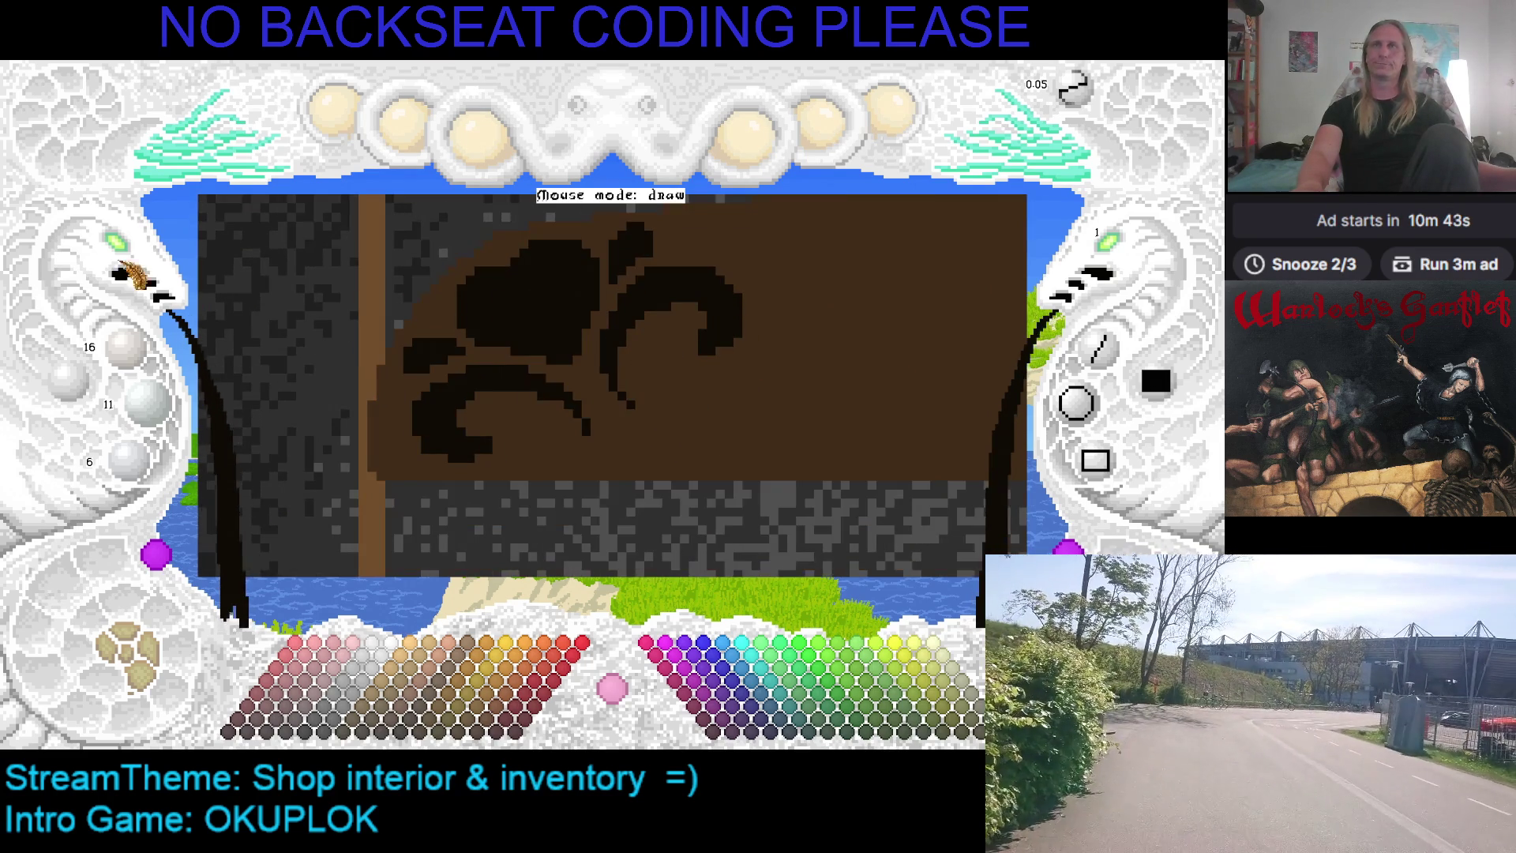
{"action": "left_click_drag", "start_coordinate": [120, 251], "coordinate": [484, 226]}
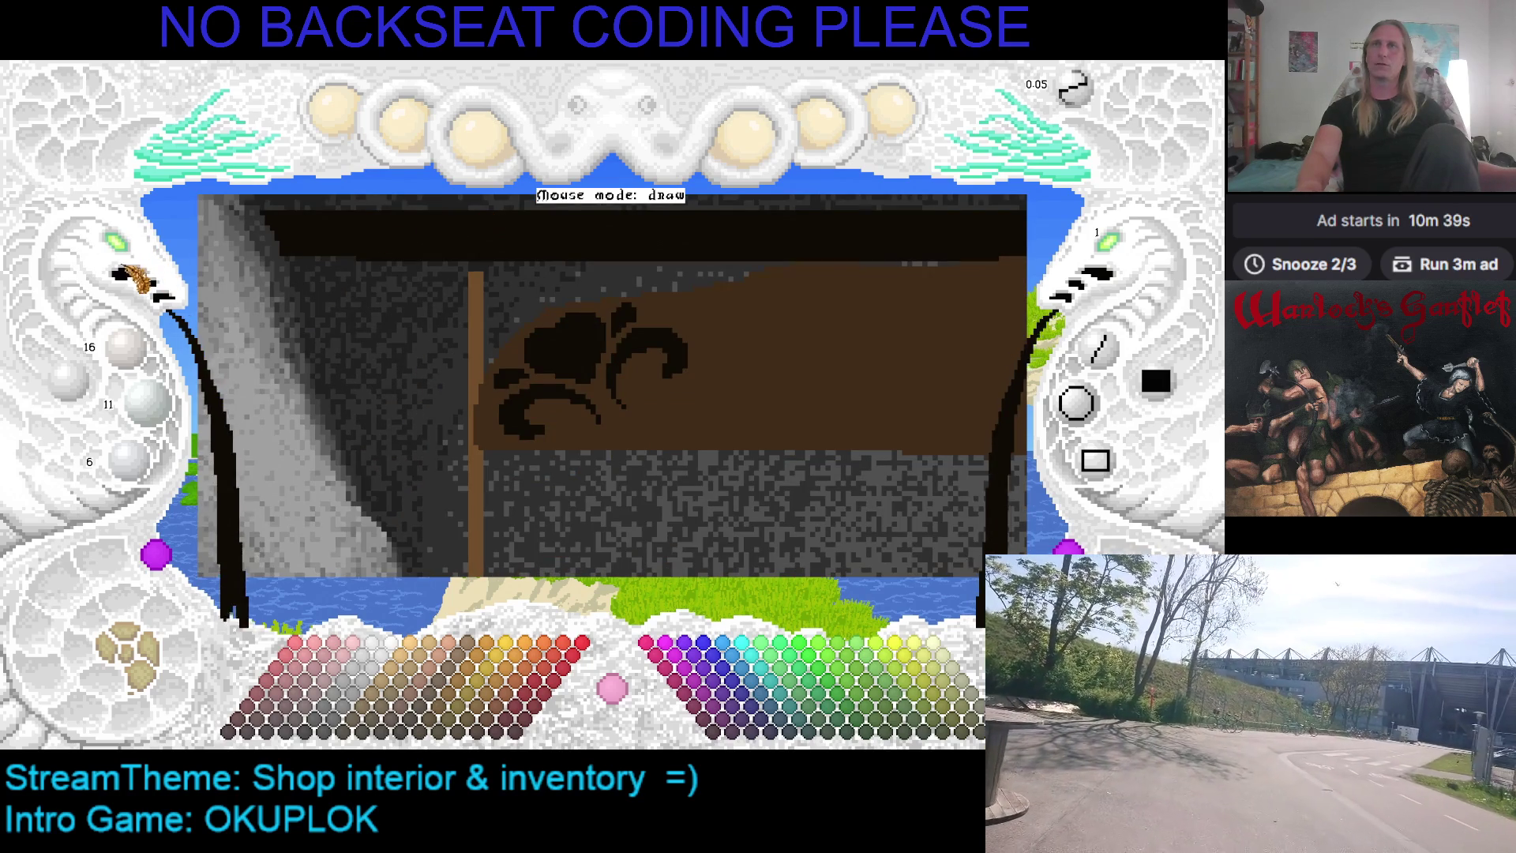
Zoom out and pan until the ornamented panel, shelf boards and grey stone are all framed
{"action": "left_click_drag", "start_coordinate": [138, 265], "coordinate": [436, 234]}
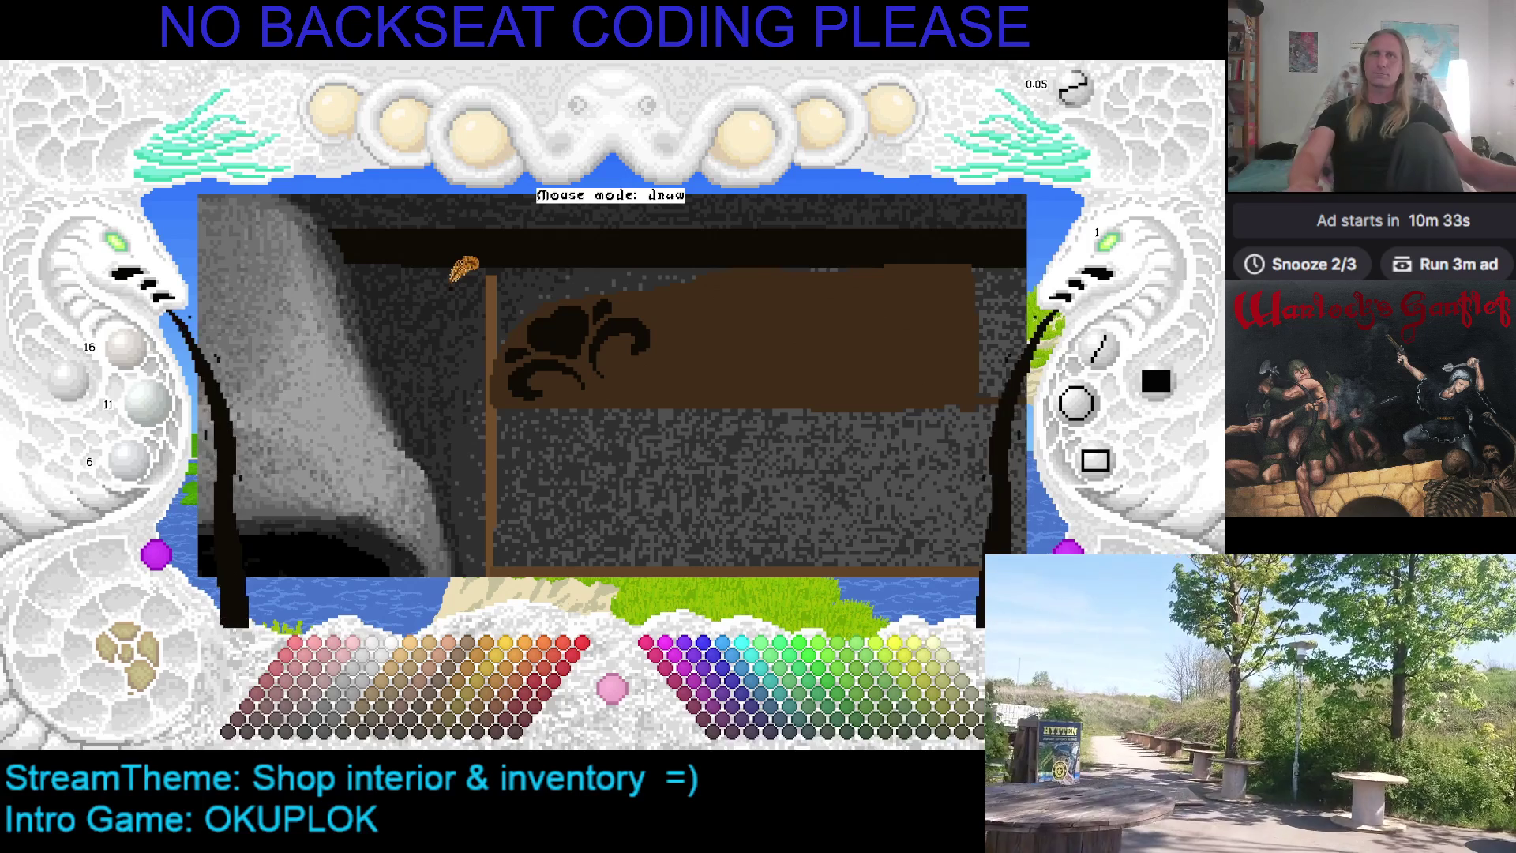
{"action": "left_click_drag", "start_coordinate": [652, 294], "coordinate": [561, 324]}
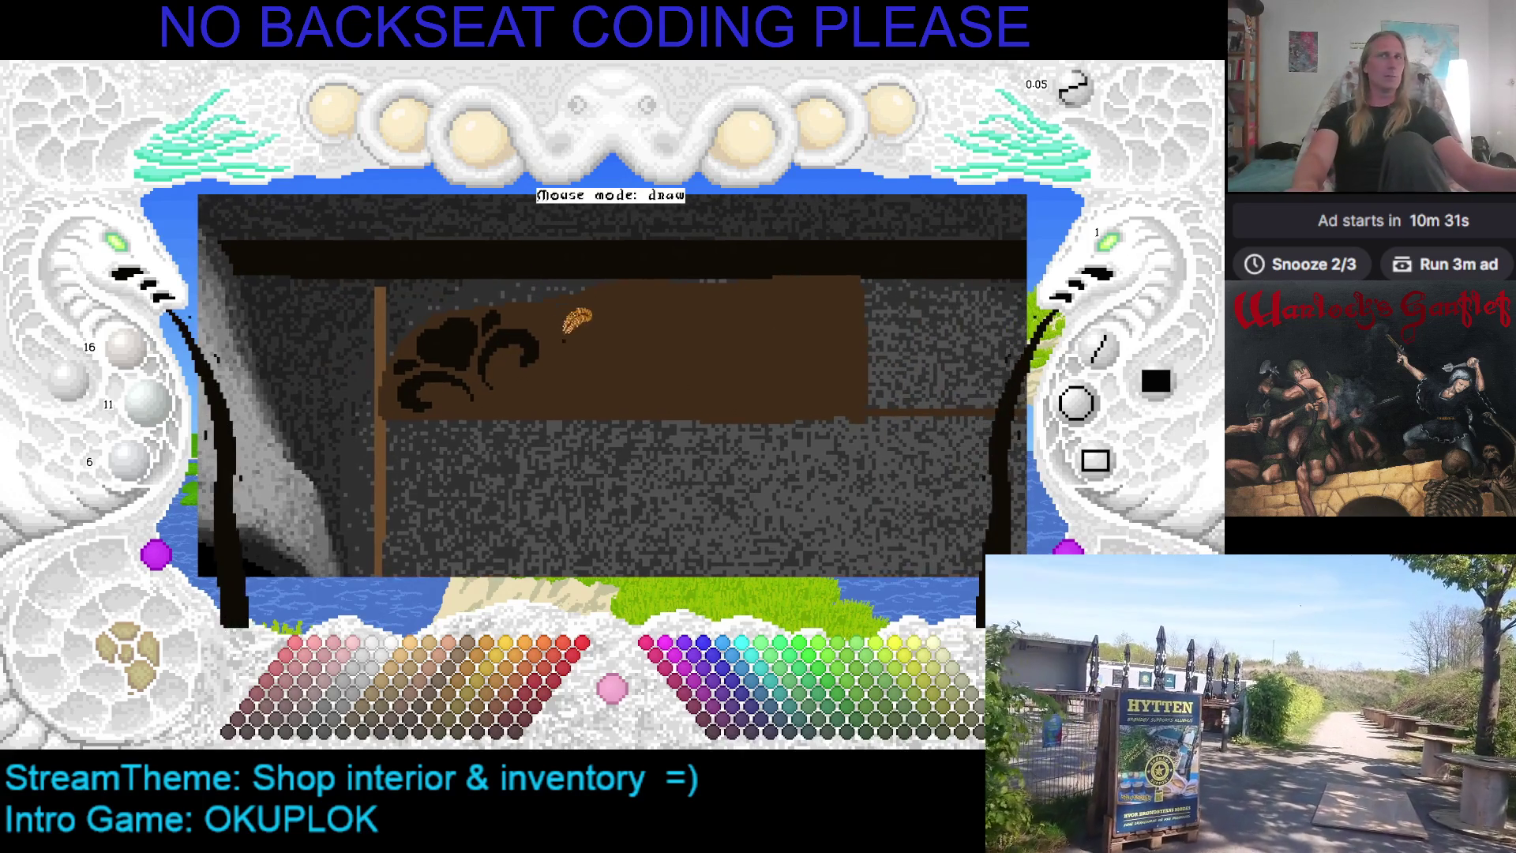
{"action": "left_click", "coordinate": [136, 254]}
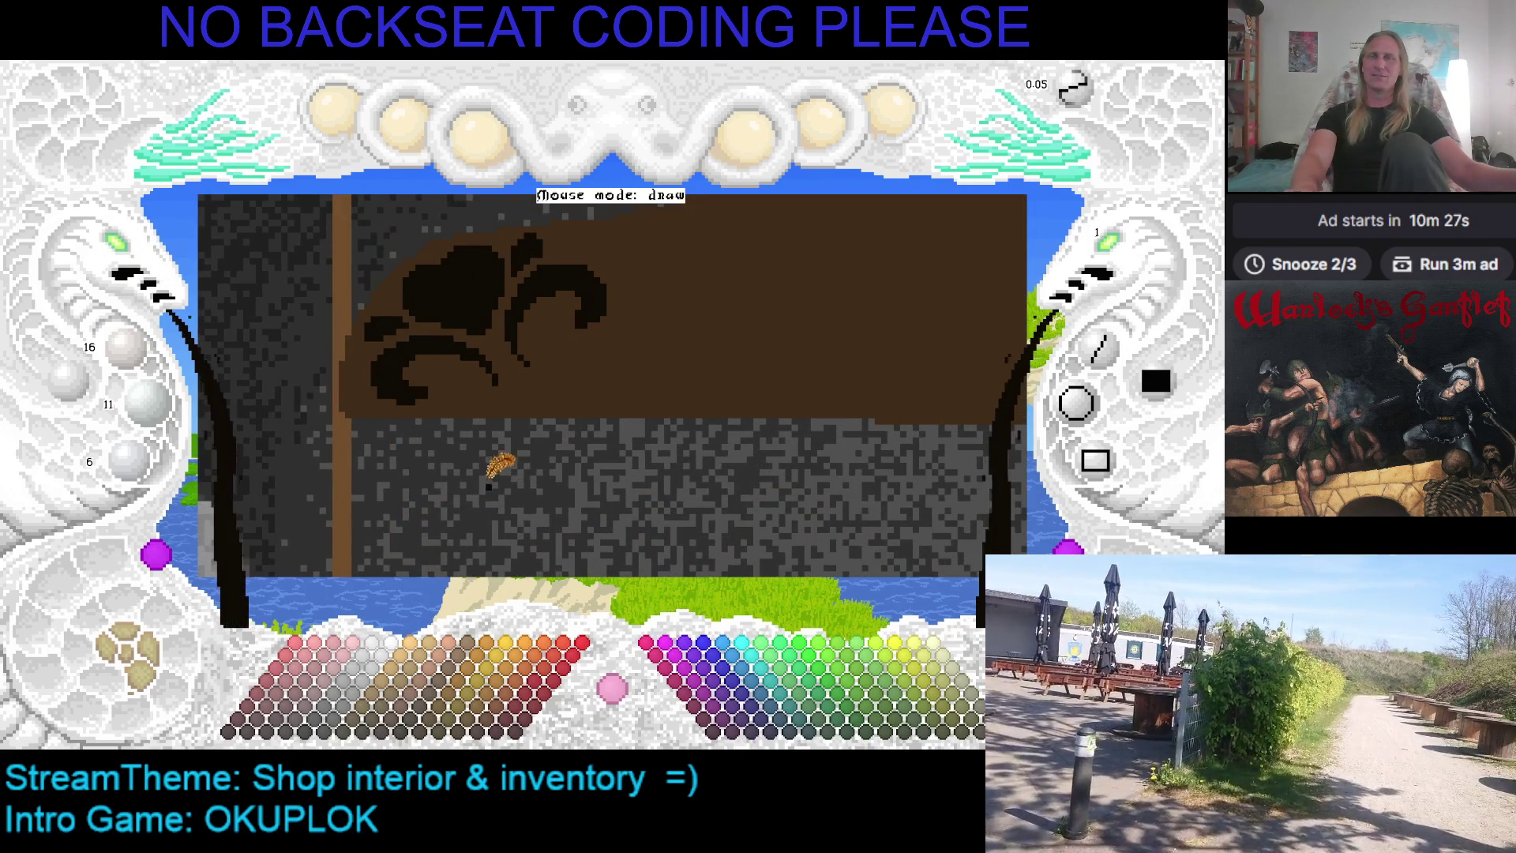
{"action": "left_click", "coordinate": [130, 249]}
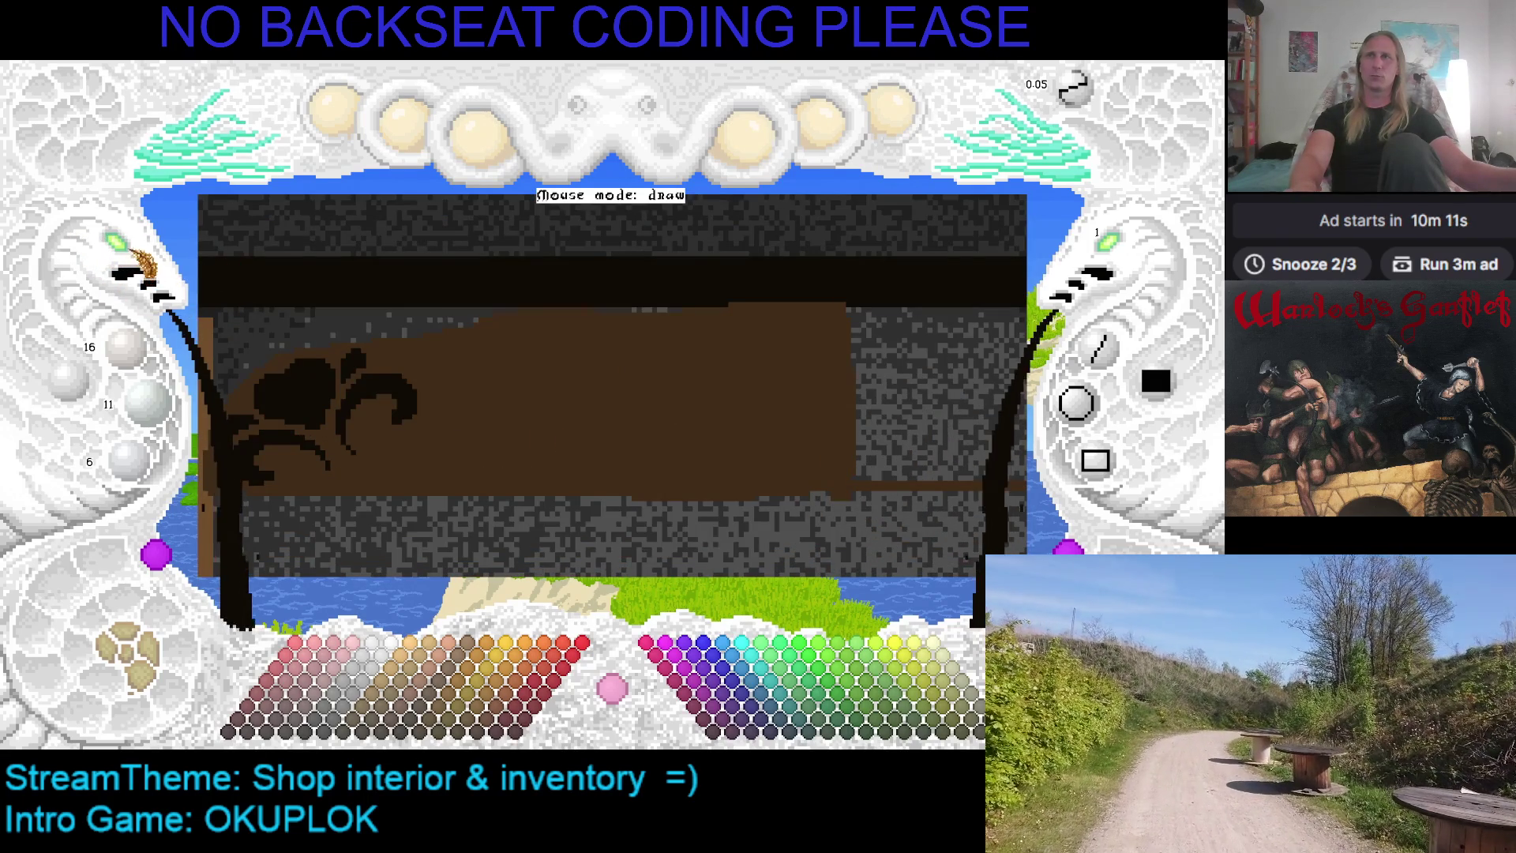
{"action": "left_click", "coordinate": [130, 255]}
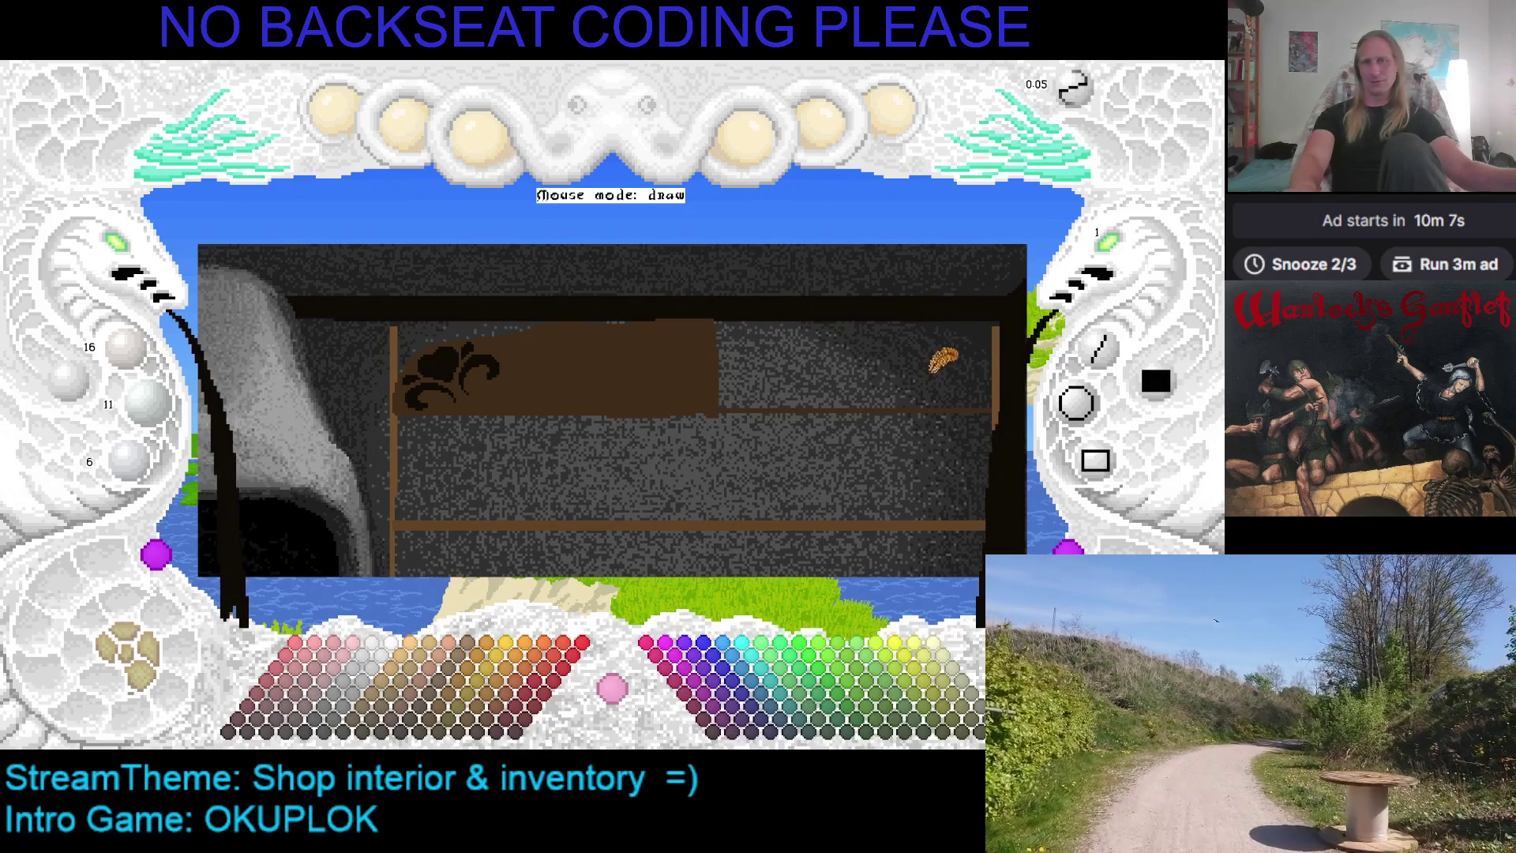
{"action": "left_click_drag", "start_coordinate": [851, 345], "coordinate": [742, 351]}
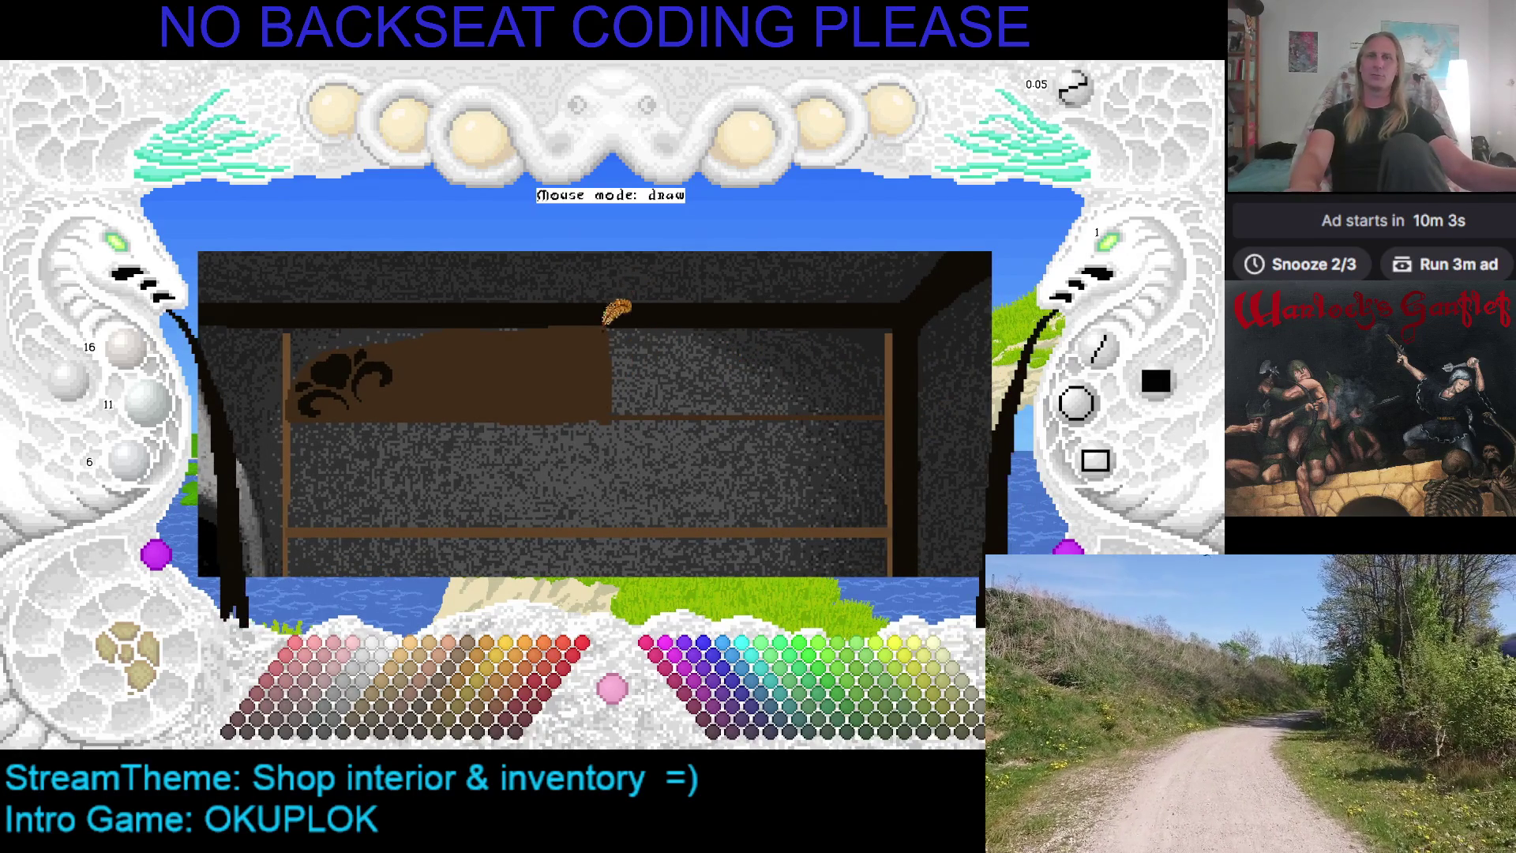
{"action": "mouse_move", "coordinate": [594, 347]}
{"action": "left_mouse_down"}
{"action": "mouse_move", "coordinate": [628, 235]}
{"action": "mouse_move", "coordinate": [545, 289]}
{"action": "left_mouse_up"}
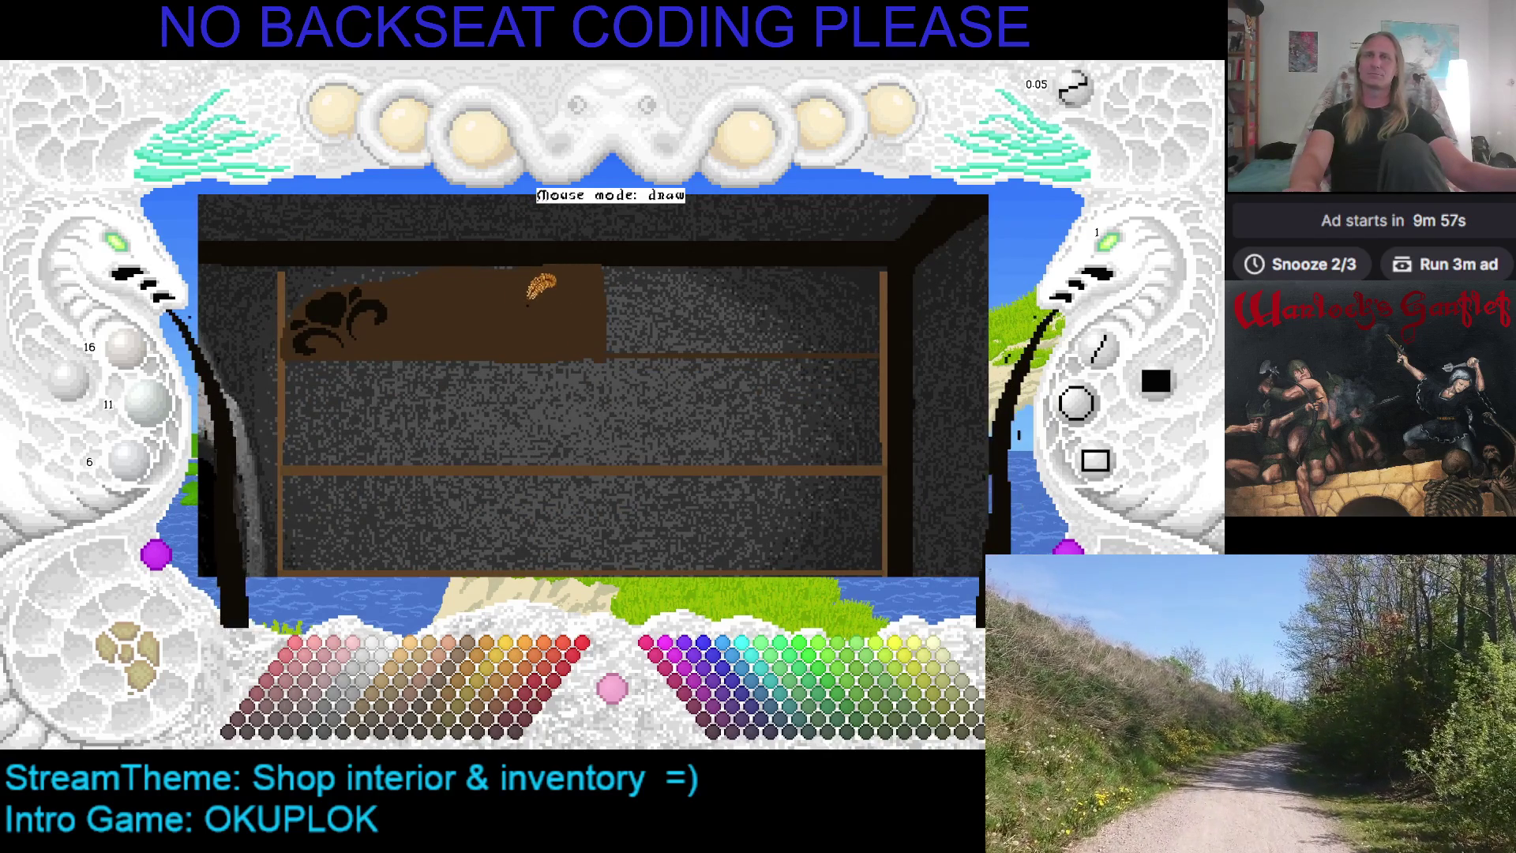
Demake the upper shelf's left area into a pixelated brown panel
{"action": "left_click", "coordinate": [169, 182]}
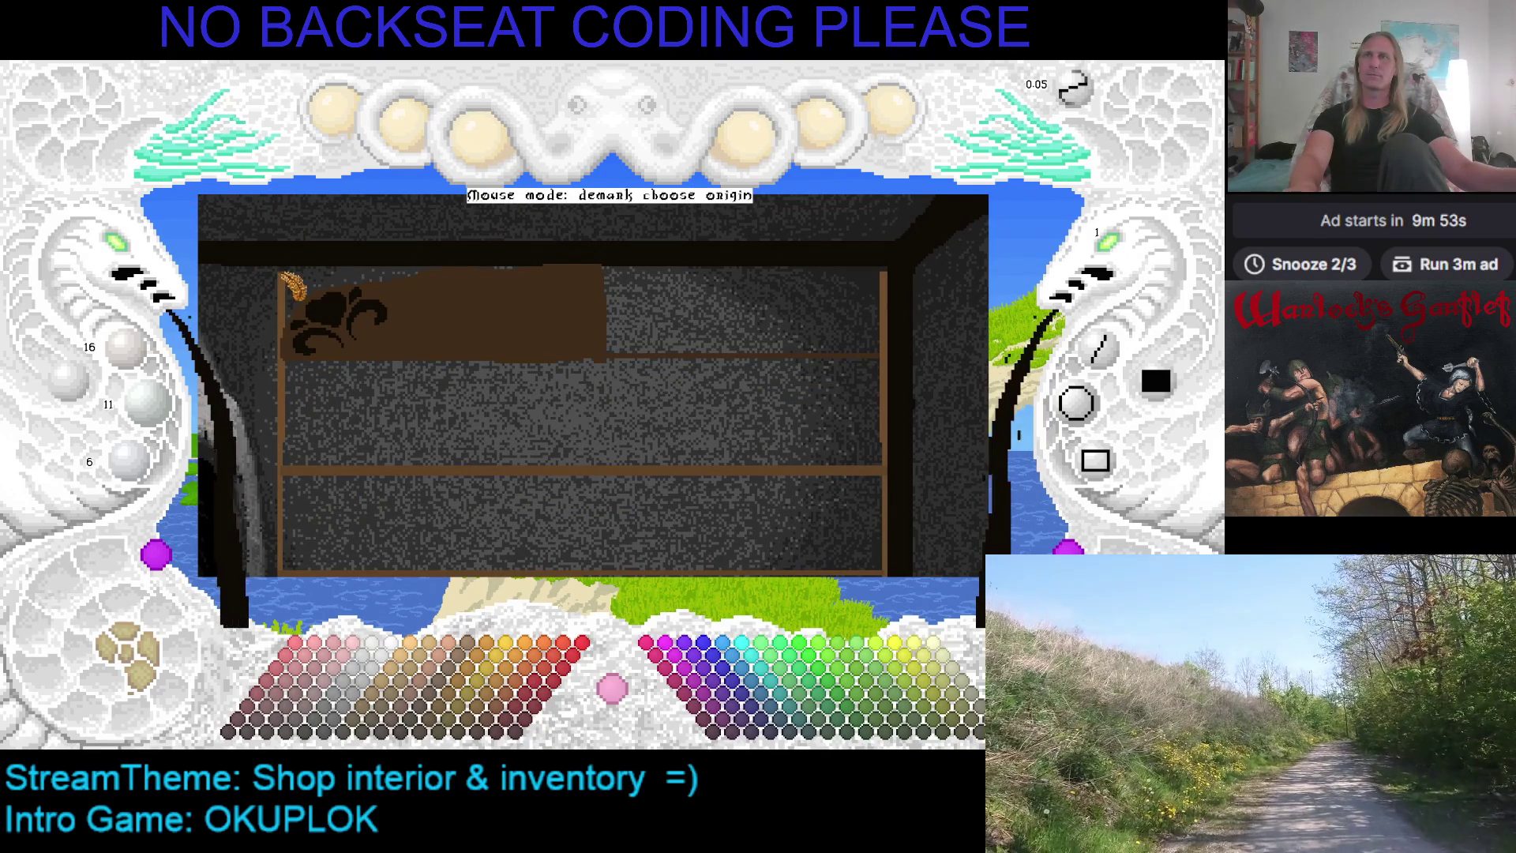
{"action": "left_click", "coordinate": [277, 268]}
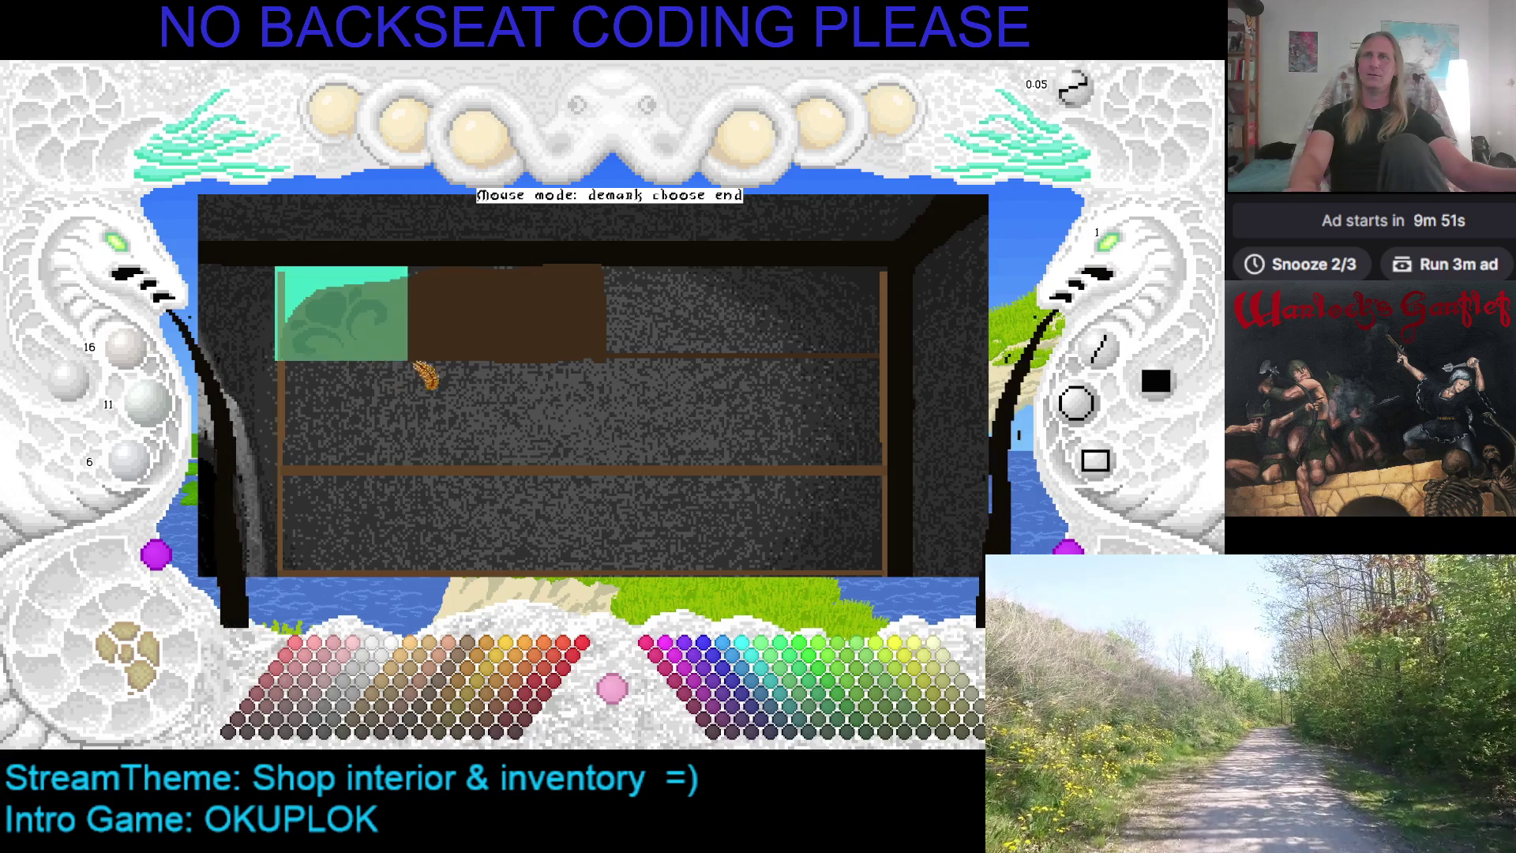
{"action": "left_click", "coordinate": [613, 368]}
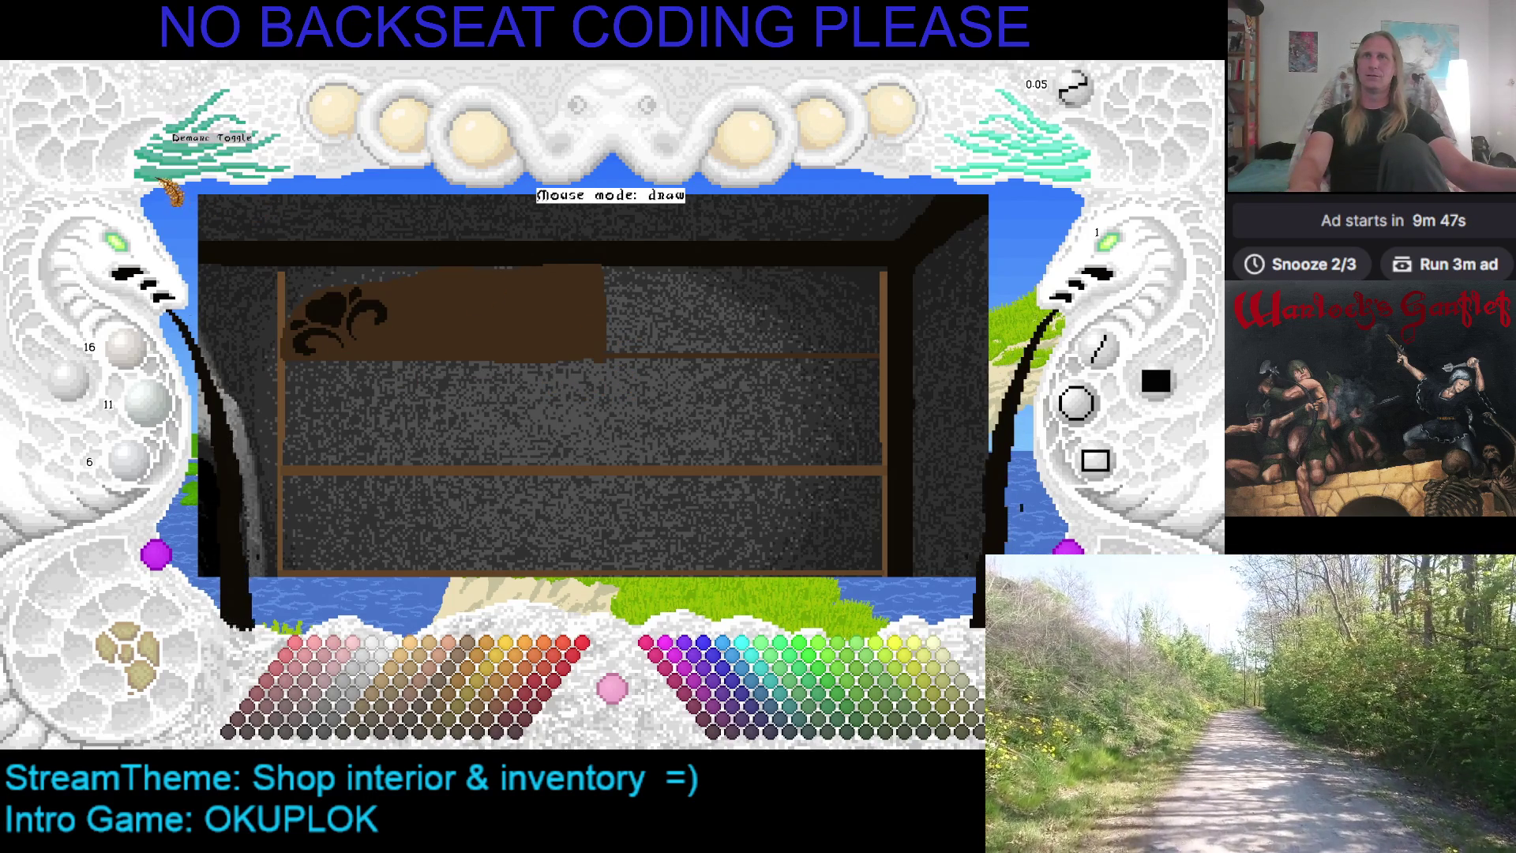
Capture a second shelf area as a snippet, try mirroring and scaling, then cancel the paste
{"action": "left_click", "coordinate": [178, 197]}
{"action": "left_click", "coordinate": [288, 254]}
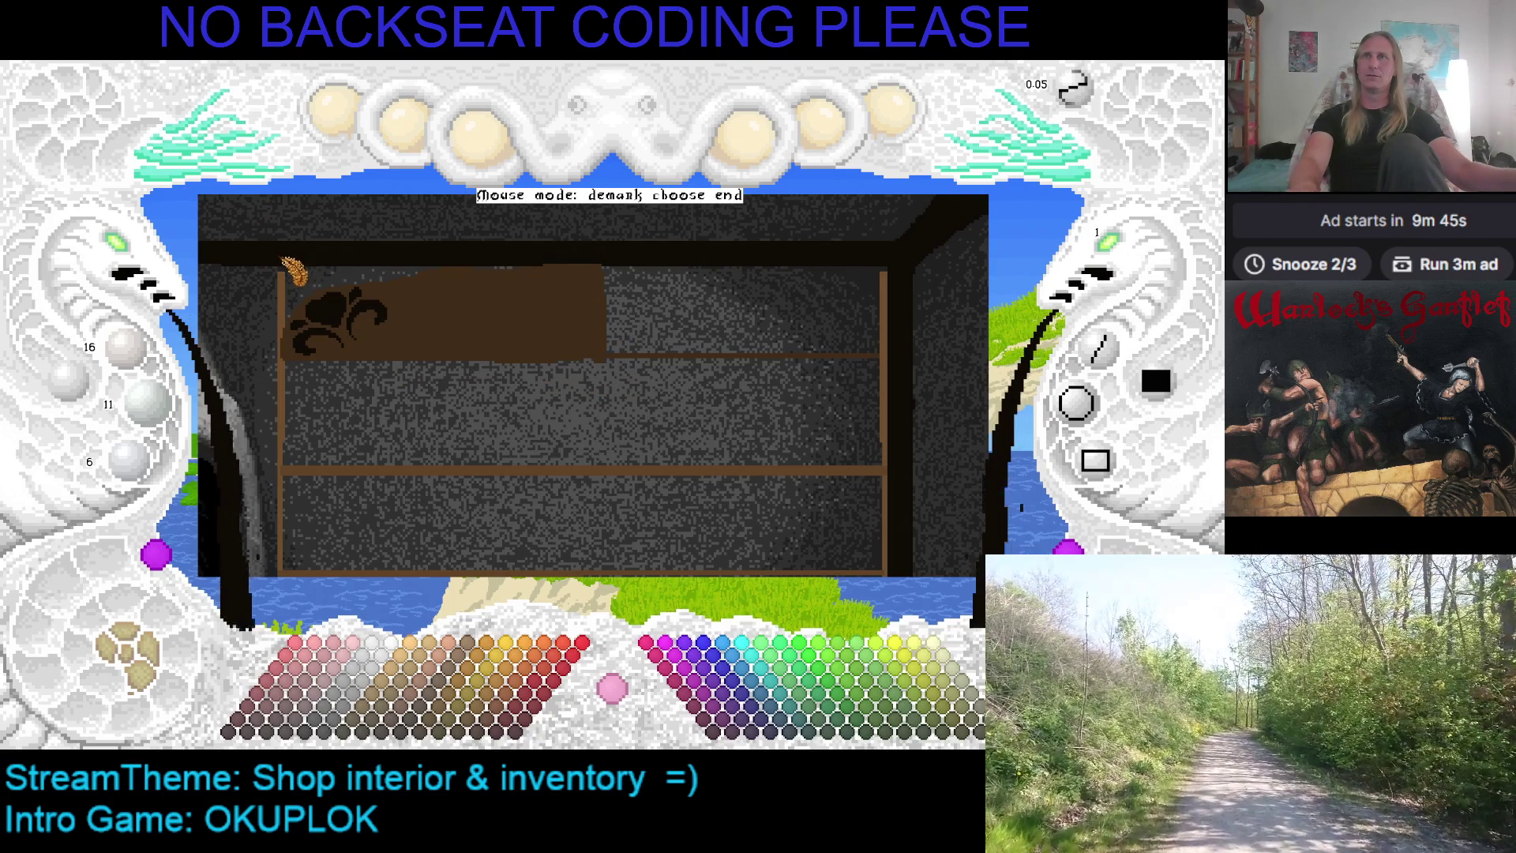
{"action": "left_click", "coordinate": [613, 369]}
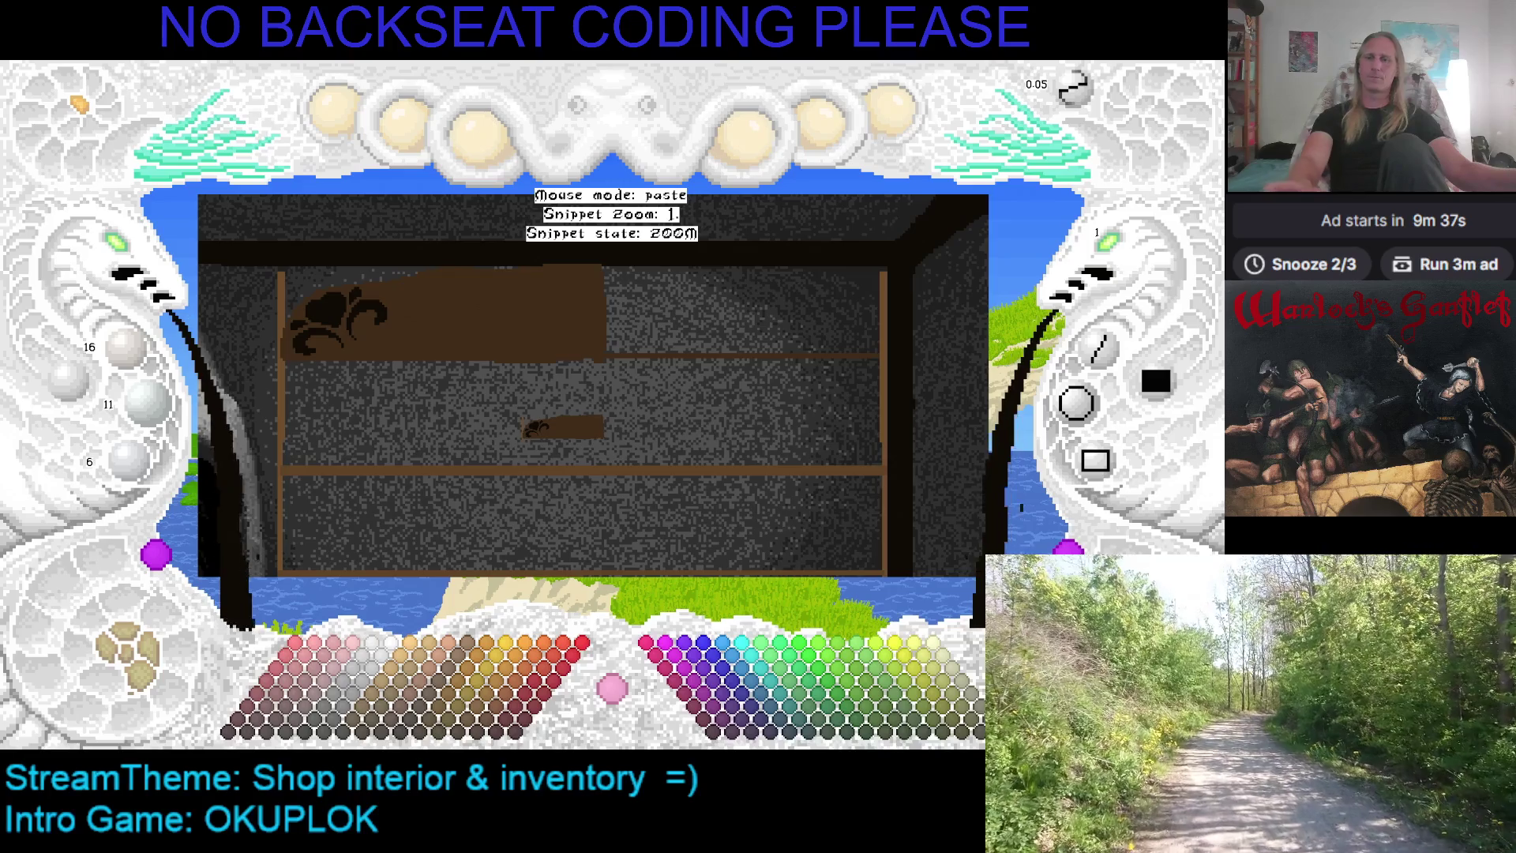
{"action": "key", "text": "r"}
{"action": "key", "text": "r"}
{"action": "key", "text": "r"}
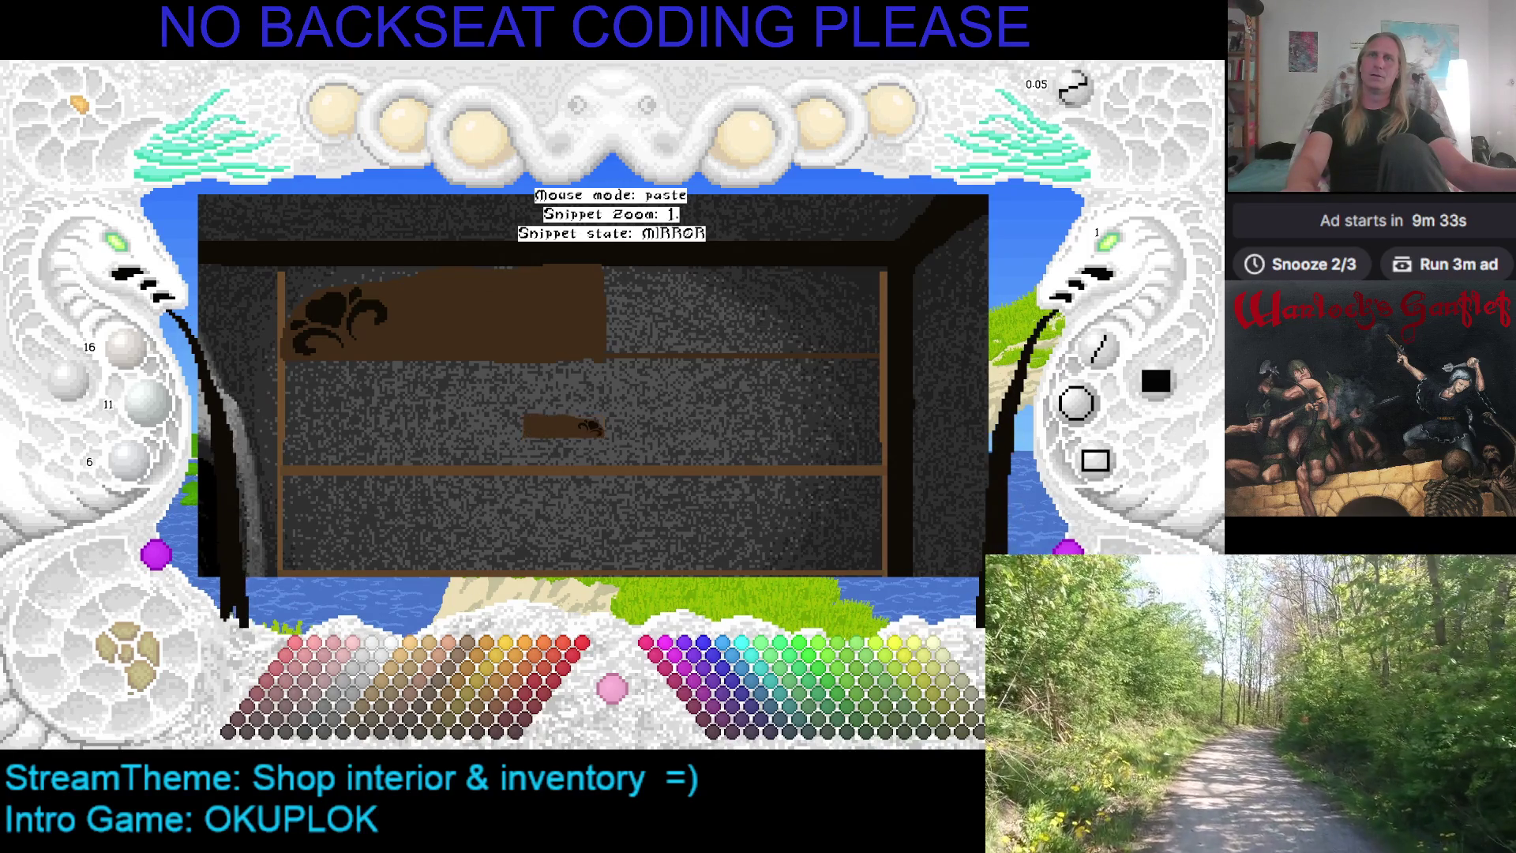
{"action": "key", "text": "r"}
{"action": "key", "text": "r"}
{"action": "key", "text": "r"}
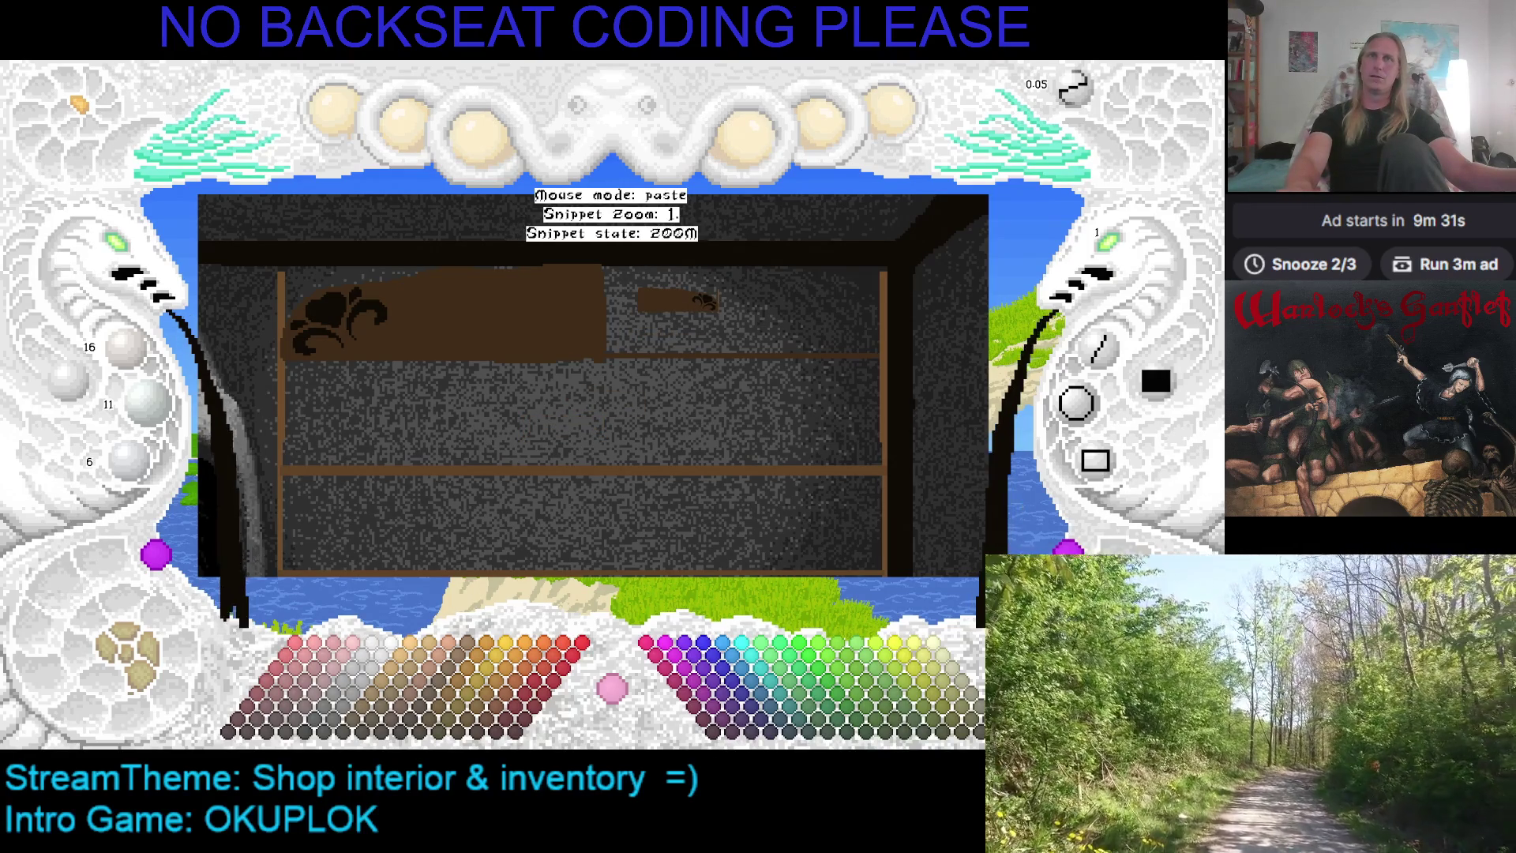
{"action": "scroll", "coordinate": [758, 324], "scroll_direction": "up", "scroll_amount": 1}
{"action": "scroll", "coordinate": [758, 324], "scroll_direction": "up", "scroll_amount": 1}
{"action": "scroll", "coordinate": [758, 324], "scroll_direction": "up", "scroll_amount": 1}
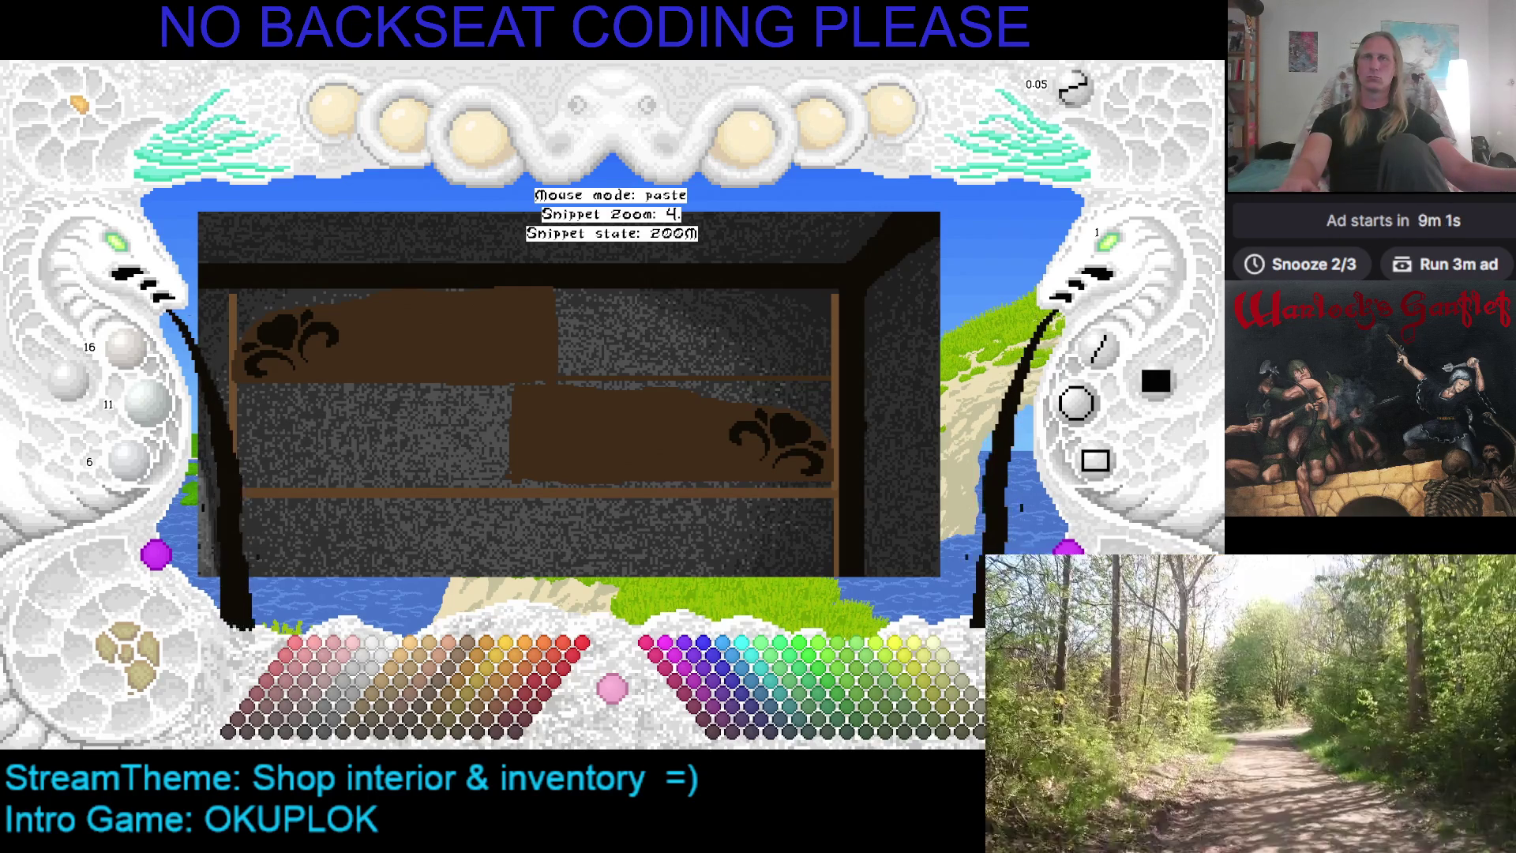
{"action": "key", "text": "Escape"}
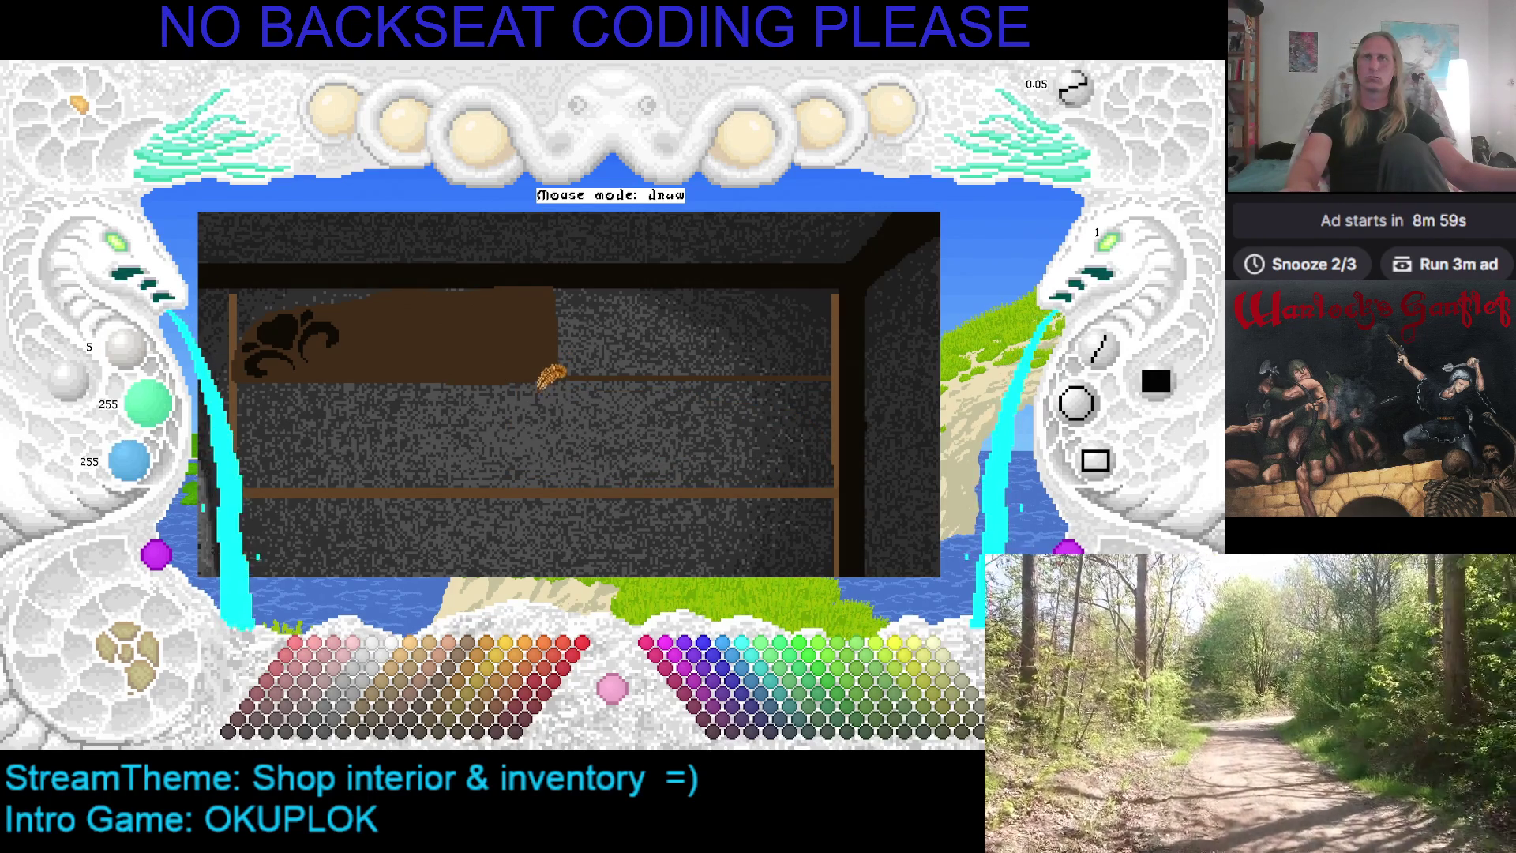
Set brush size 2 and pick the panel's brown, 64/44/24, as the paint colour
{"action": "scroll", "coordinate": [1109, 253], "scroll_direction": "up", "scroll_amount": 1}
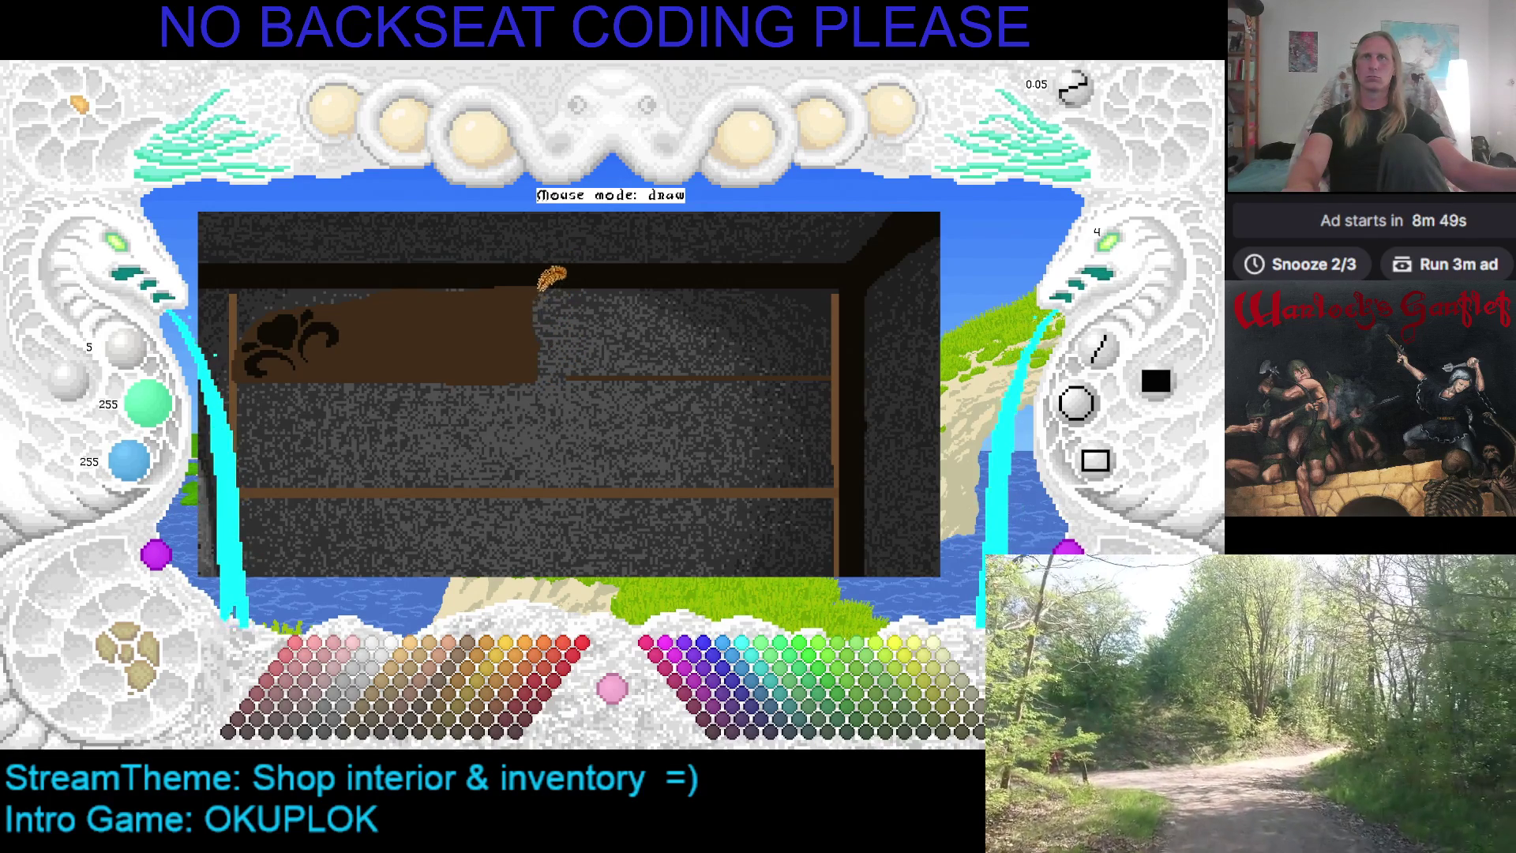
{"action": "right_click", "coordinate": [529, 289]}
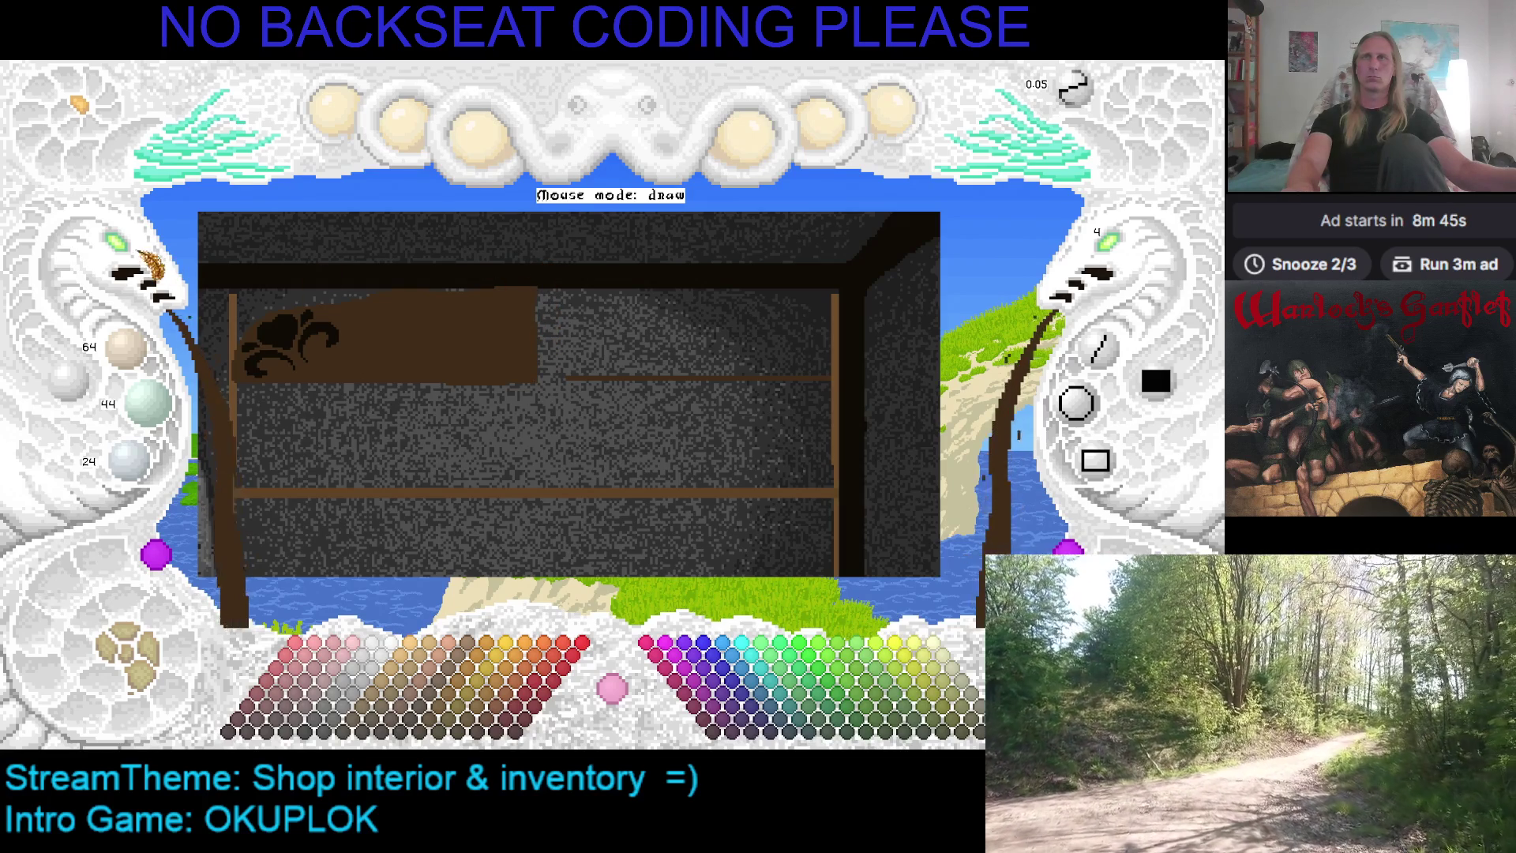
{"action": "scroll", "coordinate": [331, 221], "scroll_direction": "up", "scroll_amount": 2}
{"action": "scroll", "coordinate": [519, 405], "scroll_direction": "down", "scroll_amount": 1}
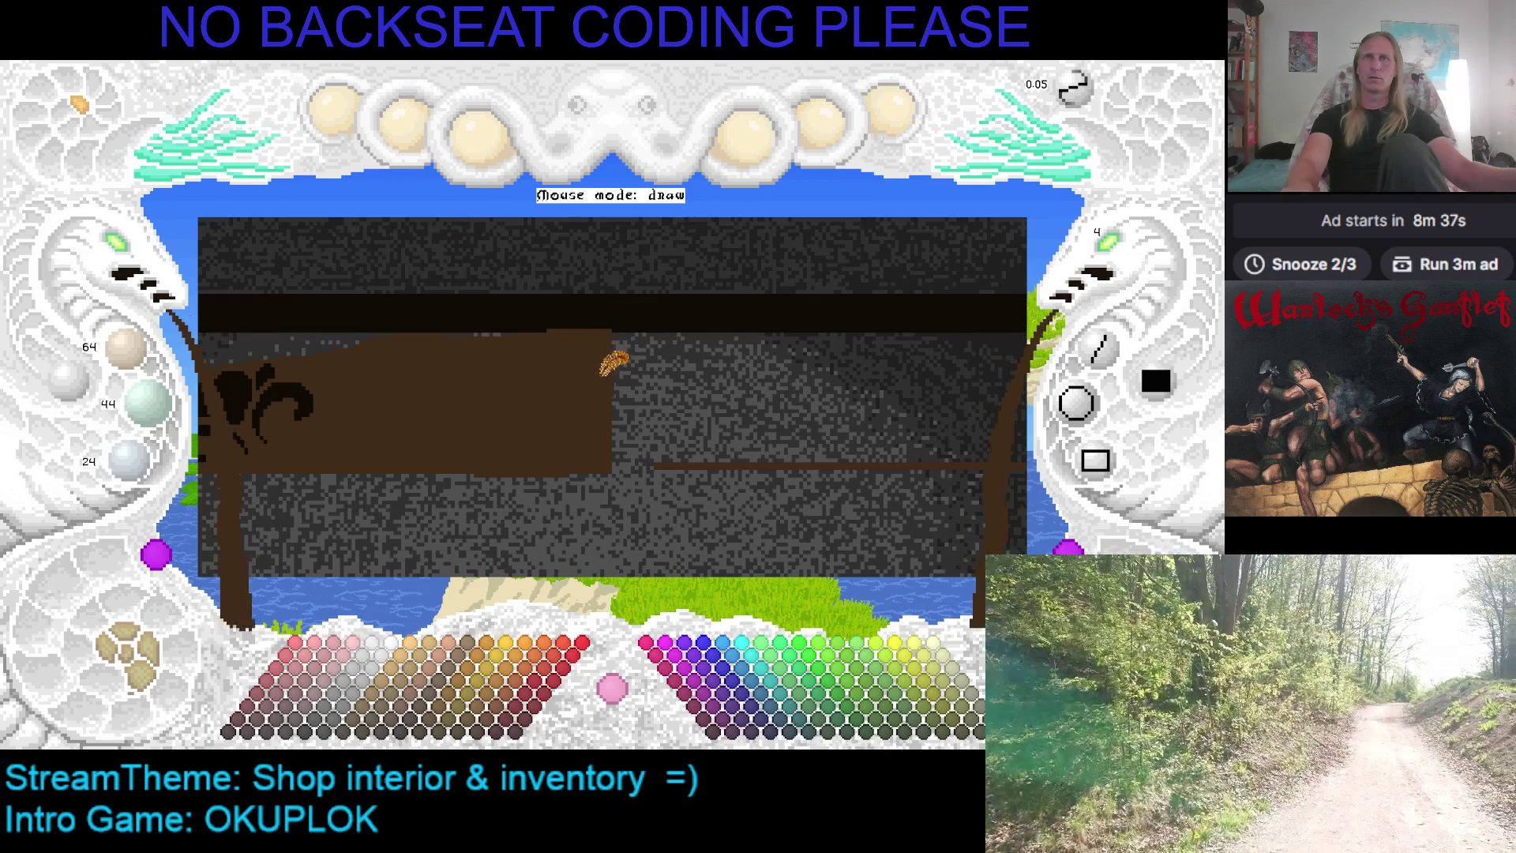
Pan around the wall and re-pick the ledge's brown as the paint colour
{"action": "key", "text": "Left"}
{"action": "key", "text": "Down"}
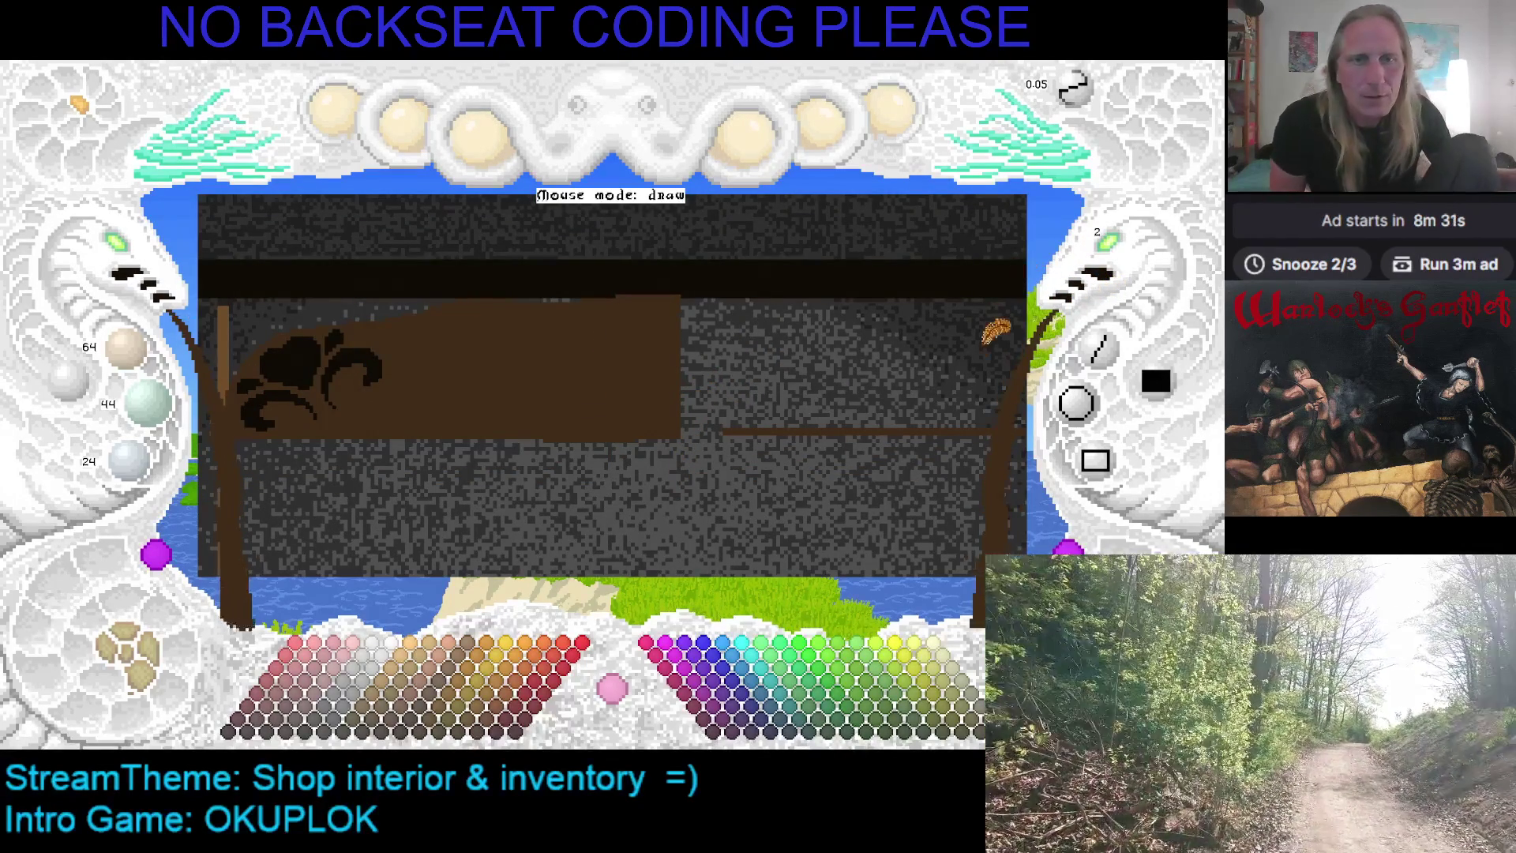
{"action": "key", "text": "Right"}
{"action": "key", "text": "Right"}
{"action": "key", "text": "Down"}
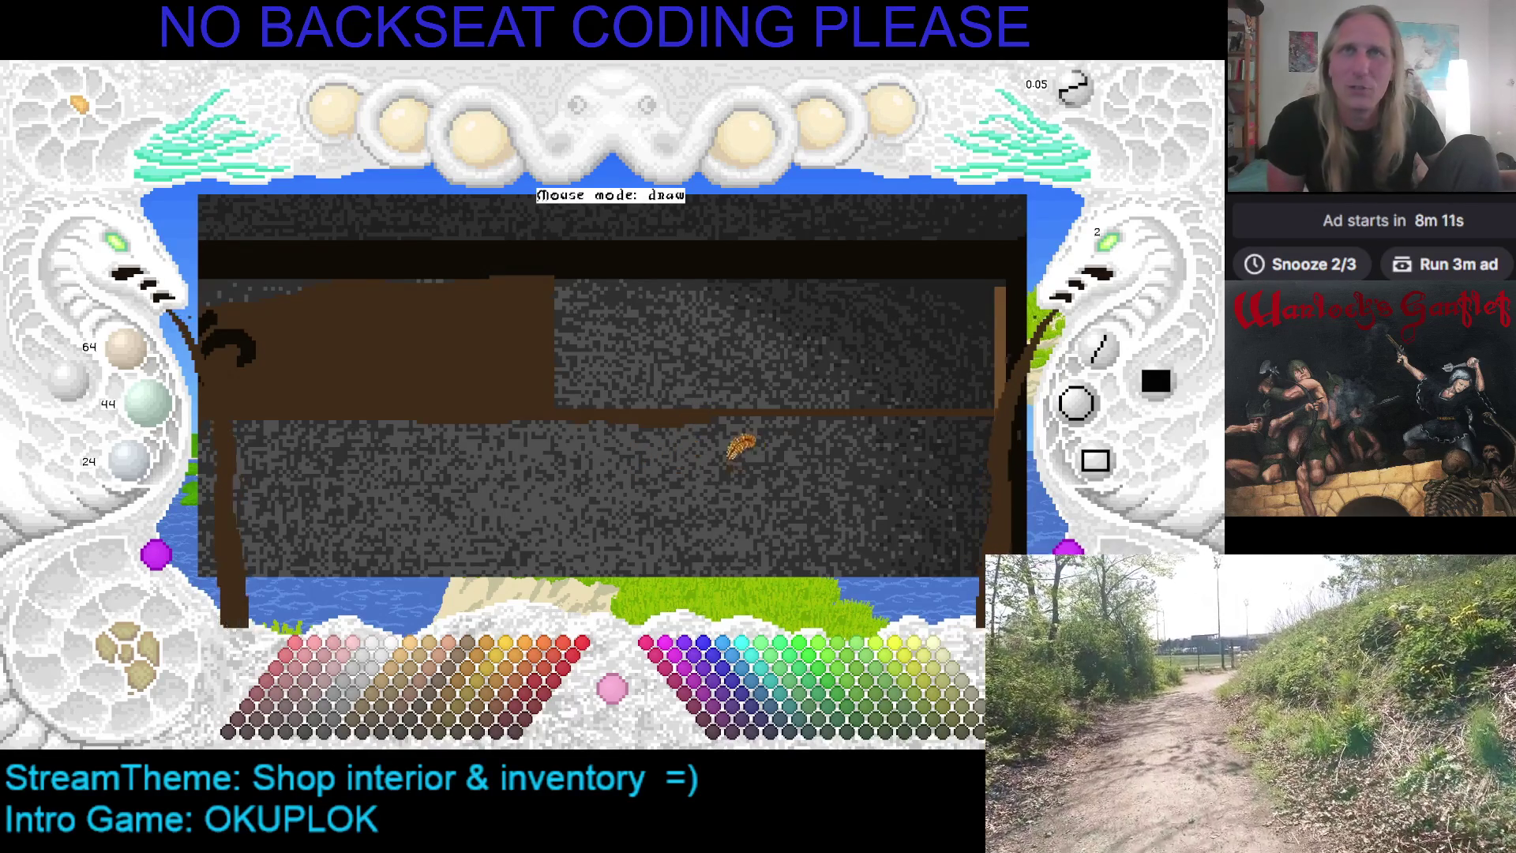
{"action": "mouse_move", "coordinate": [754, 442]}
{"action": "left_mouse_down"}
{"action": "mouse_move", "coordinate": [649, 472]}
{"action": "mouse_move", "coordinate": [630, 434]}
{"action": "mouse_move", "coordinate": [769, 443]}
{"action": "left_mouse_up"}
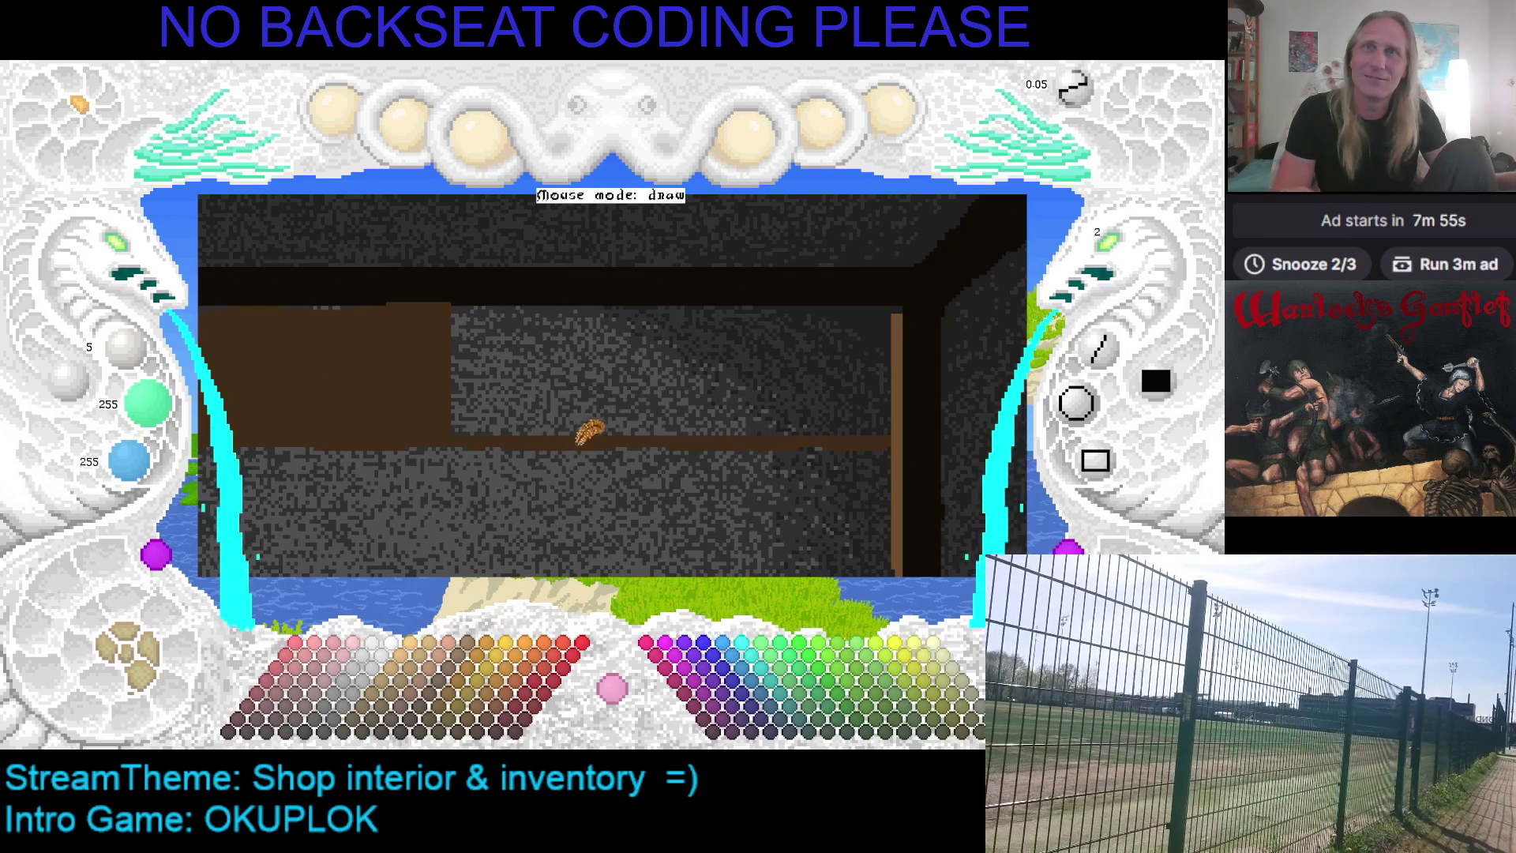
{"action": "right_click", "coordinate": [576, 440]}
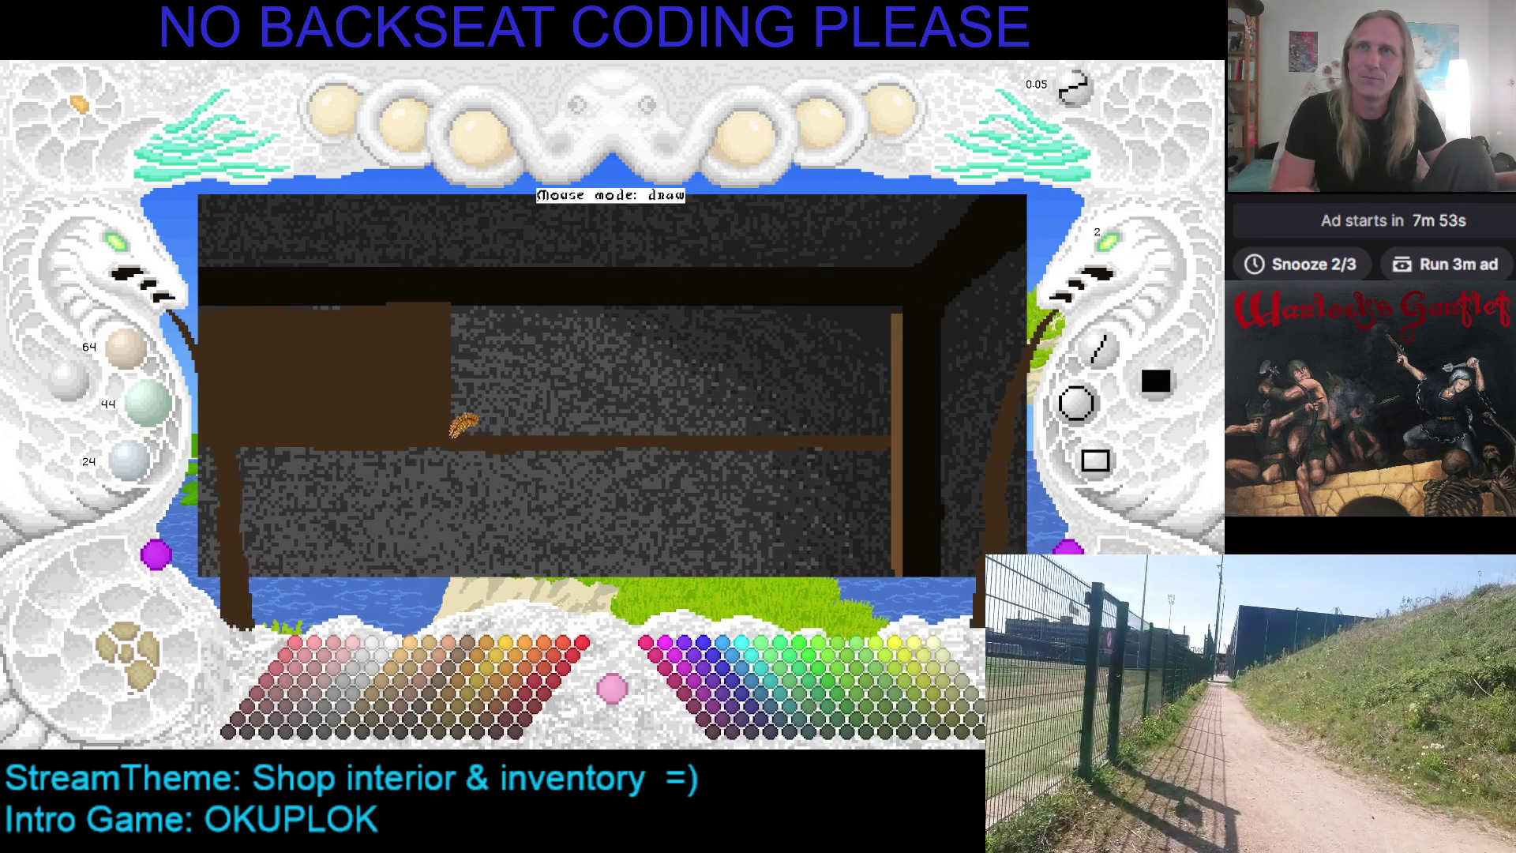
{"action": "key", "text": "ctrl+z"}
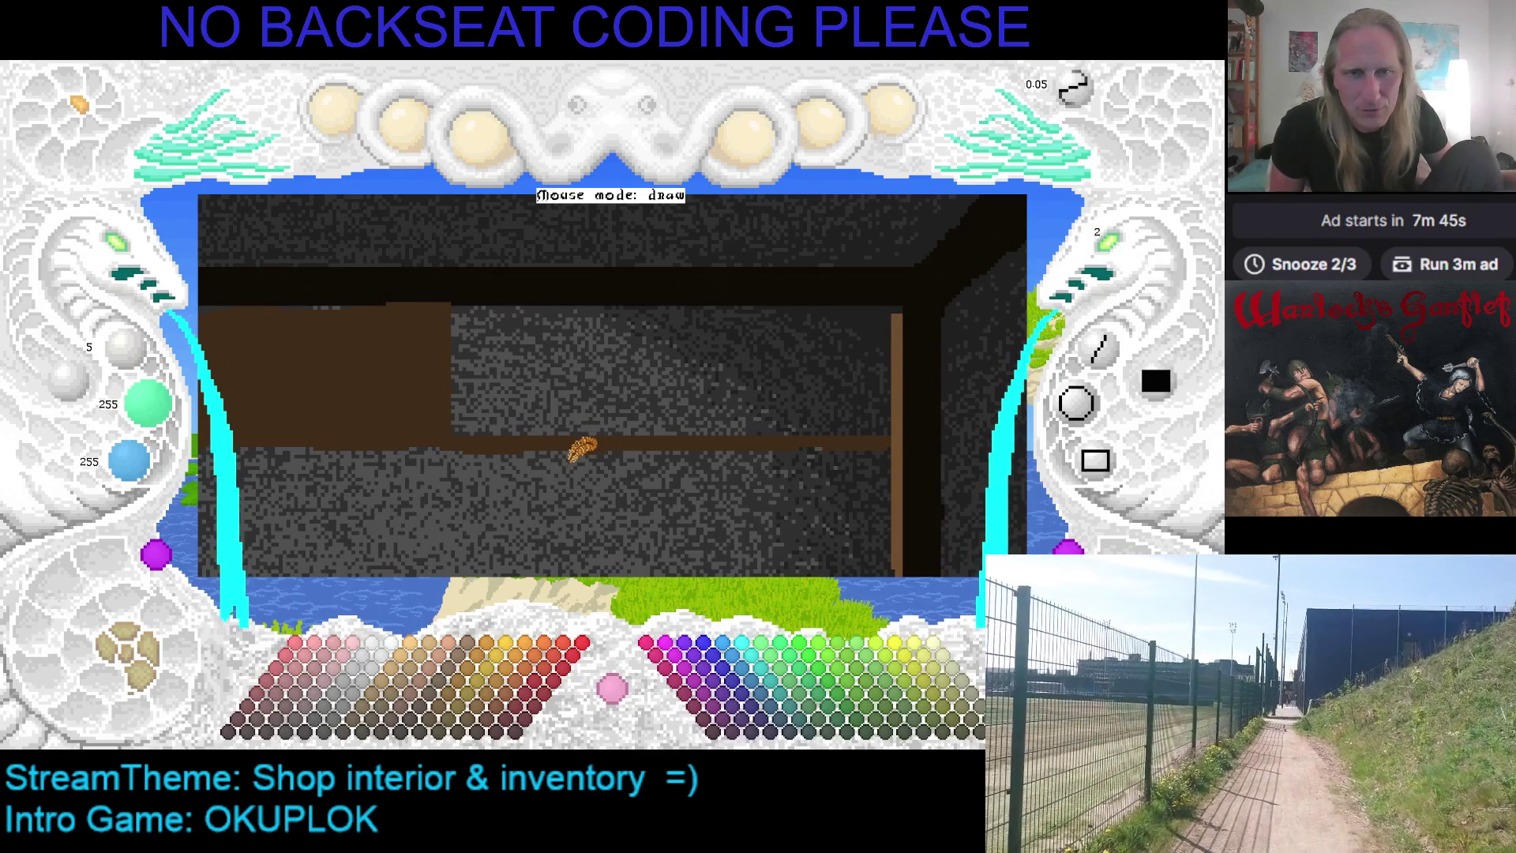
{"action": "key", "text": "Left"}
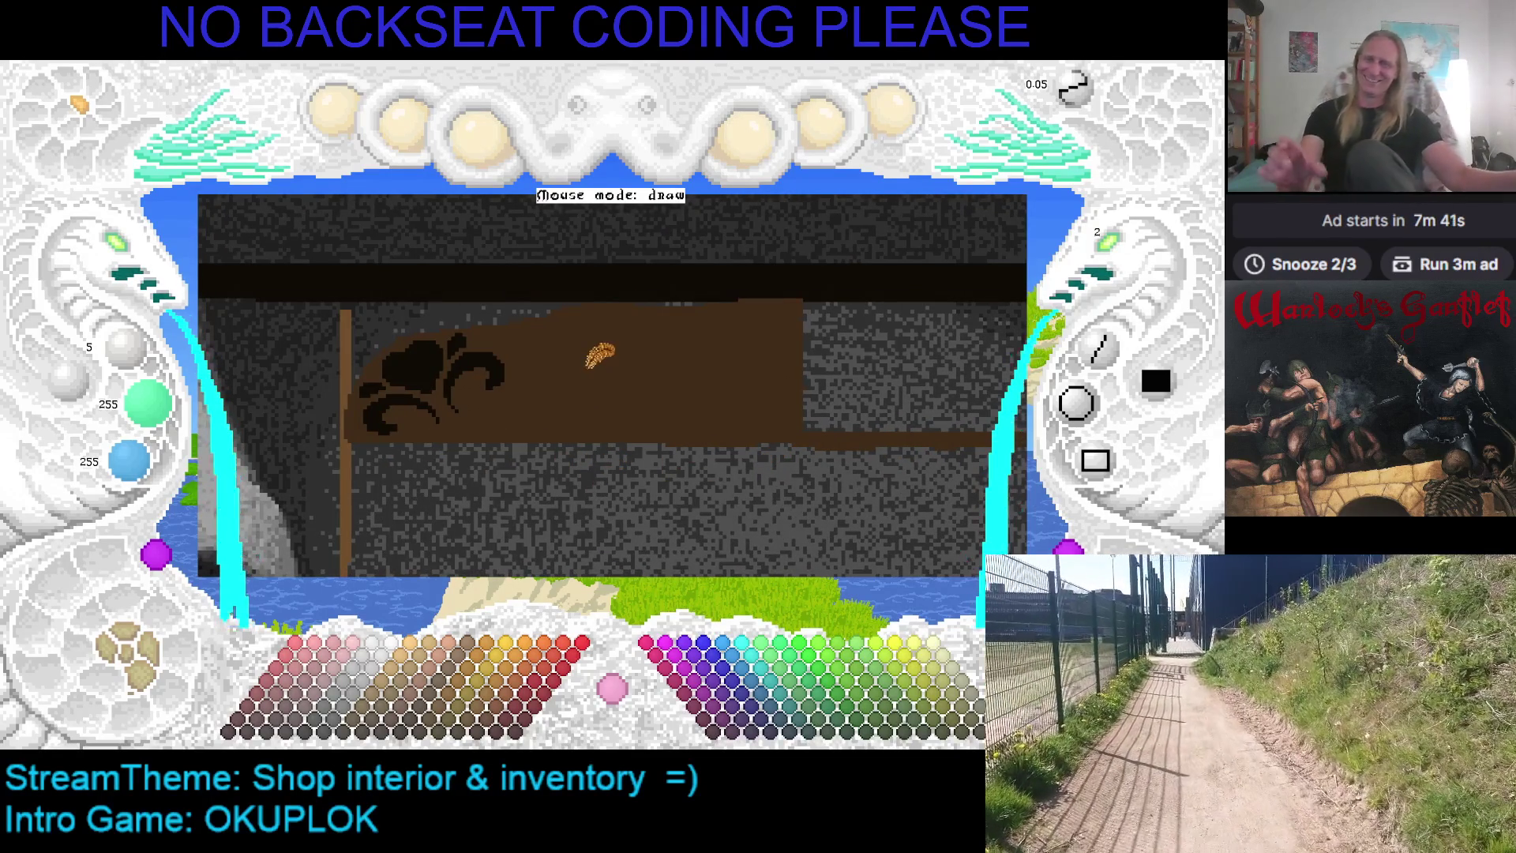
{"action": "right_click", "coordinate": [594, 359]}
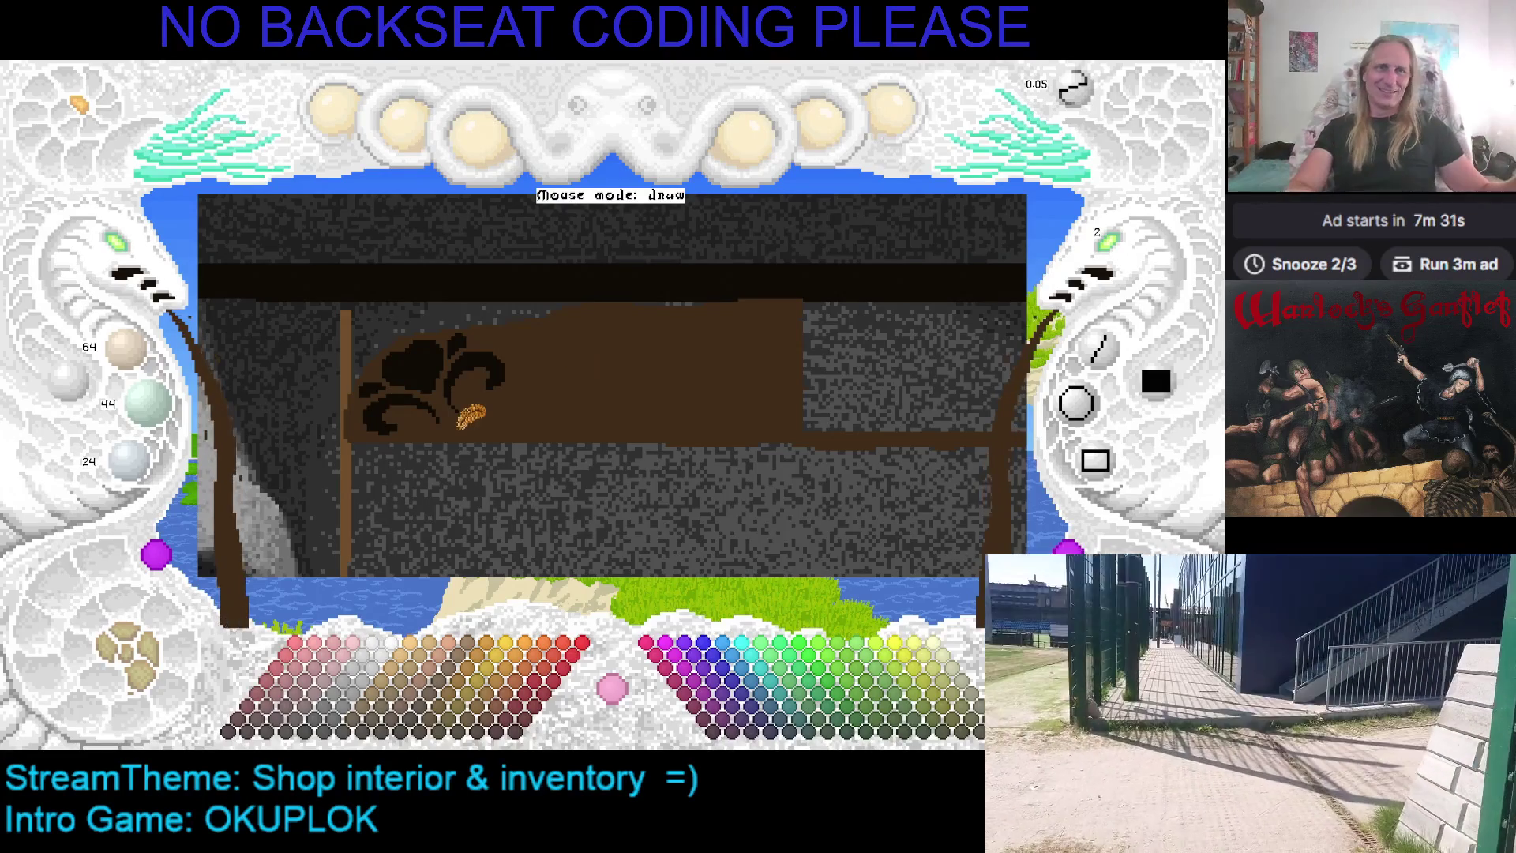
Set brush size 1, zoom in on the panel, and make dark brown 16/11/6 active
{"action": "mouse_move", "coordinate": [525, 348]}
{"action": "left_mouse_down"}
{"action": "mouse_move", "coordinate": [576, 352]}
{"action": "mouse_move", "coordinate": [445, 300]}
{"action": "left_mouse_up"}
{"action": "scroll", "coordinate": [1143, 251], "scroll_direction": "down", "scroll_amount": 1}
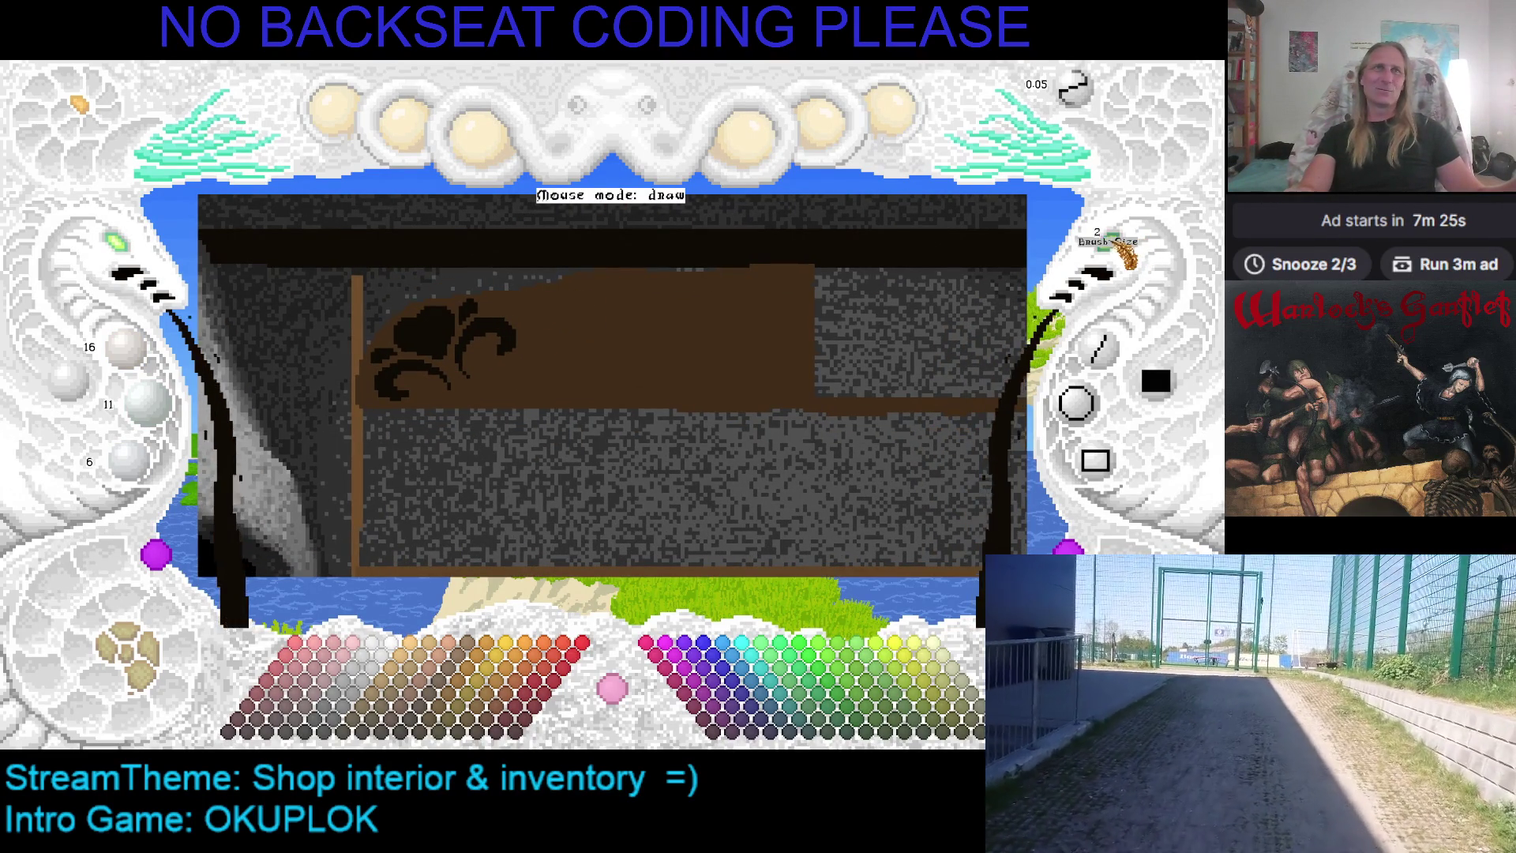
{"action": "scroll", "coordinate": [580, 379], "scroll_direction": "up", "scroll_amount": 2}
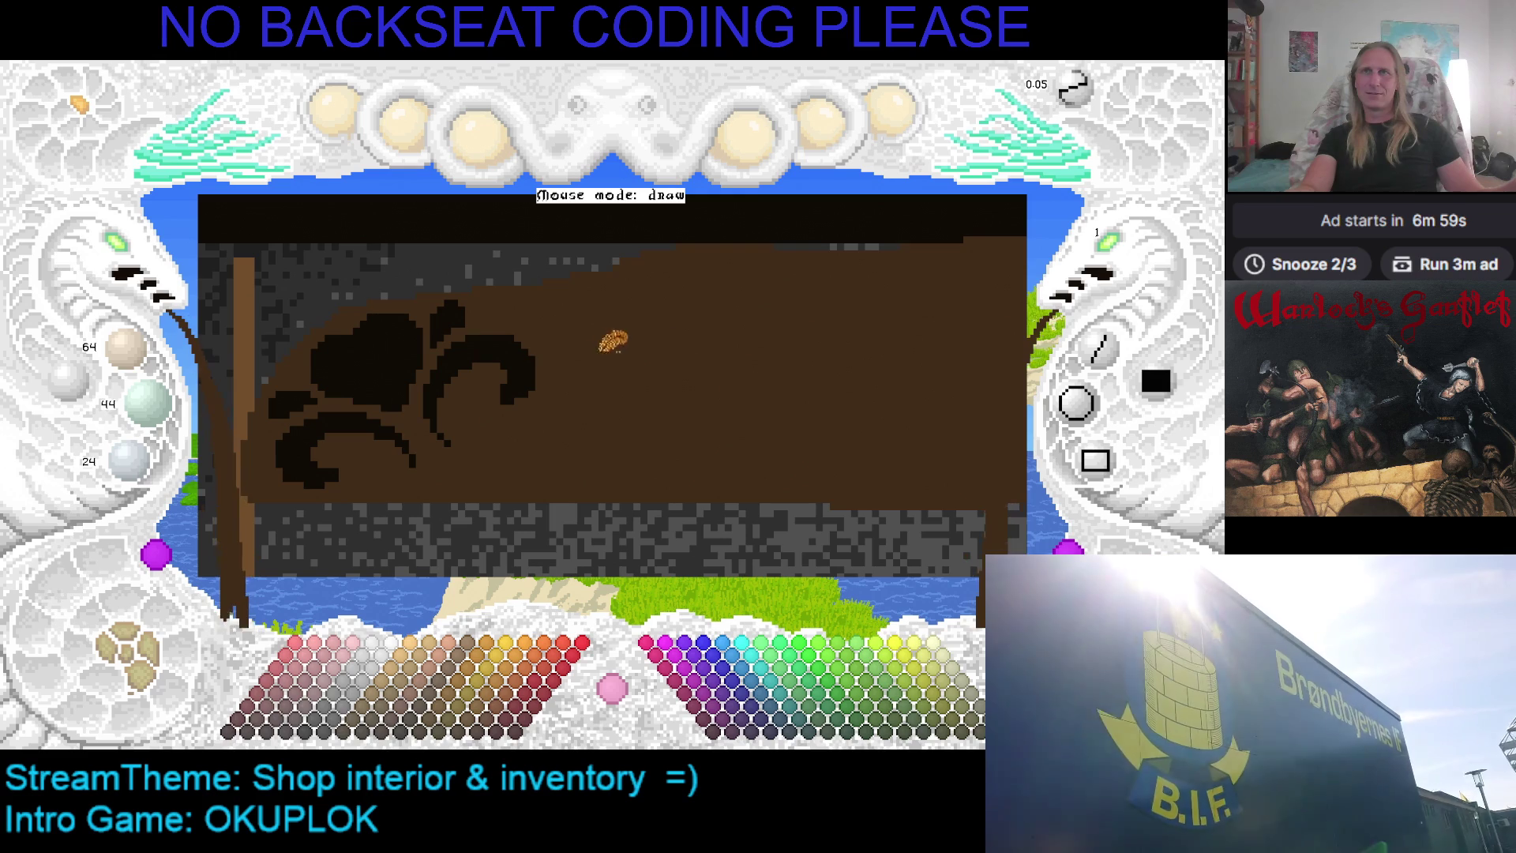
{"action": "mouse_move", "coordinate": [616, 321]}
{"action": "left_mouse_down"}
{"action": "mouse_move", "coordinate": [568, 339]}
{"action": "mouse_move", "coordinate": [468, 332]}
{"action": "mouse_move", "coordinate": [598, 312]}
{"action": "mouse_move", "coordinate": [557, 312]}
{"action": "left_mouse_up"}
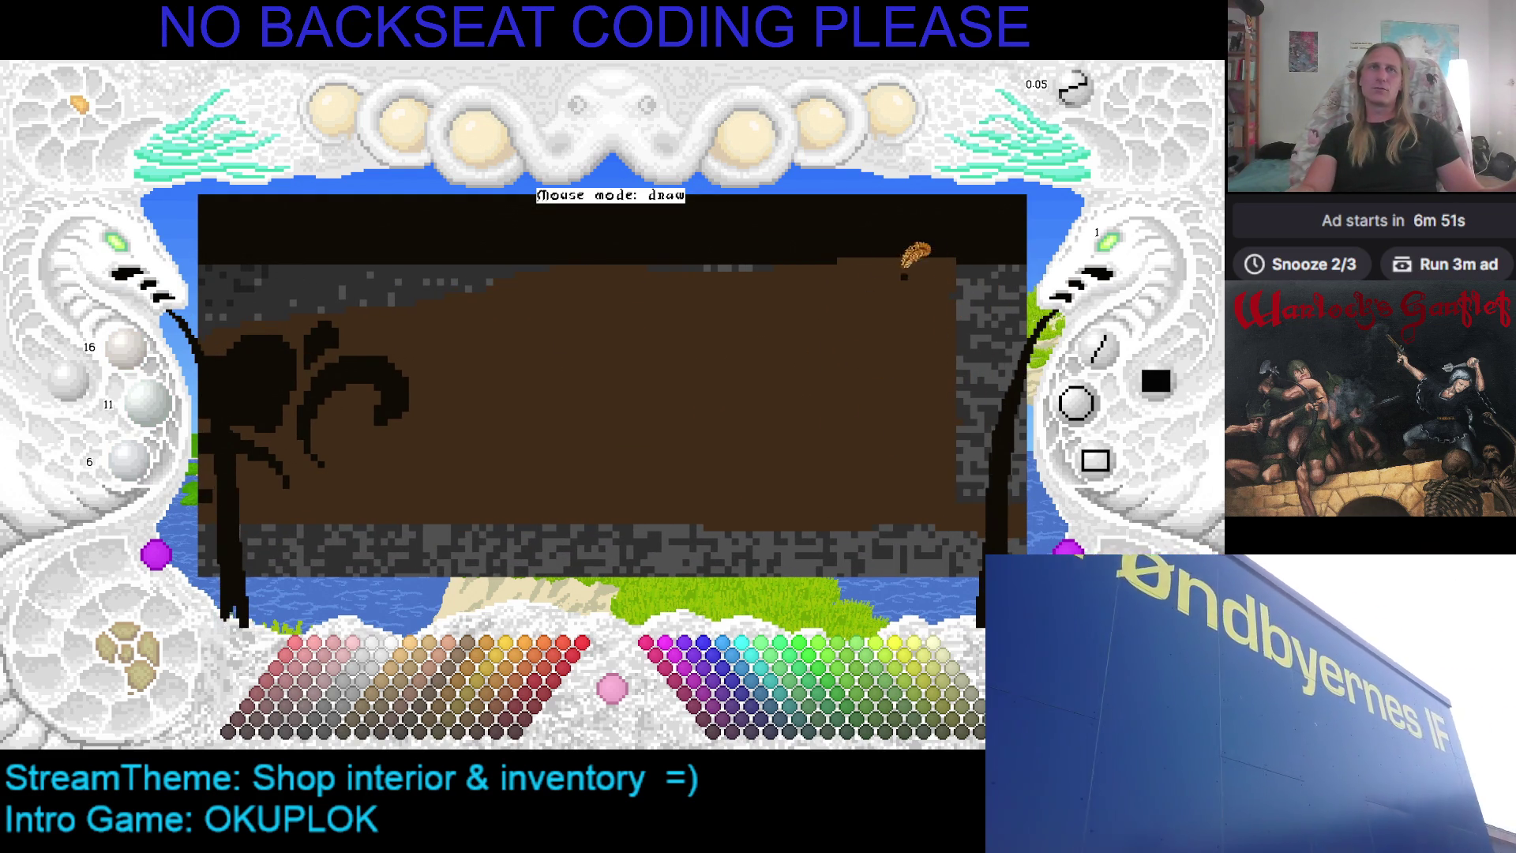
{"action": "scroll", "coordinate": [734, 336], "scroll_direction": "down", "scroll_amount": 1}
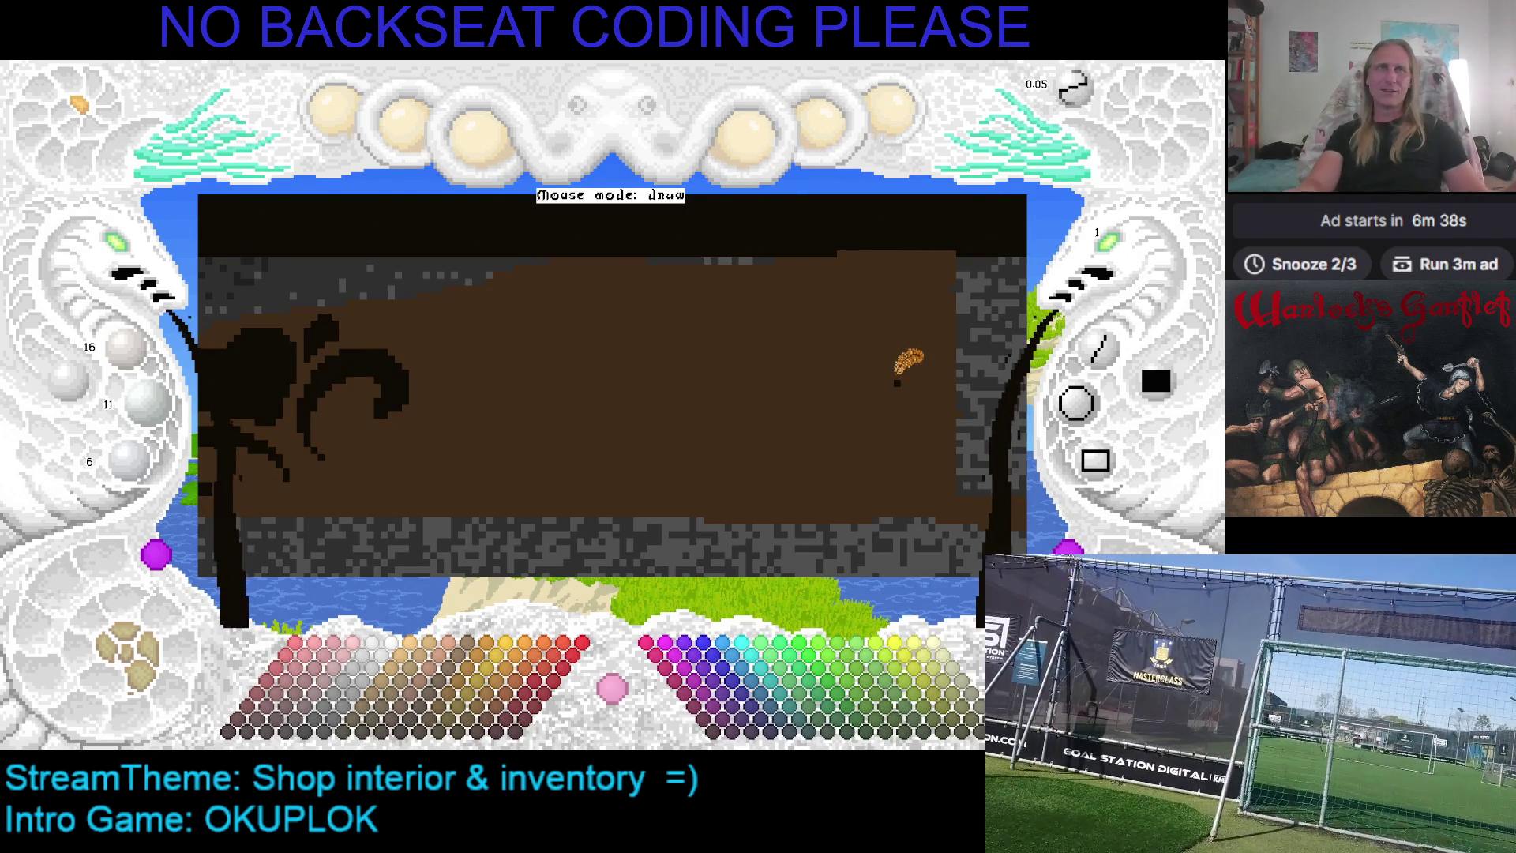
{"action": "key", "text": "Right"}
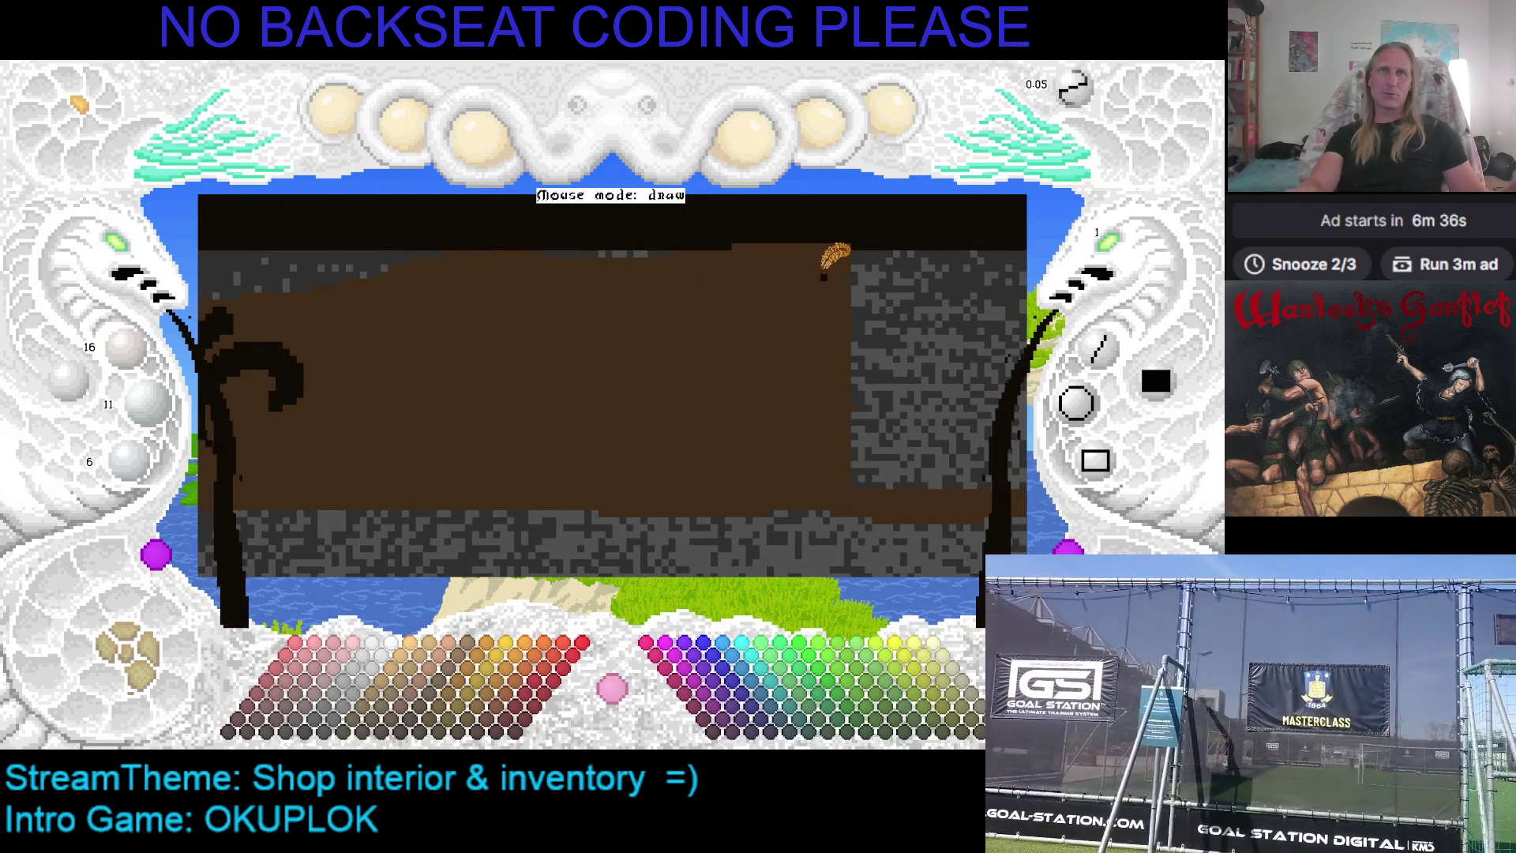
{"action": "right_click", "coordinate": [842, 257]}
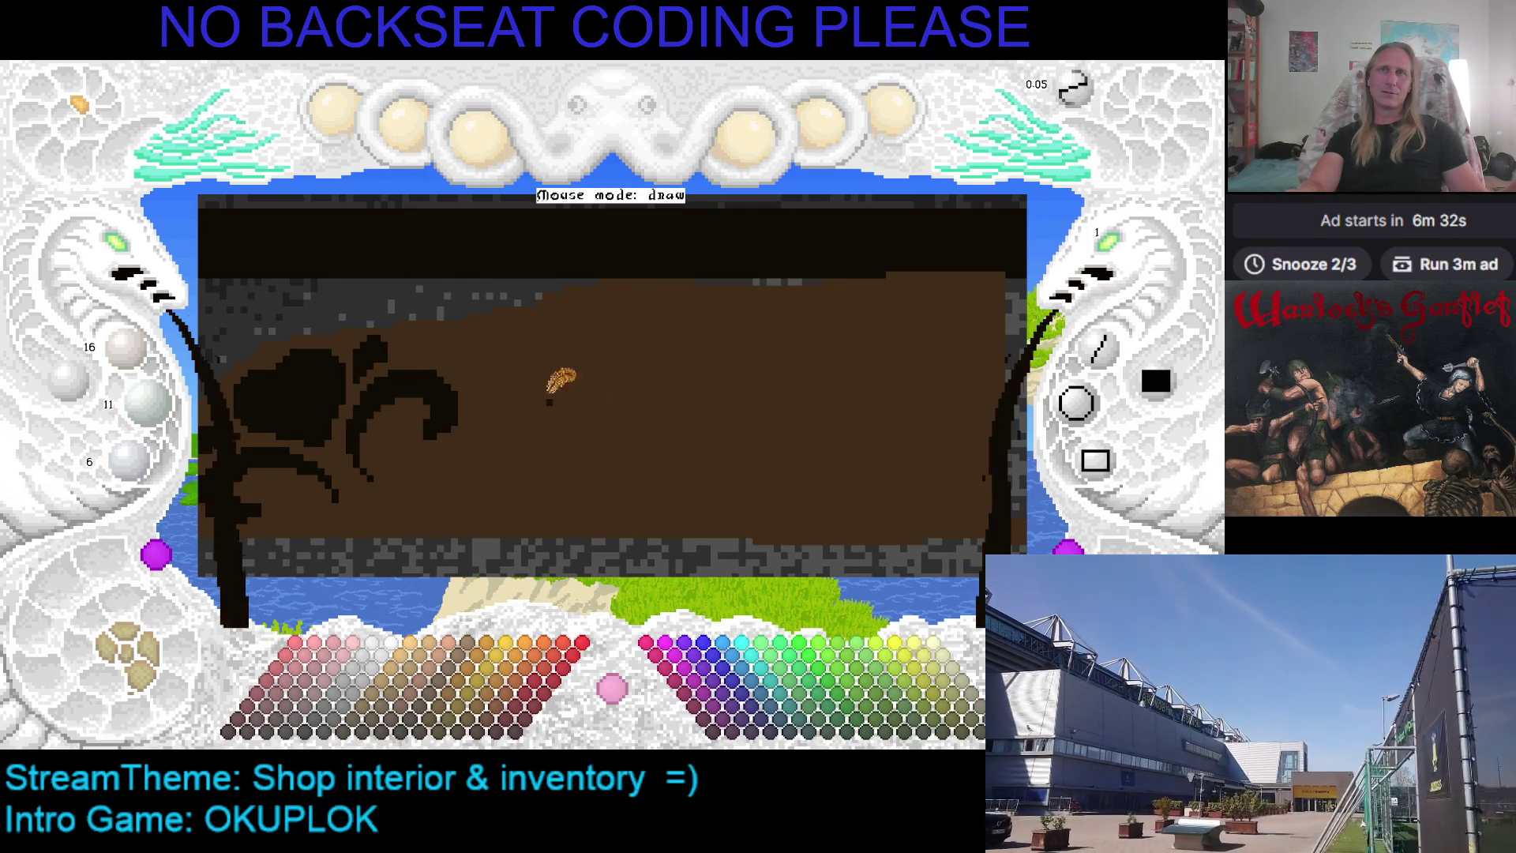
{"action": "key", "text": "Right"}
{"action": "key", "text": "Right"}
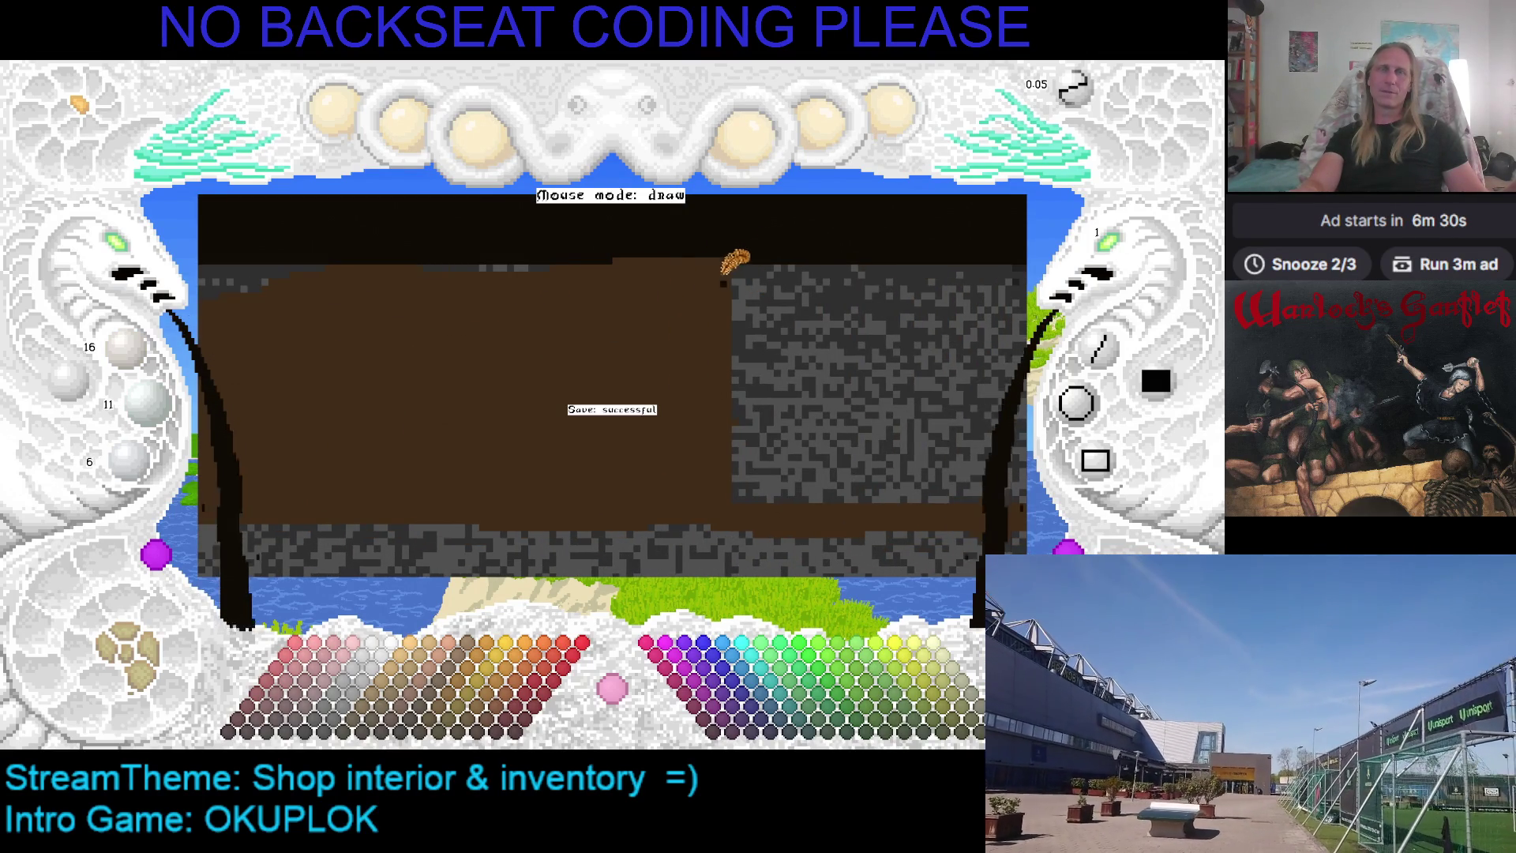
Paint vertical strokes along the panel's right edge, leaving one dark edge beside the stone
{"action": "left_click_drag", "start_coordinate": [721, 338], "coordinate": [716, 396]}
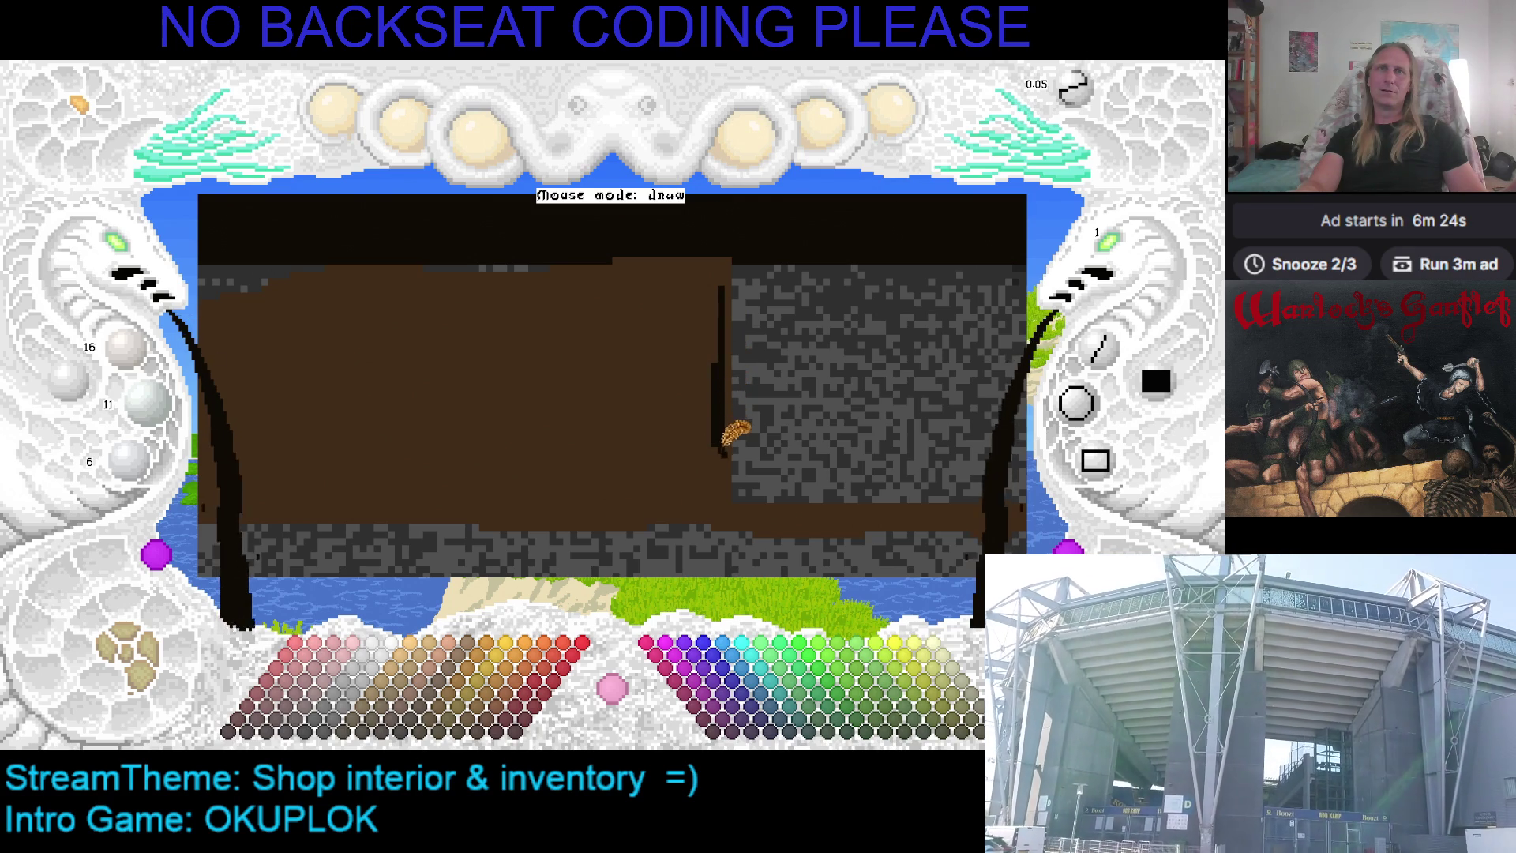
{"action": "left_click_drag", "start_coordinate": [709, 376], "coordinate": [716, 294]}
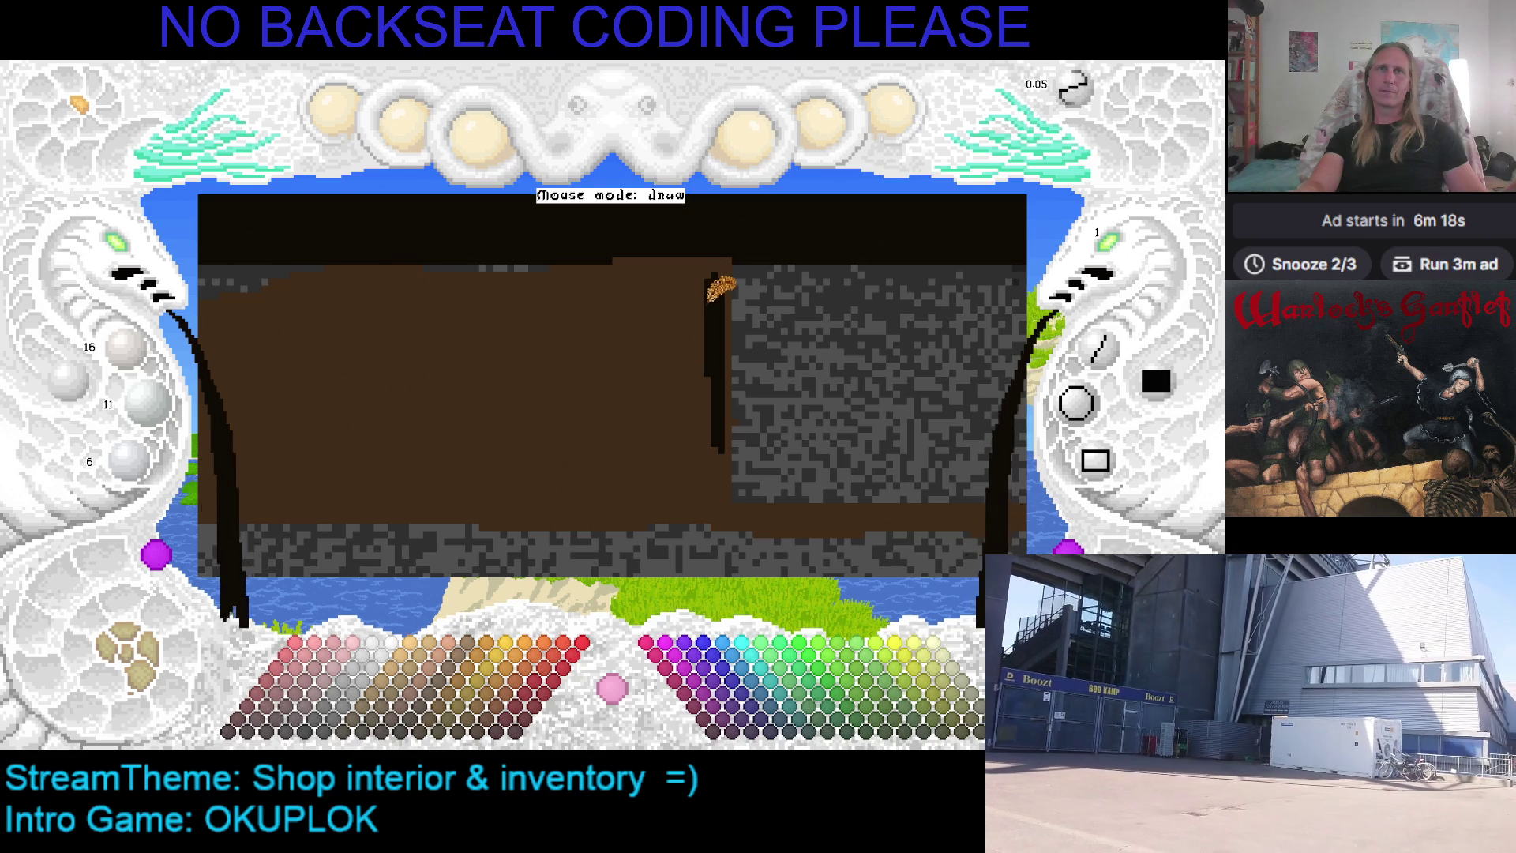
{"action": "left_click_drag", "start_coordinate": [709, 298], "coordinate": [715, 402]}
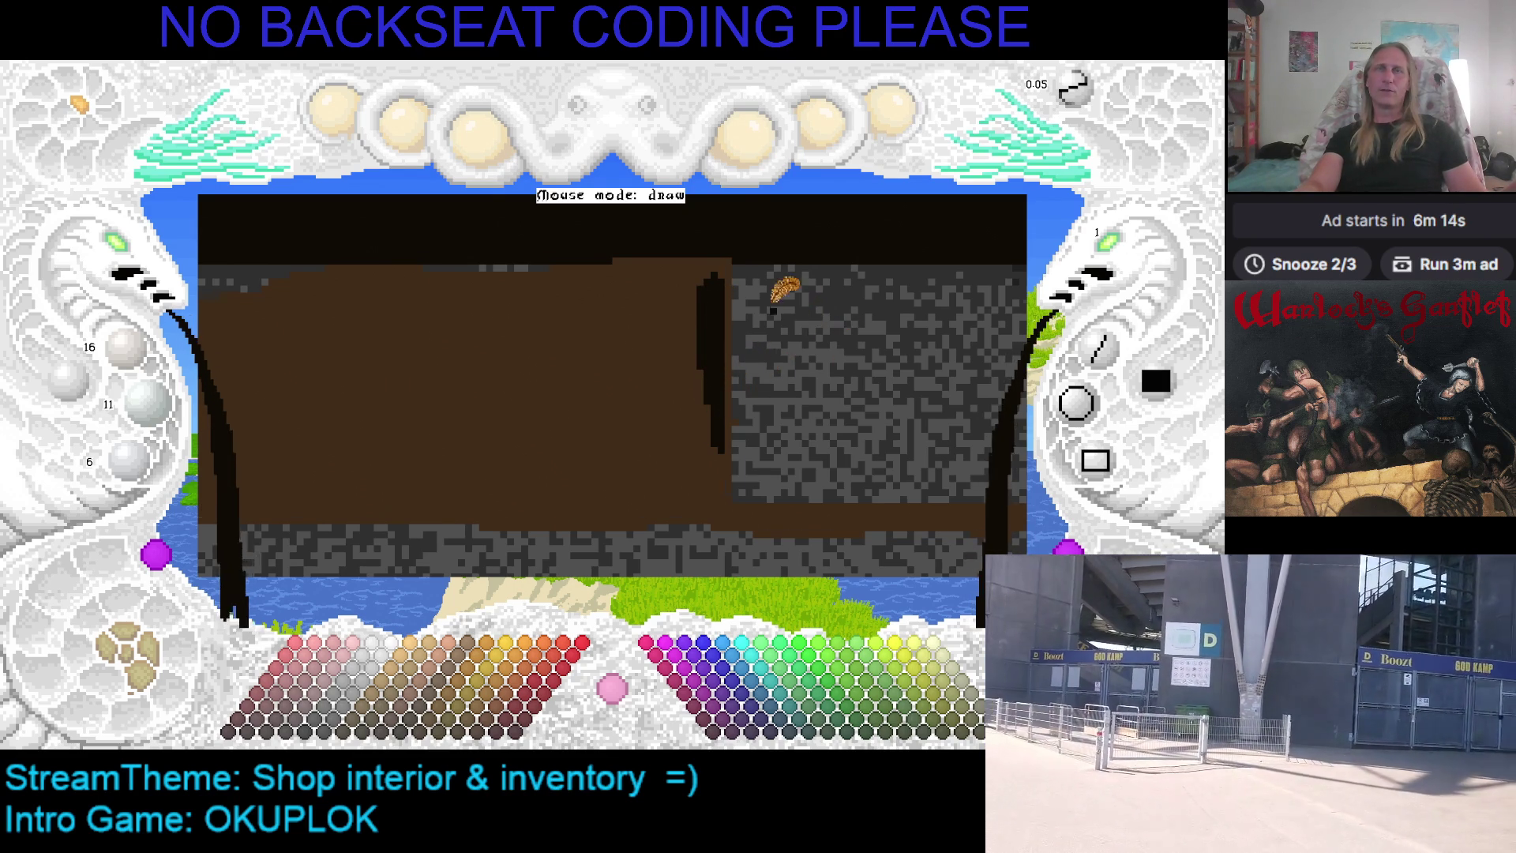
Pan over the wall panel and save the drawing with Ctrl+S
{"action": "left_click_drag", "start_coordinate": [781, 292], "coordinate": [828, 324]}
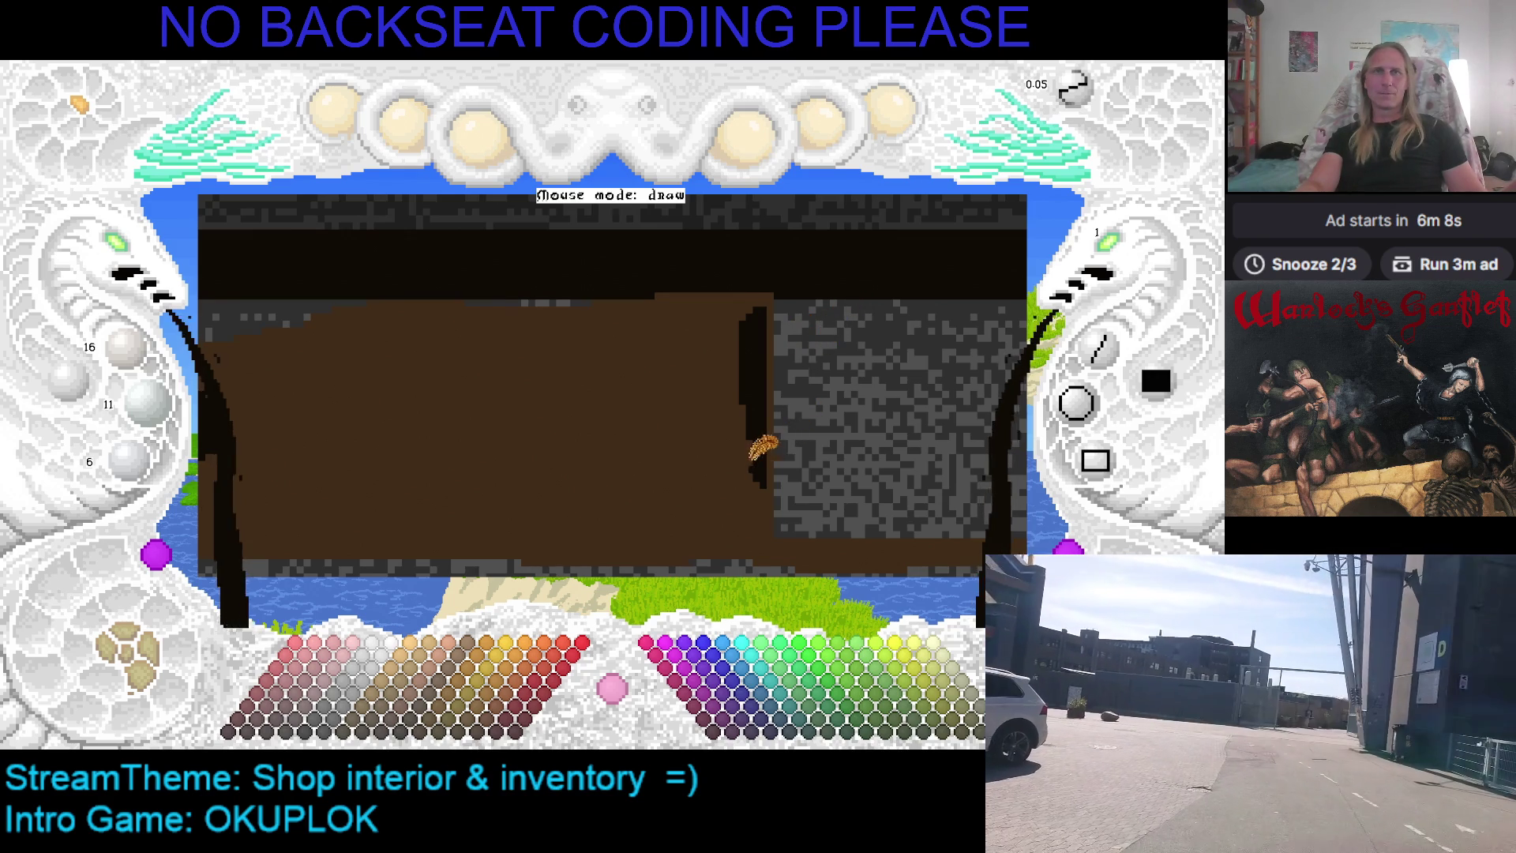
{"action": "left_click_drag", "start_coordinate": [762, 449], "coordinate": [741, 373]}
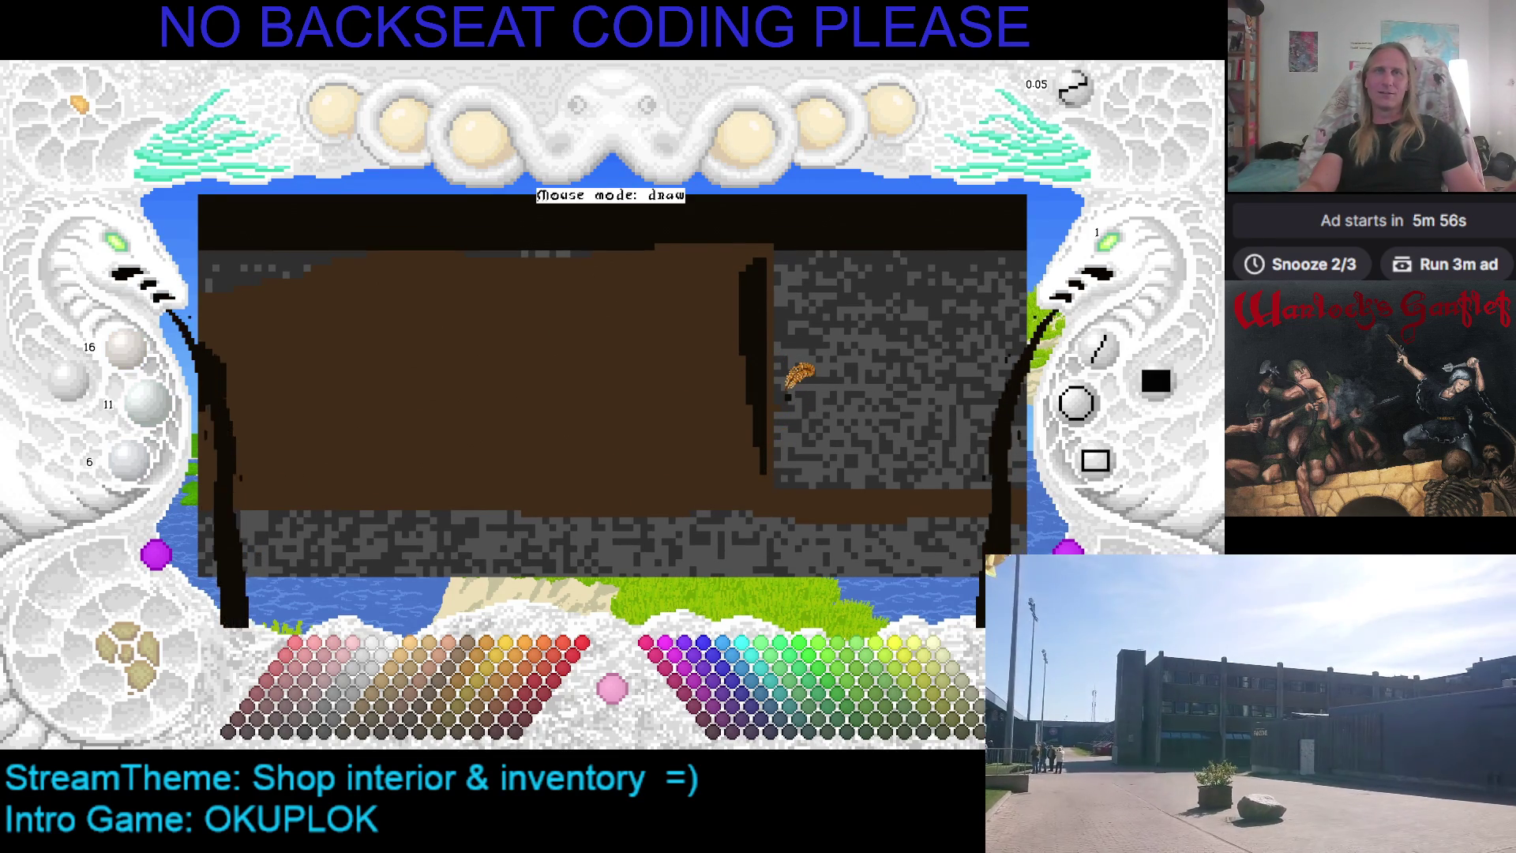
{"action": "key", "text": "Up"}
{"action": "key", "text": "Left"}
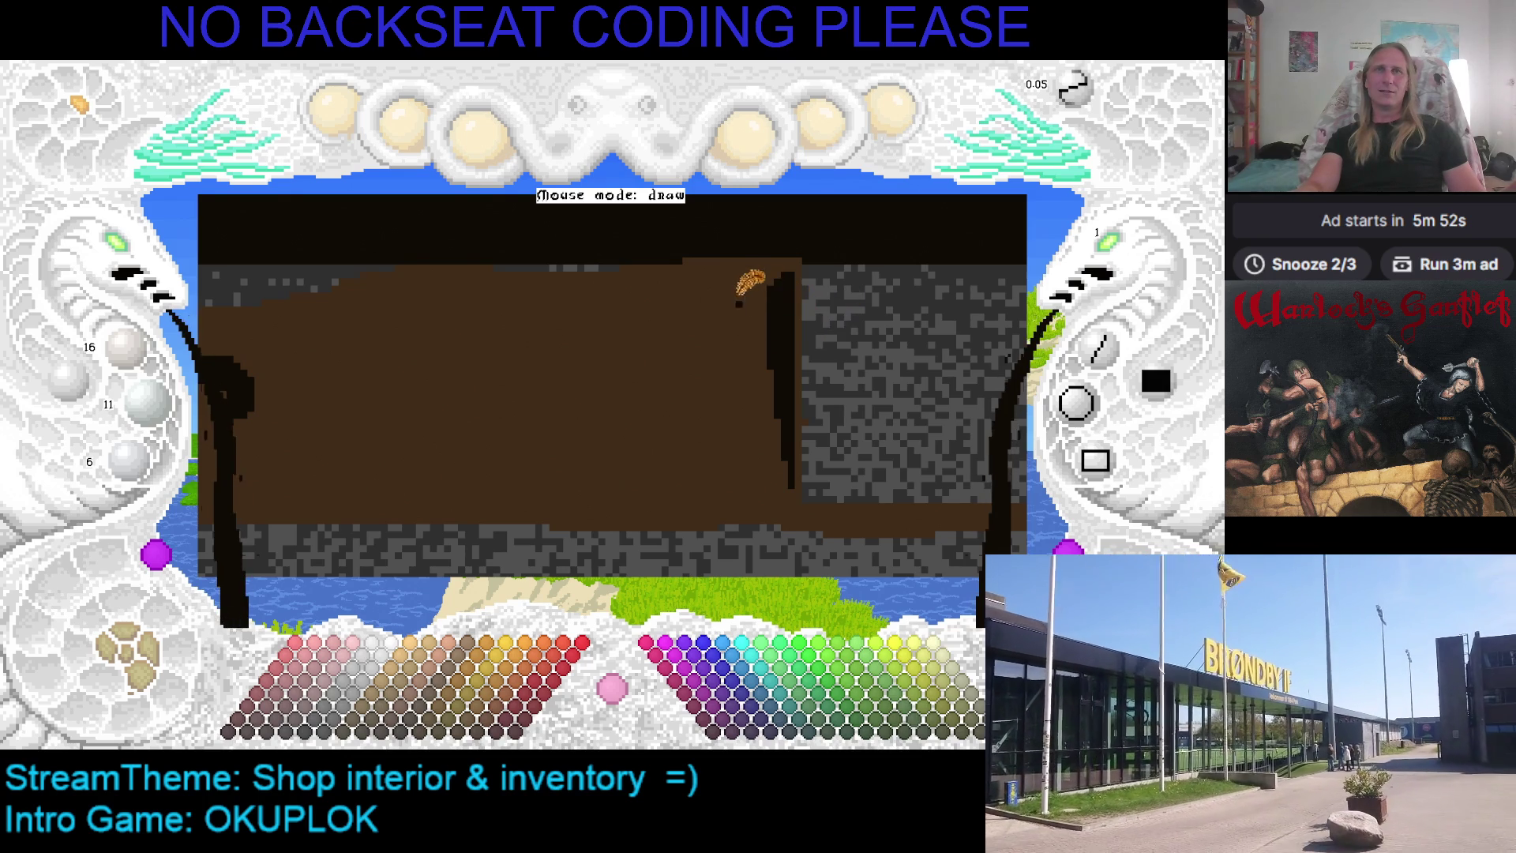
{"action": "key", "text": "Up"}
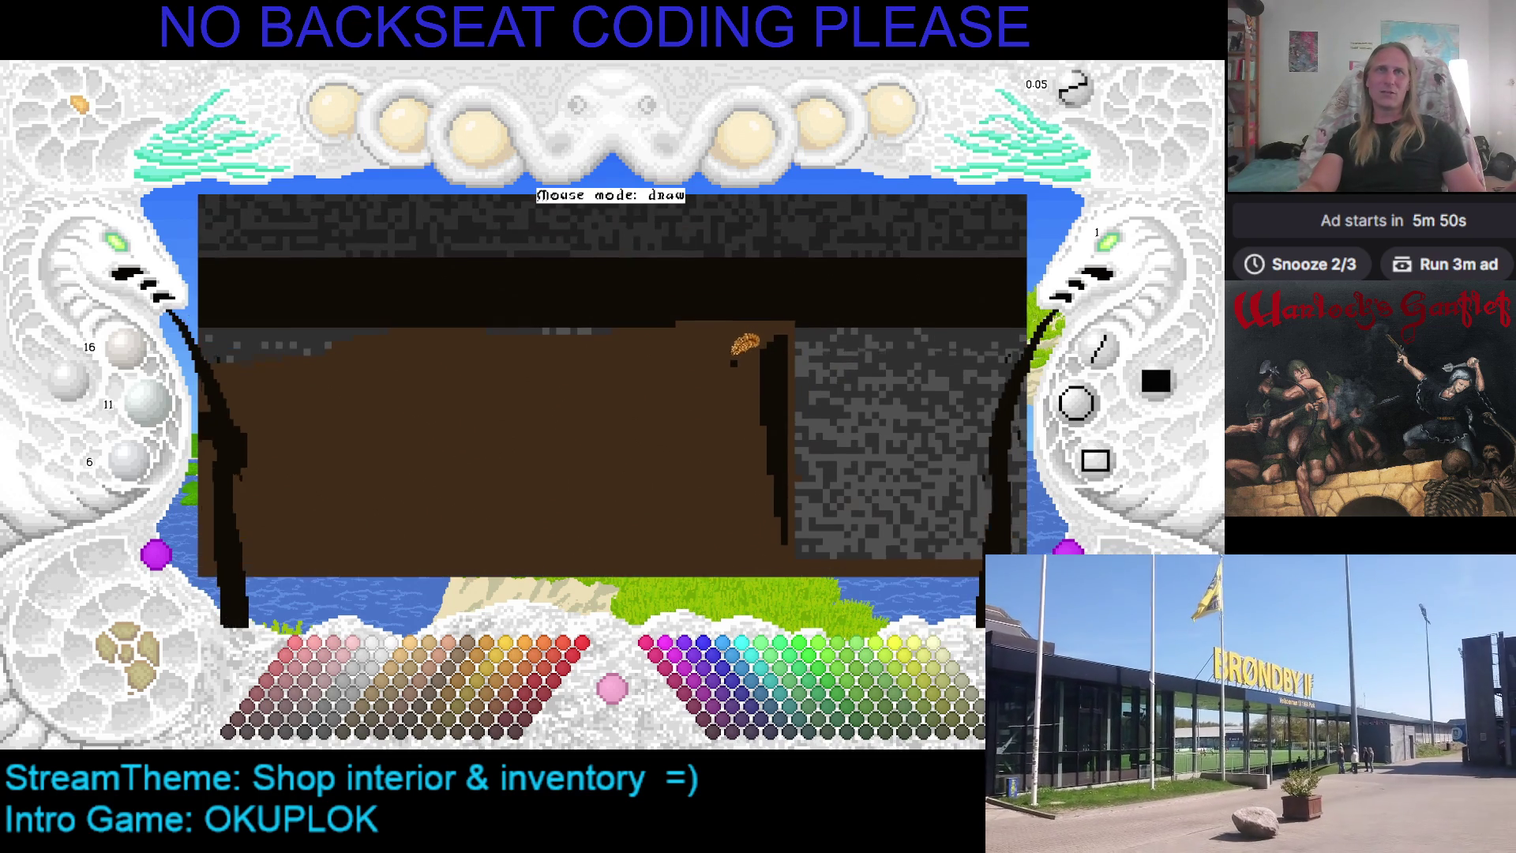
{"action": "key", "text": "Right"}
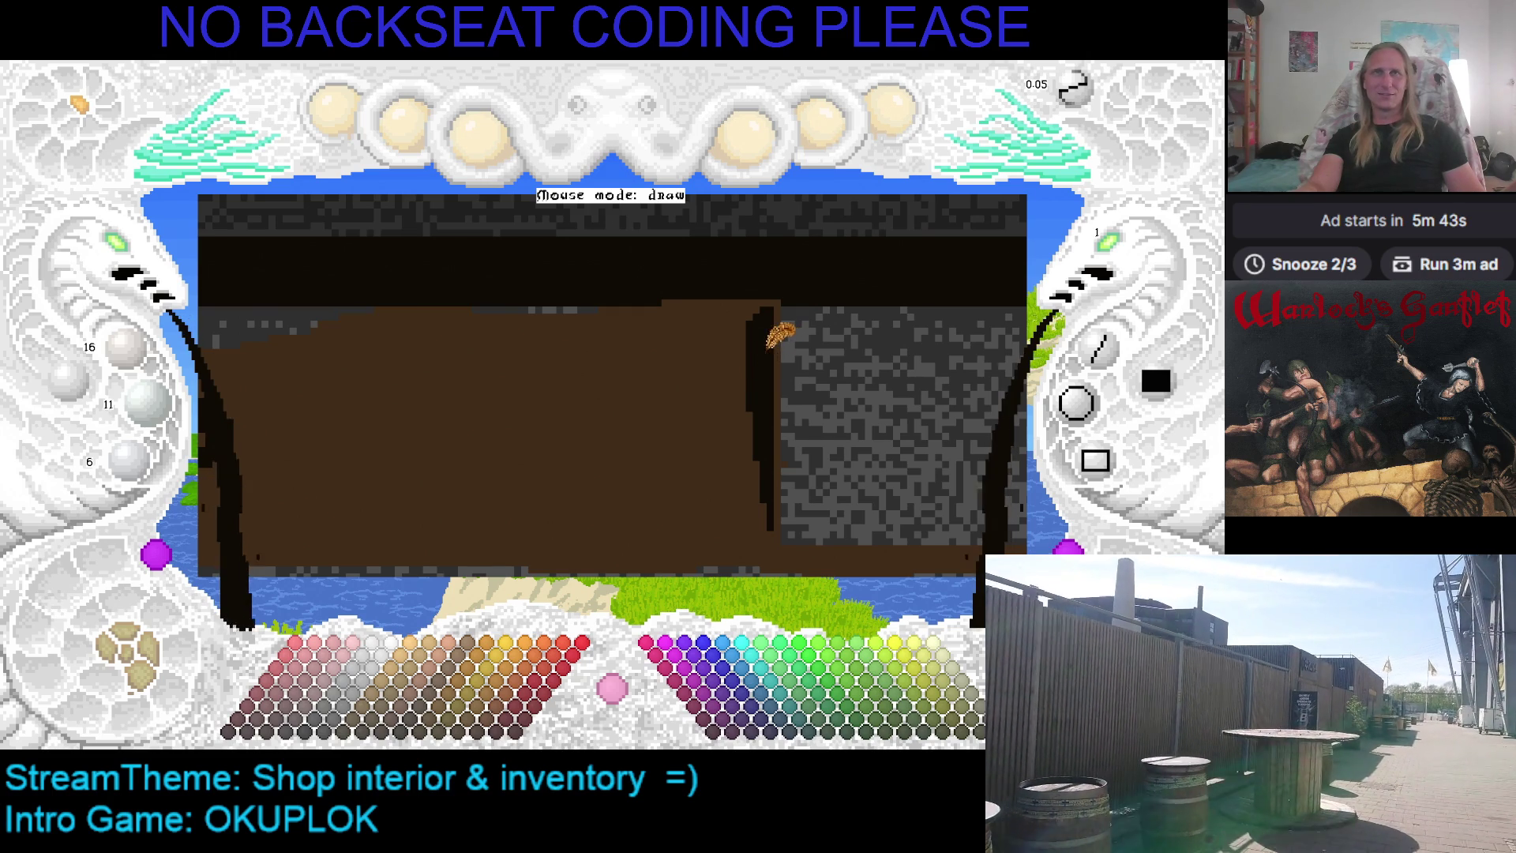
{"action": "scroll", "coordinate": [750, 324], "scroll_direction": "down", "scroll_amount": 2}
{"action": "key", "text": "ctrl+s"}
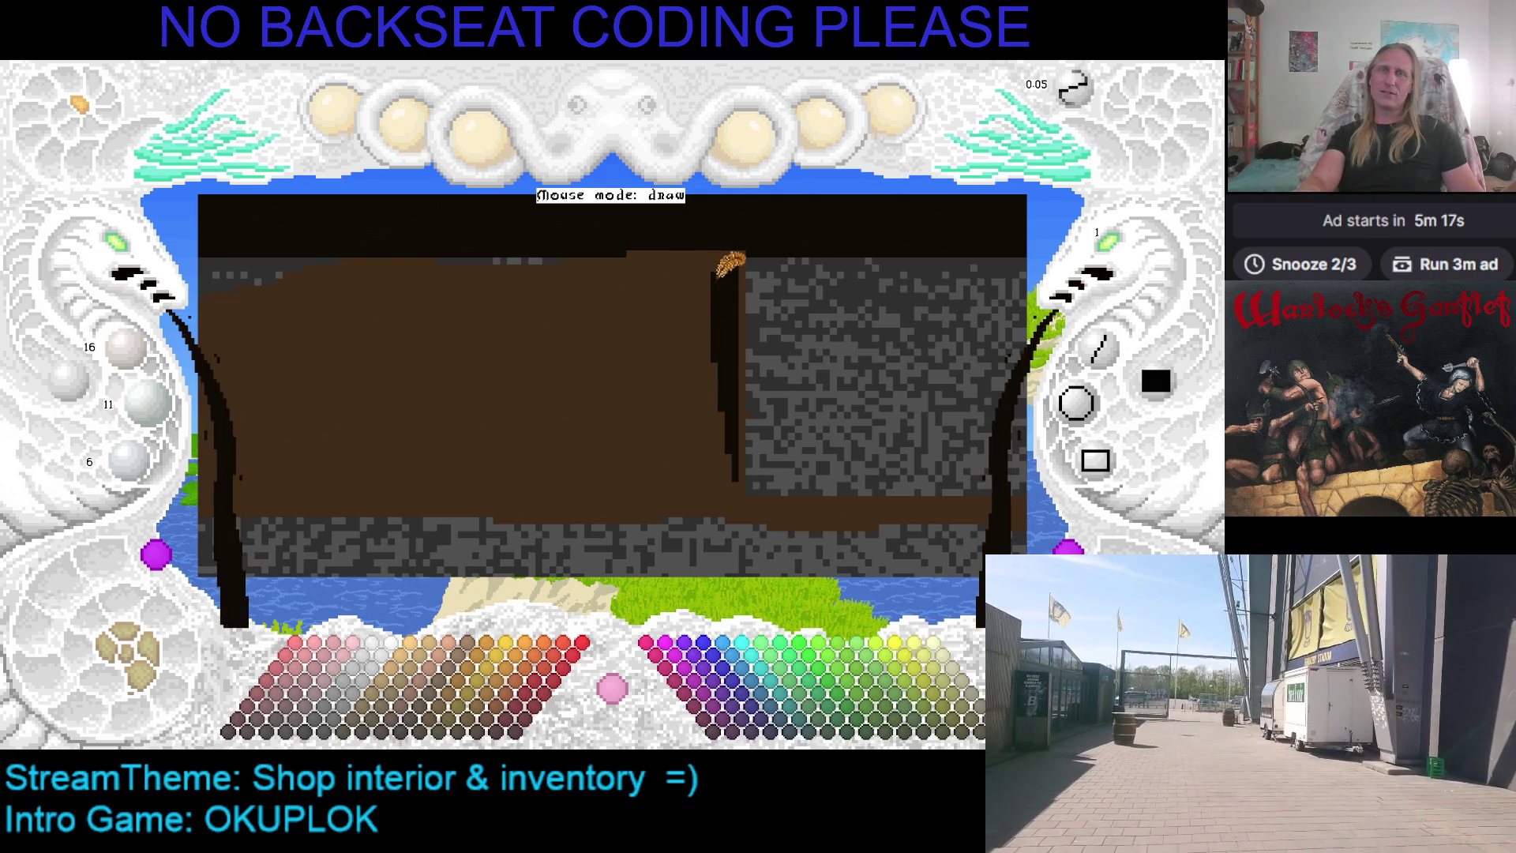
{"action": "scroll", "coordinate": [739, 238], "scroll_direction": "up", "scroll_amount": 1}
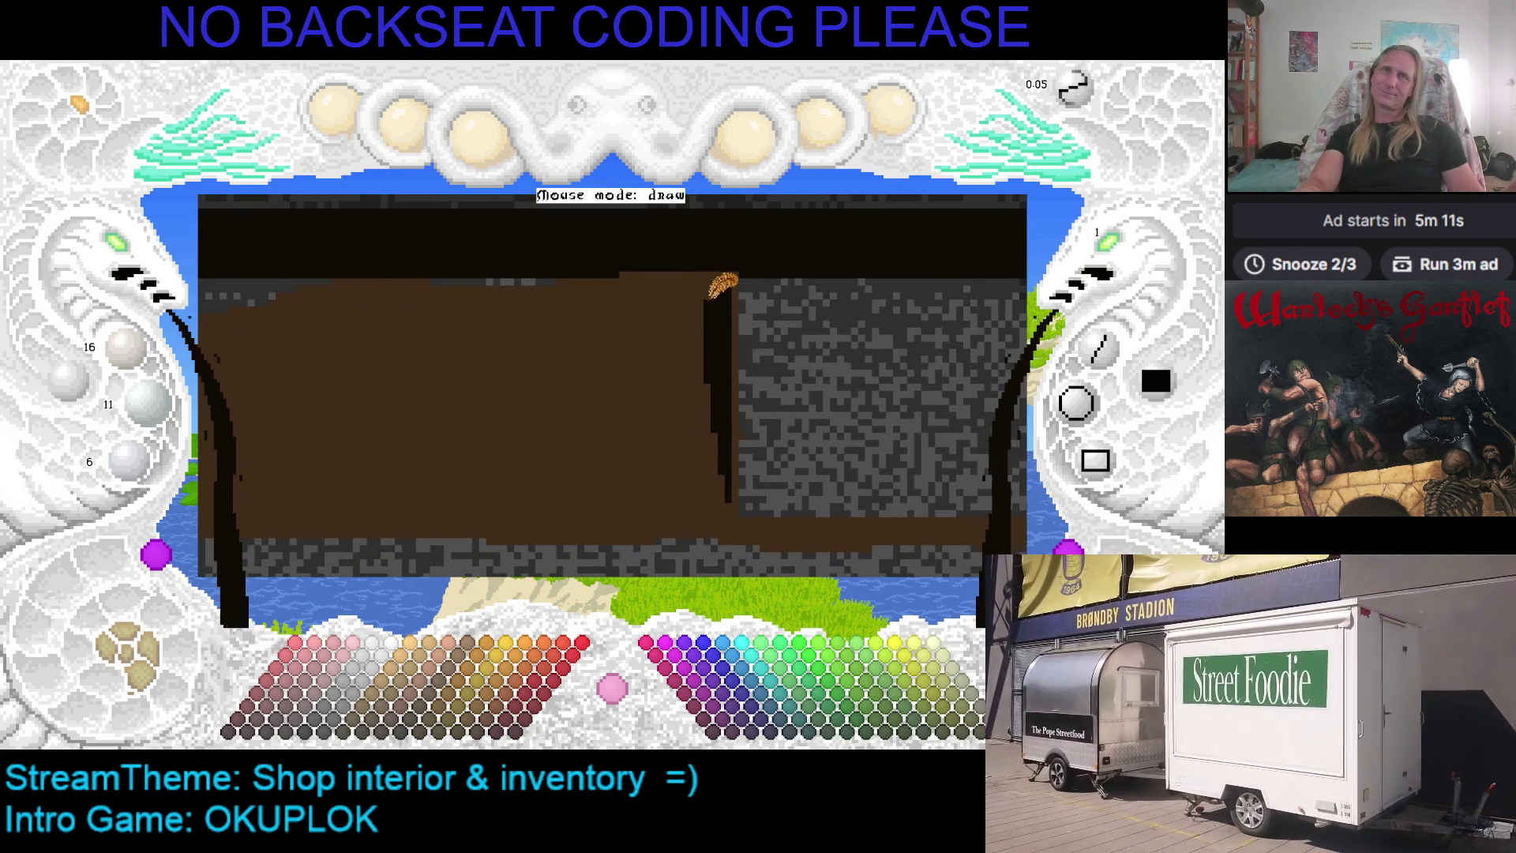
Paint near-black leaf strokes in the panel's upper right corner, adjusting brush size as needed
{"action": "mouse_move", "coordinate": [717, 292]}
{"action": "left_mouse_down"}
{"action": "mouse_move", "coordinate": [724, 391]}
{"action": "mouse_move", "coordinate": [703, 333]}
{"action": "mouse_move", "coordinate": [655, 288]}
{"action": "mouse_move", "coordinate": [620, 292]}
{"action": "mouse_move", "coordinate": [669, 362]}
{"action": "mouse_move", "coordinate": [691, 339]}
{"action": "mouse_move", "coordinate": [680, 304]}
{"action": "mouse_move", "coordinate": [655, 312]}
{"action": "mouse_move", "coordinate": [684, 411]}
{"action": "mouse_move", "coordinate": [632, 353]}
{"action": "mouse_move", "coordinate": [581, 336]}
{"action": "mouse_move", "coordinate": [702, 430]}
{"action": "mouse_move", "coordinate": [635, 348]}
{"action": "mouse_move", "coordinate": [675, 404]}
{"action": "left_mouse_up"}
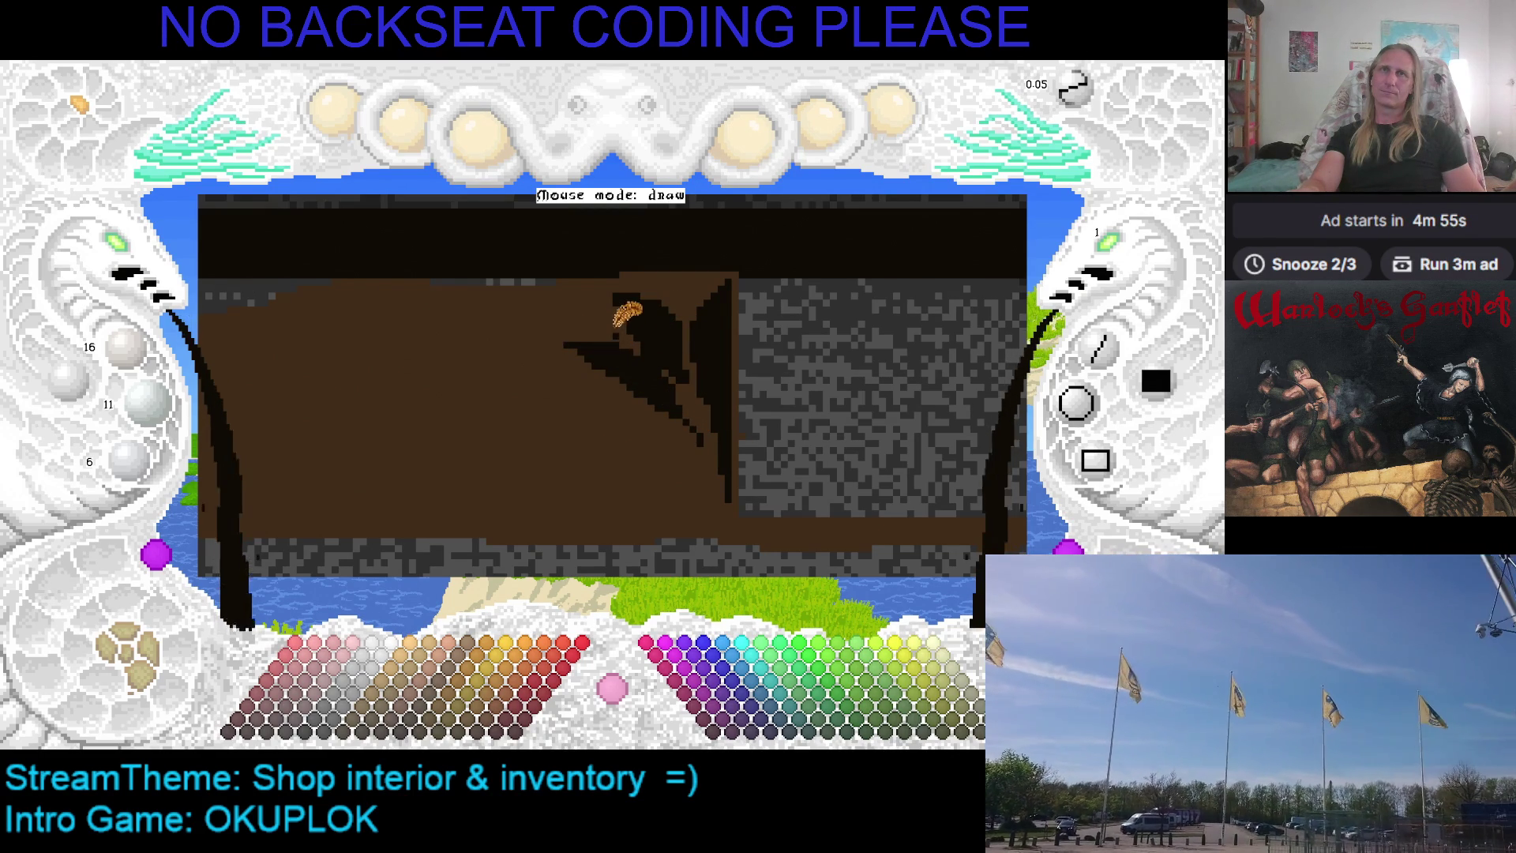
{"action": "scroll", "coordinate": [629, 331], "scroll_direction": "up", "scroll_amount": 3}
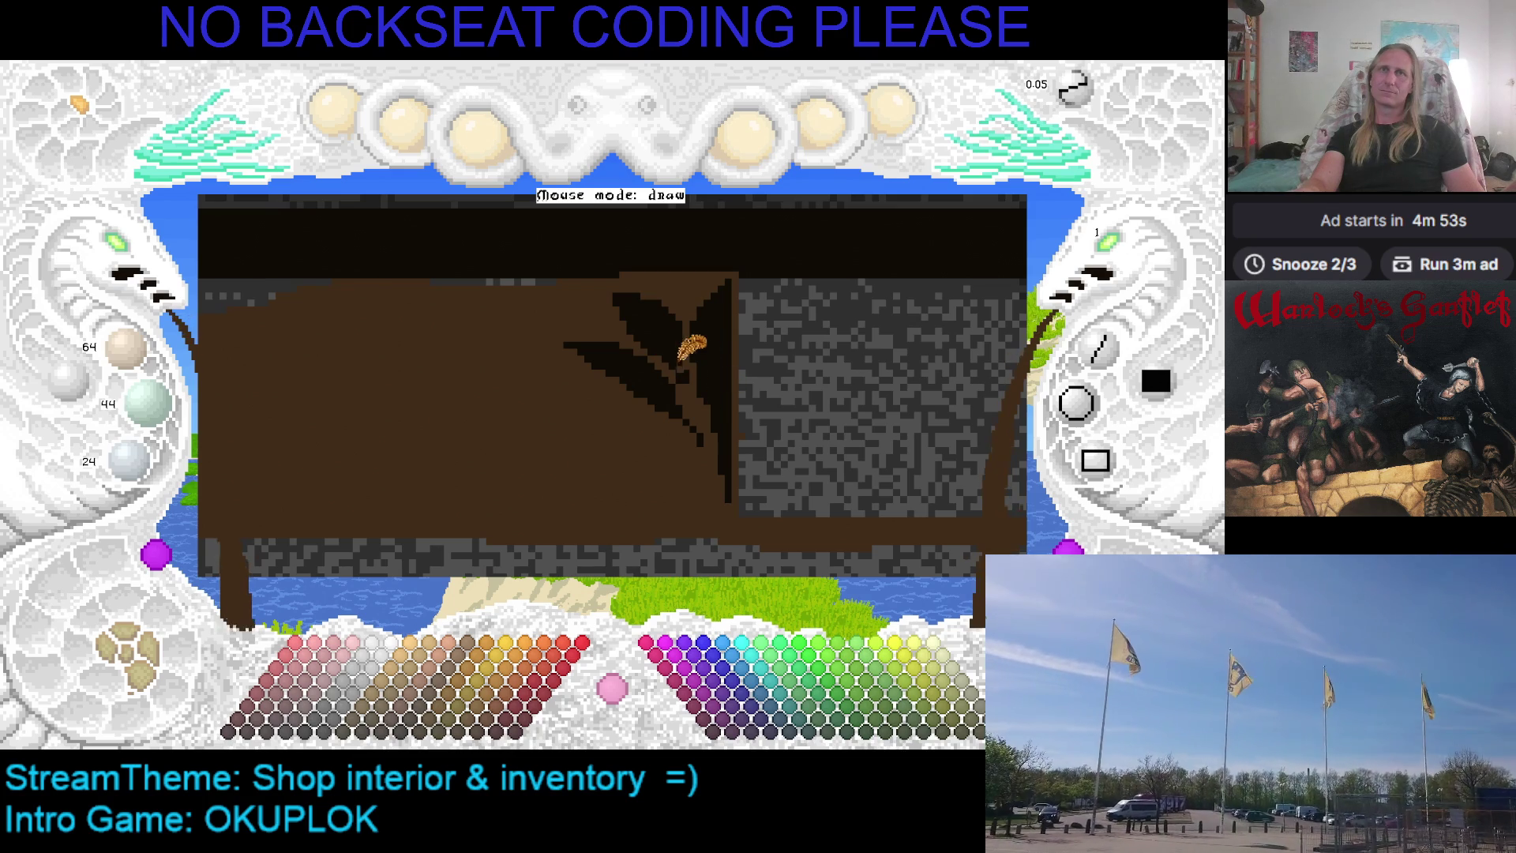
{"action": "scroll", "coordinate": [698, 361], "scroll_direction": "down", "scroll_amount": 3}
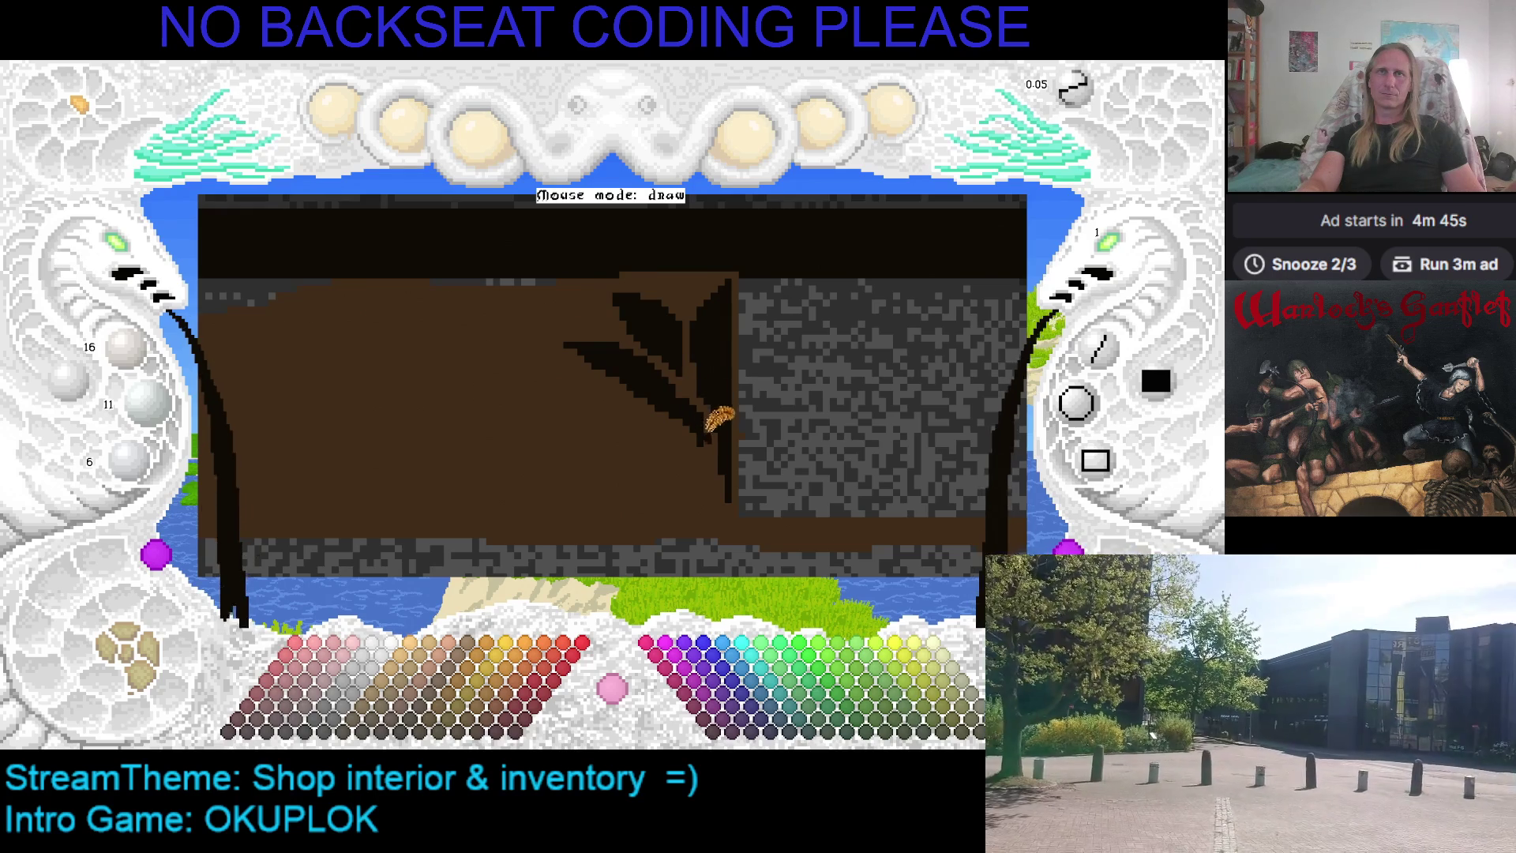
{"action": "scroll", "coordinate": [705, 387], "scroll_direction": "up", "scroll_amount": 2}
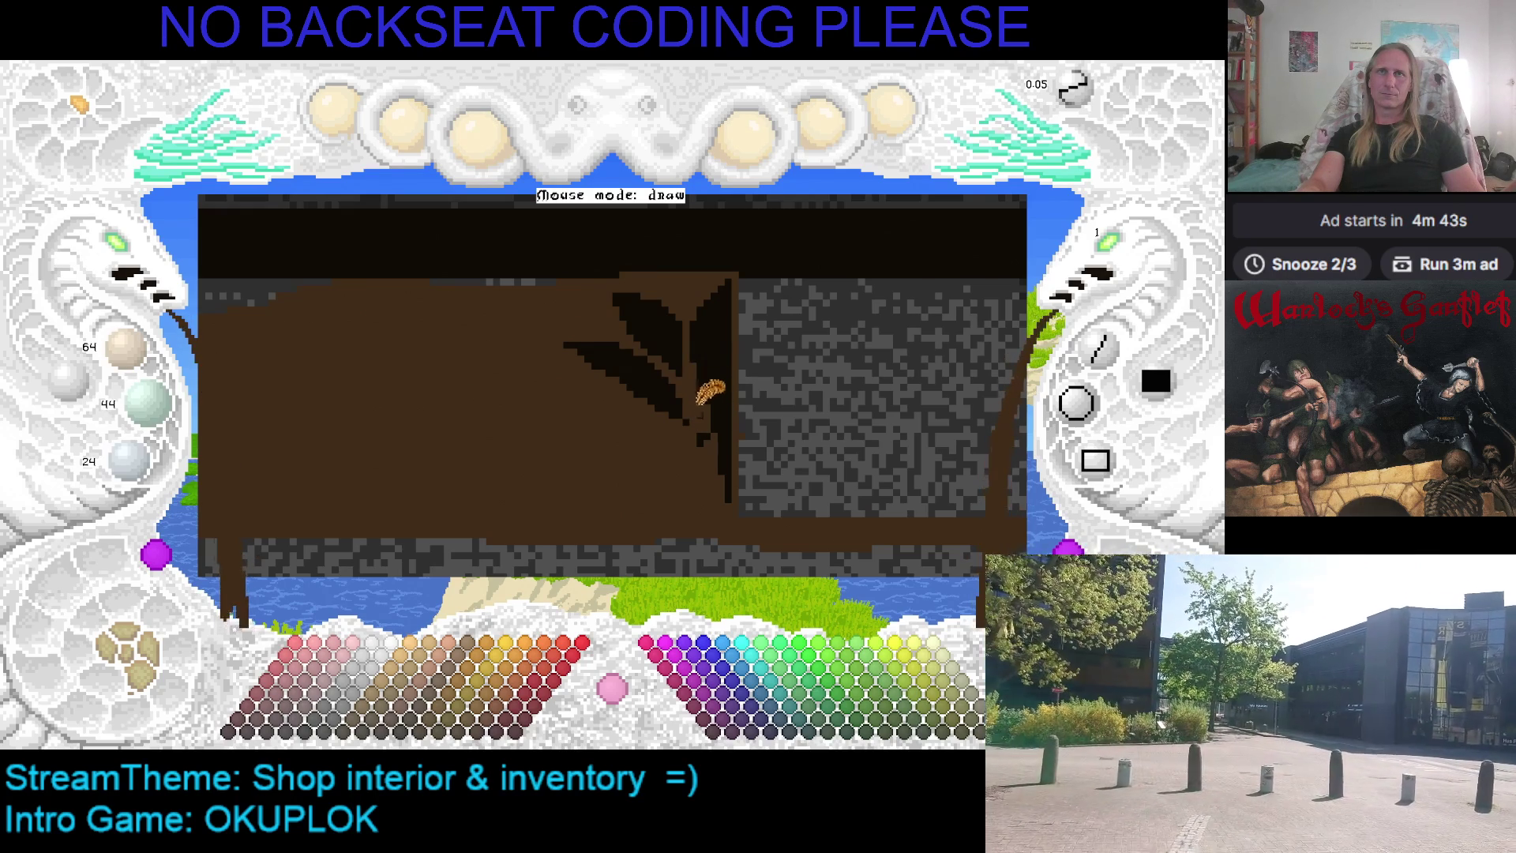
{"action": "scroll", "coordinate": [702, 399], "scroll_direction": "down", "scroll_amount": 2}
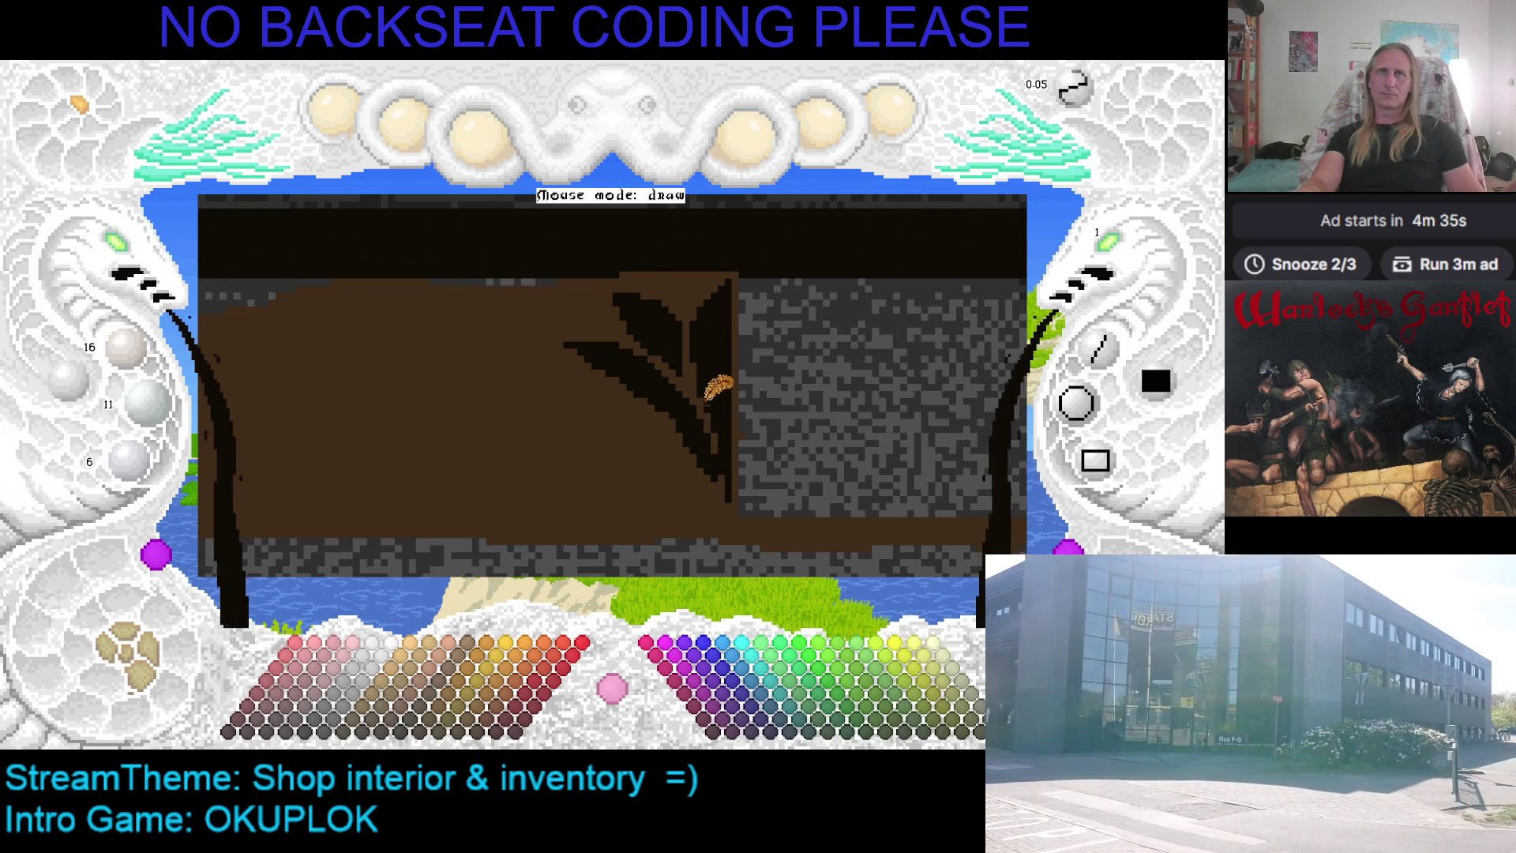
{"action": "scroll", "coordinate": [727, 430], "scroll_direction": "up", "scroll_amount": 2}
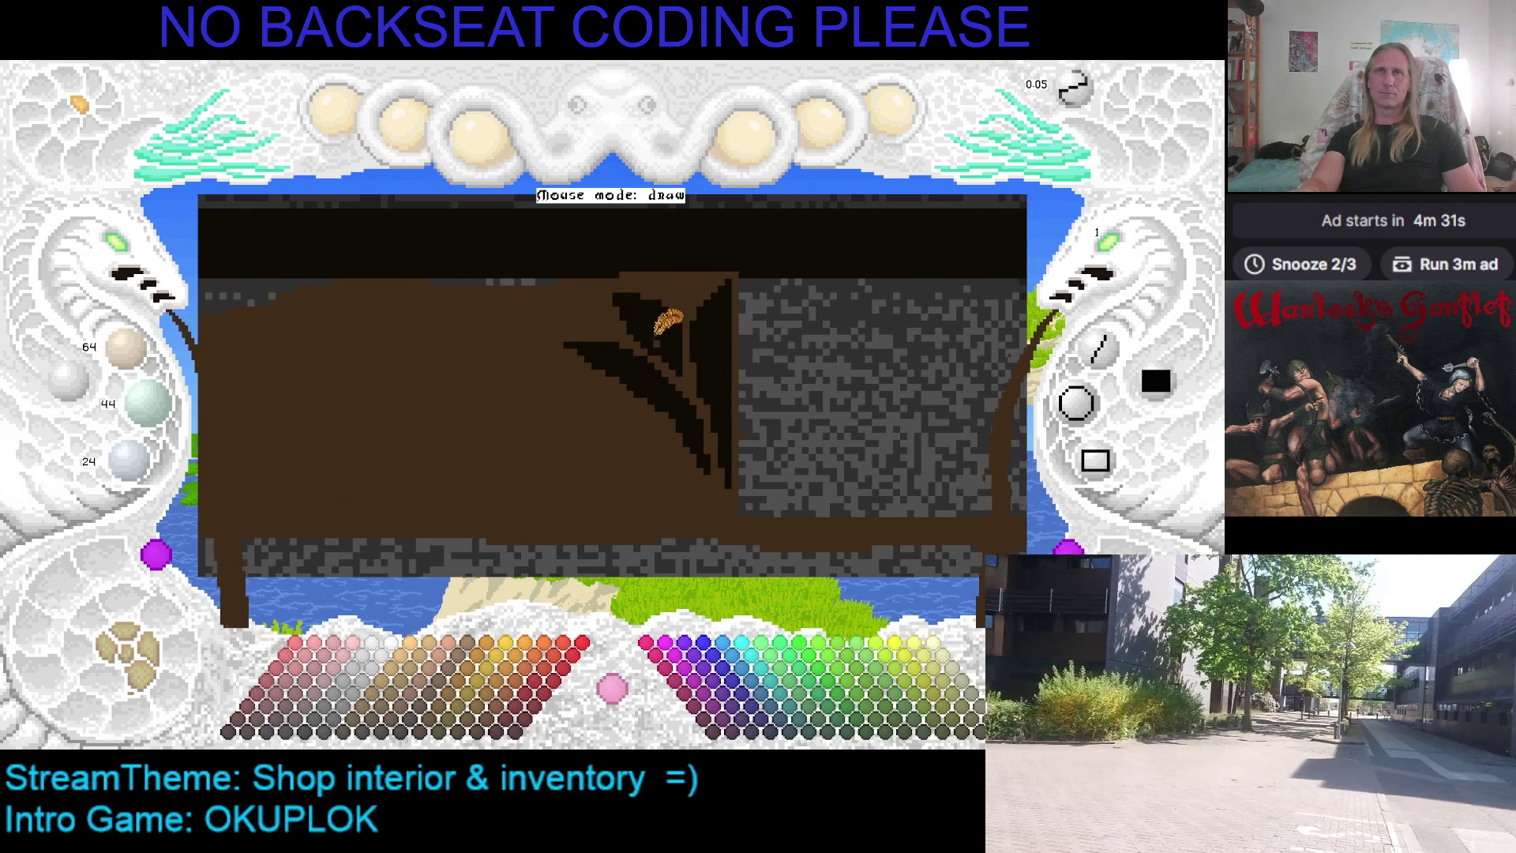
{"action": "scroll", "coordinate": [614, 328], "scroll_direction": "down", "scroll_amount": 2}
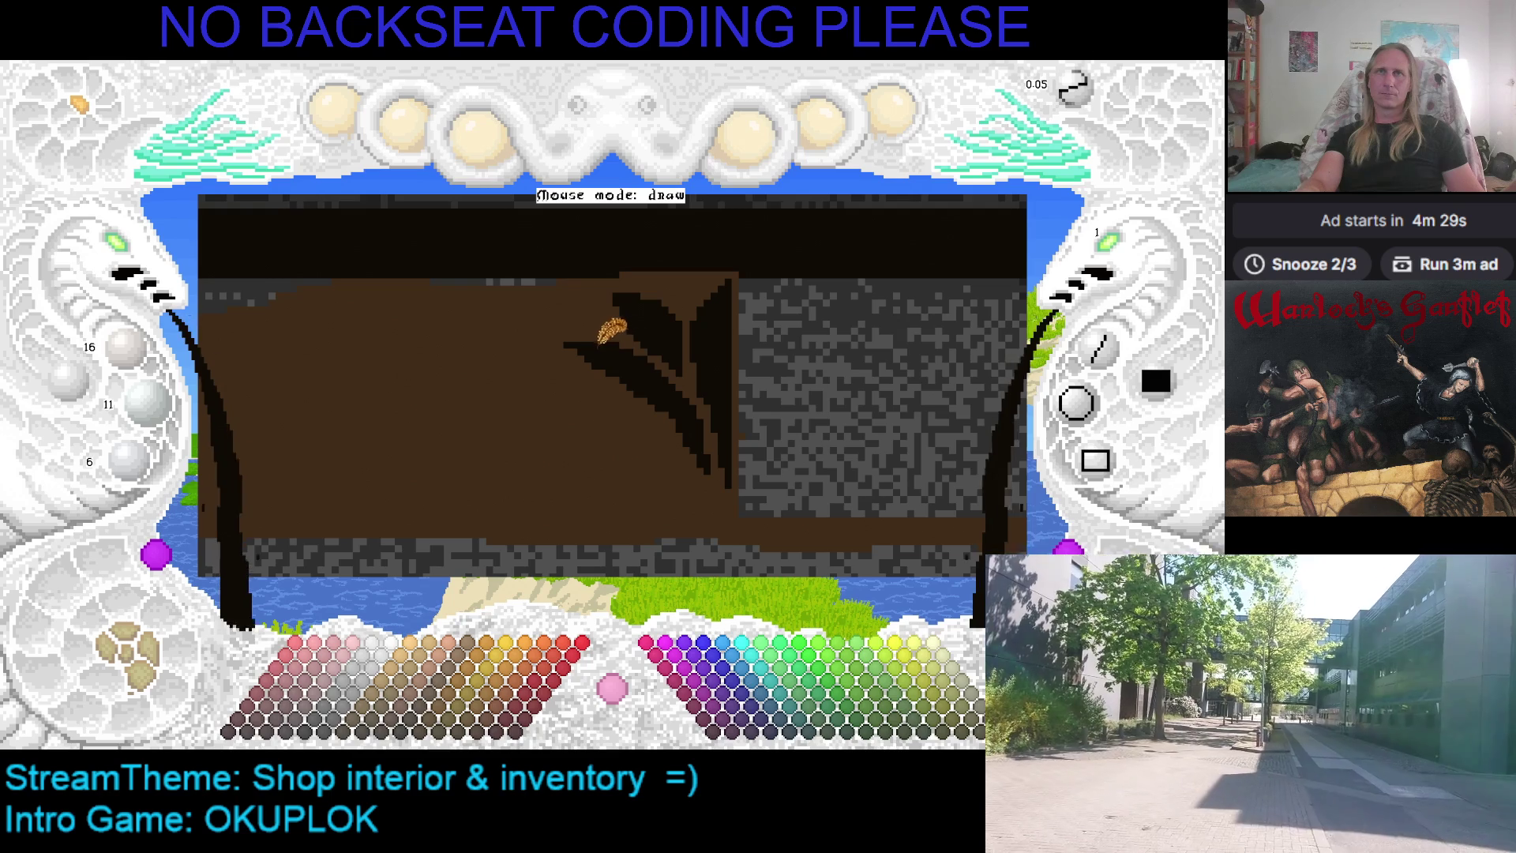
{"action": "left_click_drag", "start_coordinate": [554, 371], "coordinate": [589, 345]}
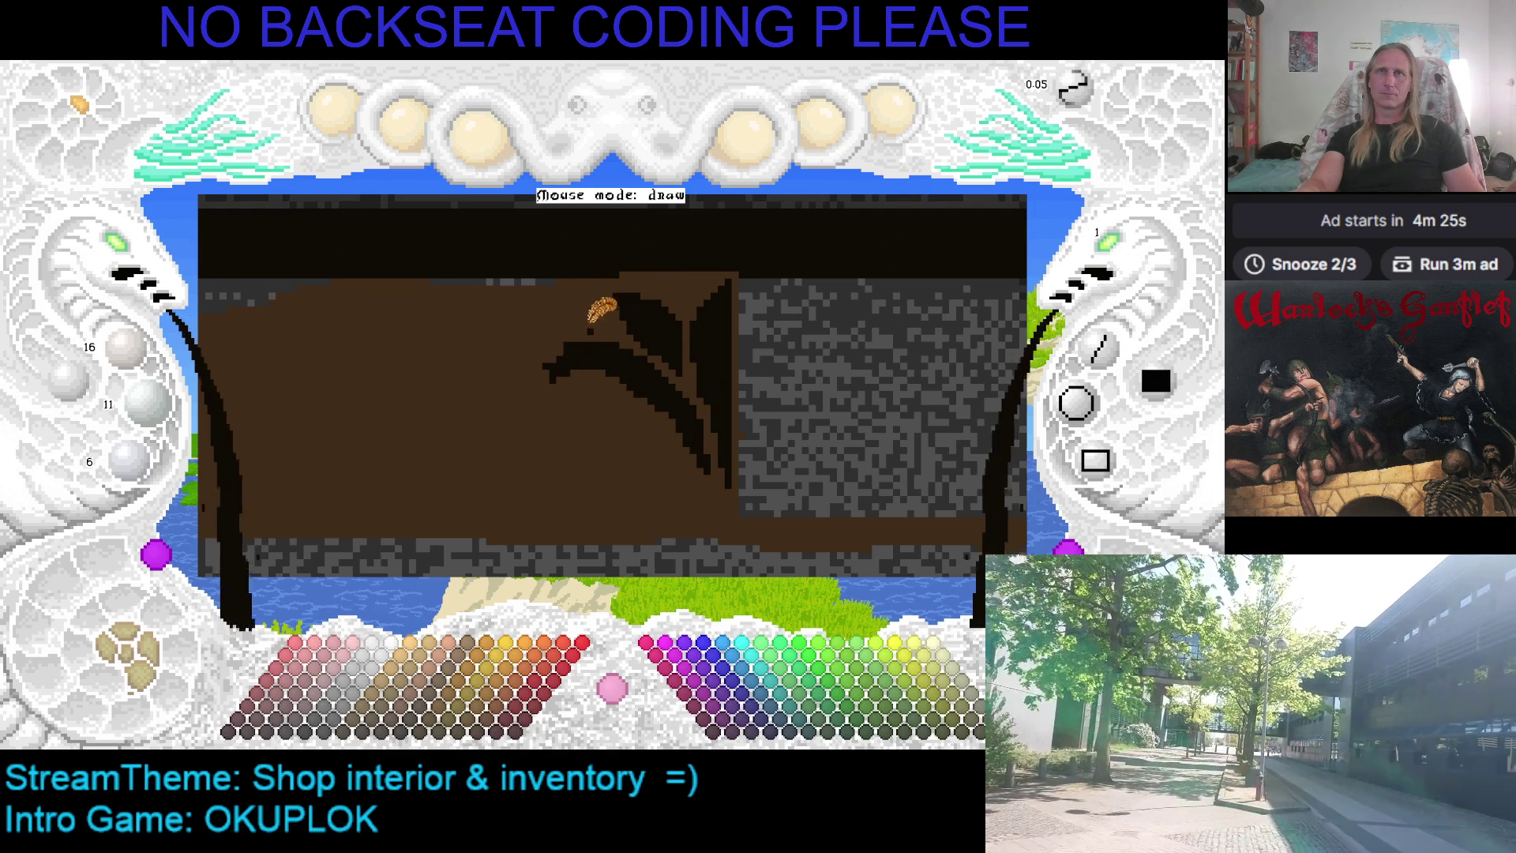
{"action": "scroll", "coordinate": [568, 347], "scroll_direction": "up", "scroll_amount": 2}
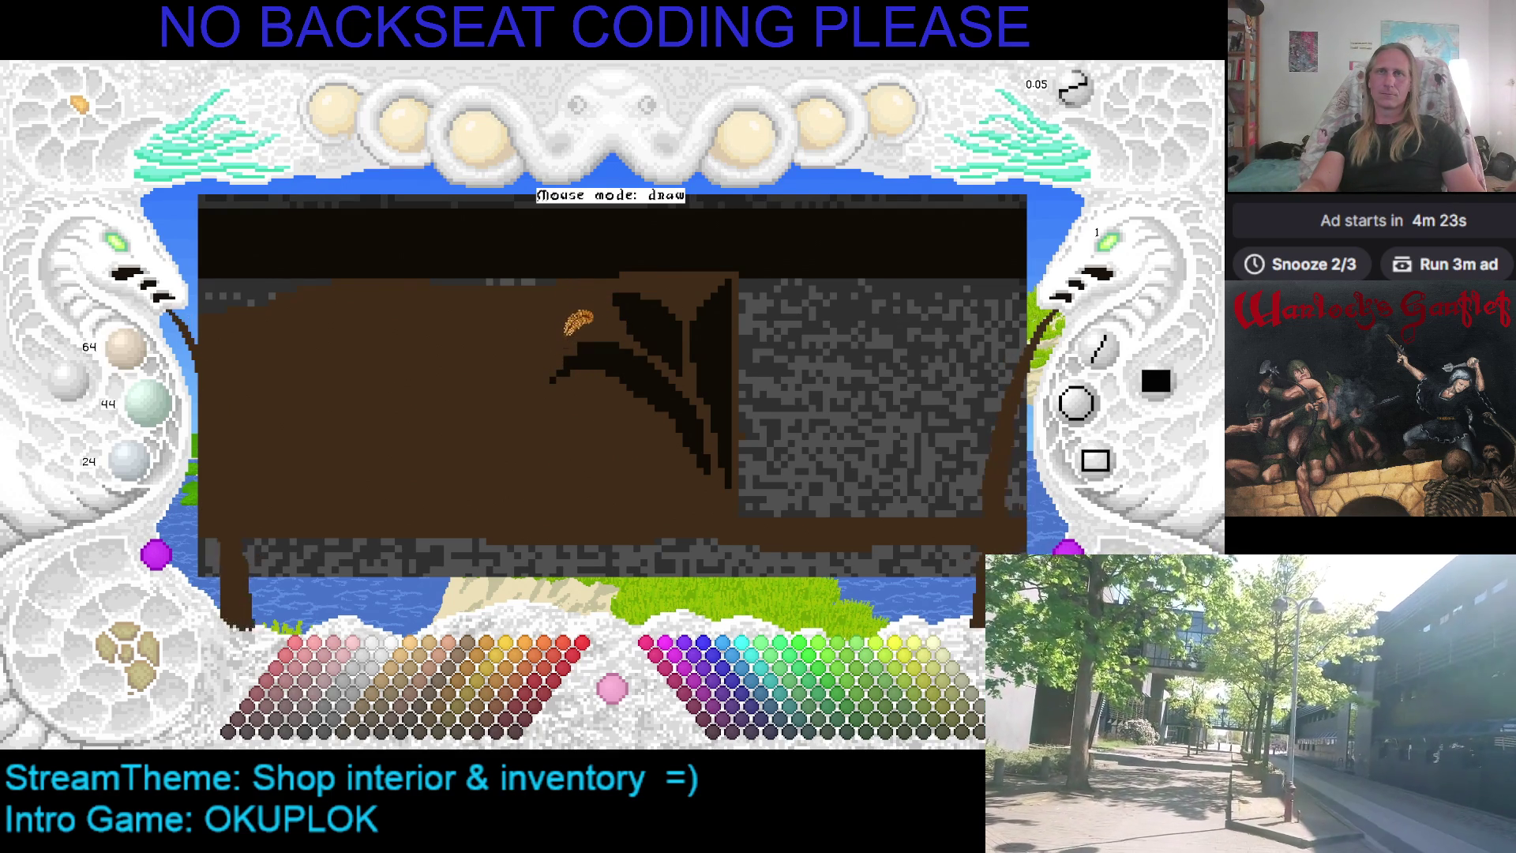
{"action": "scroll", "coordinate": [580, 326], "scroll_direction": "down", "scroll_amount": 2}
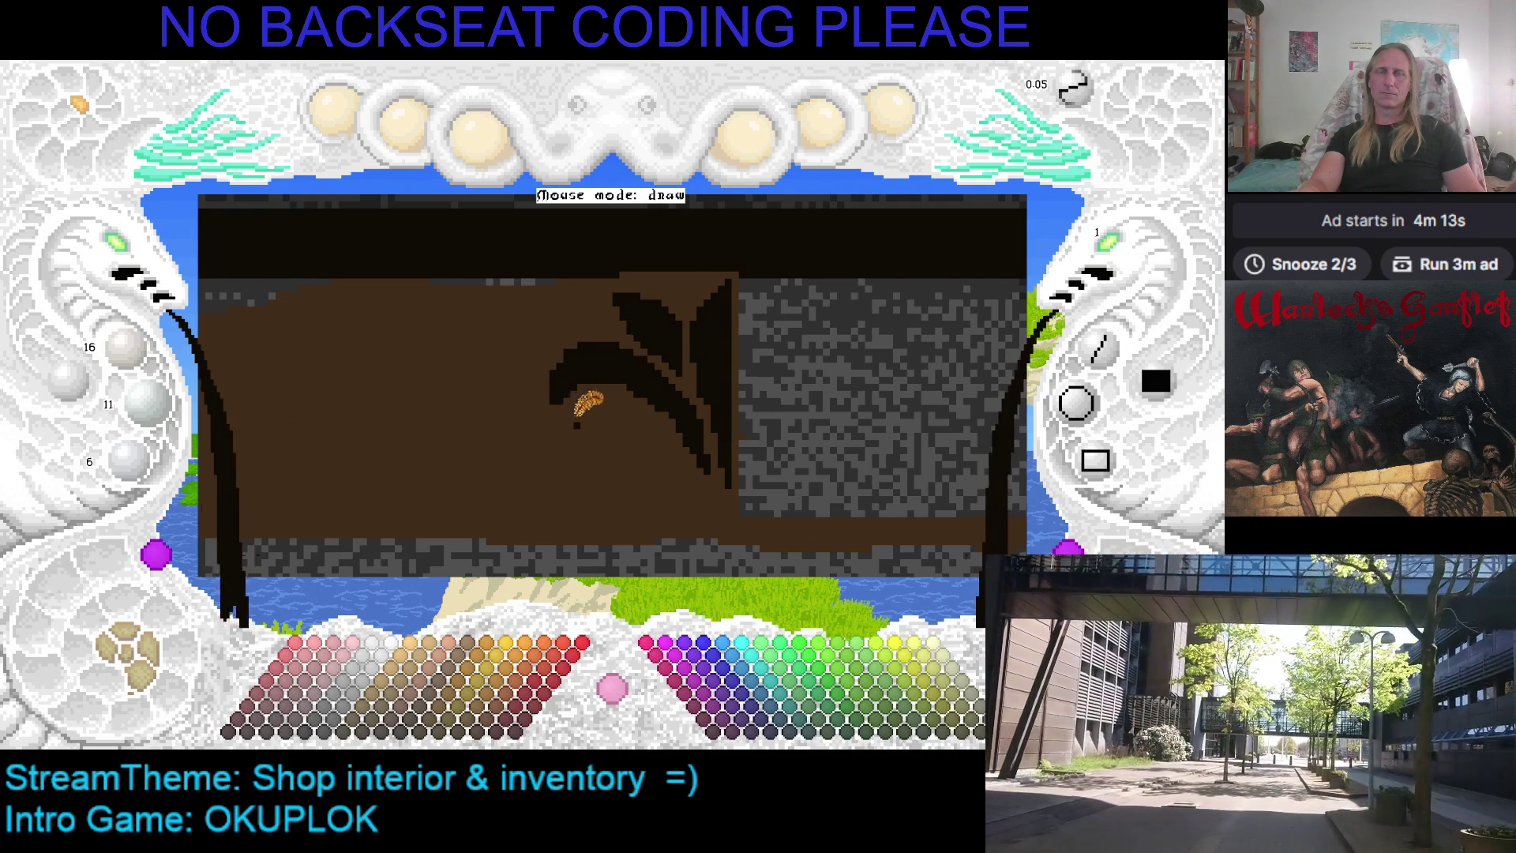
{"action": "left_click_drag", "start_coordinate": [639, 340], "coordinate": [578, 377]}
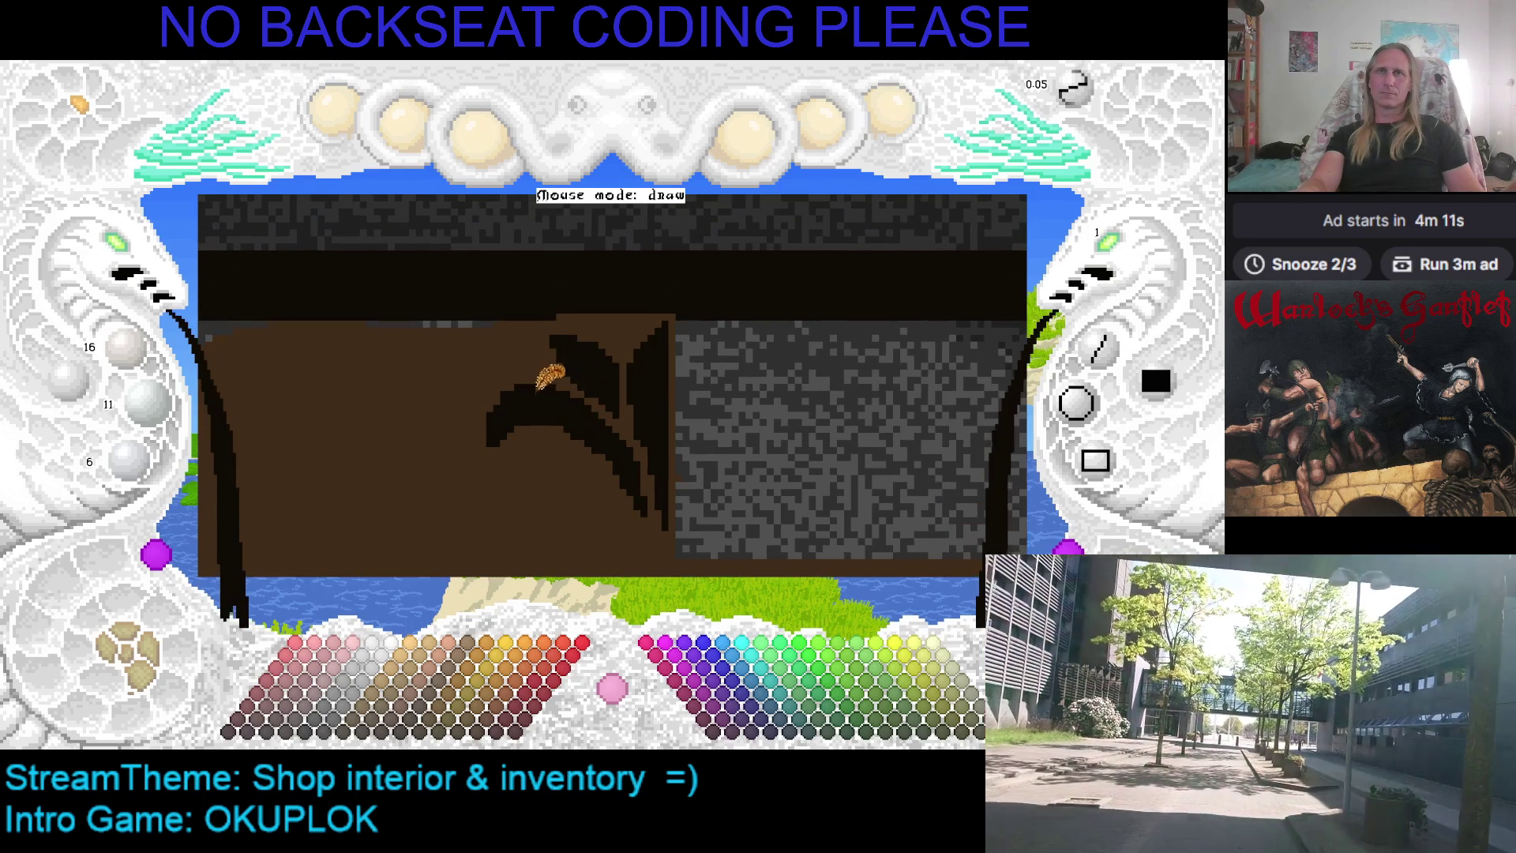
Sharpen the leaf points by alternately eyedropping panel brown and near-black and retouching edges
{"action": "right_click", "coordinate": [563, 363]}
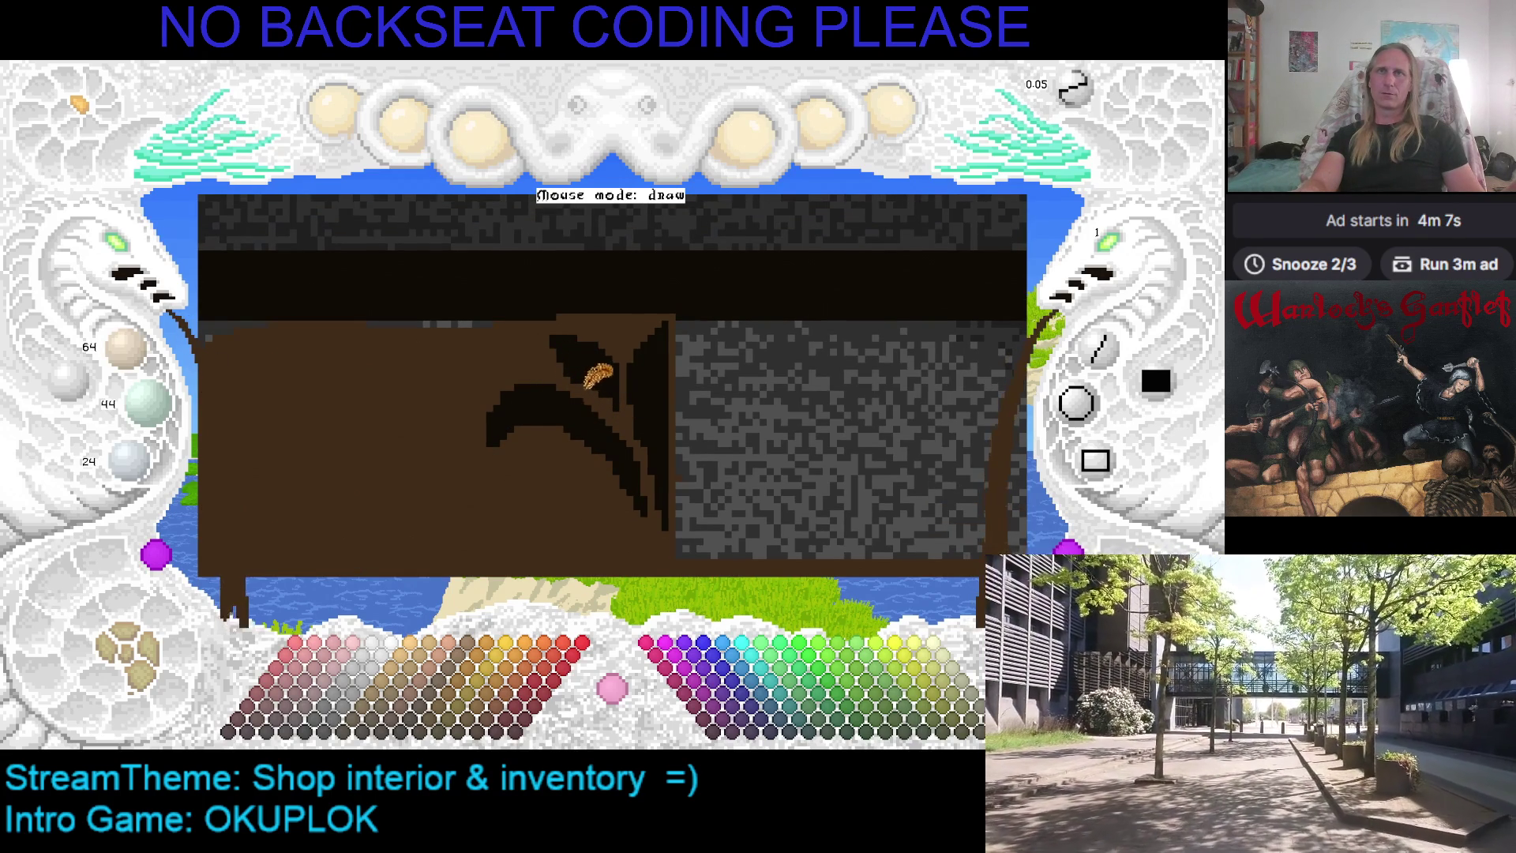
{"action": "right_click", "coordinate": [570, 379]}
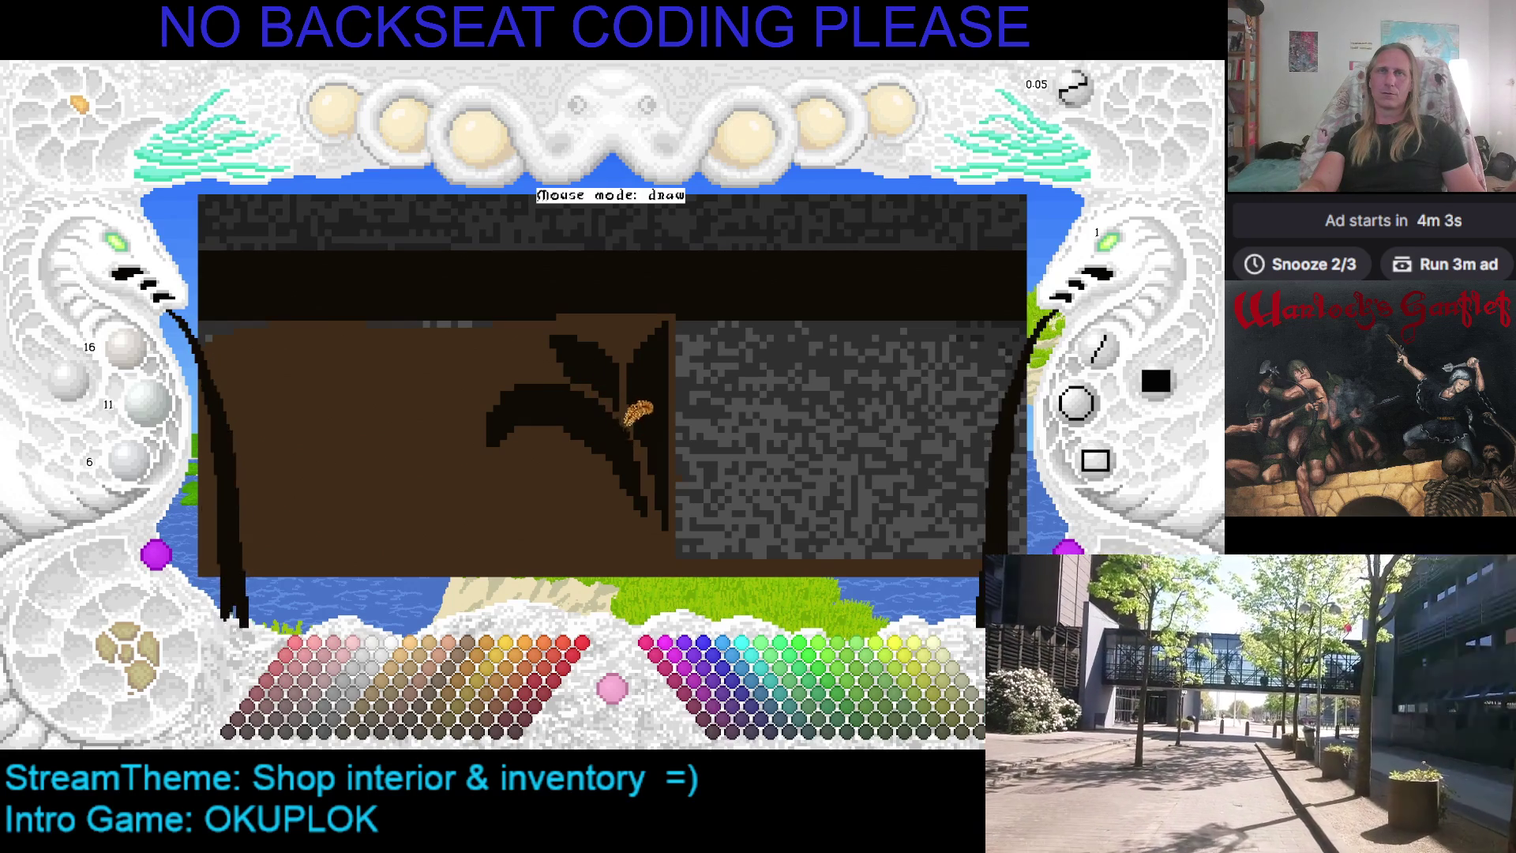
{"action": "right_click", "coordinate": [634, 394]}
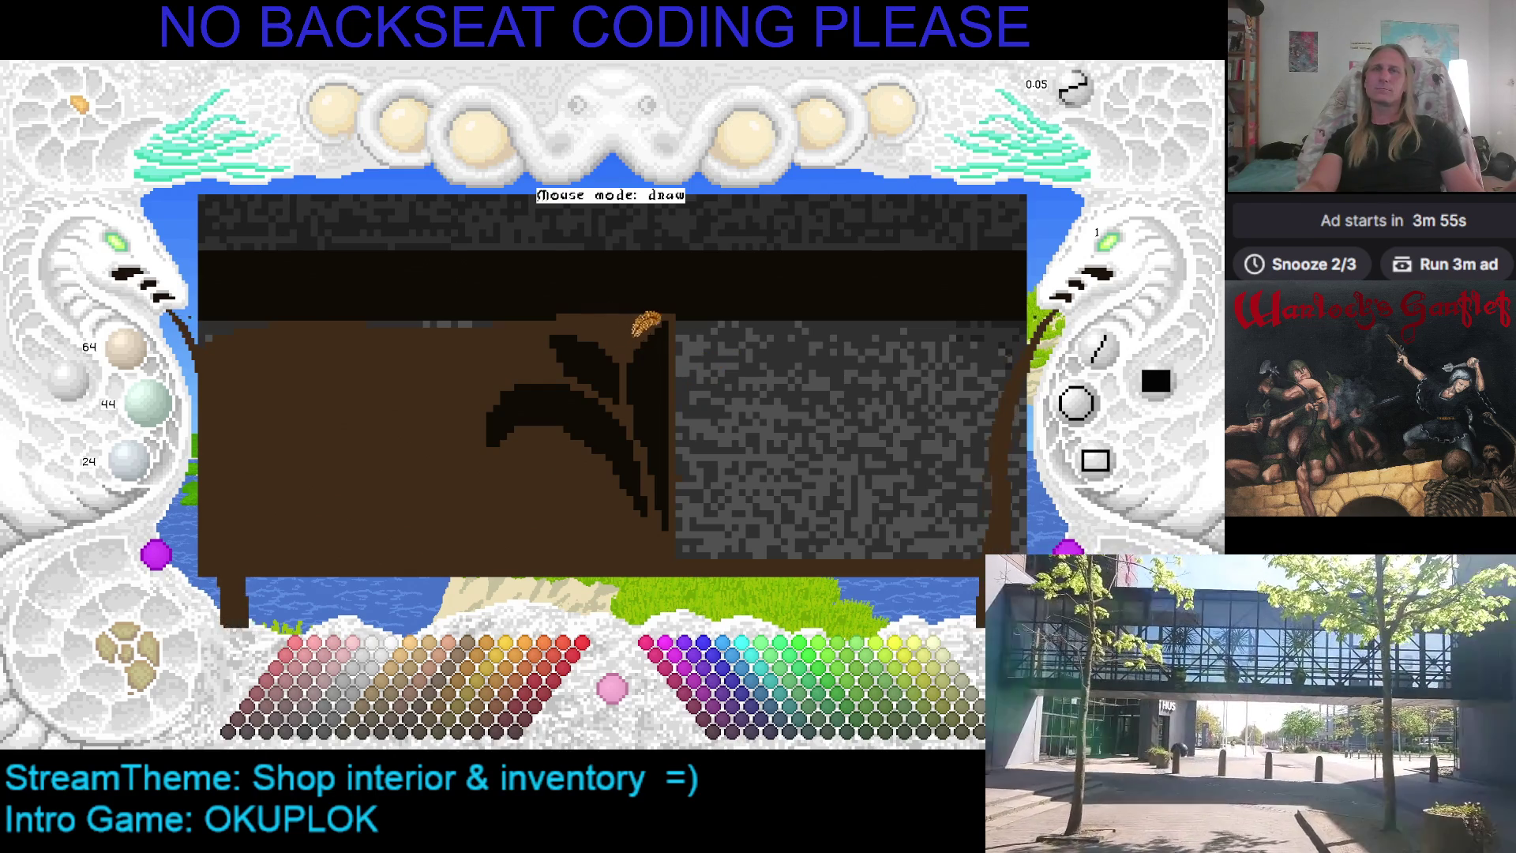
{"action": "right_click", "coordinate": [567, 330]}
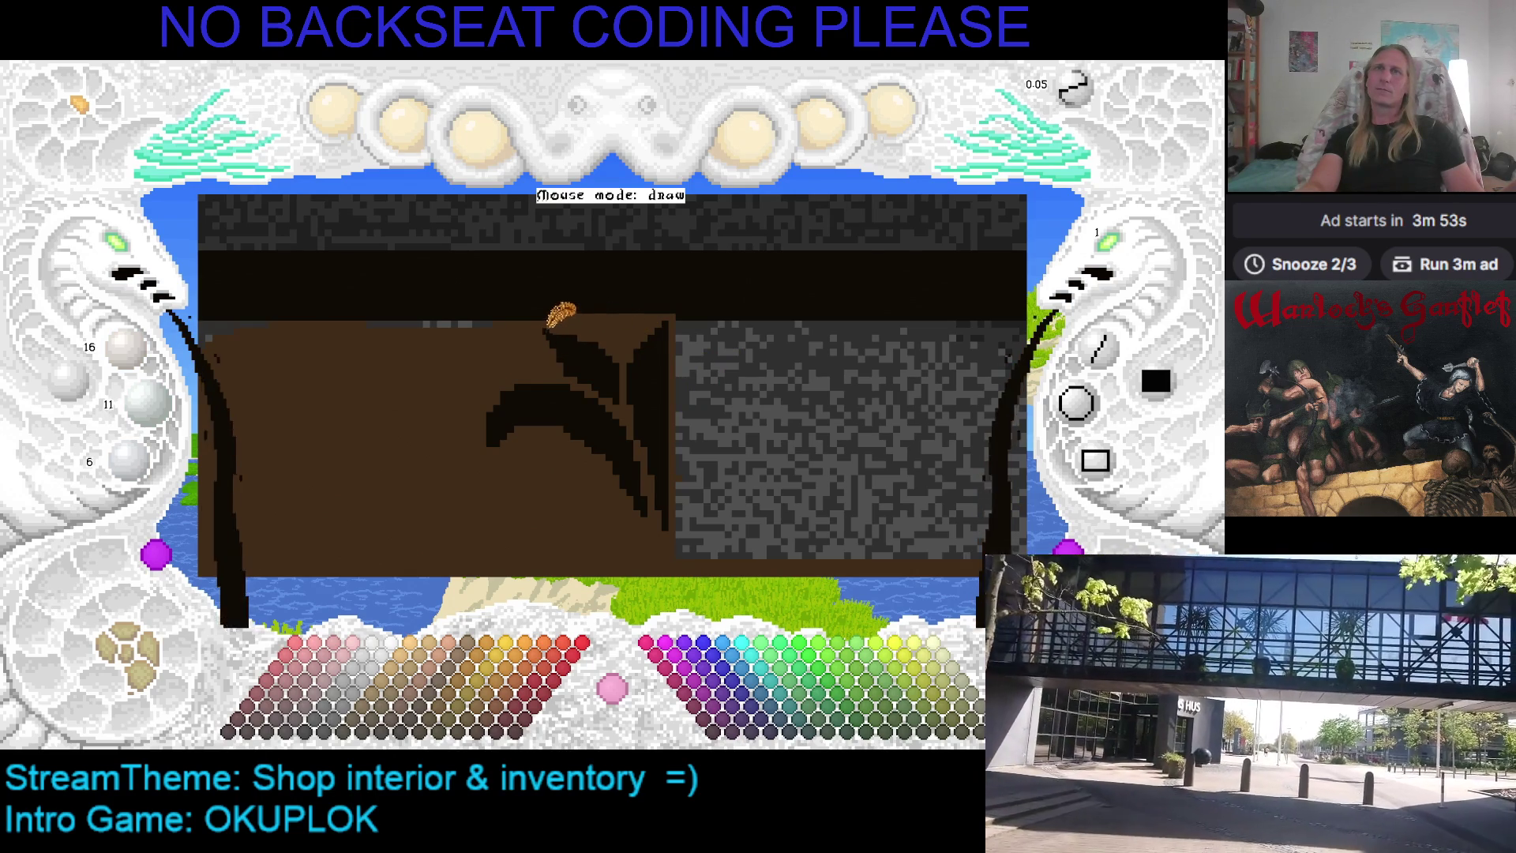
{"action": "right_click", "coordinate": [553, 324]}
{"action": "right_click", "coordinate": [558, 320]}
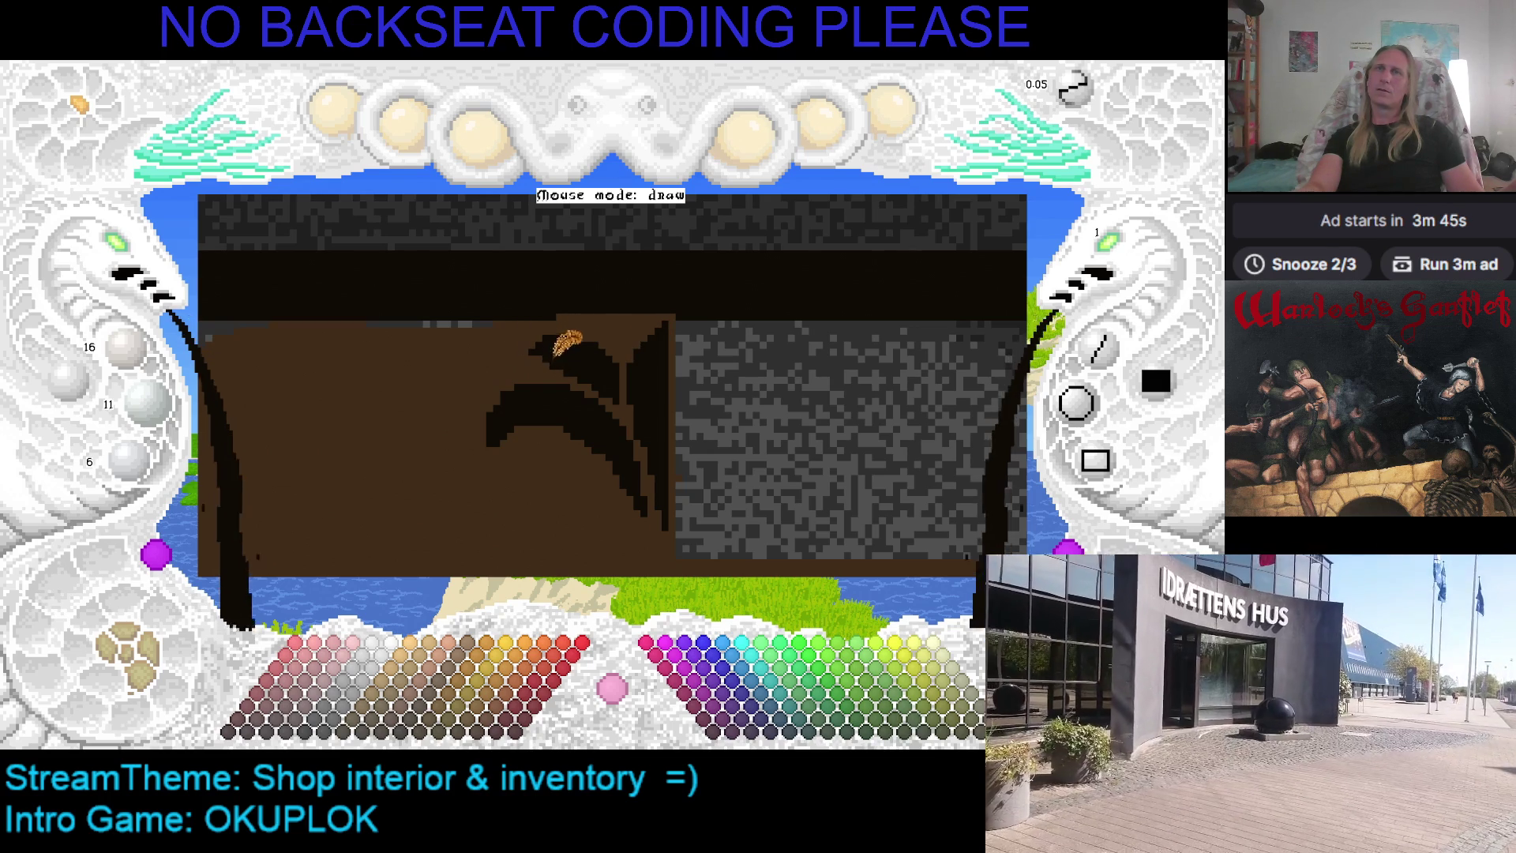
{"action": "right_click", "coordinate": [521, 335]}
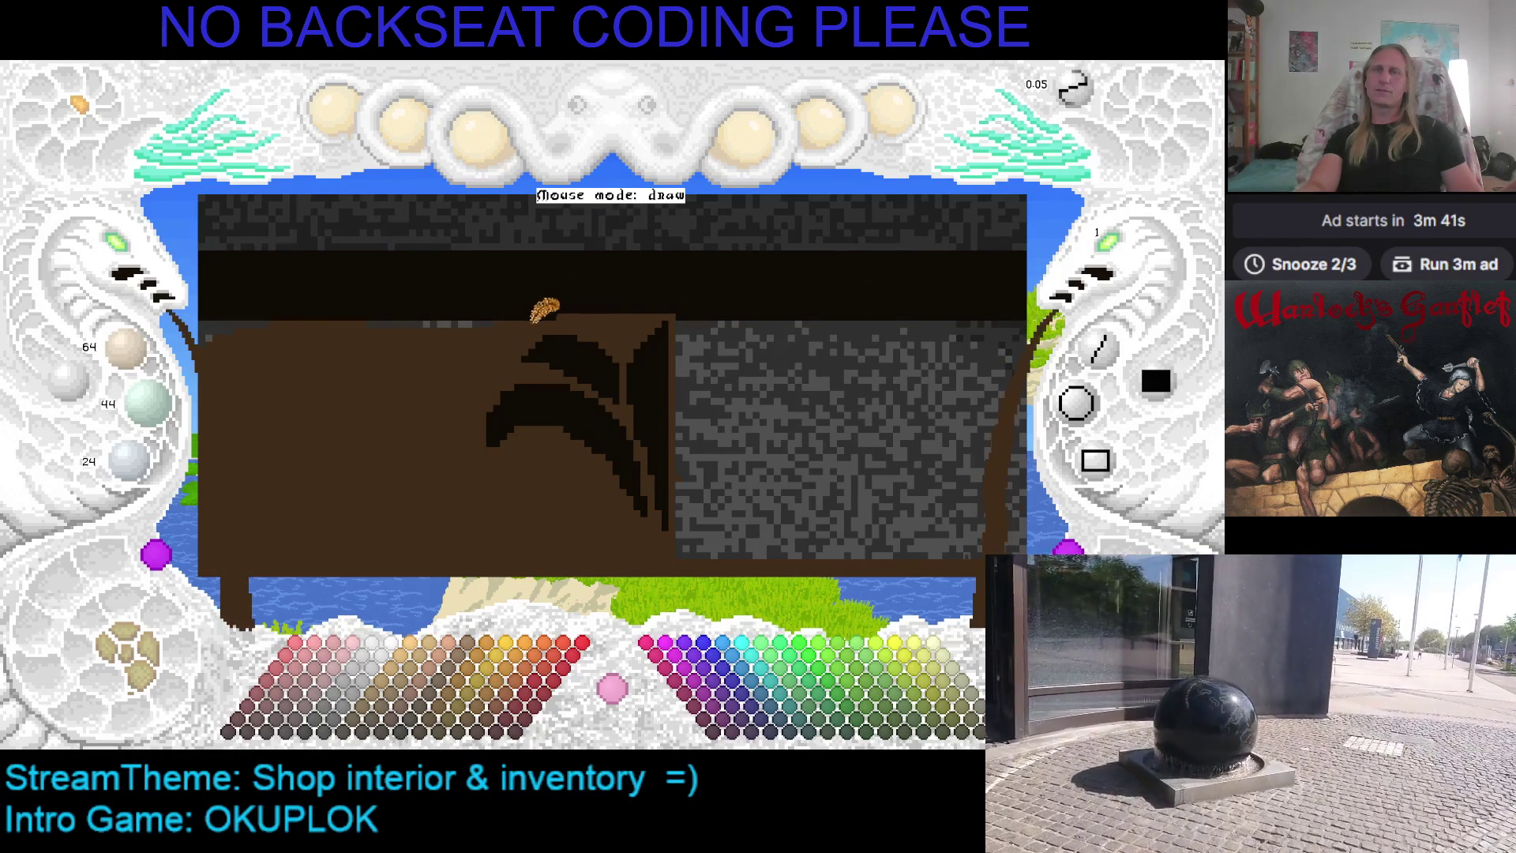
{"action": "right_click", "coordinate": [623, 374]}
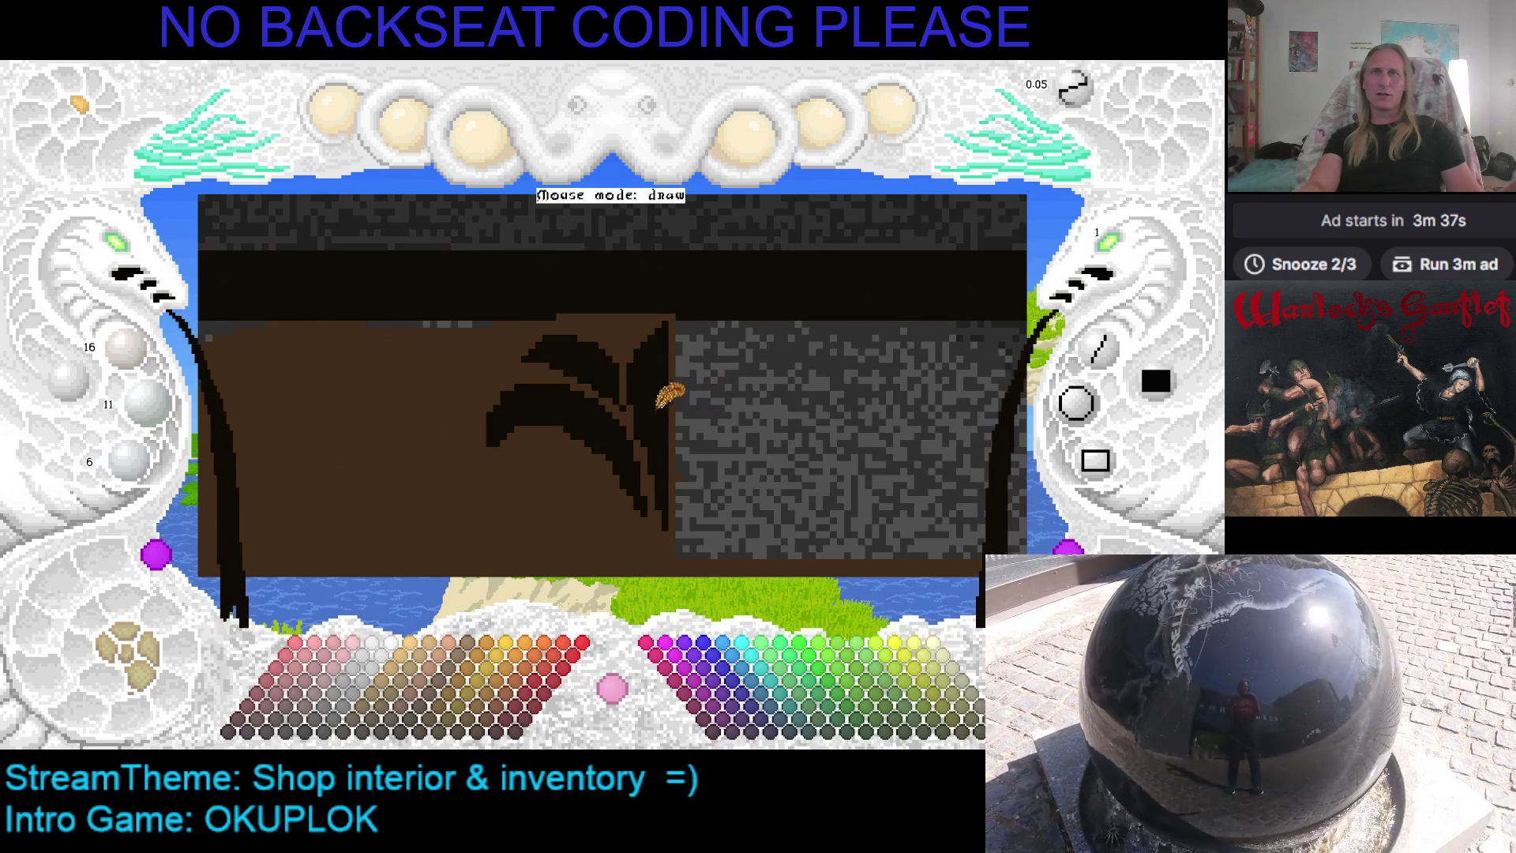
{"action": "right_click", "coordinate": [646, 371]}
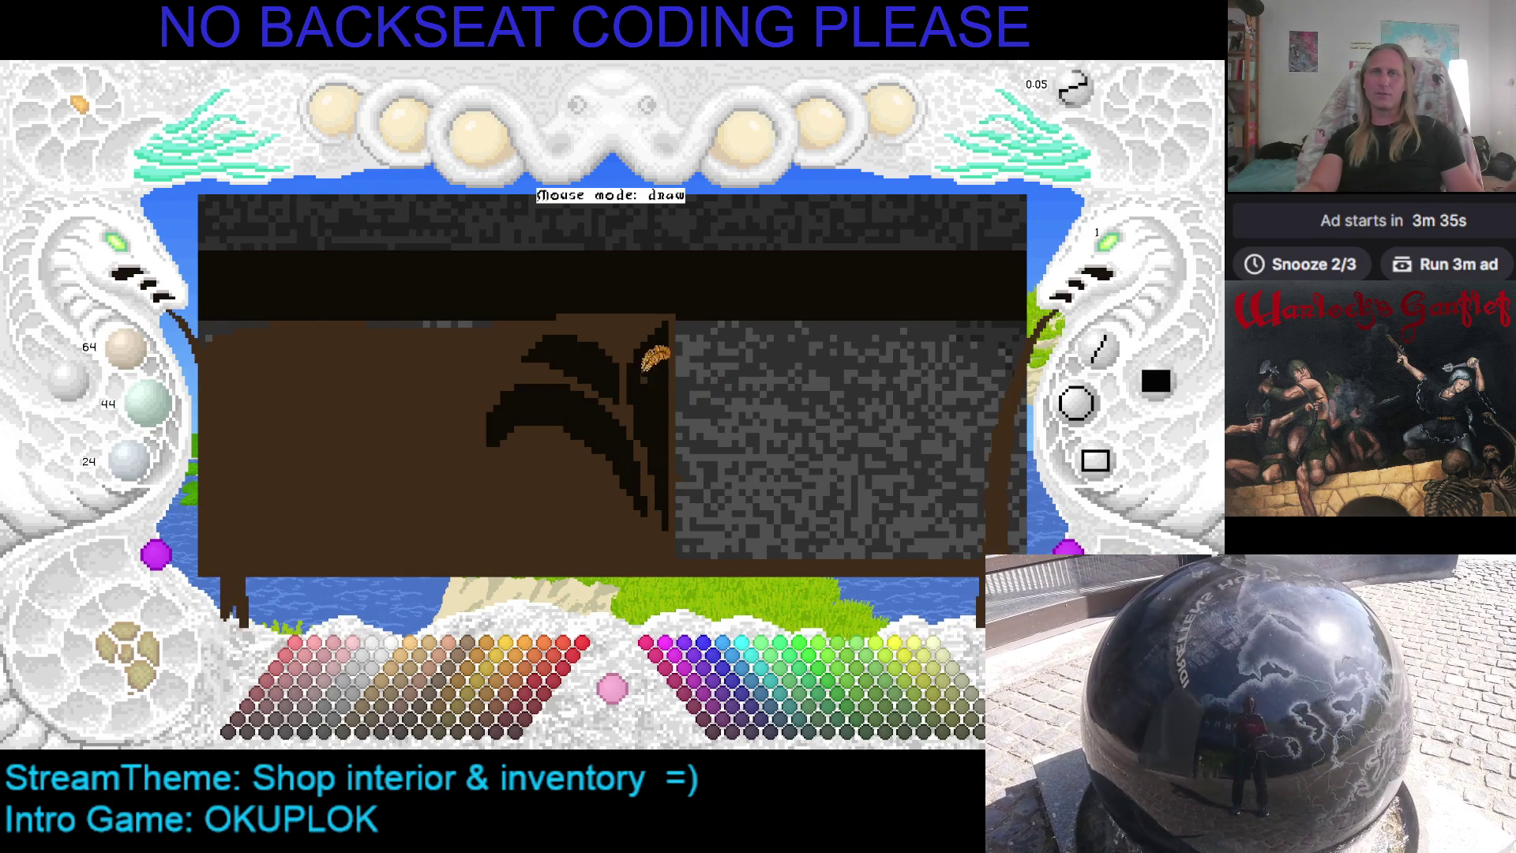
{"action": "right_click", "coordinate": [646, 374]}
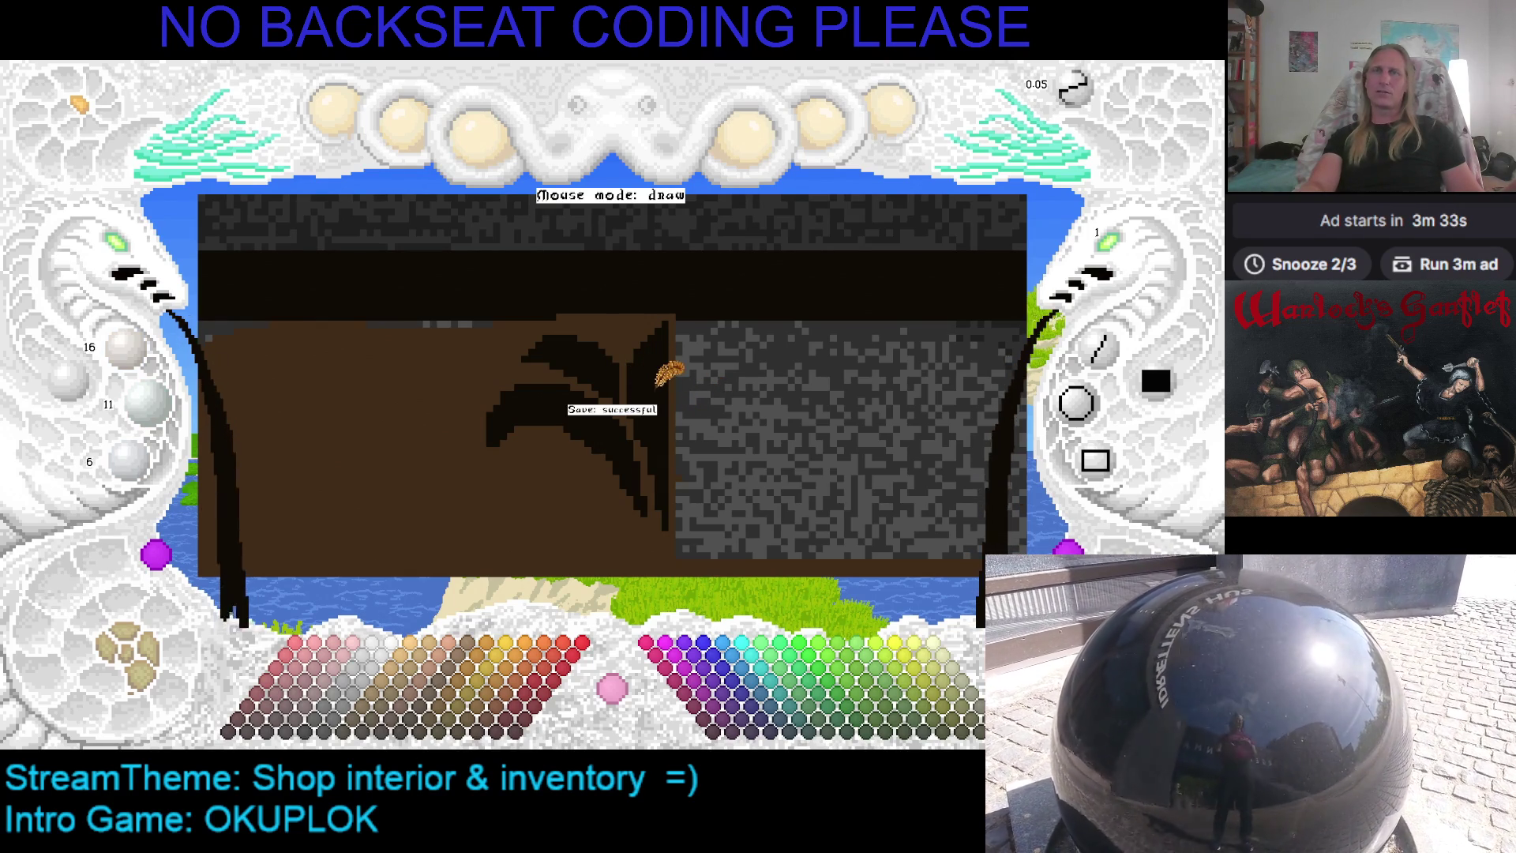
{"action": "right_click", "coordinate": [641, 383]}
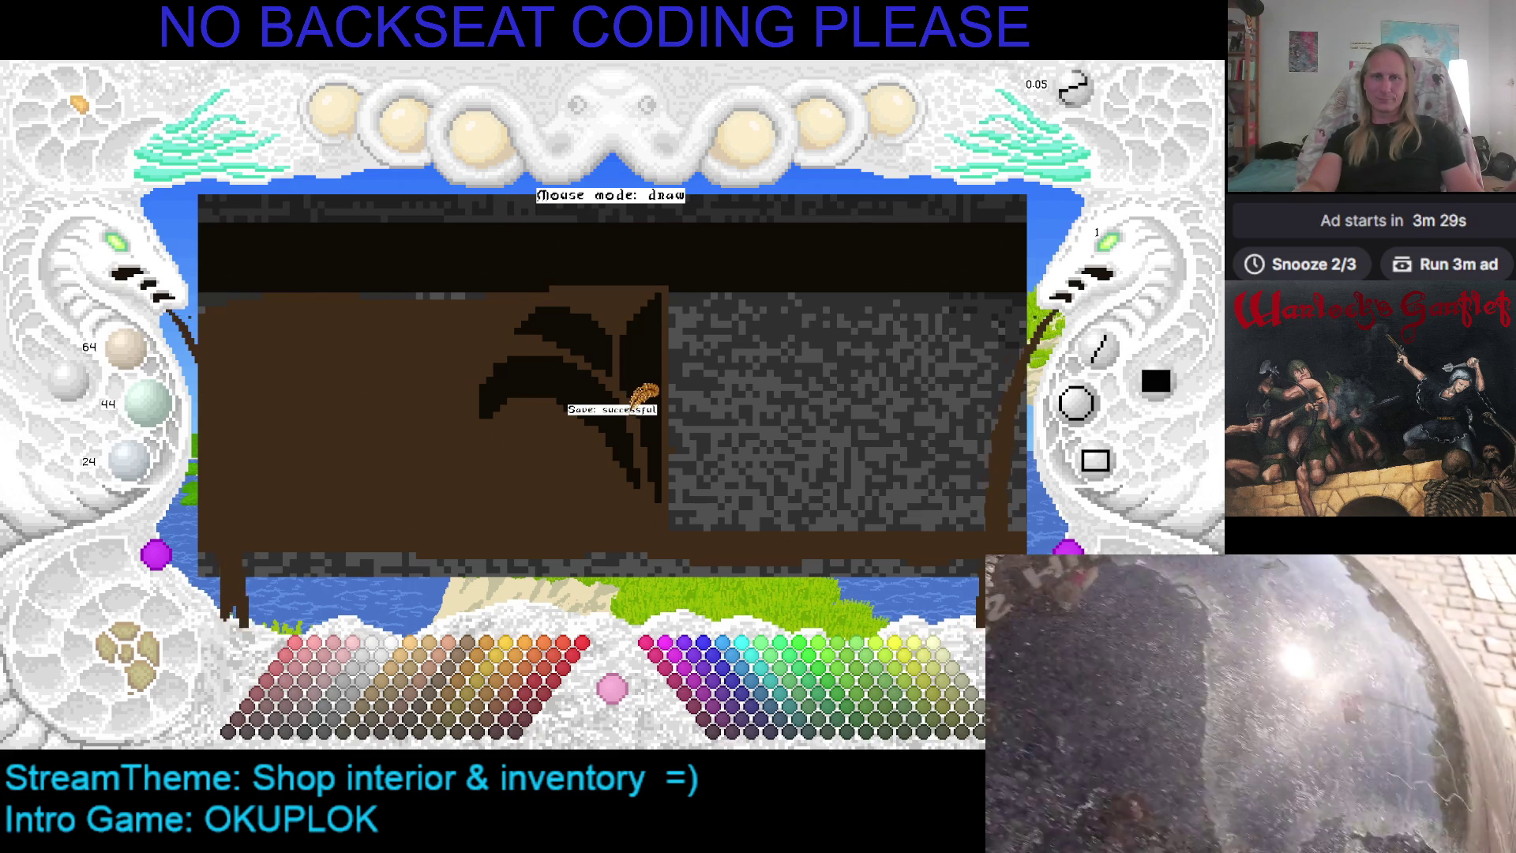
{"action": "right_click", "coordinate": [644, 394]}
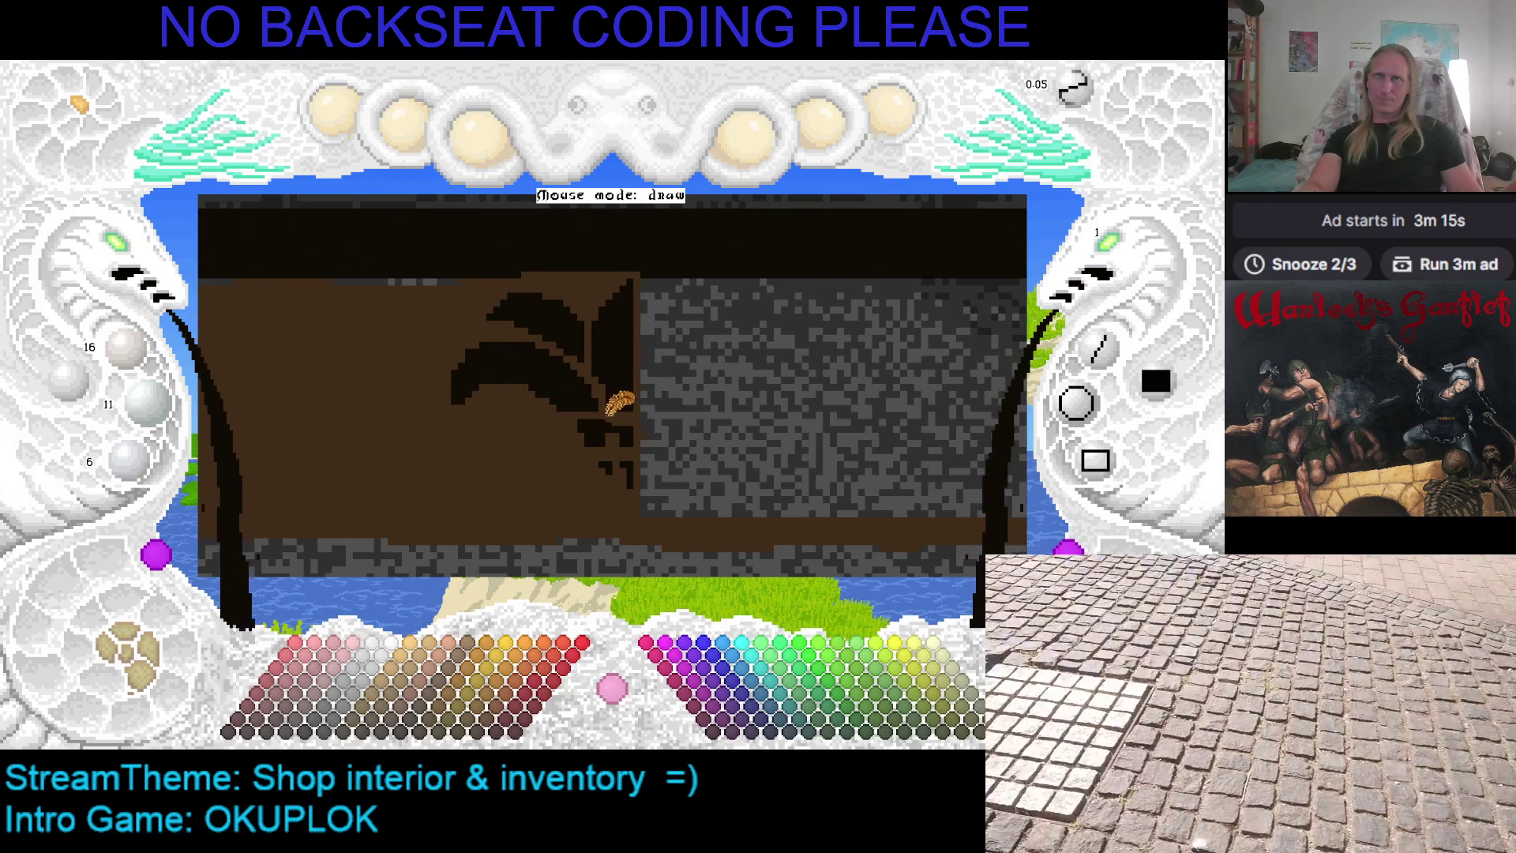
Draw a small near-black box outline under the leaf ornament, return to brown, and save
{"action": "left_click", "coordinate": [613, 462]}
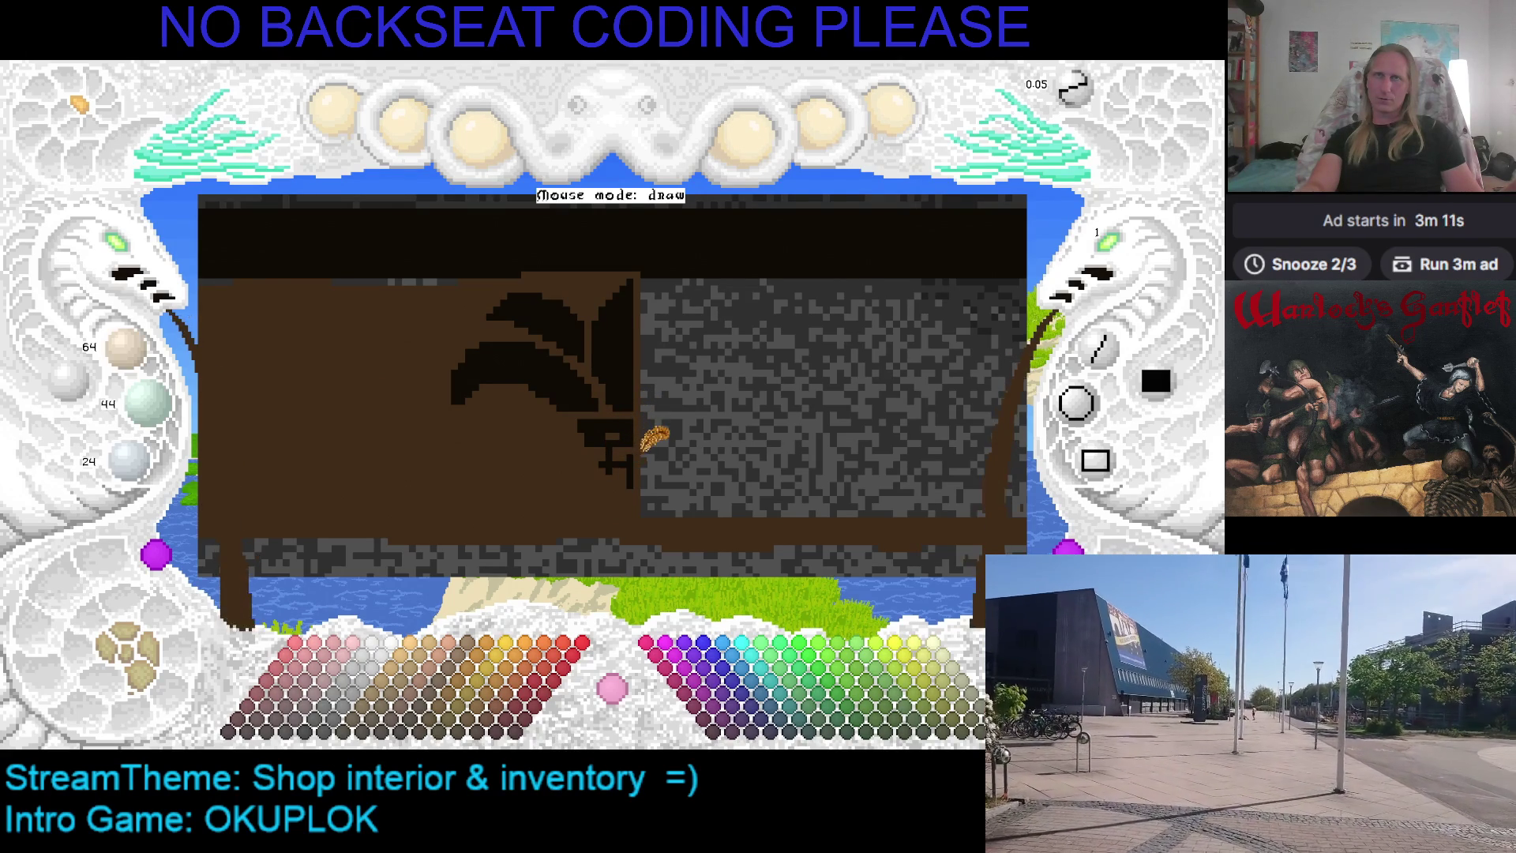
{"action": "left_click", "coordinate": [634, 435]}
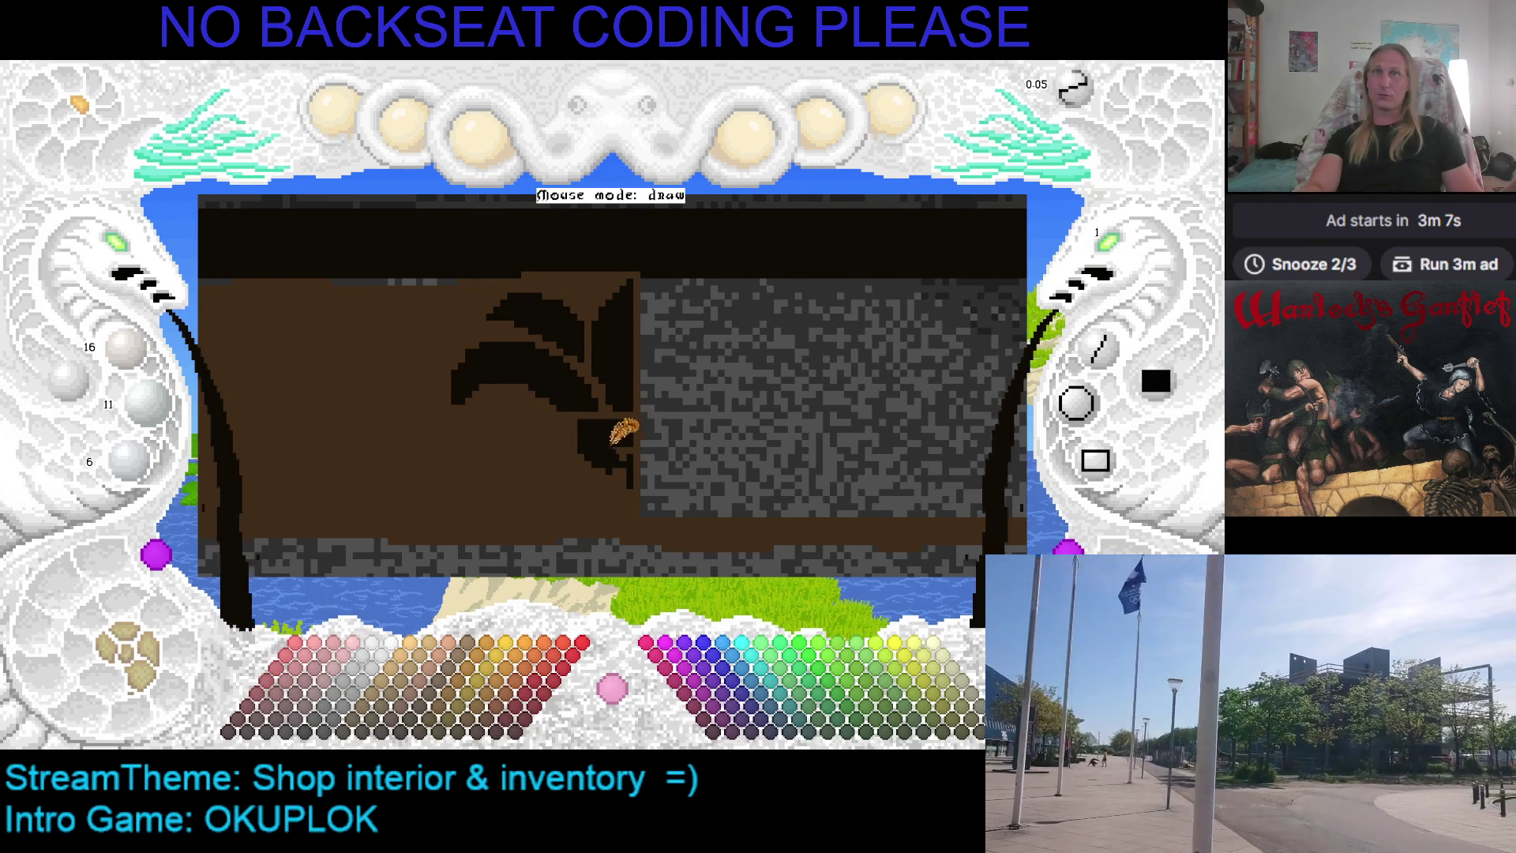
{"action": "key", "text": "ctrl+z"}
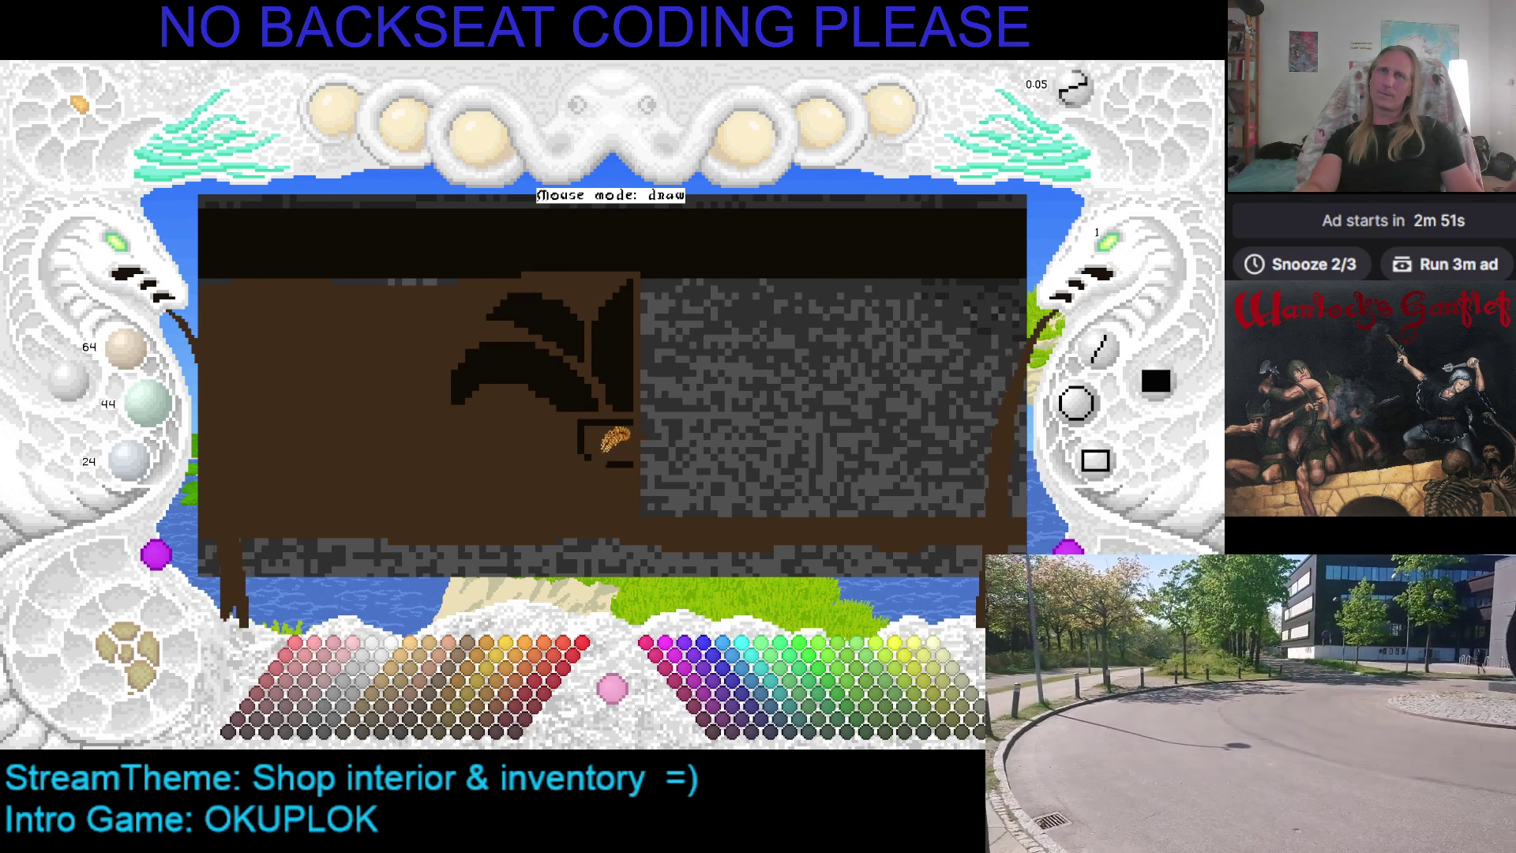
{"action": "scroll", "coordinate": [600, 442], "scroll_direction": "down", "scroll_amount": 2}
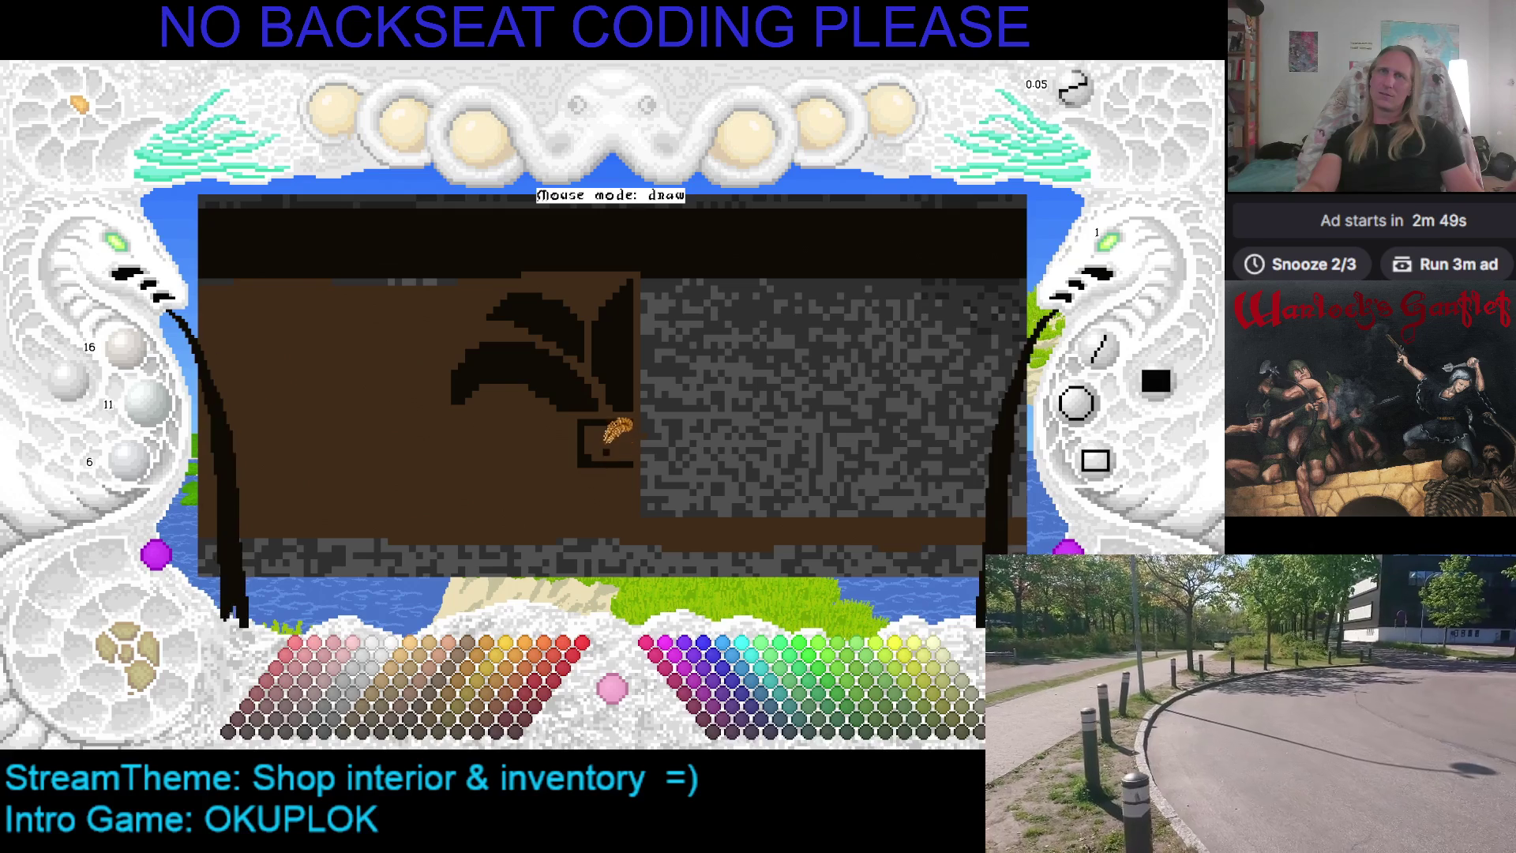
{"action": "scroll", "coordinate": [592, 450], "scroll_direction": "up", "scroll_amount": 2}
{"action": "key", "text": "ctrl+s"}
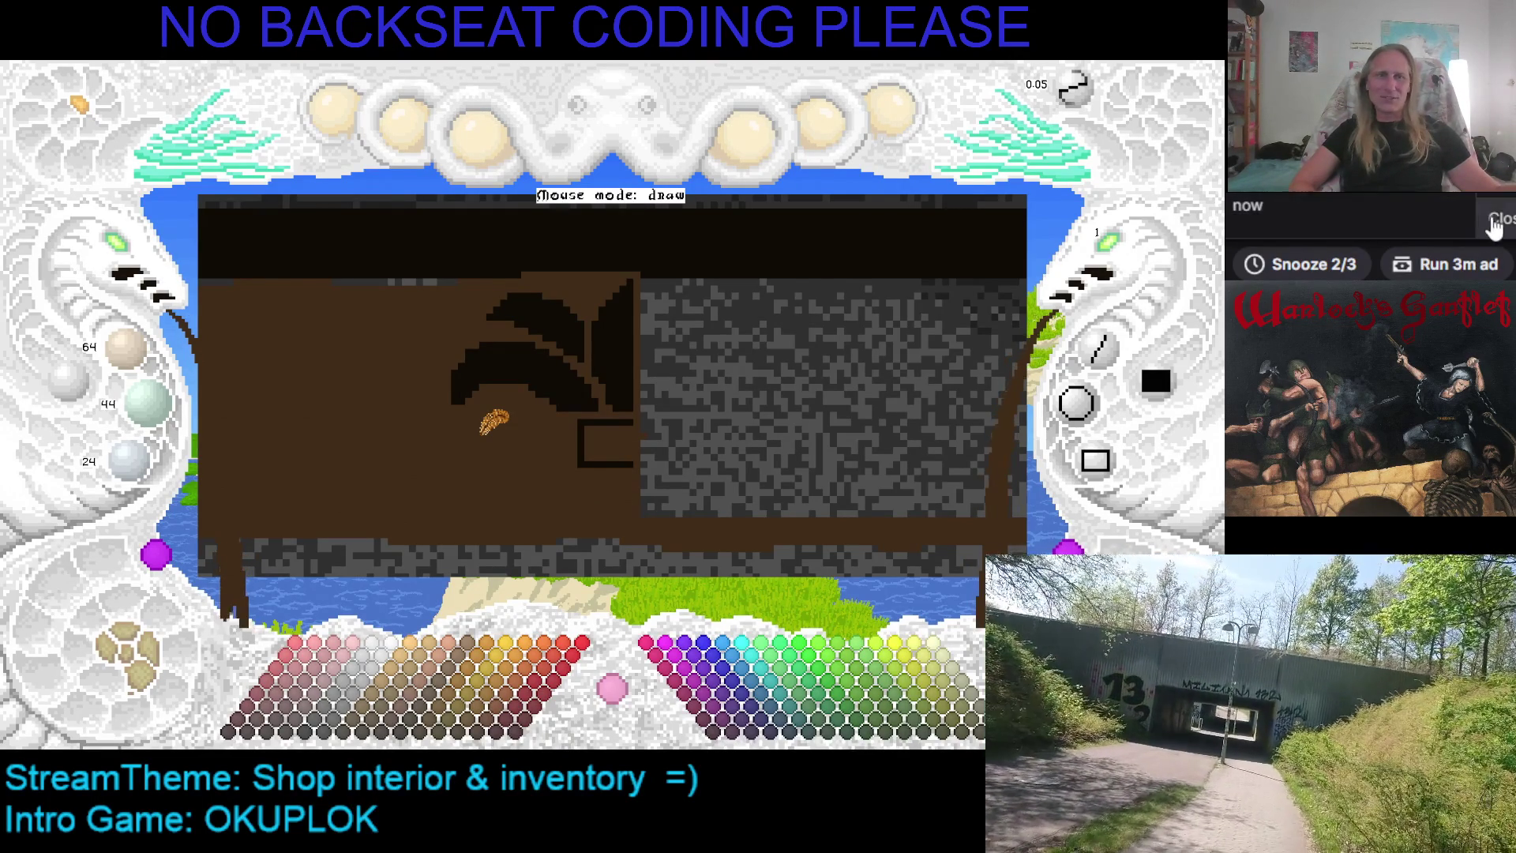
Dismiss the ad countdown notification and quit the paint program with Escape
{"action": "left_click", "coordinate": [1495, 218]}
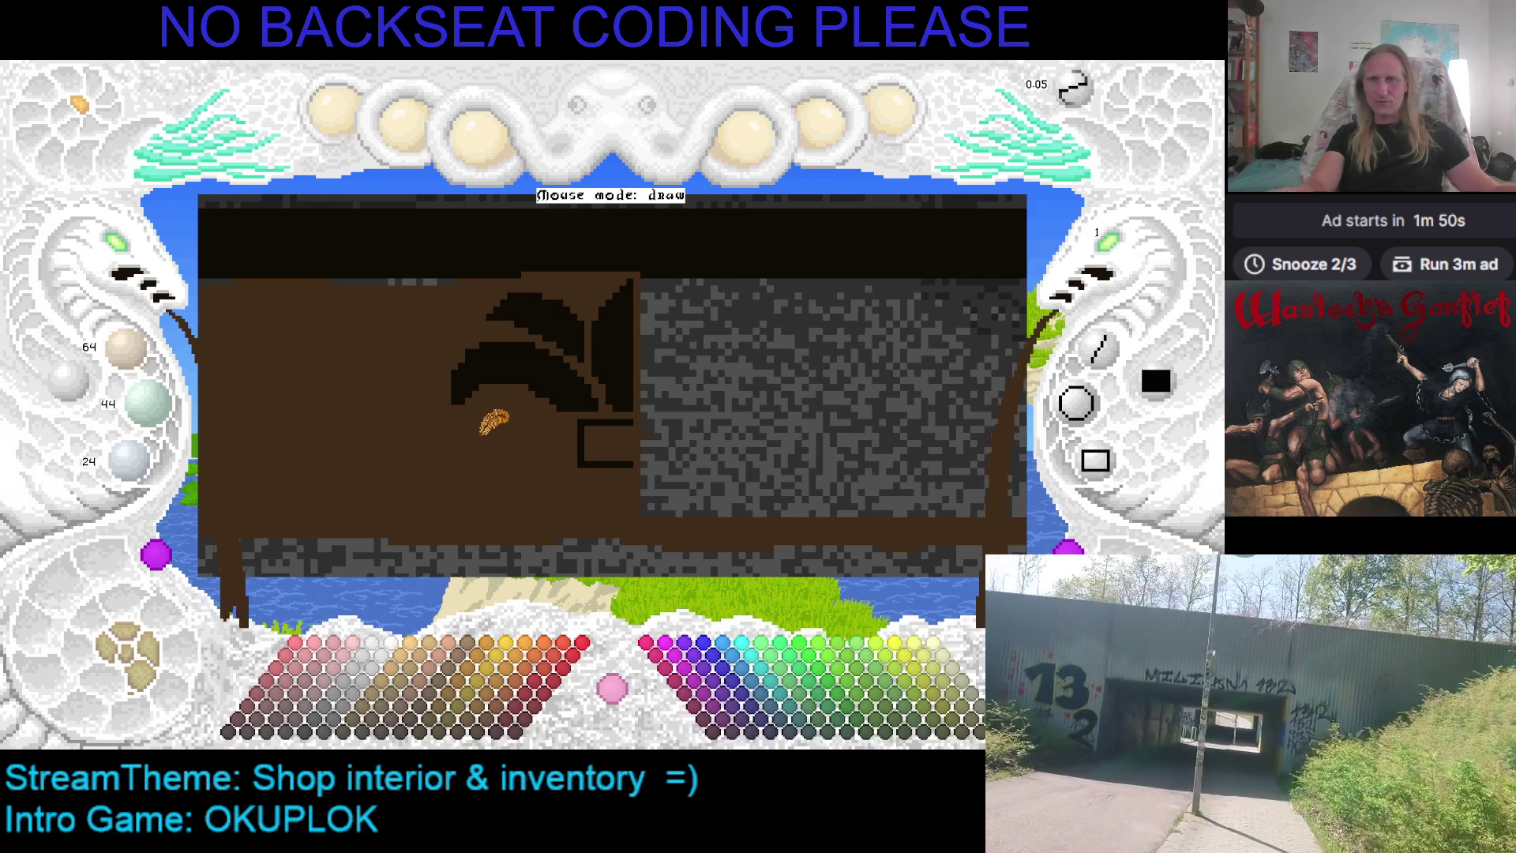
{"action": "key", "text": "Escape"}
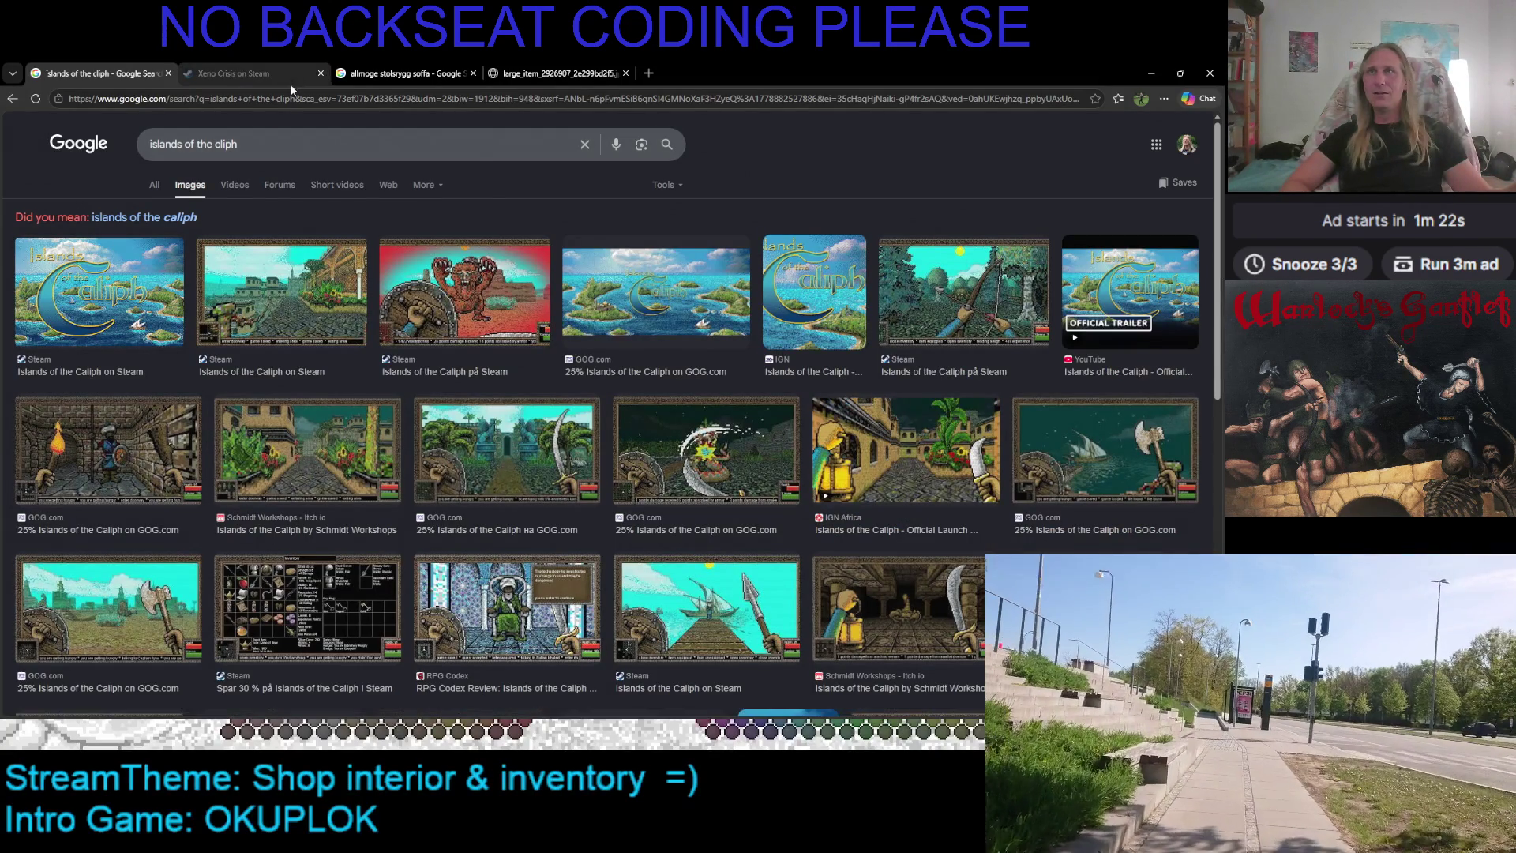
Close Xeno Crisis, search the corrected 'islands of the caliph', and open its Steam page in a new tab
{"action": "left_click", "coordinate": [320, 72]}
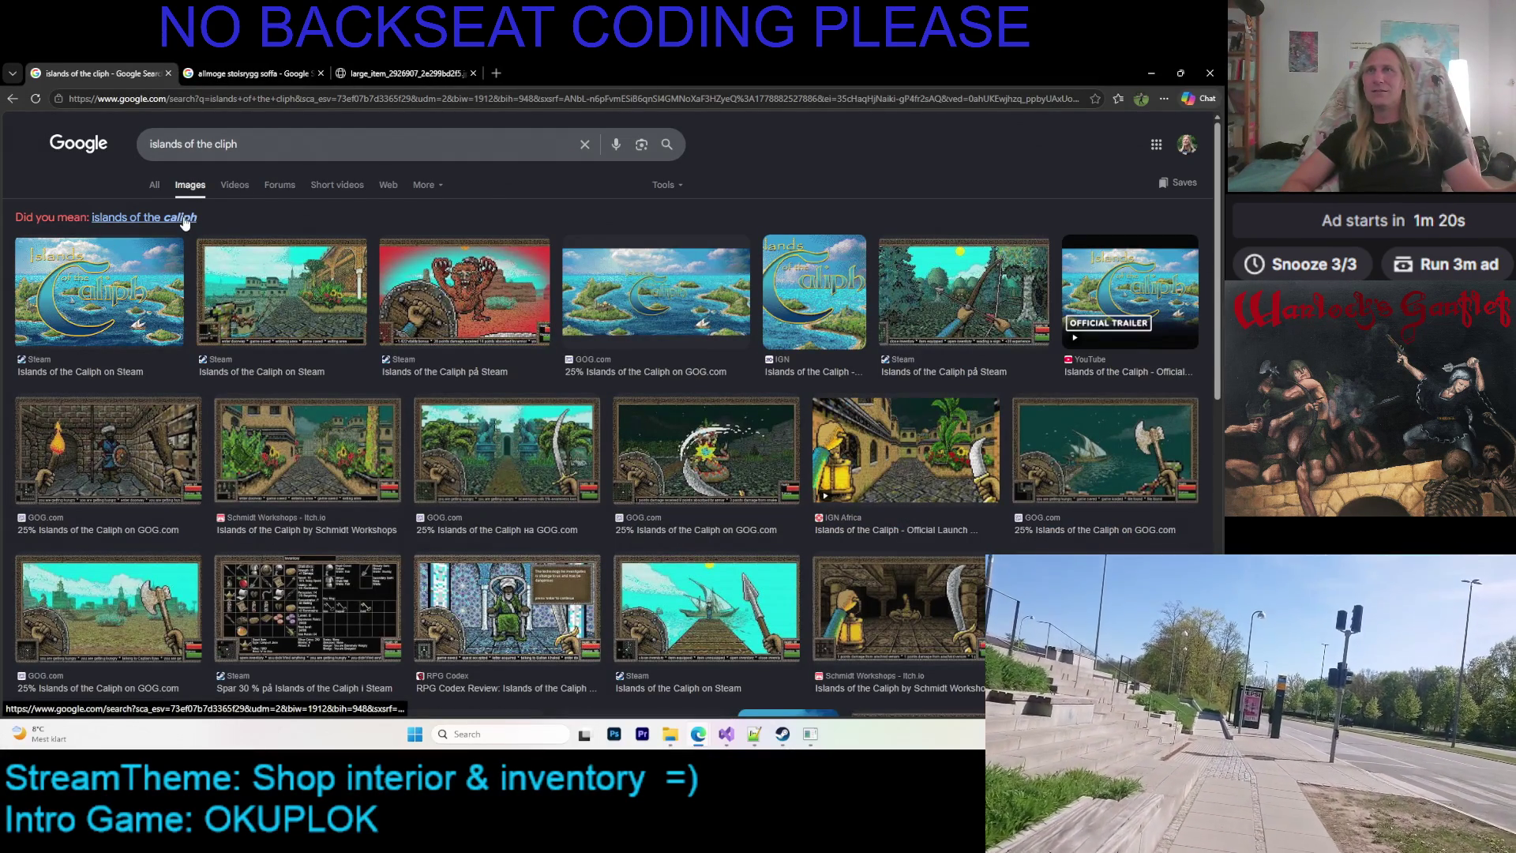
{"action": "left_click", "coordinate": [184, 218]}
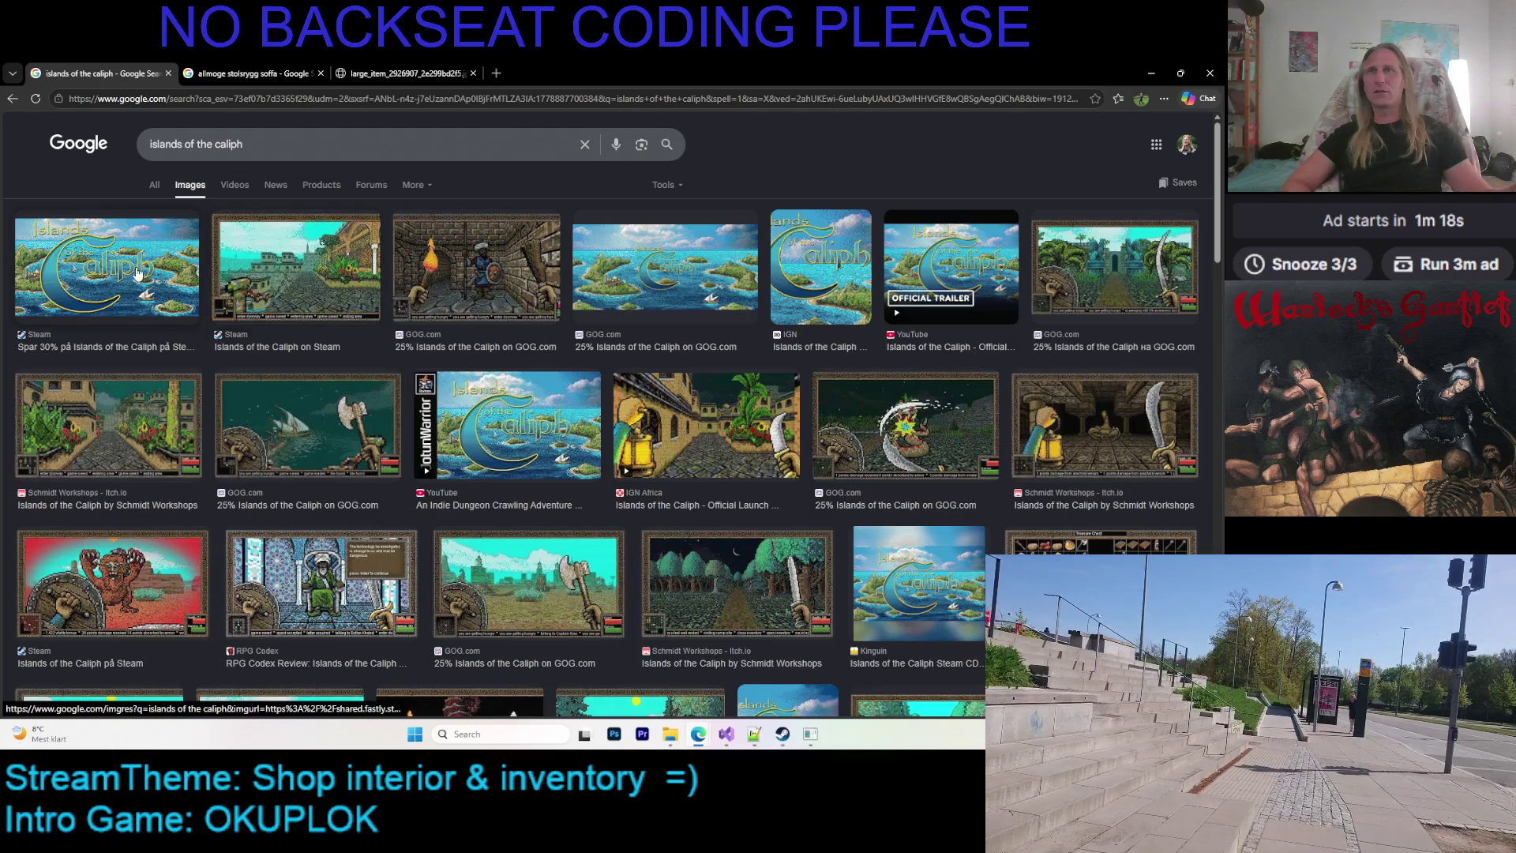
{"action": "left_click", "coordinate": [136, 273]}
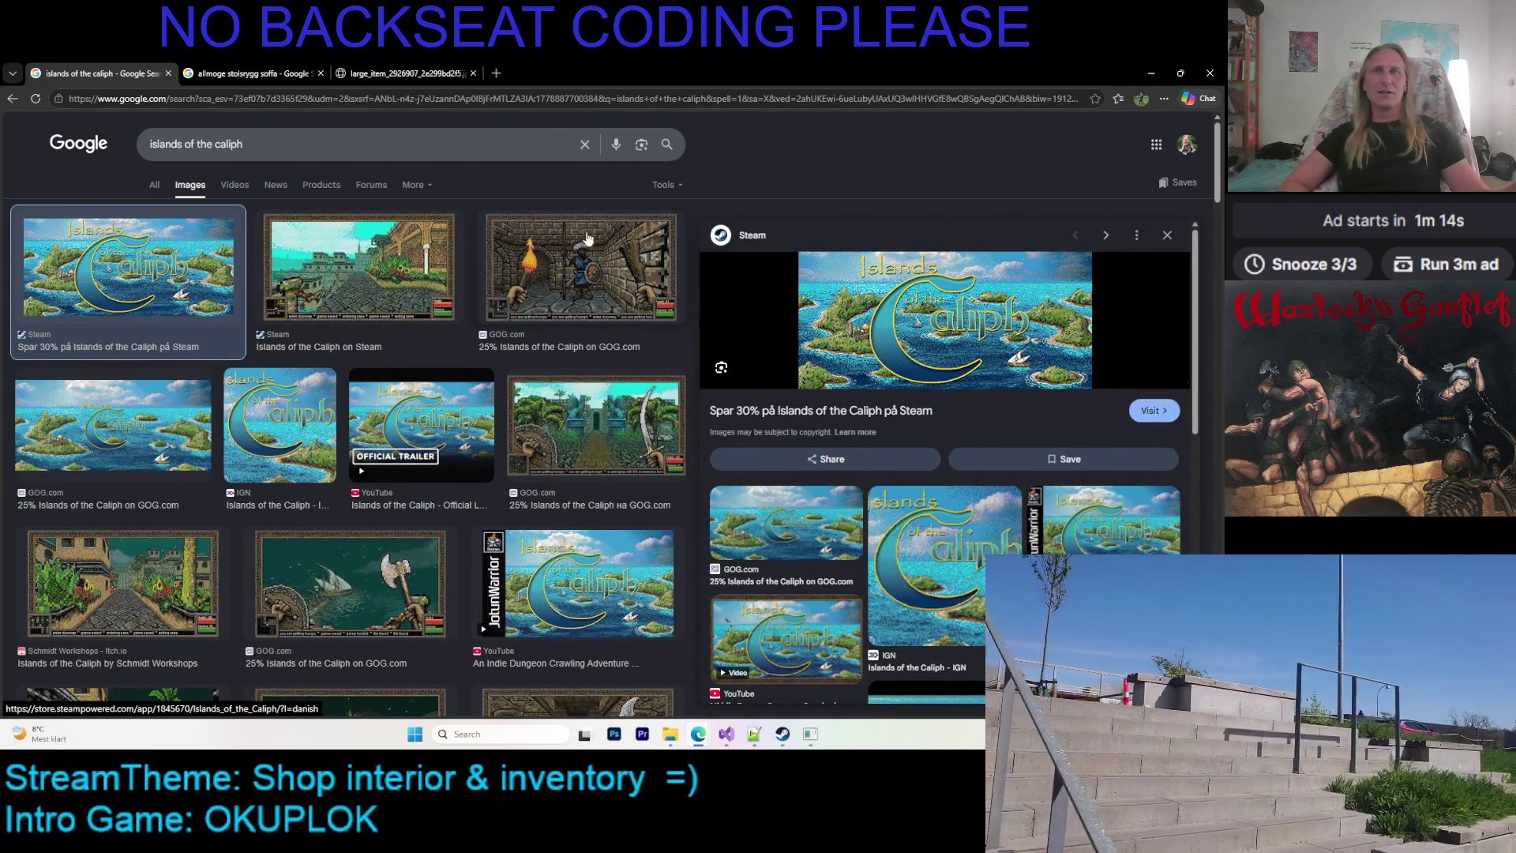
{"action": "right_click", "coordinate": [775, 419]}
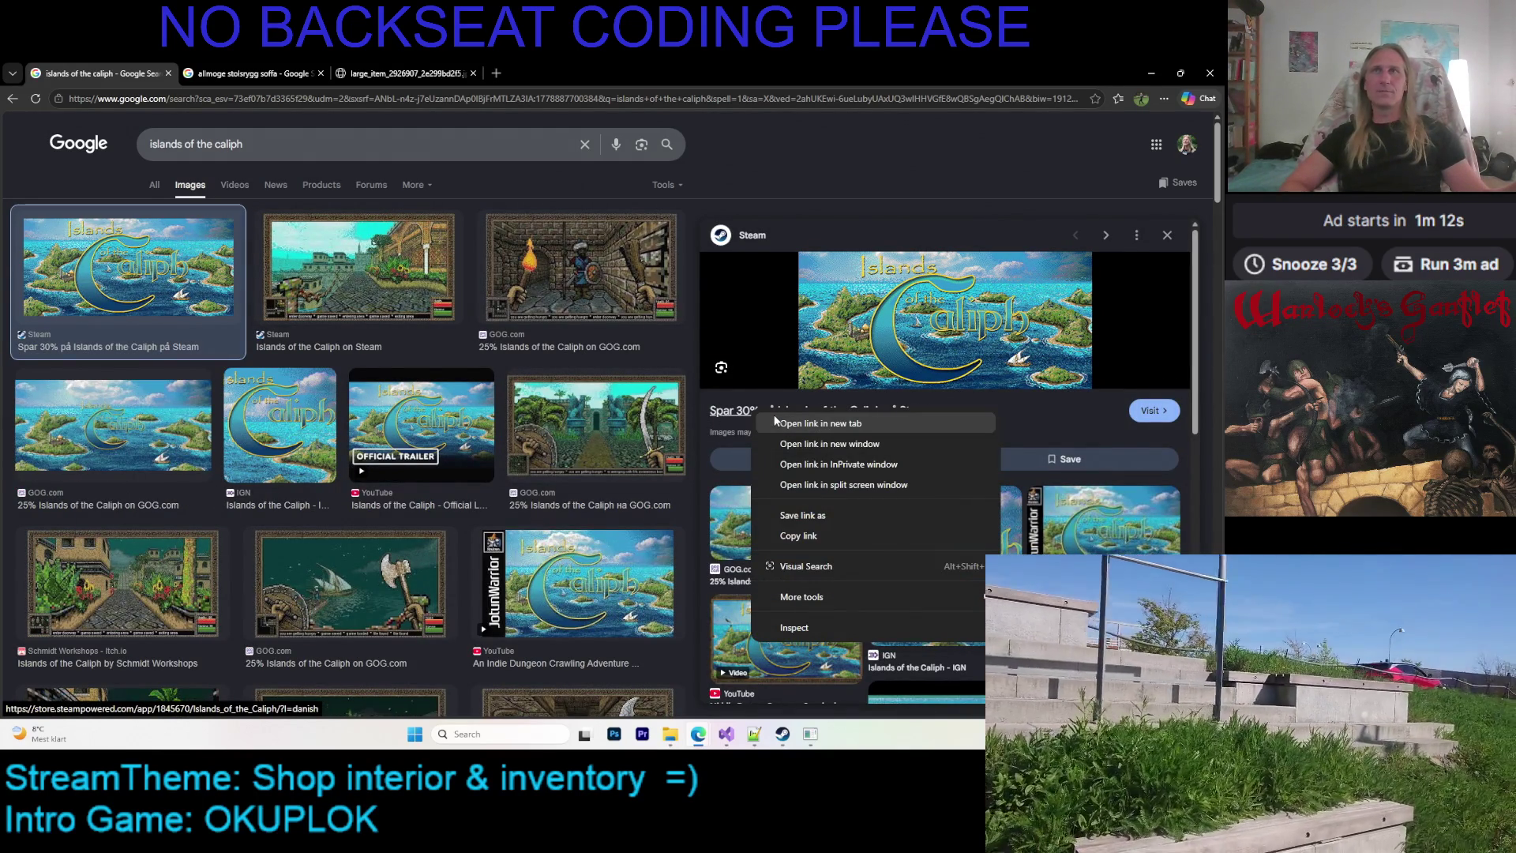
{"action": "left_click", "coordinate": [820, 423]}
{"action": "left_click", "coordinate": [287, 72]}
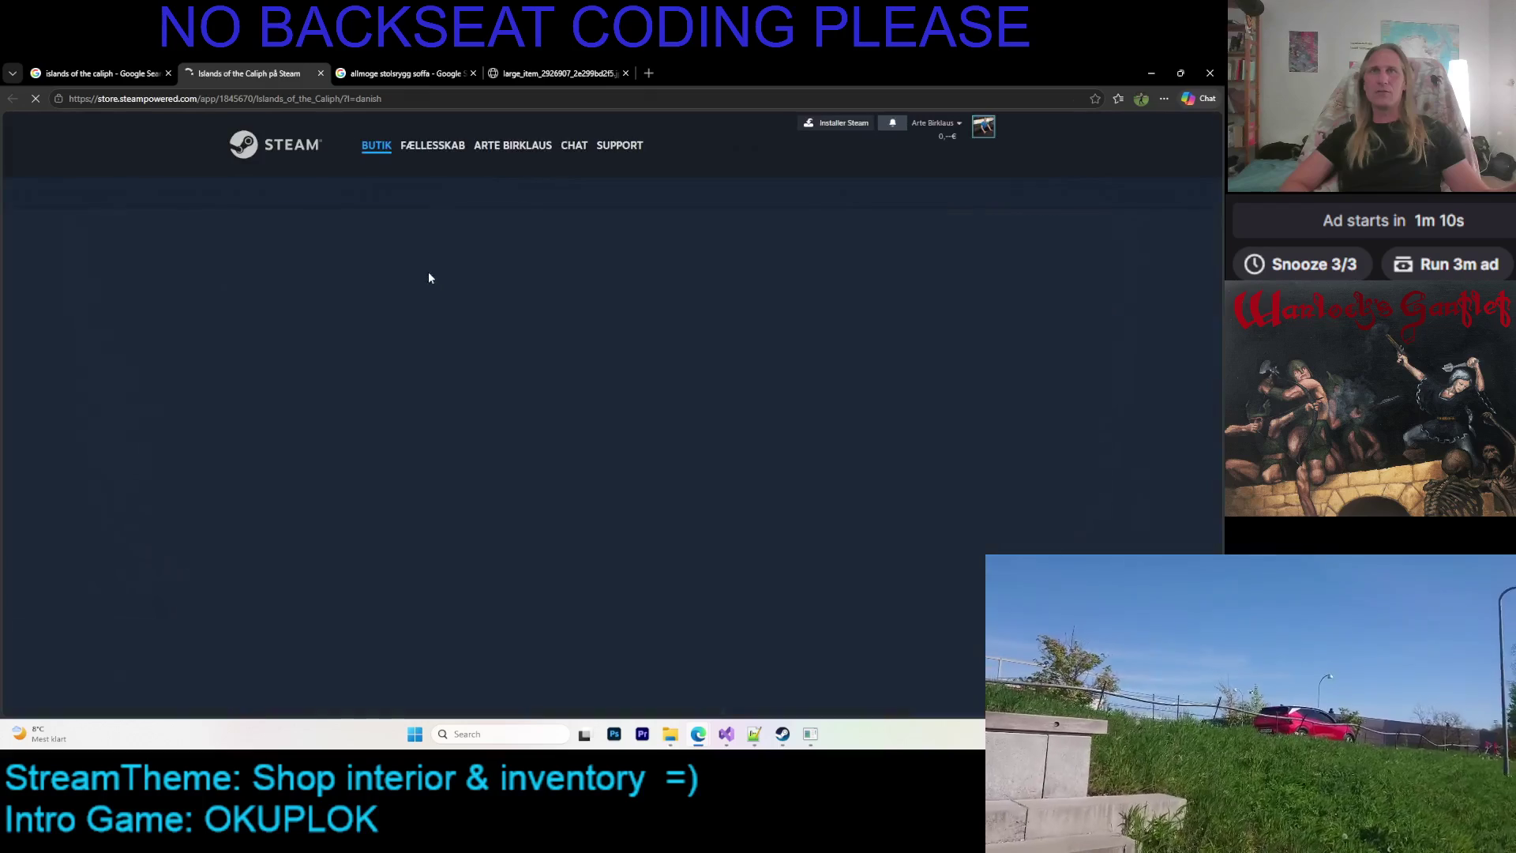
Pause the Islands of the Caliph trailer, browse its gameplay screenshots, then return to Google Images
{"action": "left_click", "coordinate": [240, 539]}
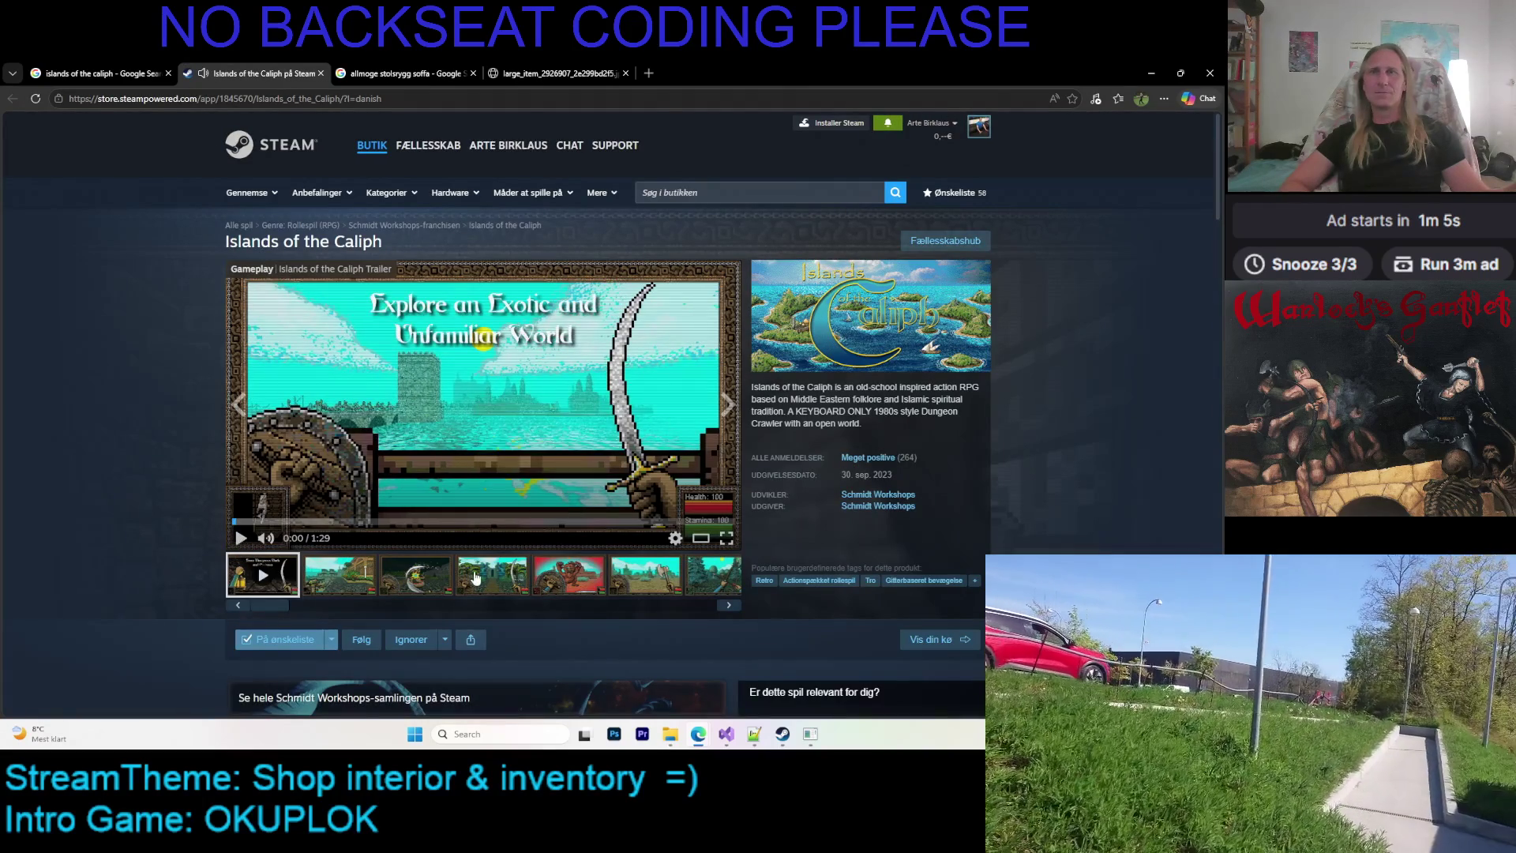
{"action": "left_click", "coordinate": [468, 572]}
{"action": "left_click", "coordinate": [360, 576]}
{"action": "left_click", "coordinate": [728, 606]}
{"action": "left_click", "coordinate": [728, 606]}
{"action": "left_click", "coordinate": [728, 606]}
{"action": "left_click", "coordinate": [728, 606]}
{"action": "left_click", "coordinate": [727, 607]}
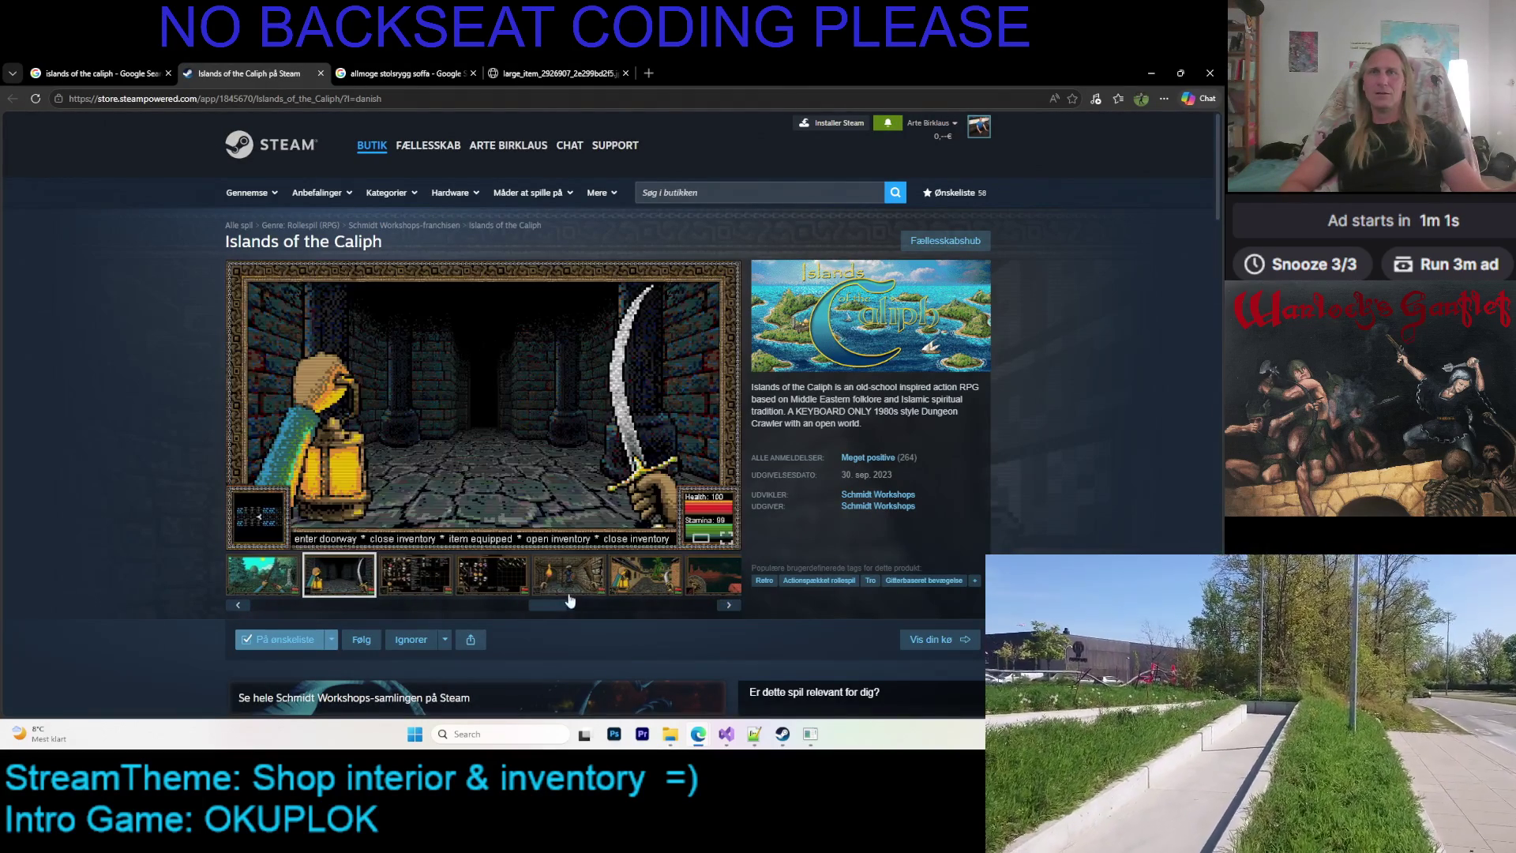
{"action": "left_click_drag", "start_coordinate": [547, 605], "coordinate": [708, 609]}
{"action": "left_click", "coordinate": [98, 73]}
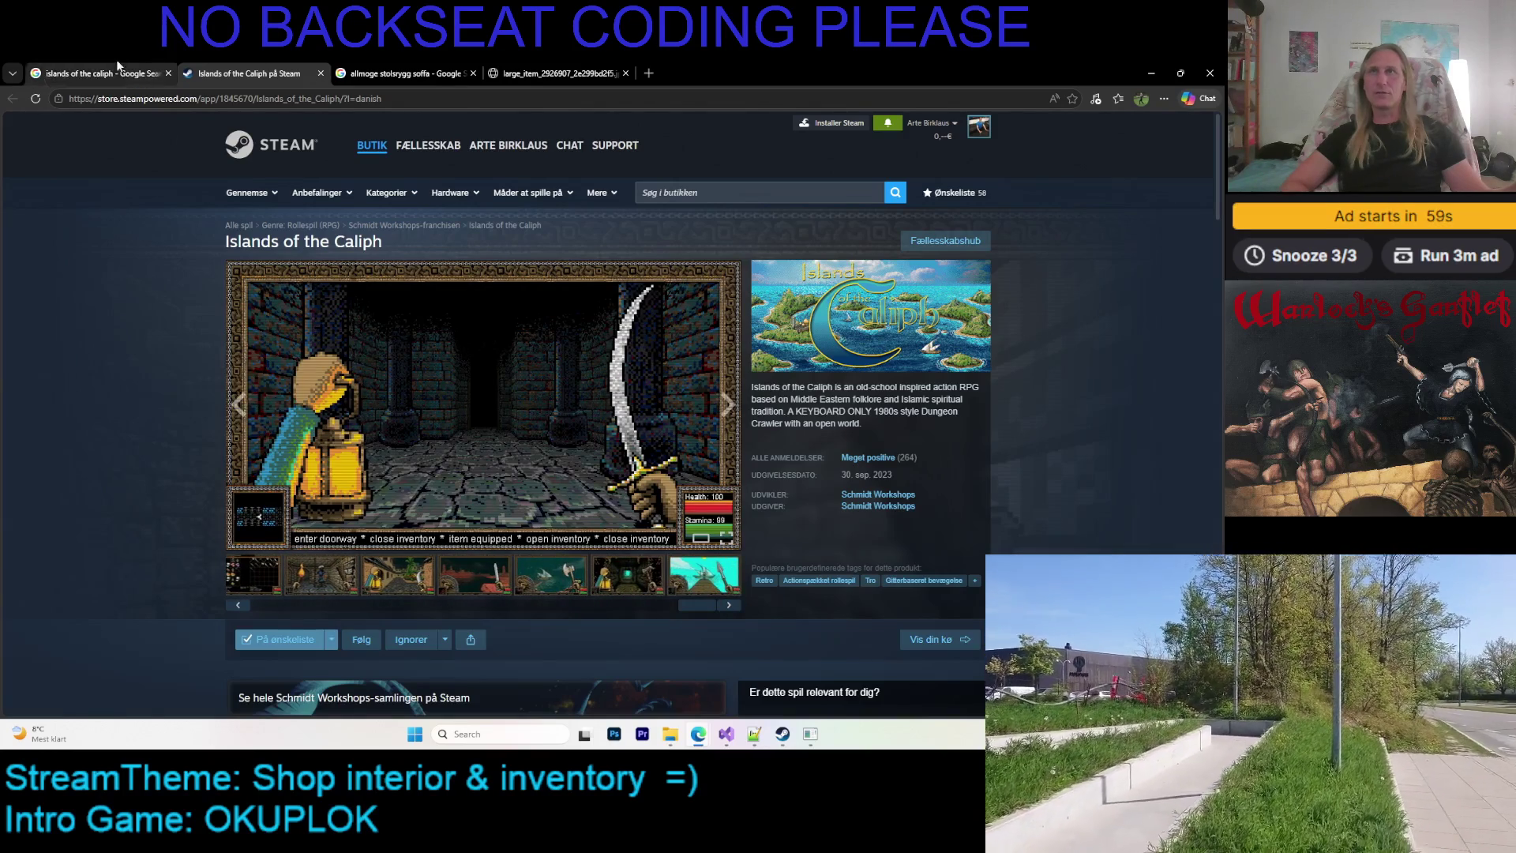
{"action": "scroll", "coordinate": [507, 351], "scroll_direction": "down", "scroll_amount": 1}
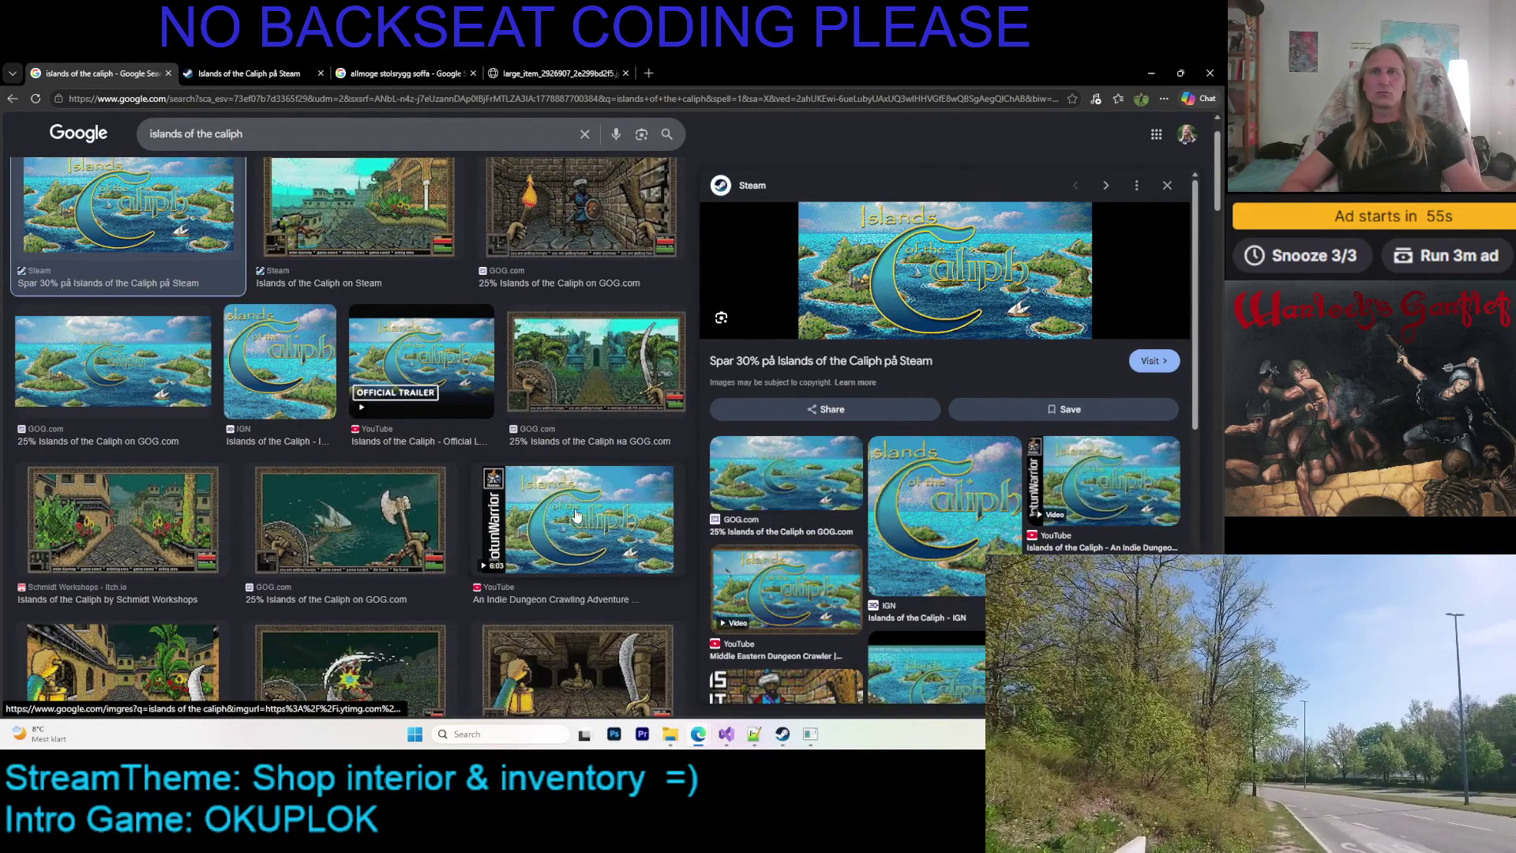
Preview the JotunWarrior YouTube video result and scroll through more image results
{"action": "left_click", "coordinate": [577, 518]}
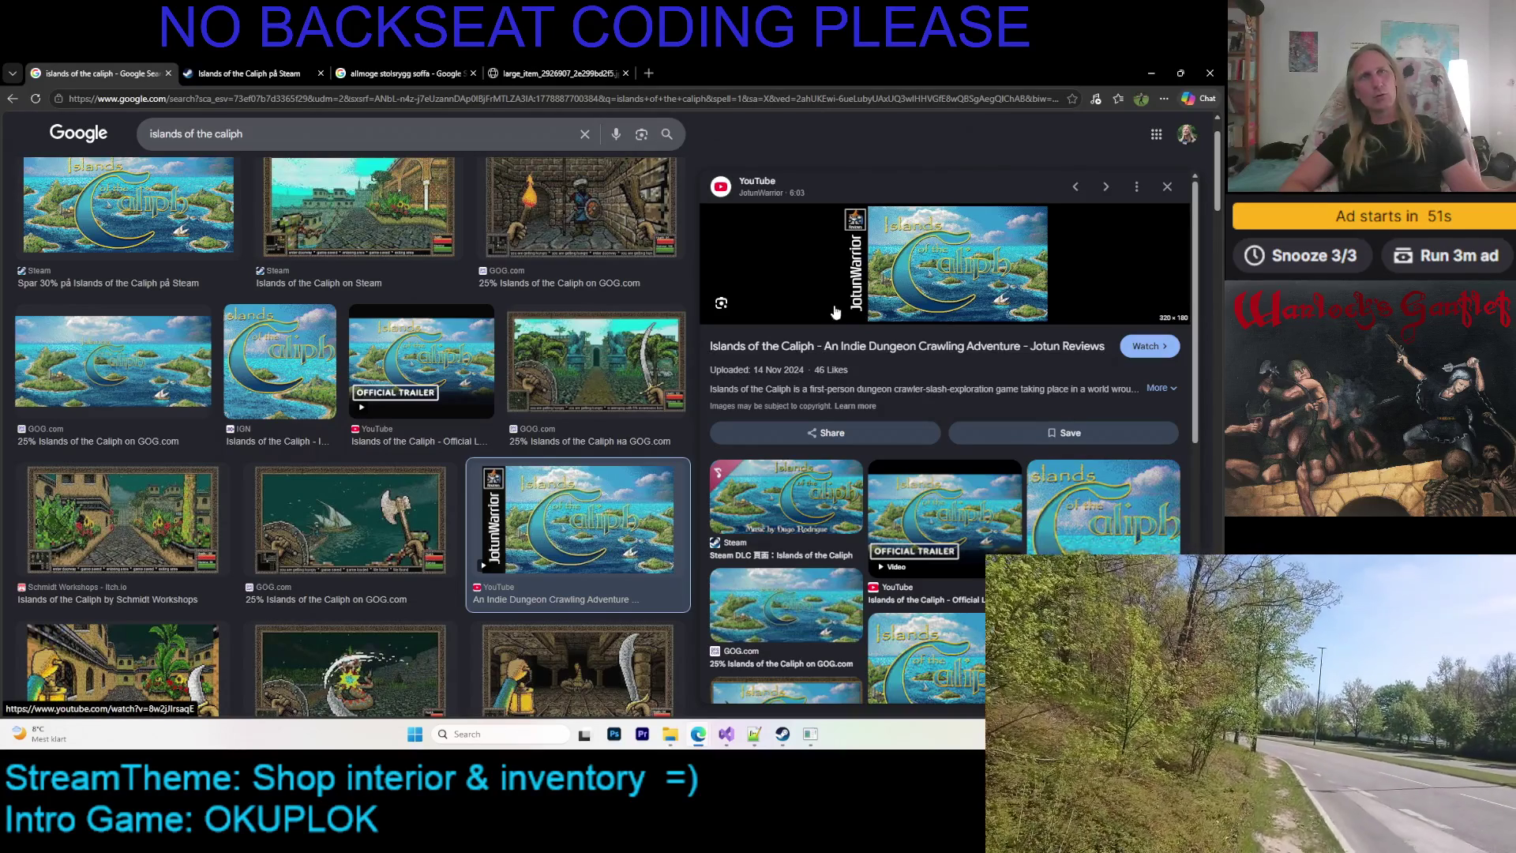
{"action": "scroll", "coordinate": [831, 376], "scroll_direction": "down", "scroll_amount": 10}
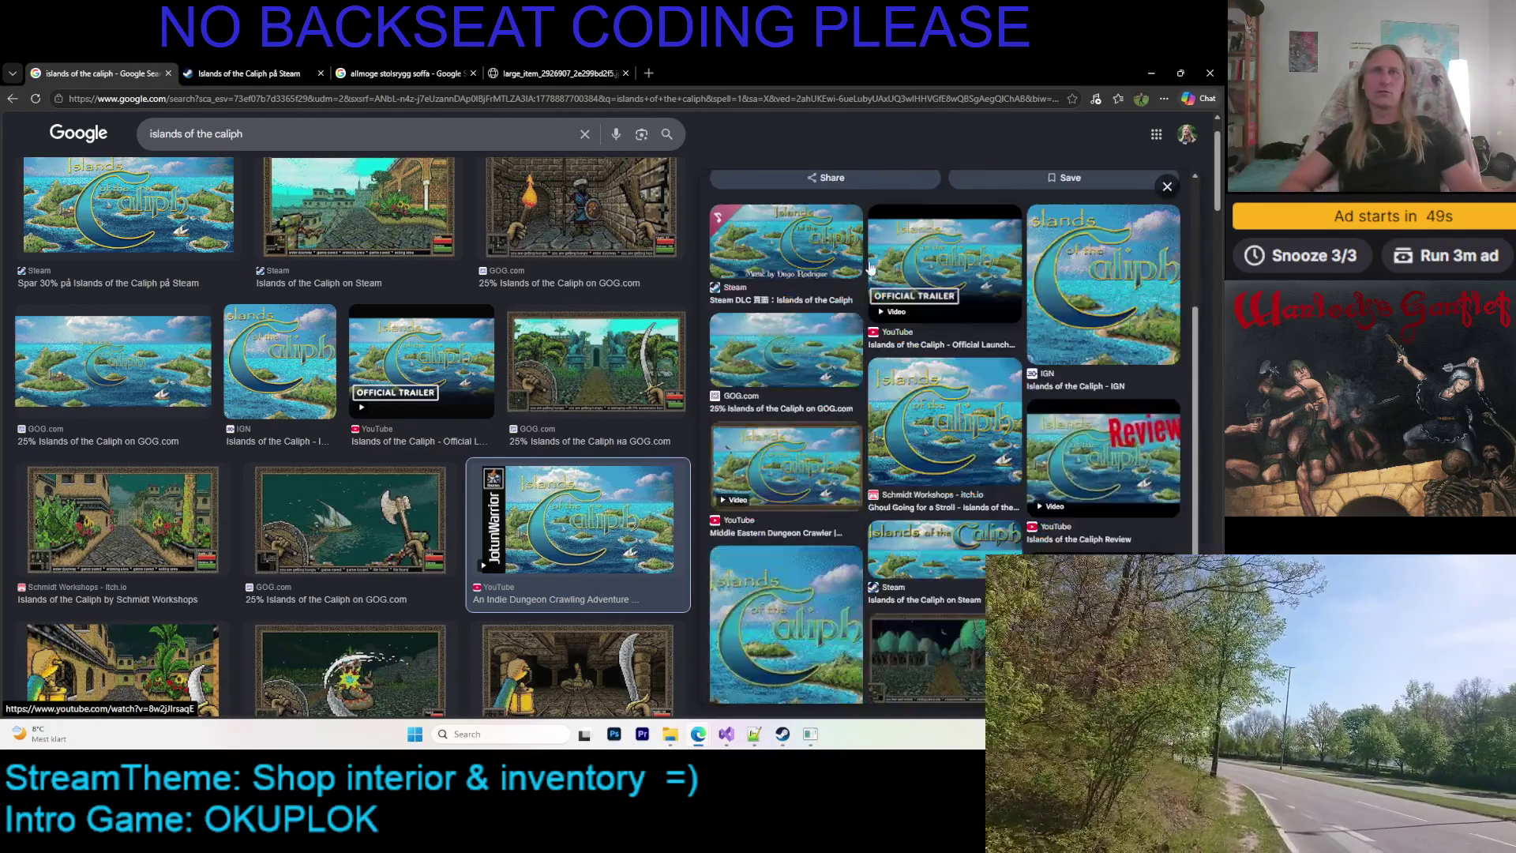
{"action": "scroll", "coordinate": [831, 376], "scroll_direction": "down", "scroll_amount": 1}
{"action": "scroll", "coordinate": [437, 349], "scroll_direction": "down", "scroll_amount": 4}
{"action": "scroll", "coordinate": [437, 349], "scroll_direction": "down", "scroll_amount": 4}
{"action": "scroll", "coordinate": [529, 289], "scroll_direction": "down", "scroll_amount": 4}
{"action": "scroll", "coordinate": [529, 289], "scroll_direction": "up", "scroll_amount": 2}
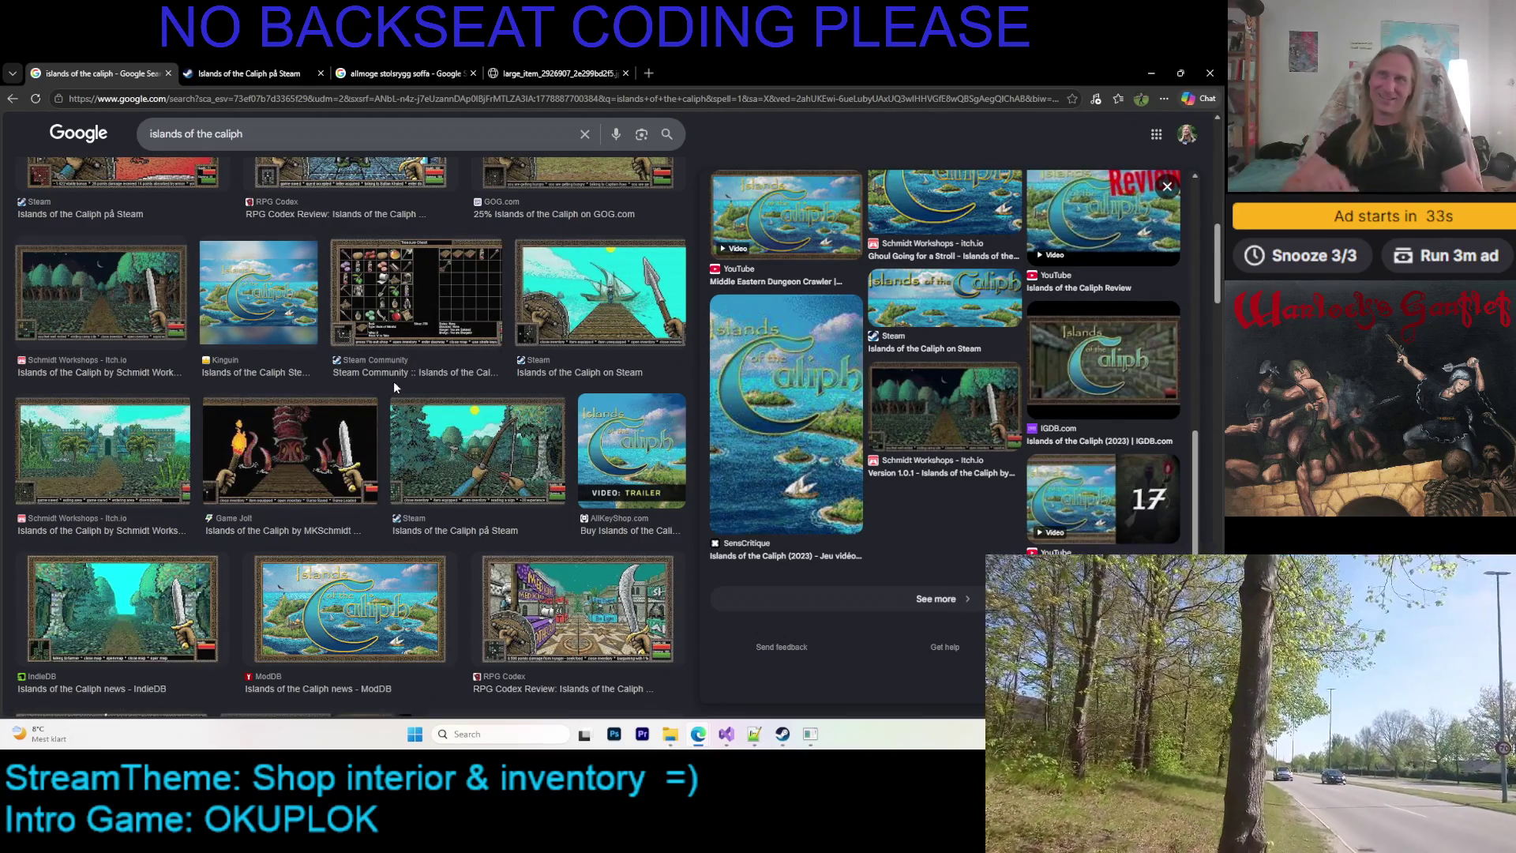
{"action": "scroll", "coordinate": [393, 381], "scroll_direction": "down", "scroll_amount": 2}
Open the ModDB title image Title_006a.jpg in a new tab and zoom out to fit it
{"action": "left_click", "coordinate": [351, 482]}
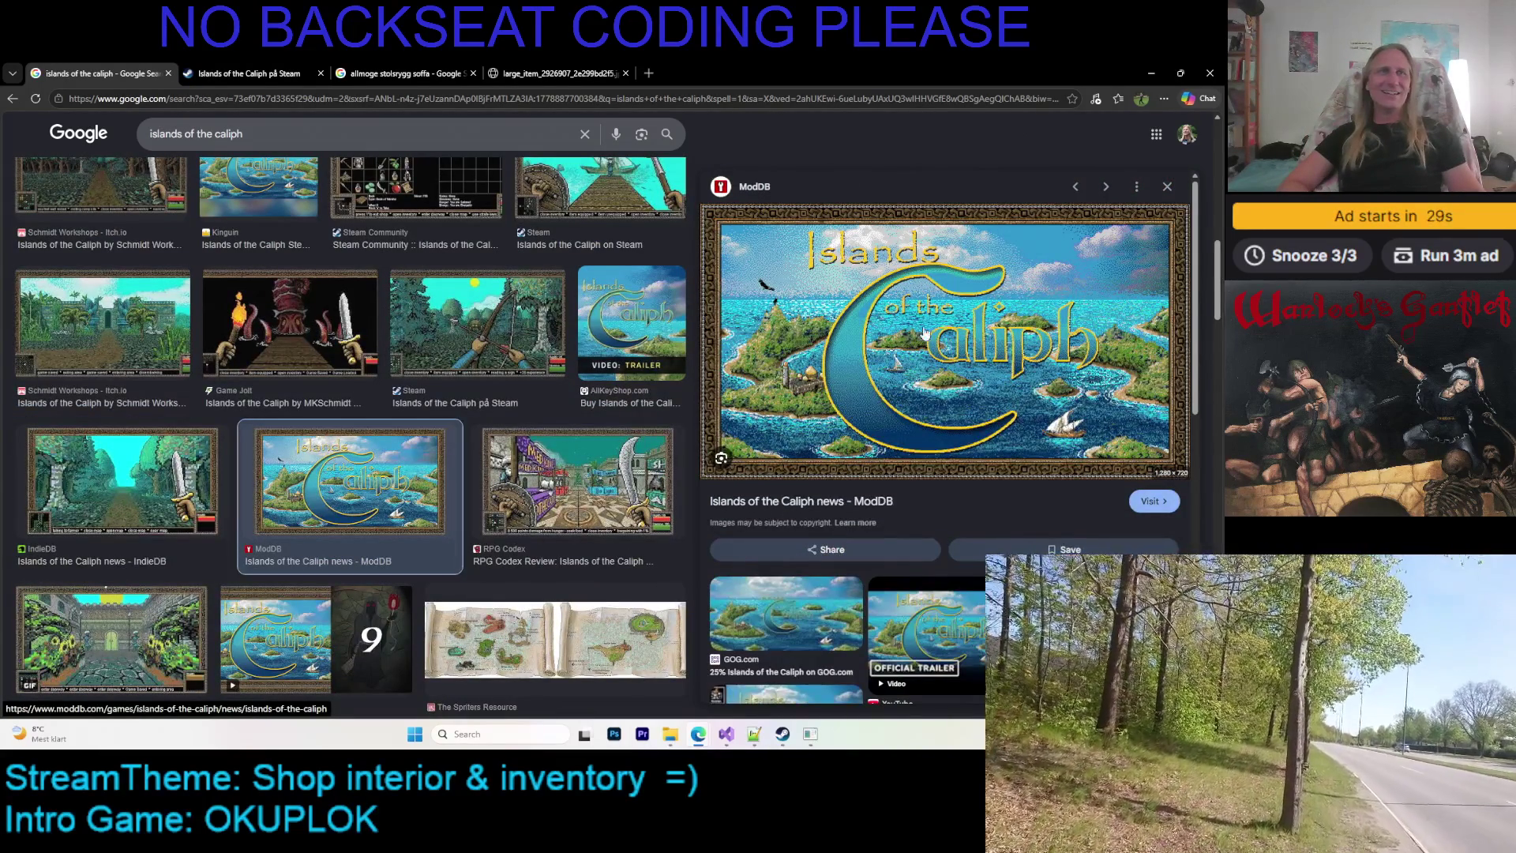
{"action": "right_click", "coordinate": [872, 293]}
{"action": "left_click", "coordinate": [945, 449]}
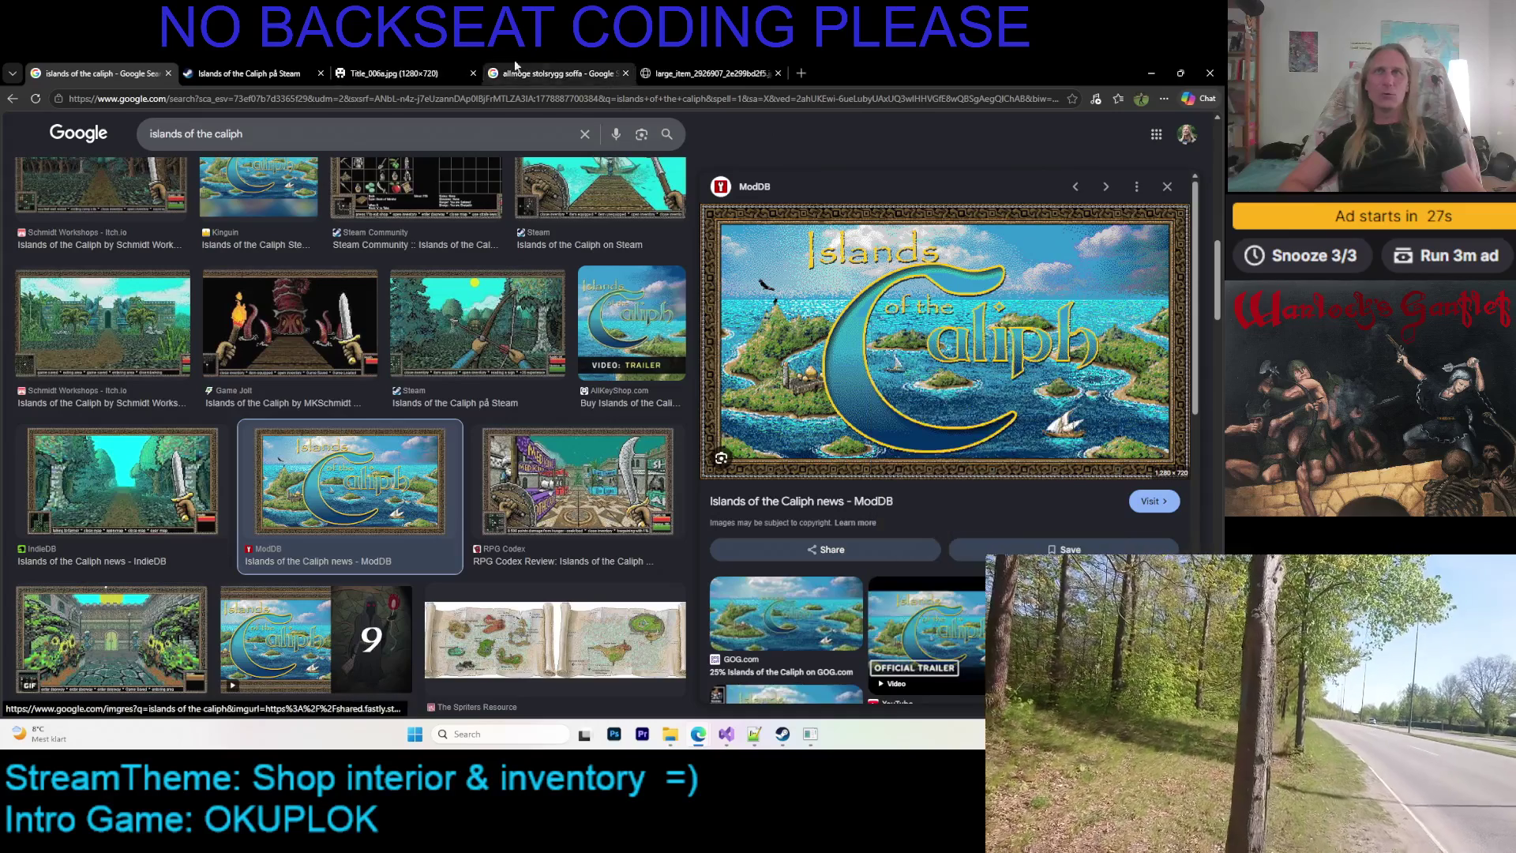
{"action": "left_click", "coordinate": [395, 73]}
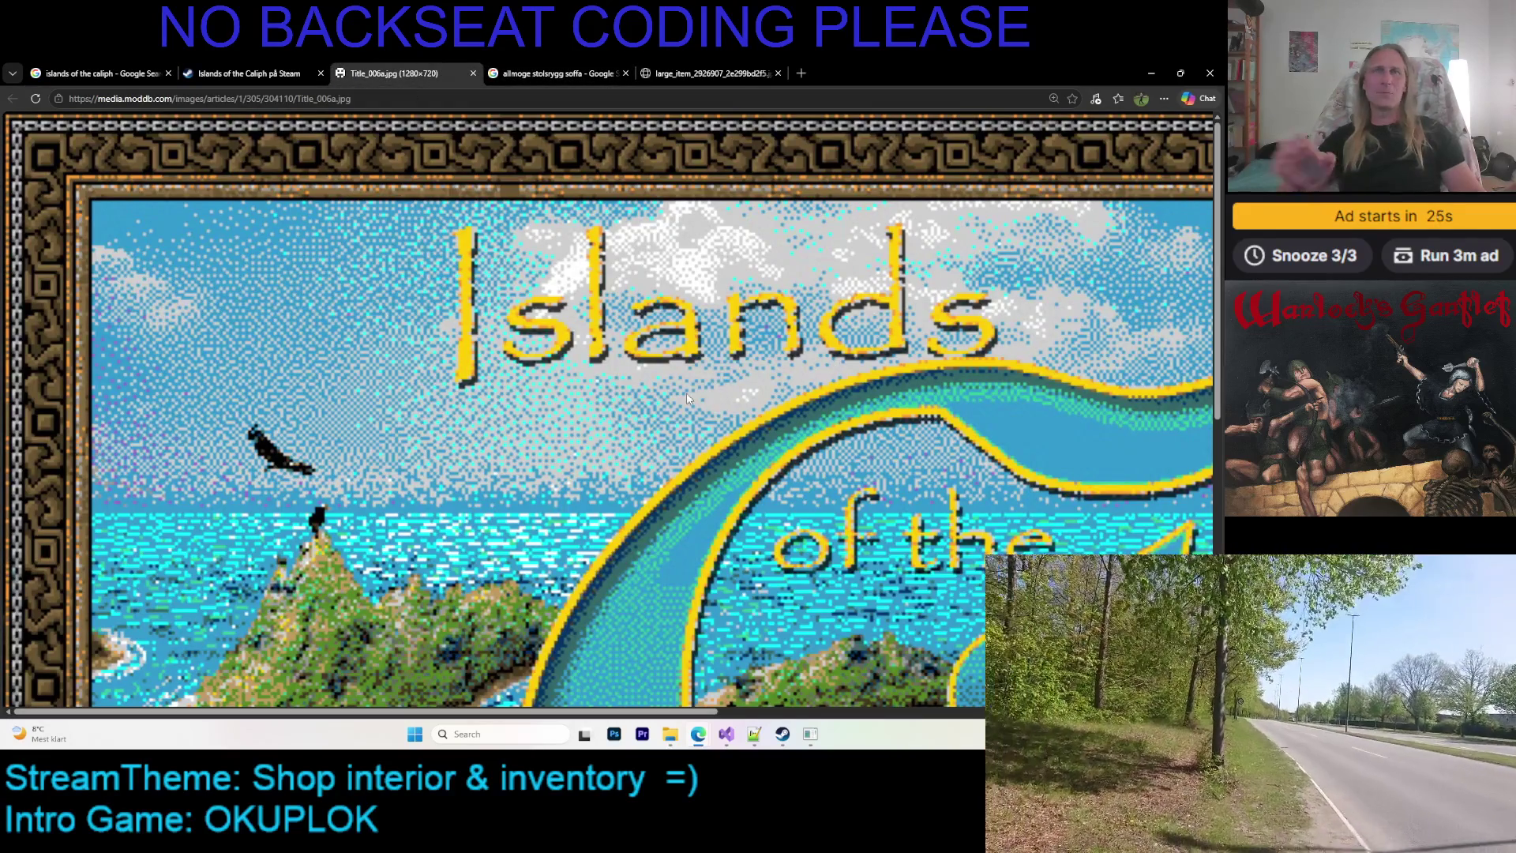
{"action": "key", "text": "ctrl+minus"}
{"action": "key", "text": "ctrl+minus"}
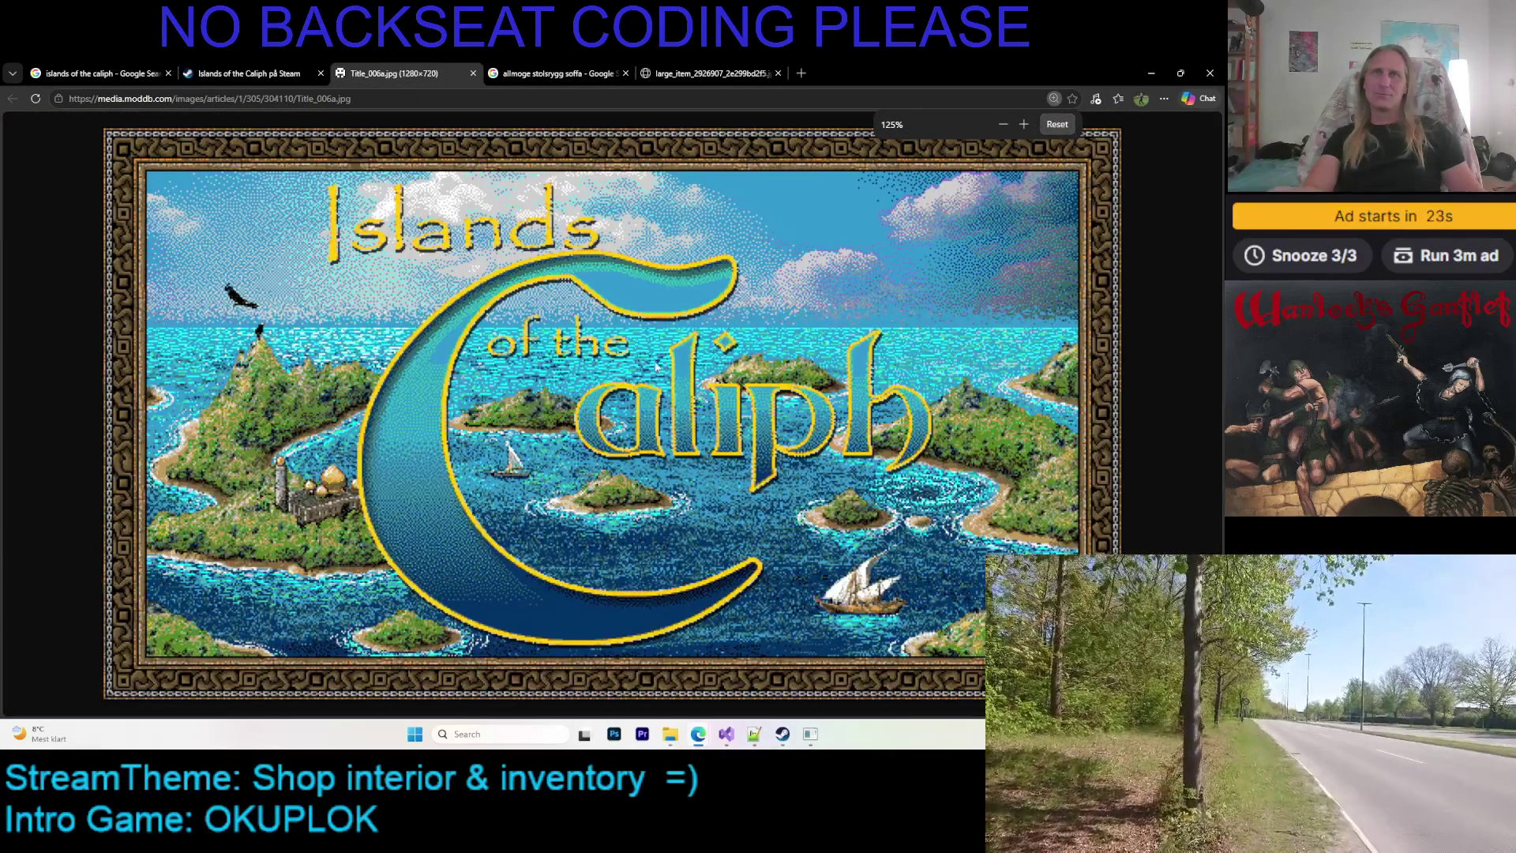
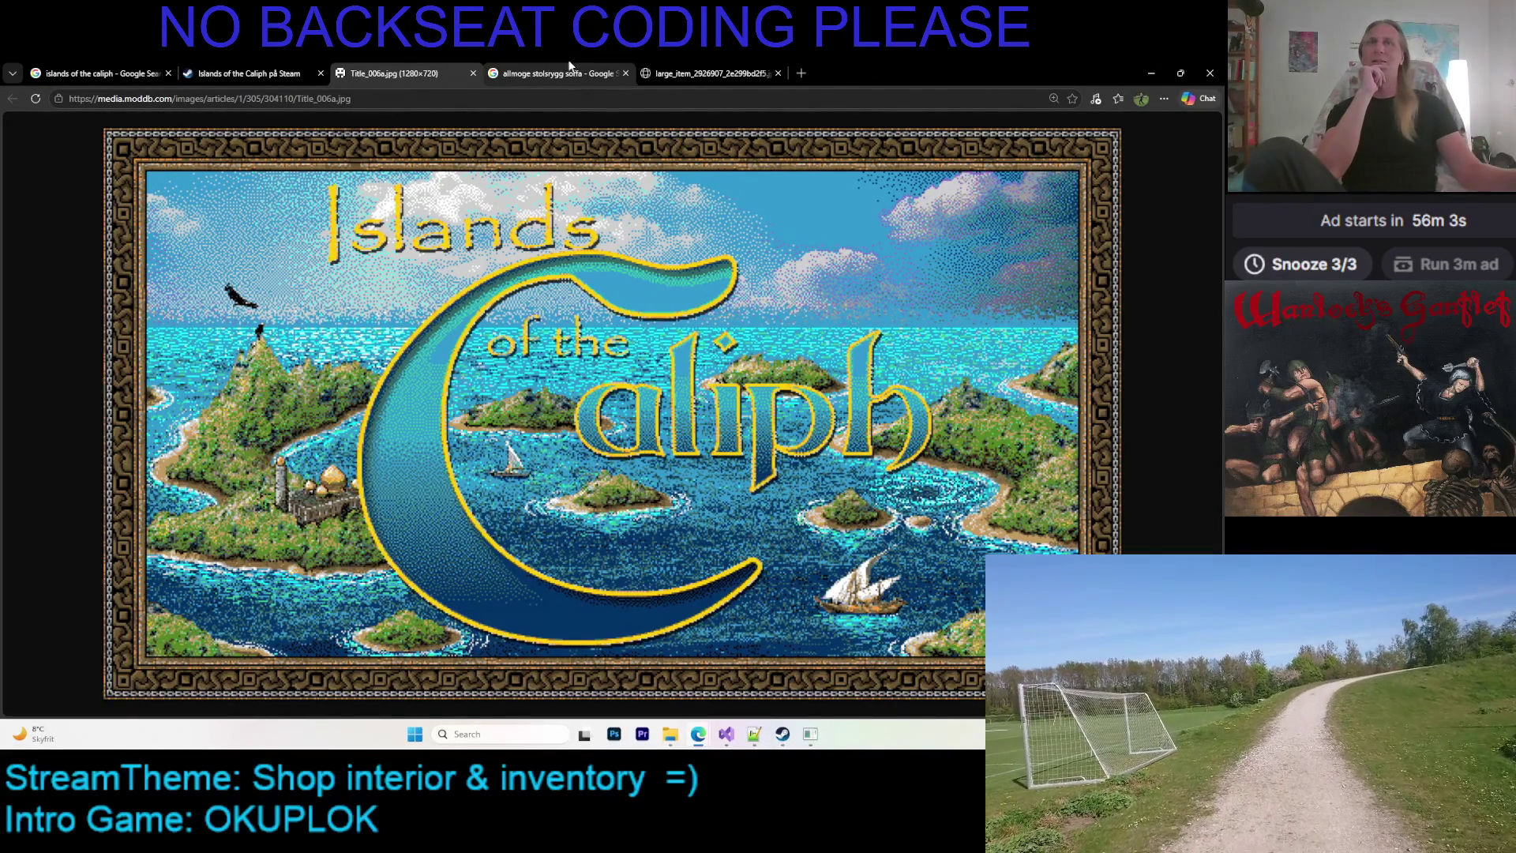
Open the Islands of the Caliph store page and view the ship and lantern dungeon screenshots enlarged
{"action": "left_click", "coordinate": [244, 73]}
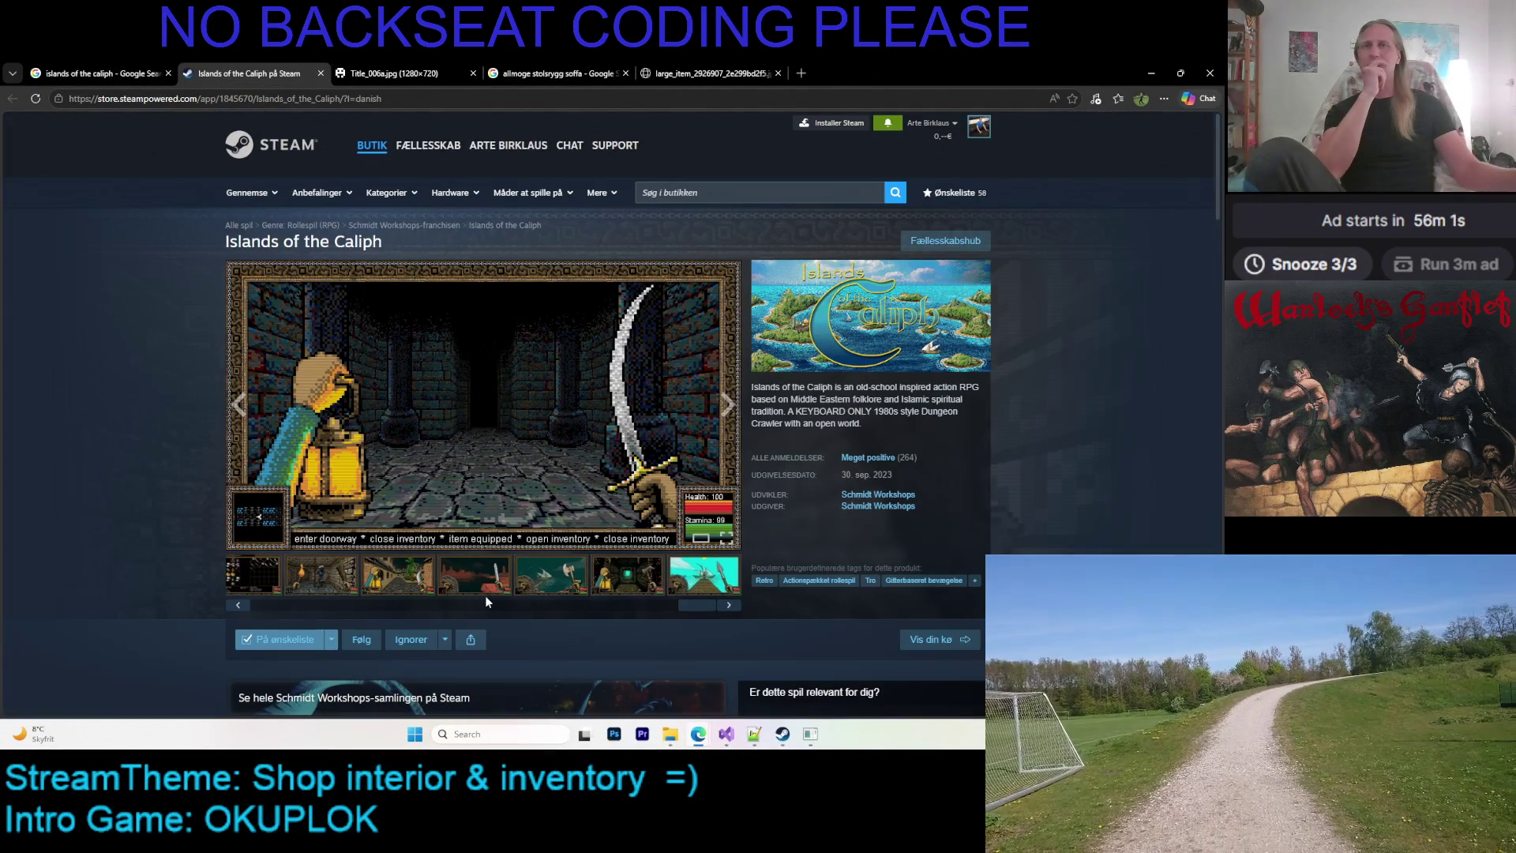
{"action": "left_click", "coordinate": [552, 584]}
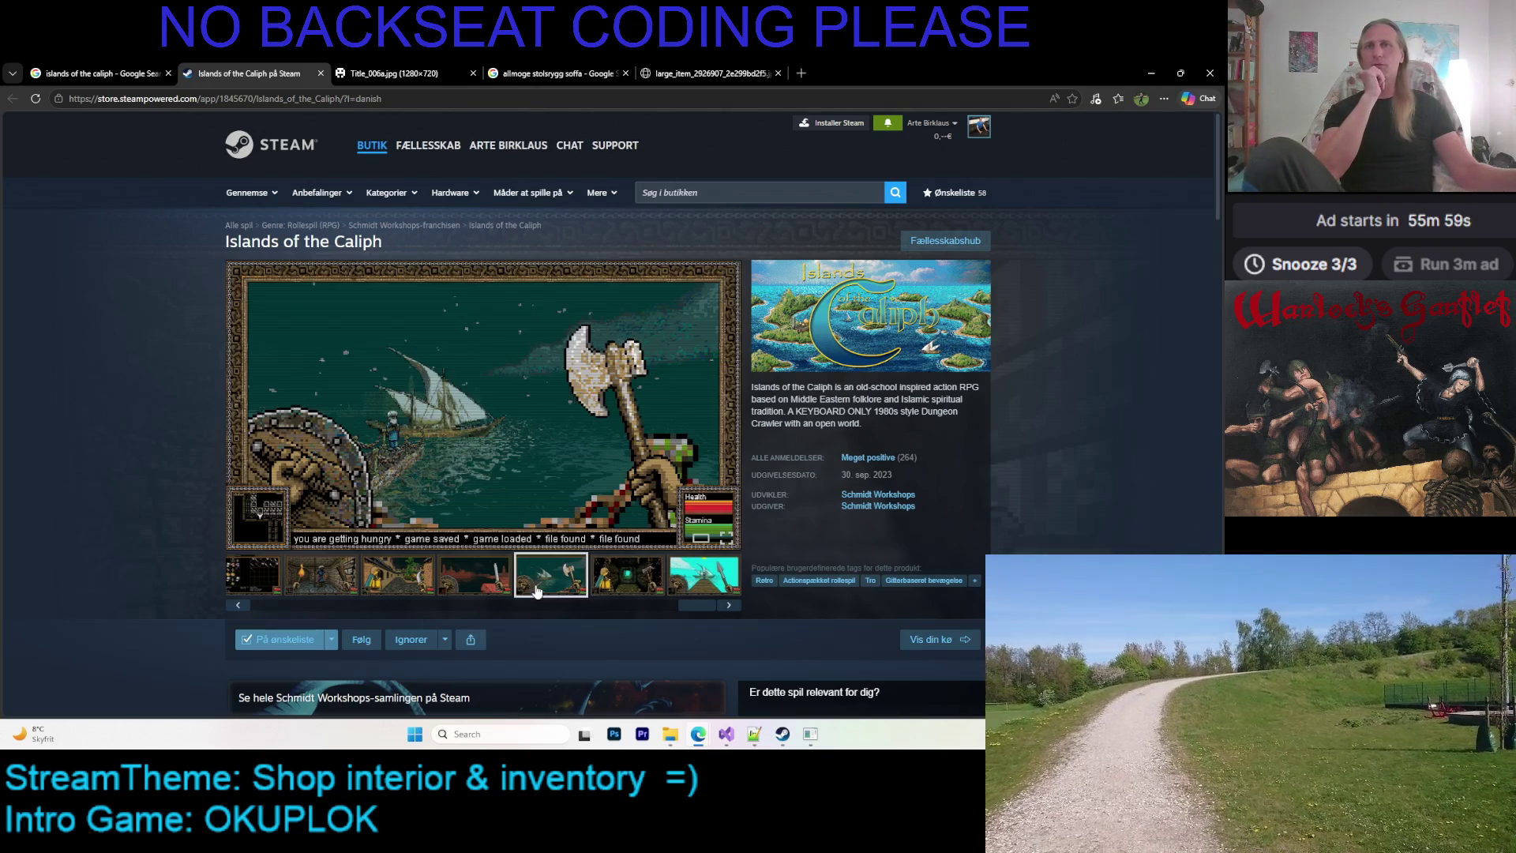
{"action": "left_click", "coordinate": [616, 585]}
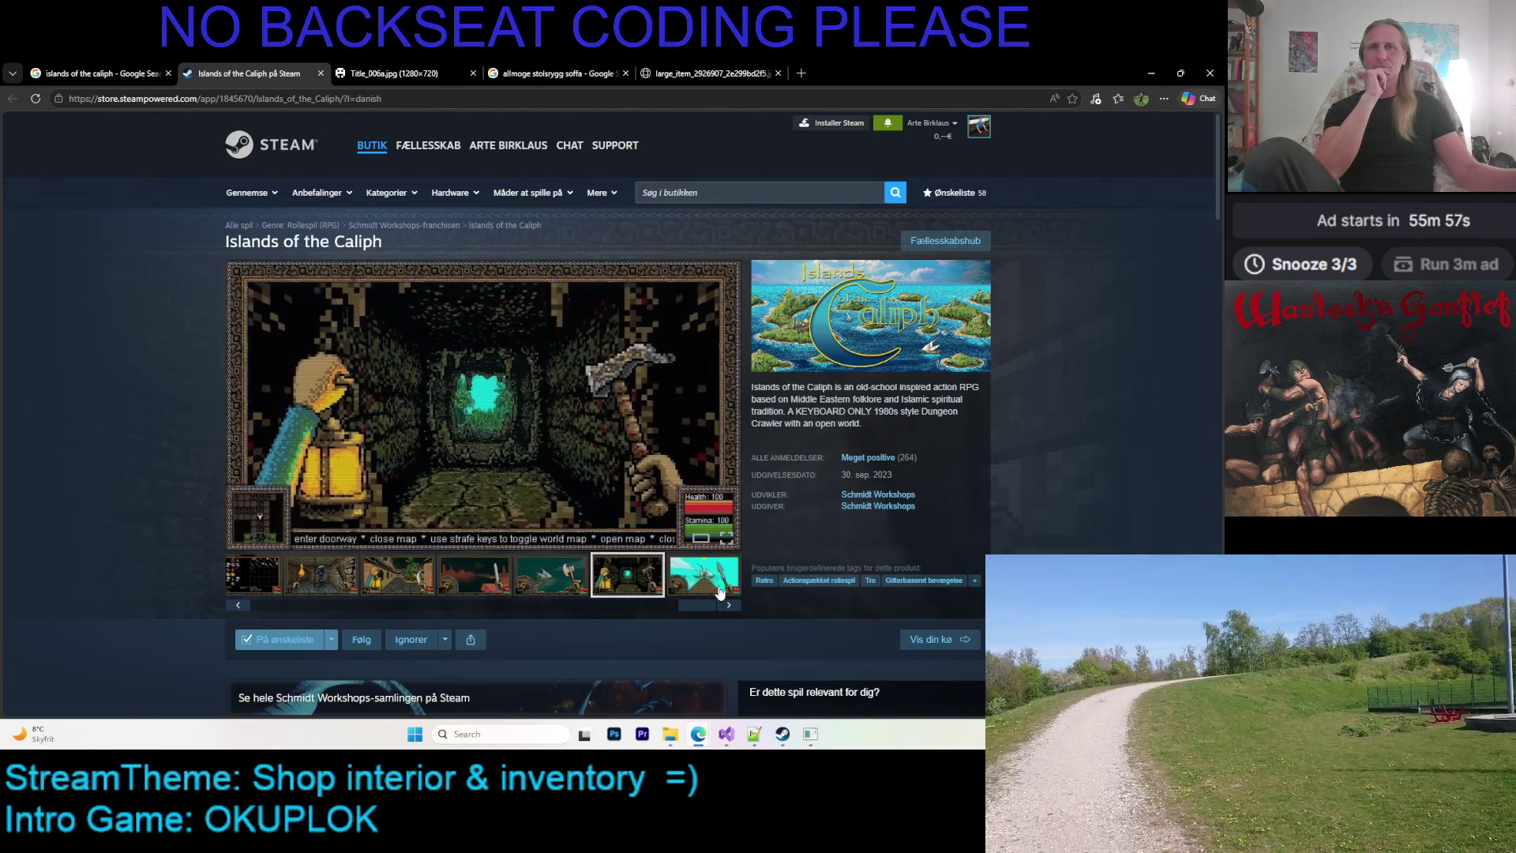
{"action": "left_click", "coordinate": [727, 584]}
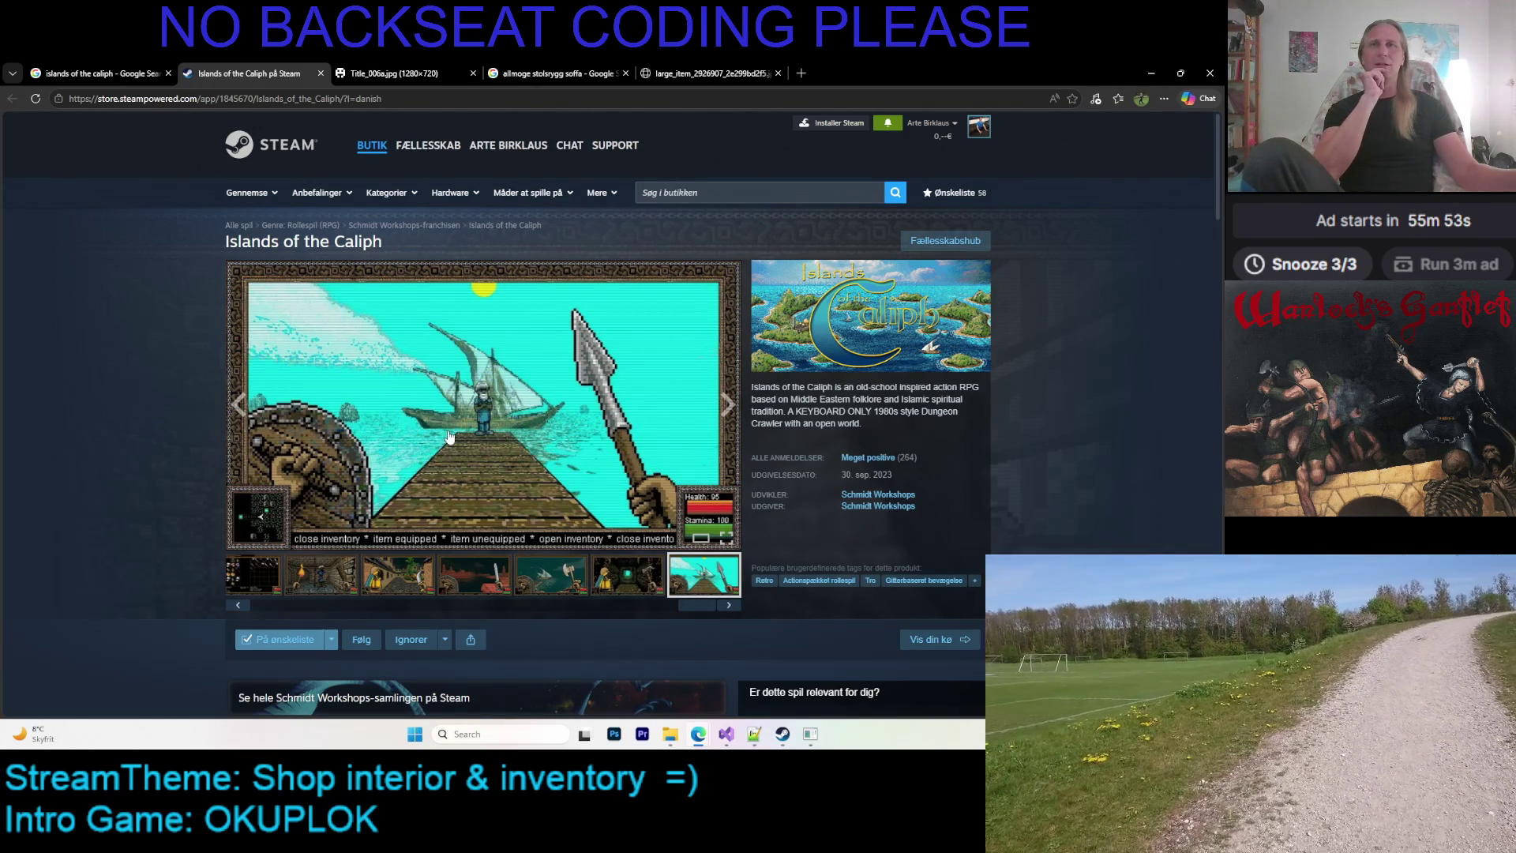
{"action": "left_click", "coordinate": [448, 435]}
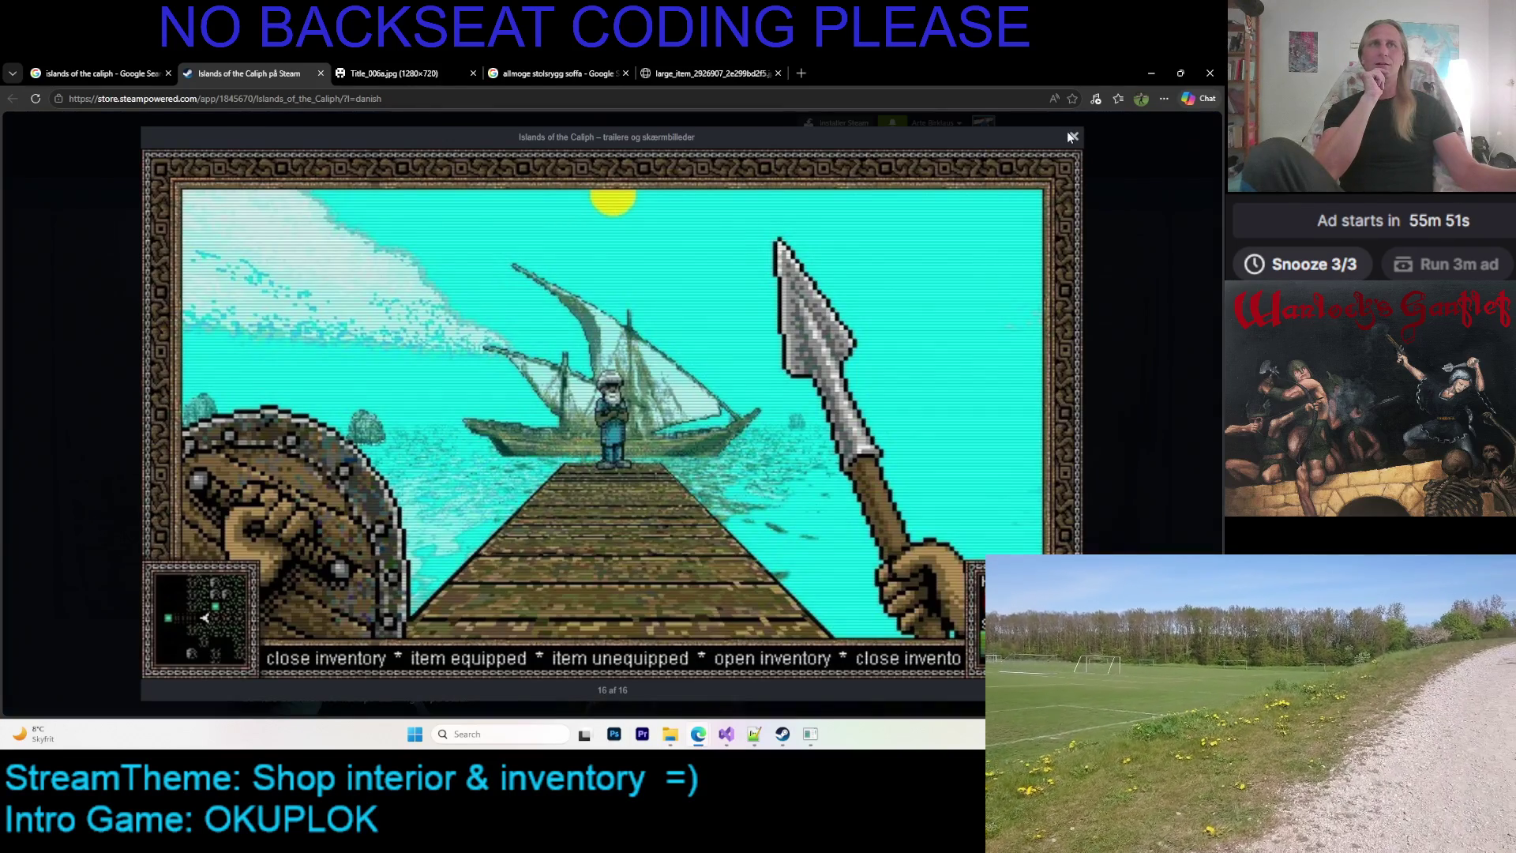
{"action": "left_click", "coordinate": [1072, 137]}
{"action": "left_click", "coordinate": [610, 567]}
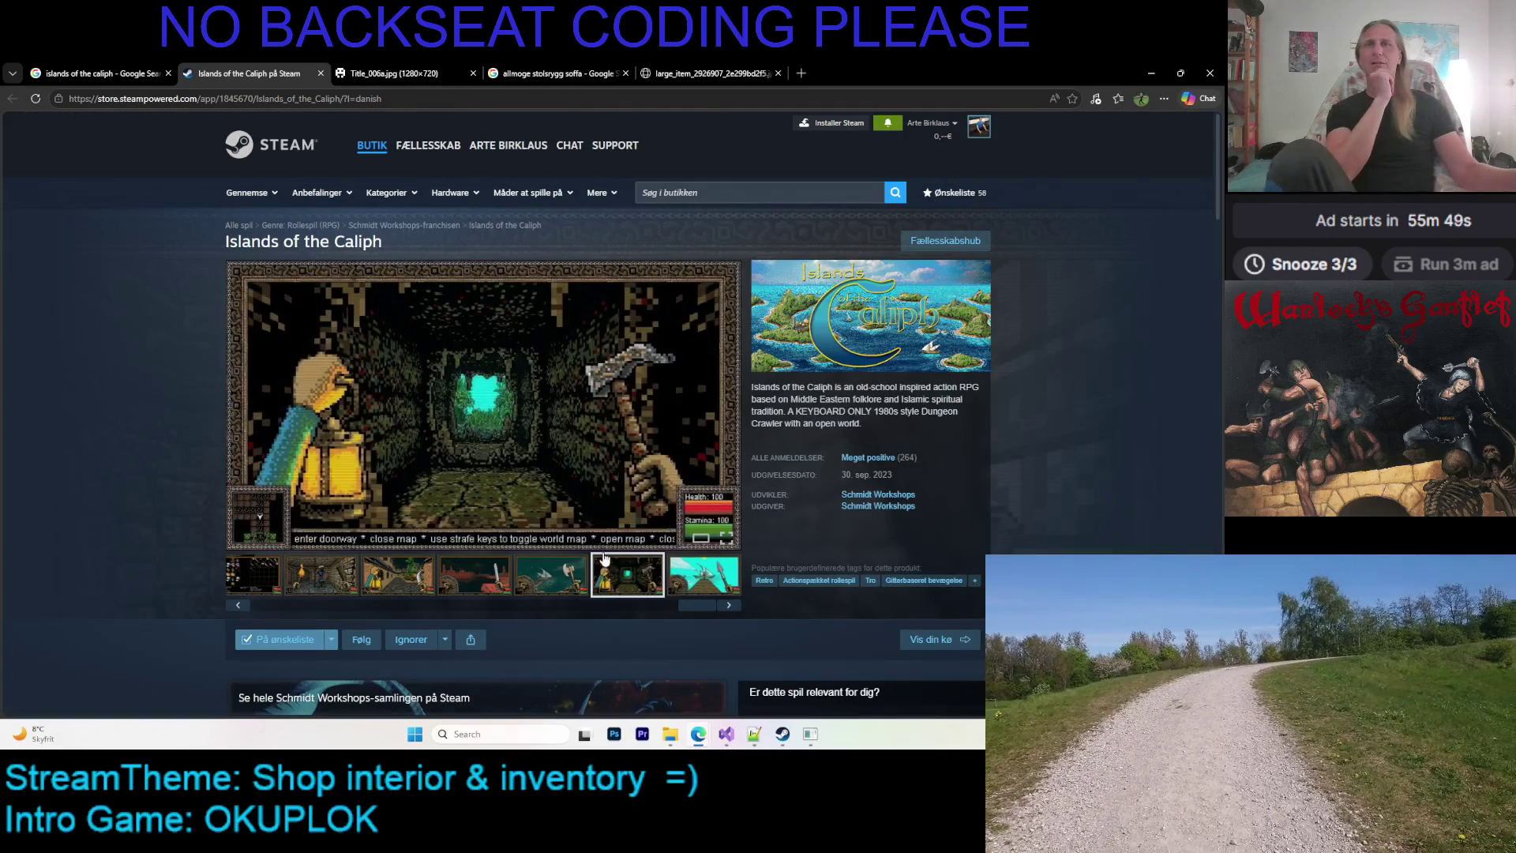
{"action": "left_click", "coordinate": [534, 368]}
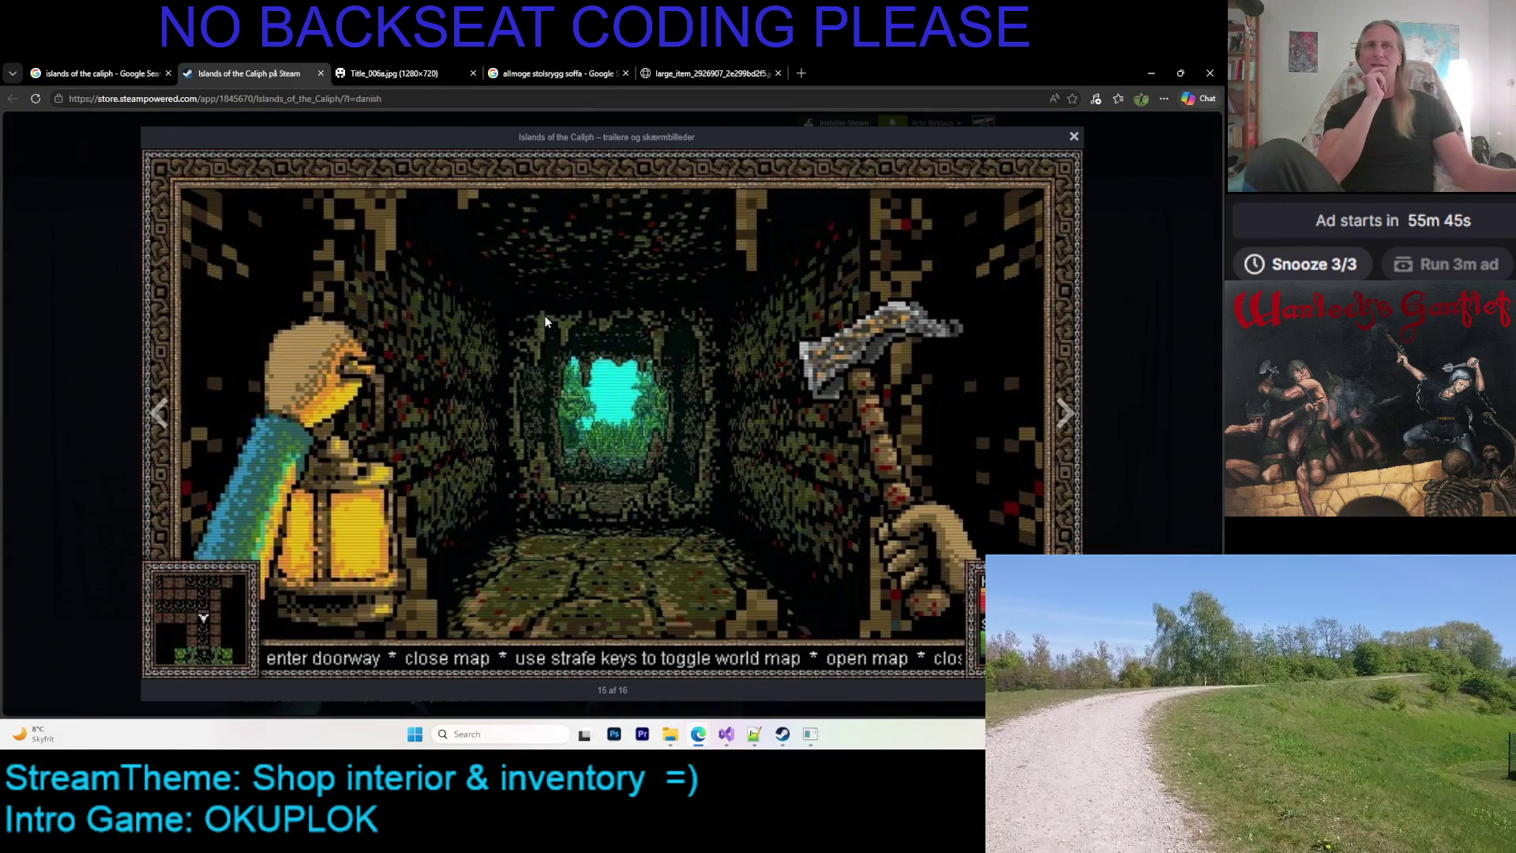
{"action": "left_click", "coordinate": [1074, 139]}
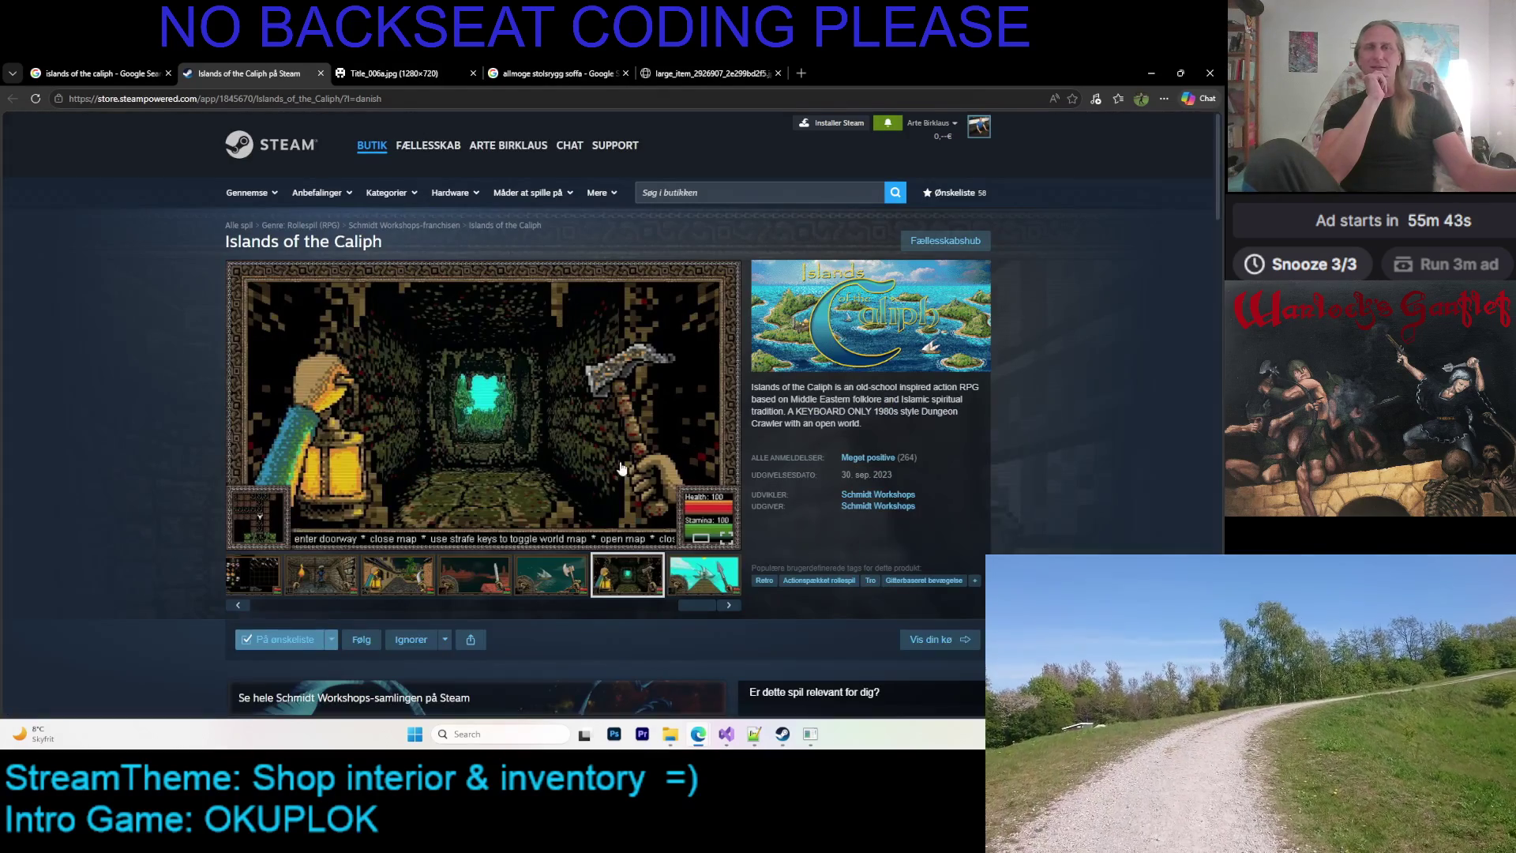
View the night desert battle and courtyard screenshots full screen, then select the turbaned guard corridor shot
{"action": "left_click", "coordinate": [489, 577]}
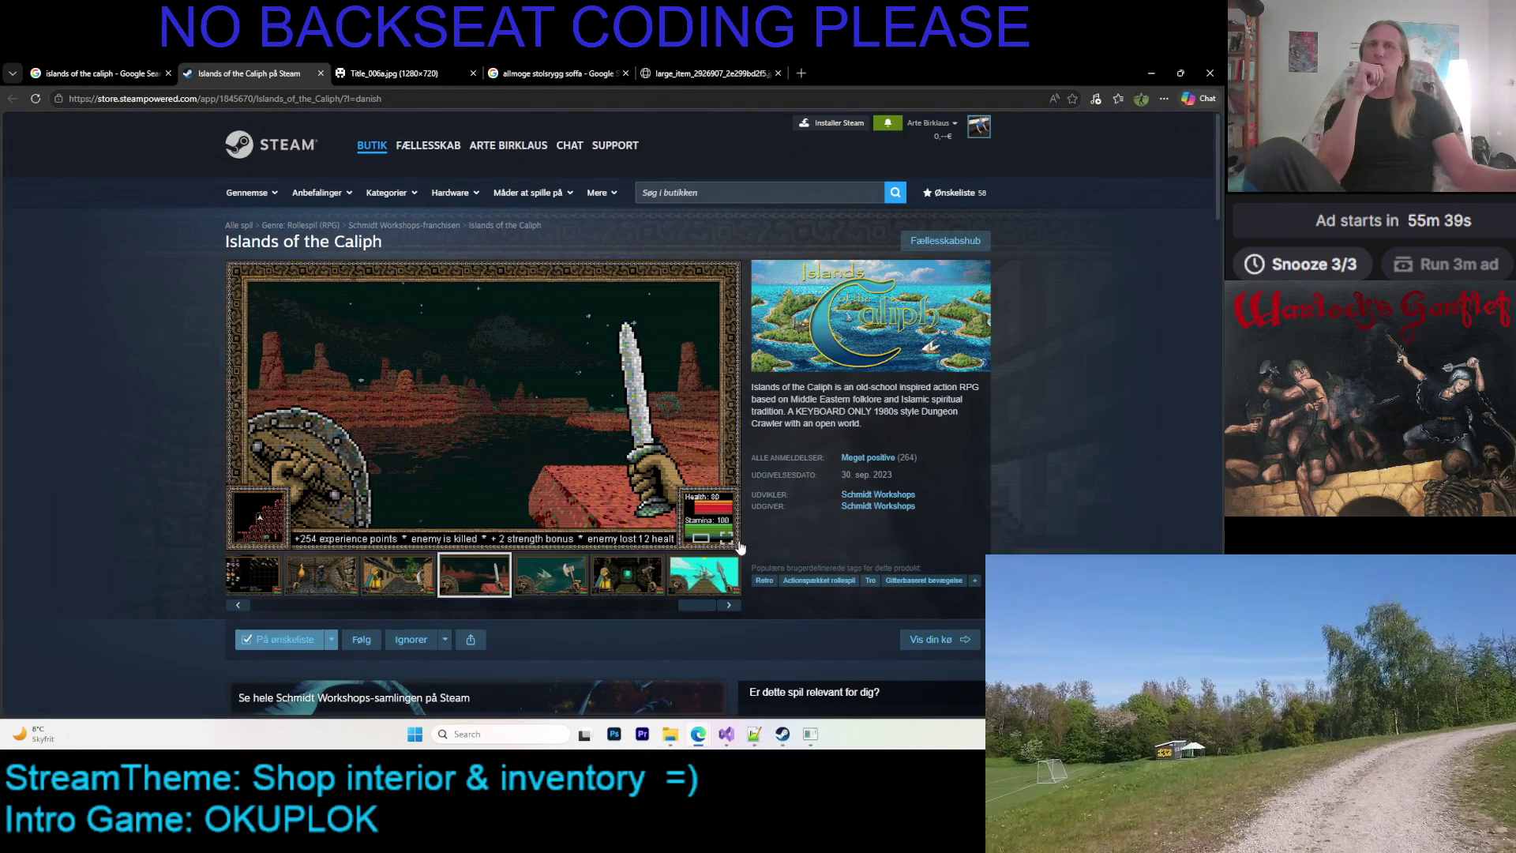
{"action": "left_click", "coordinate": [722, 540]}
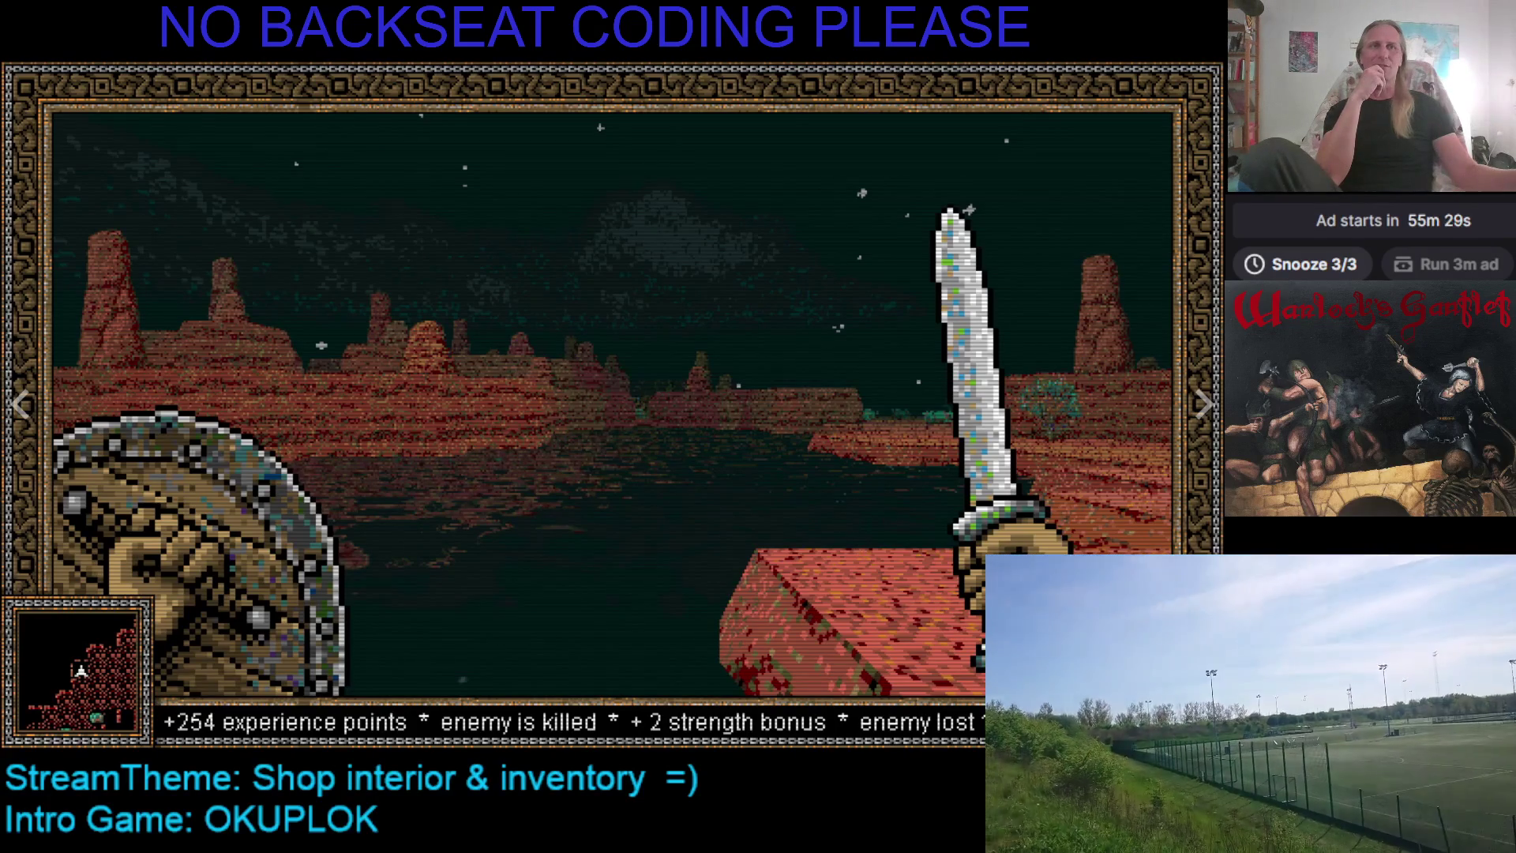
{"action": "key", "text": "Escape"}
{"action": "scroll", "coordinate": [417, 441], "scroll_direction": "down", "scroll_amount": 2}
{"action": "scroll", "coordinate": [416, 441], "scroll_direction": "up", "scroll_amount": 1}
{"action": "left_click", "coordinate": [419, 572]}
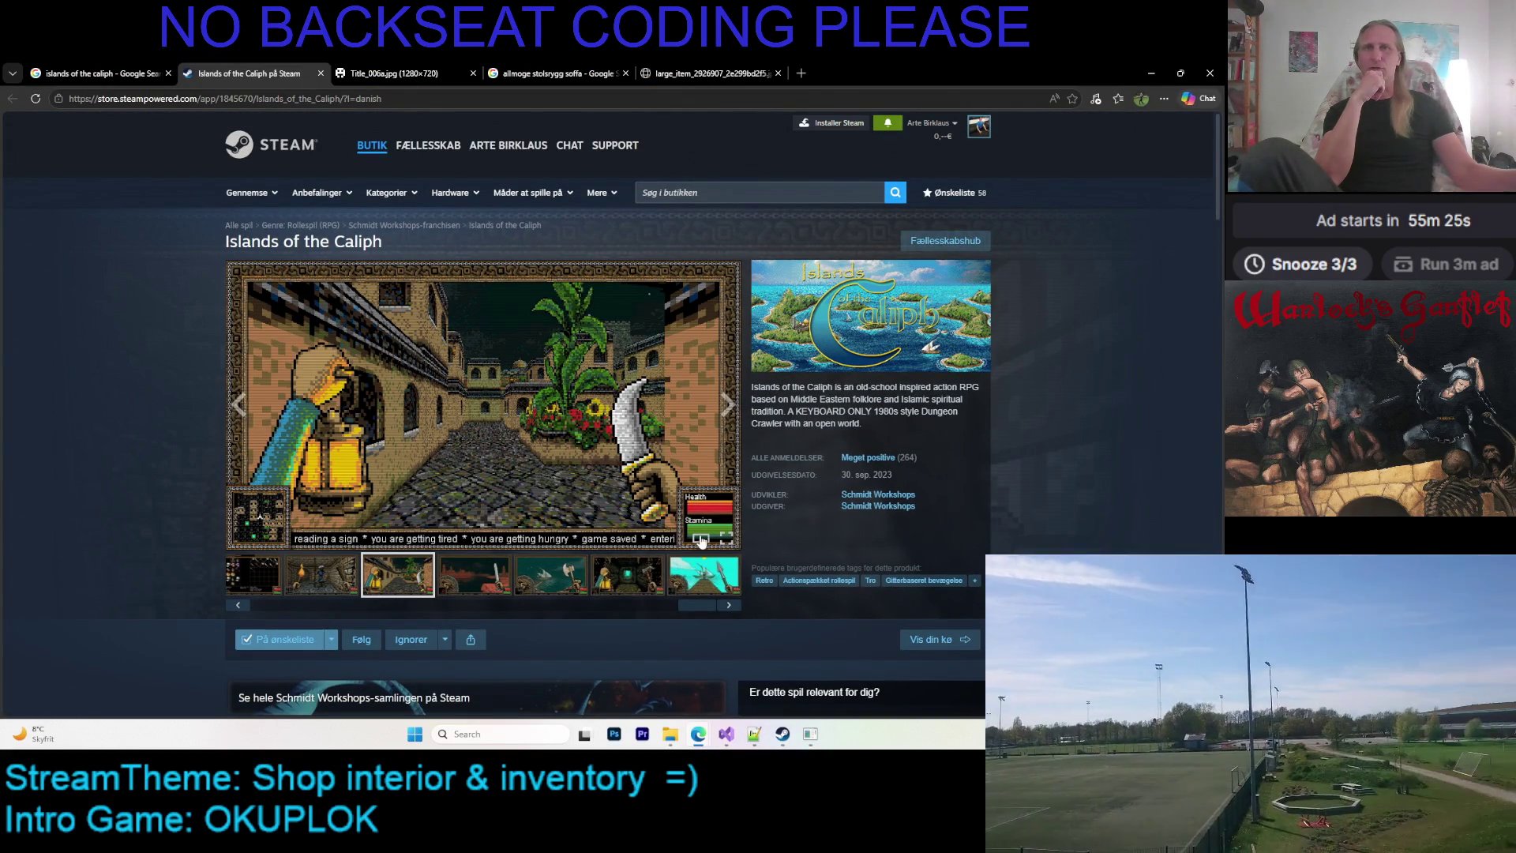
{"action": "left_click", "coordinate": [726, 538]}
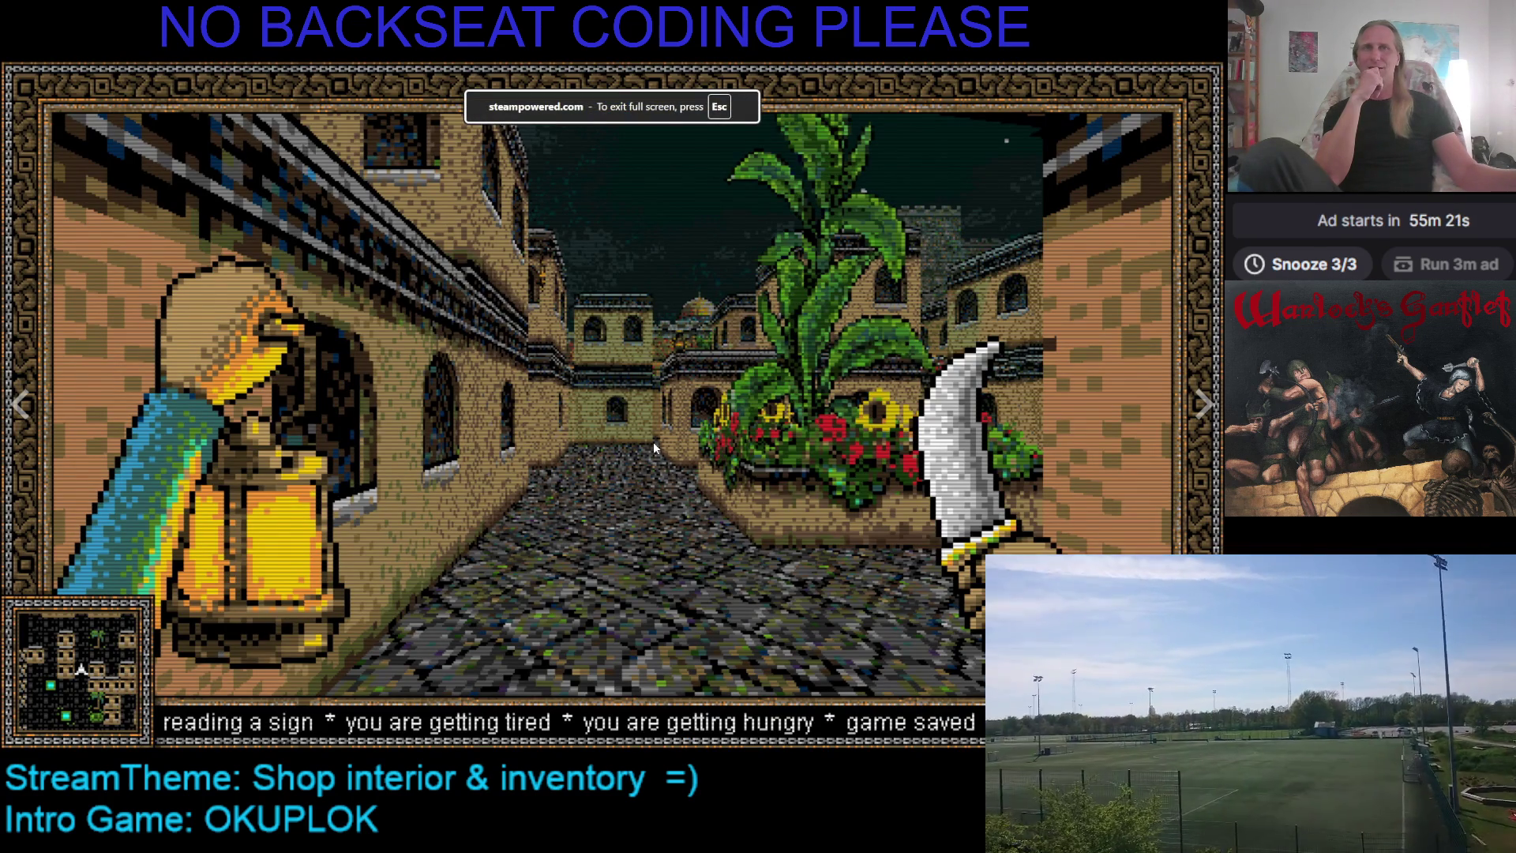
{"action": "key", "text": "Escape"}
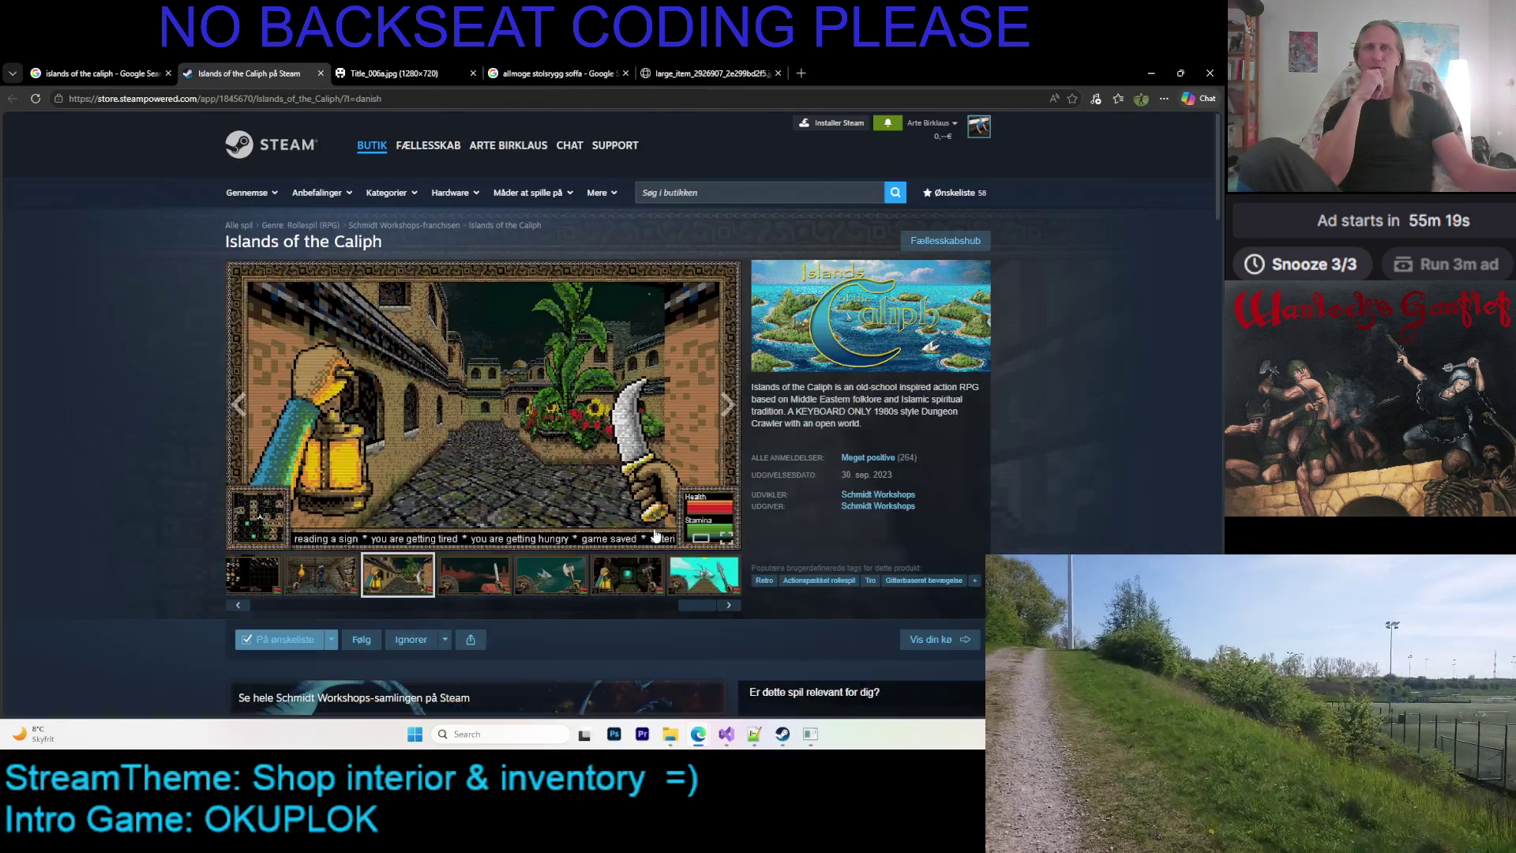
{"action": "left_click", "coordinate": [297, 584]}
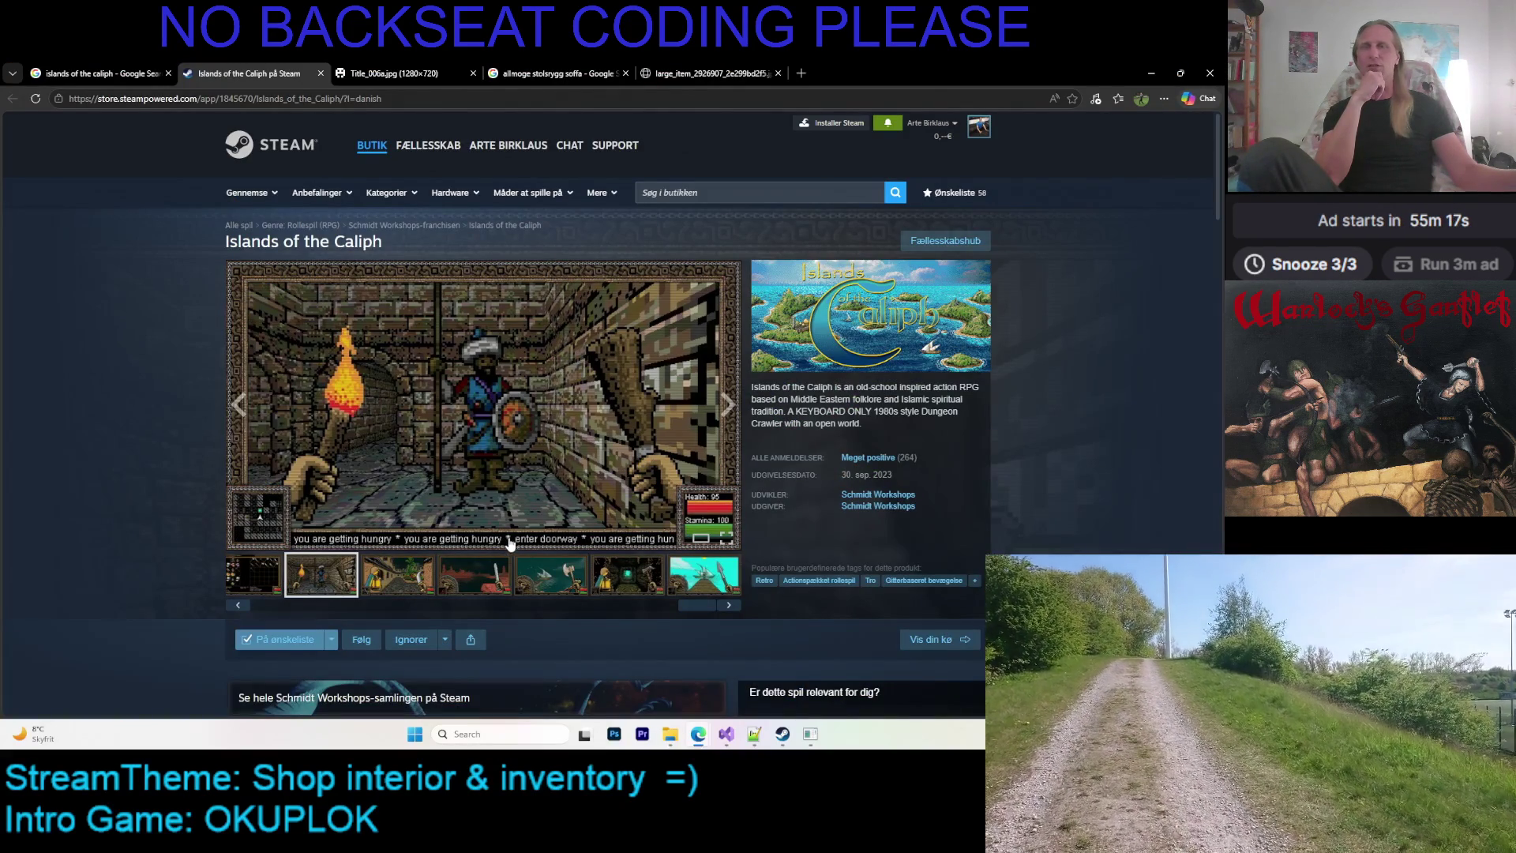
{"action": "left_click", "coordinate": [655, 605]}
View the forest archery and red monster screenshots in full screen
{"action": "left_click_drag", "start_coordinate": [655, 605], "coordinate": [471, 599]}
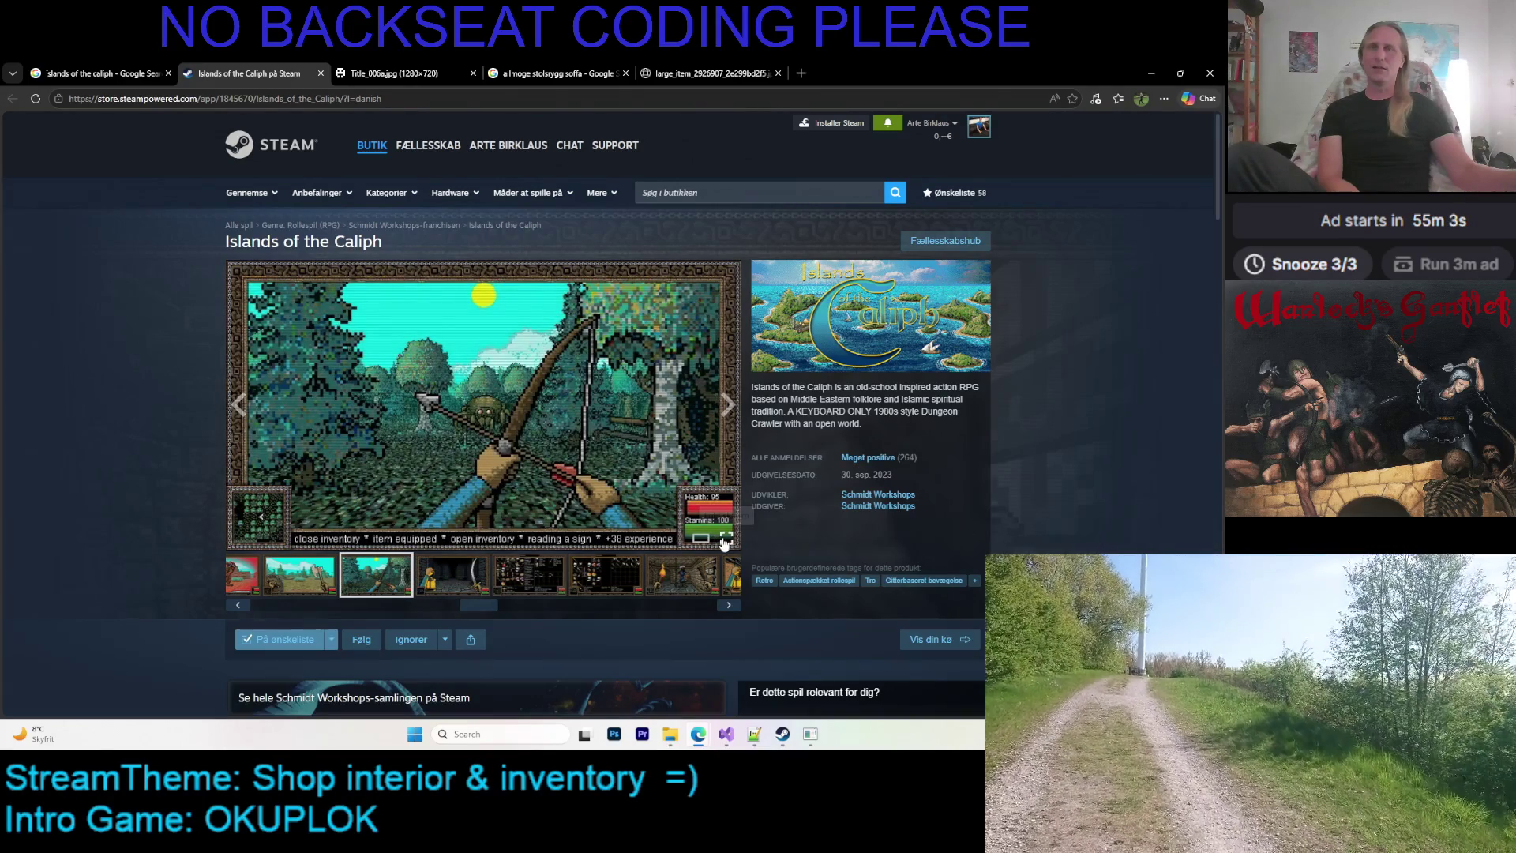
{"action": "left_click", "coordinate": [725, 539]}
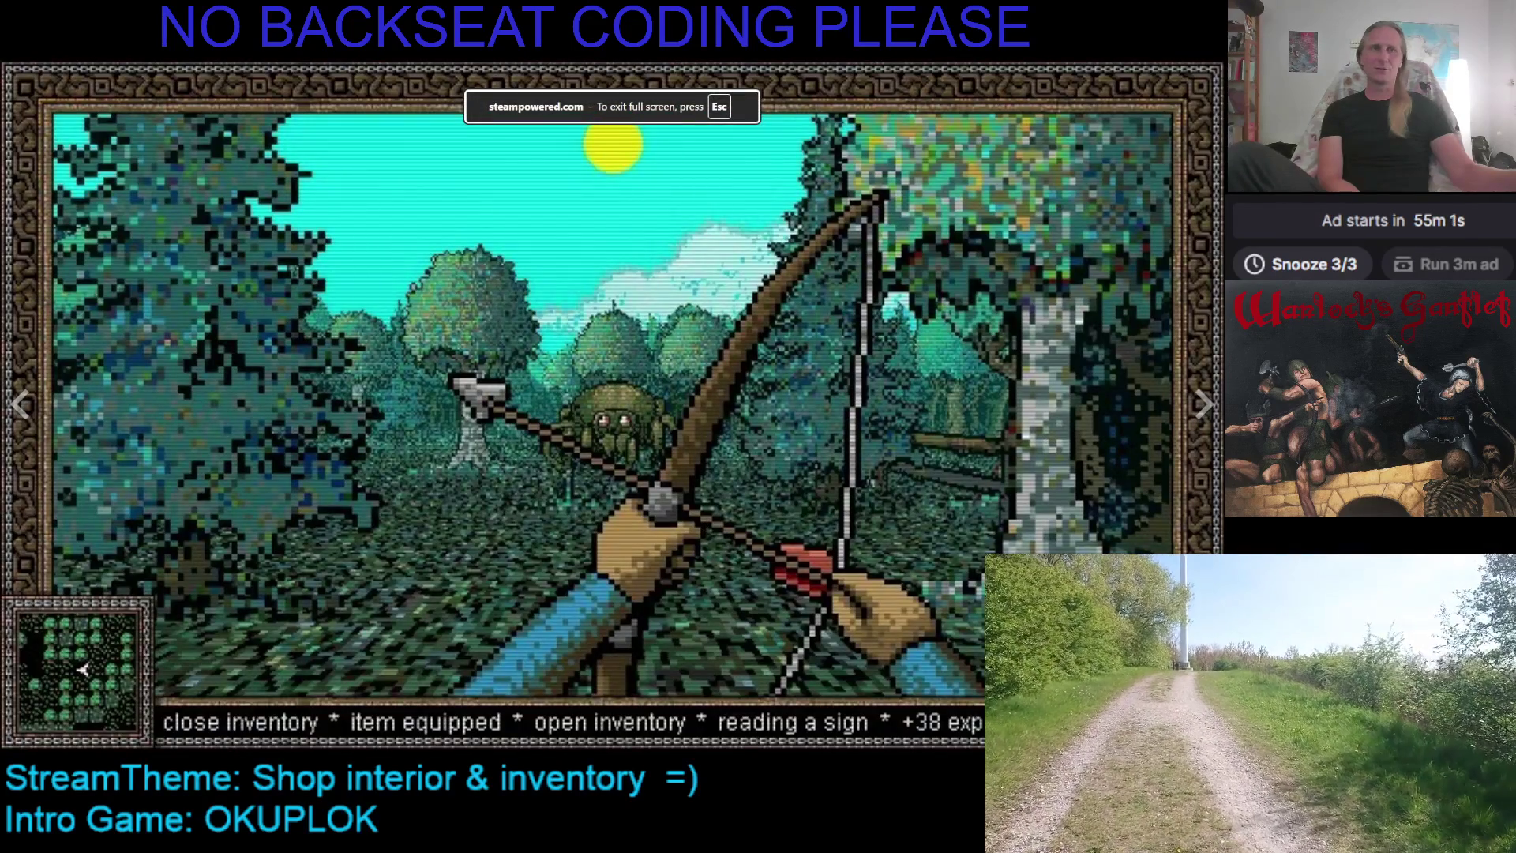
{"action": "key", "text": "Escape"}
{"action": "left_click", "coordinate": [326, 578]}
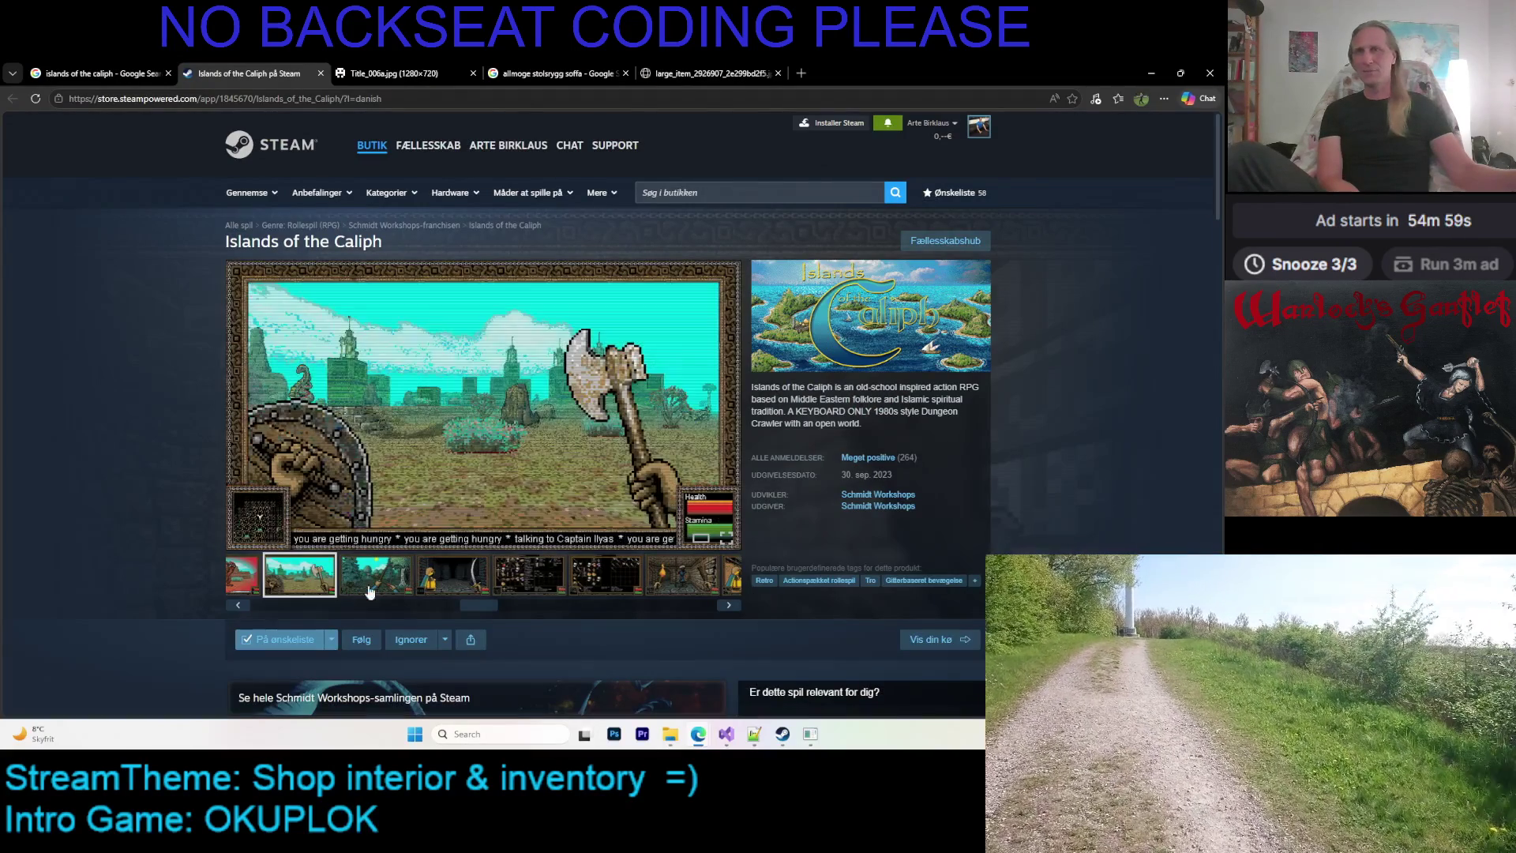
{"action": "left_click_drag", "start_coordinate": [484, 612], "coordinate": [341, 611]}
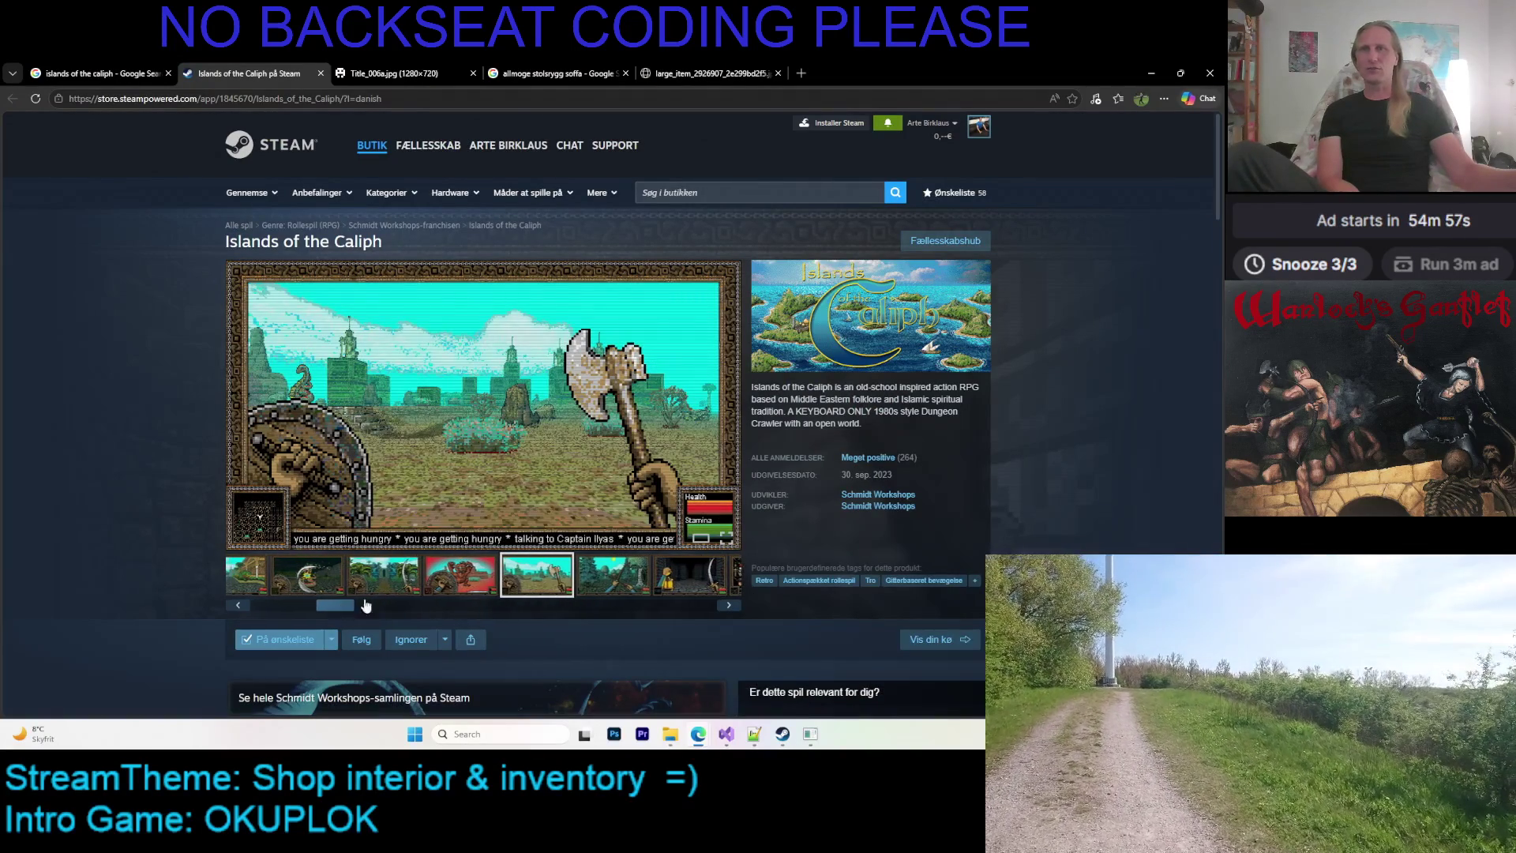
{"action": "left_click", "coordinate": [722, 538]}
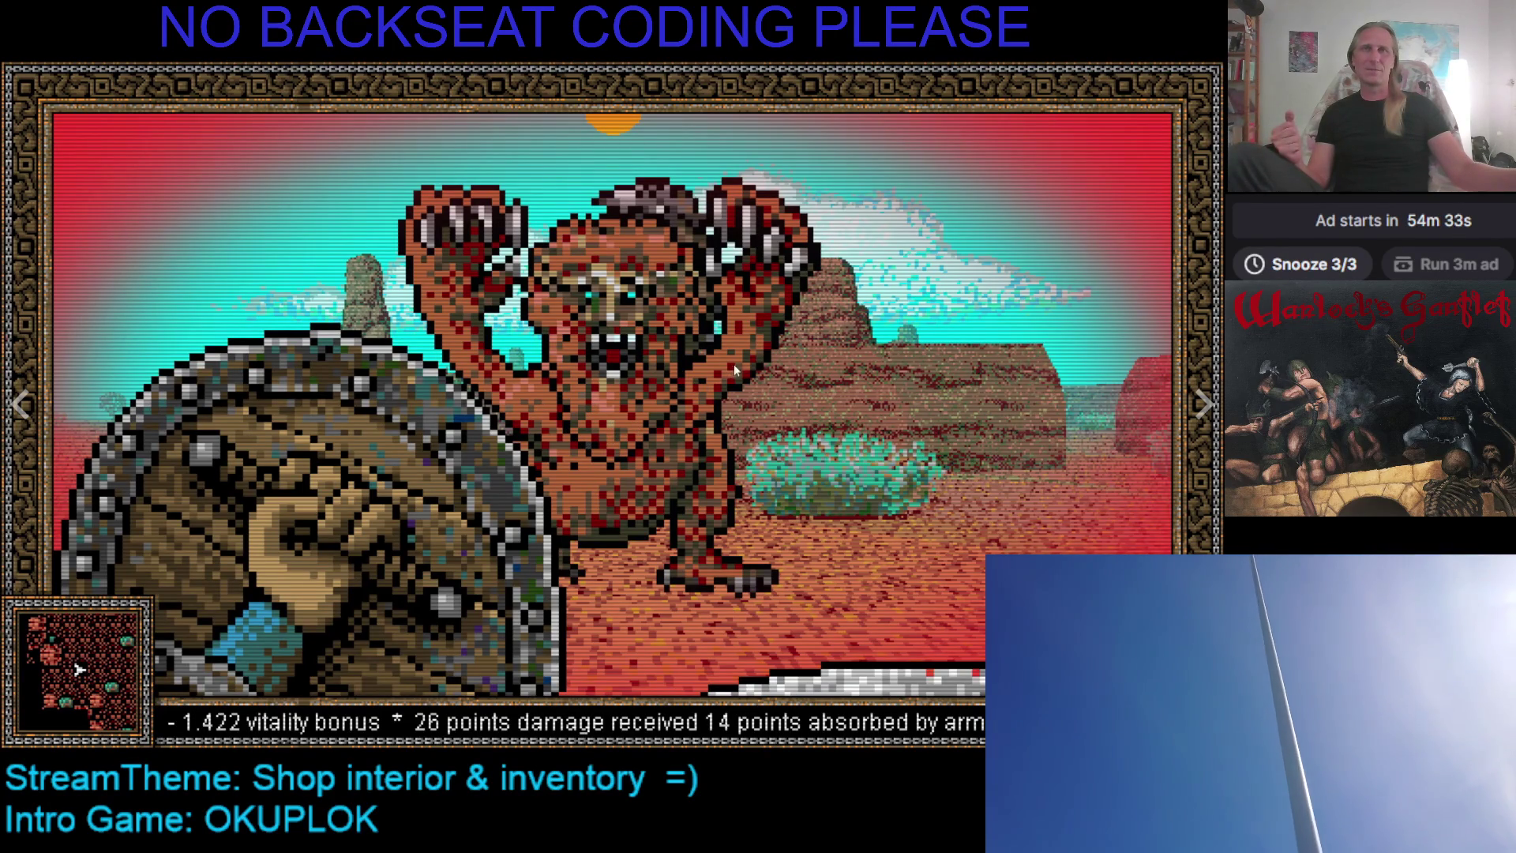
{"action": "key", "text": "Escape"}
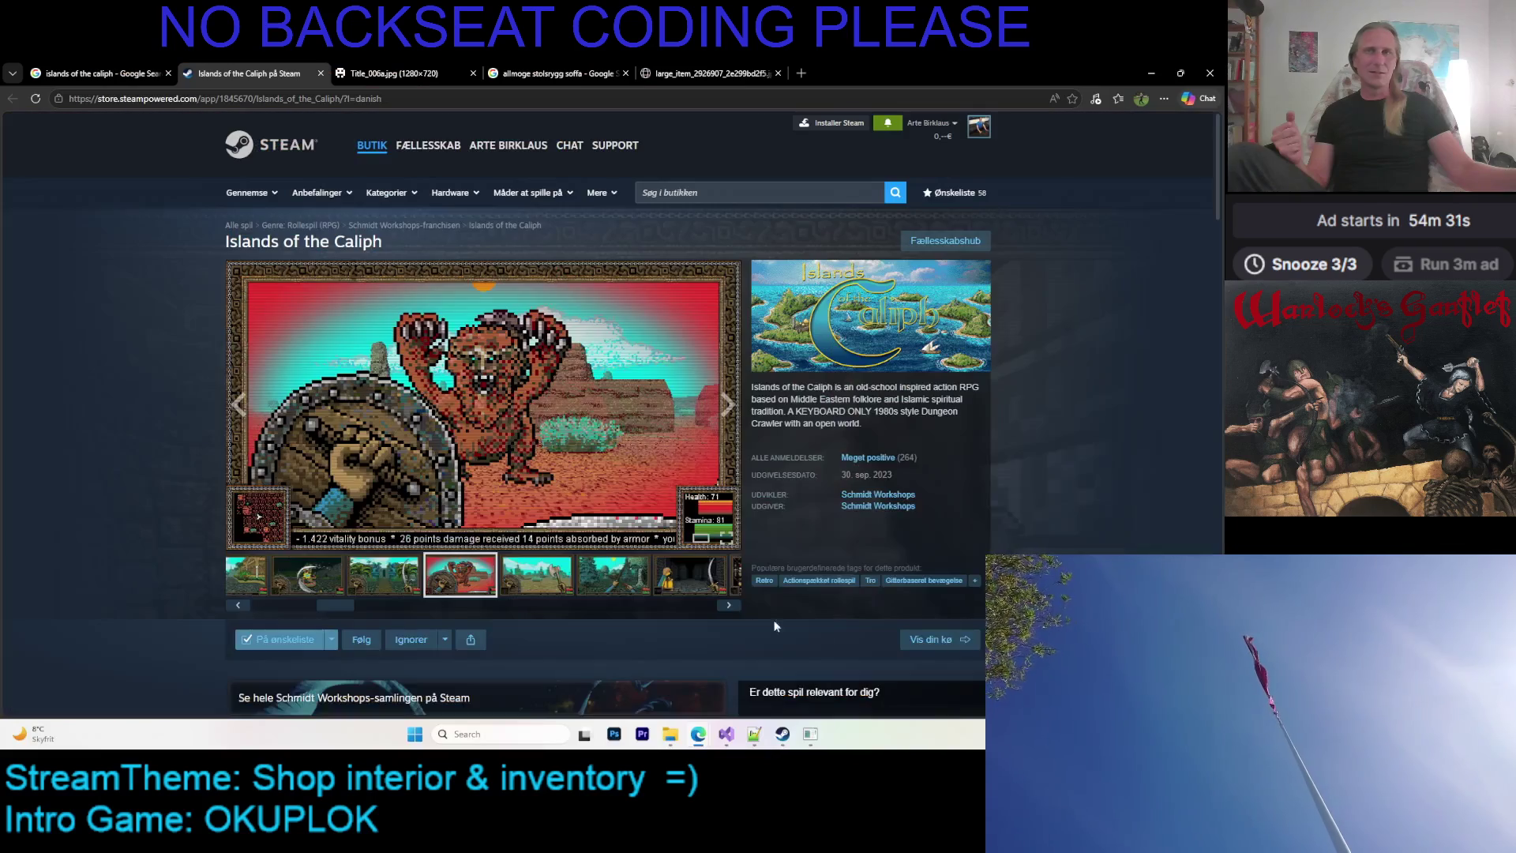
Compare the jungle scene and snake fight screenshots, then show the snake fight in full screen
{"action": "left_click", "coordinate": [381, 578]}
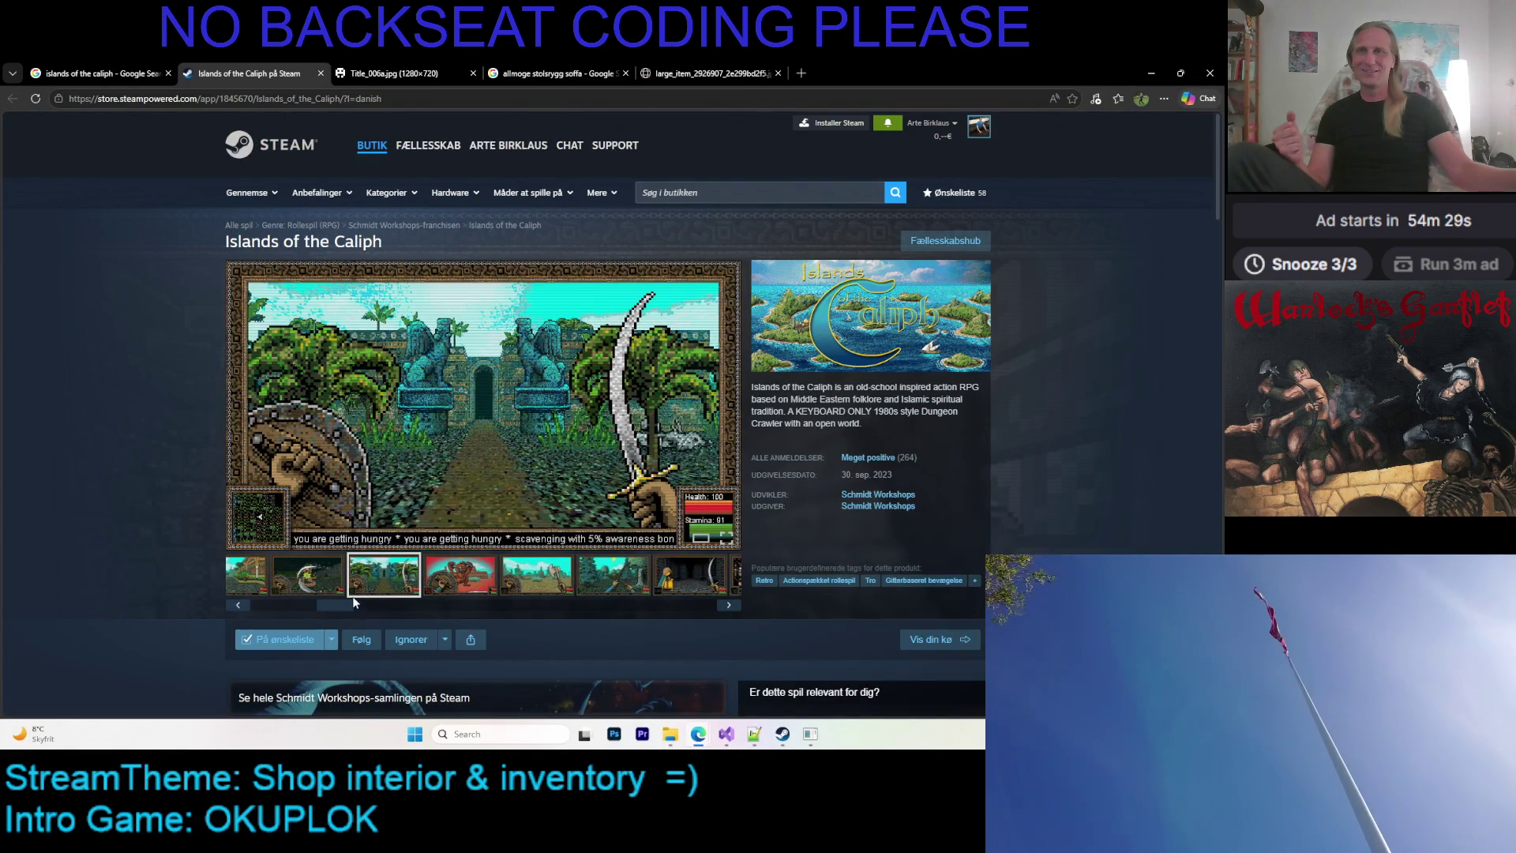
{"action": "left_click_drag", "start_coordinate": [339, 606], "coordinate": [268, 607]}
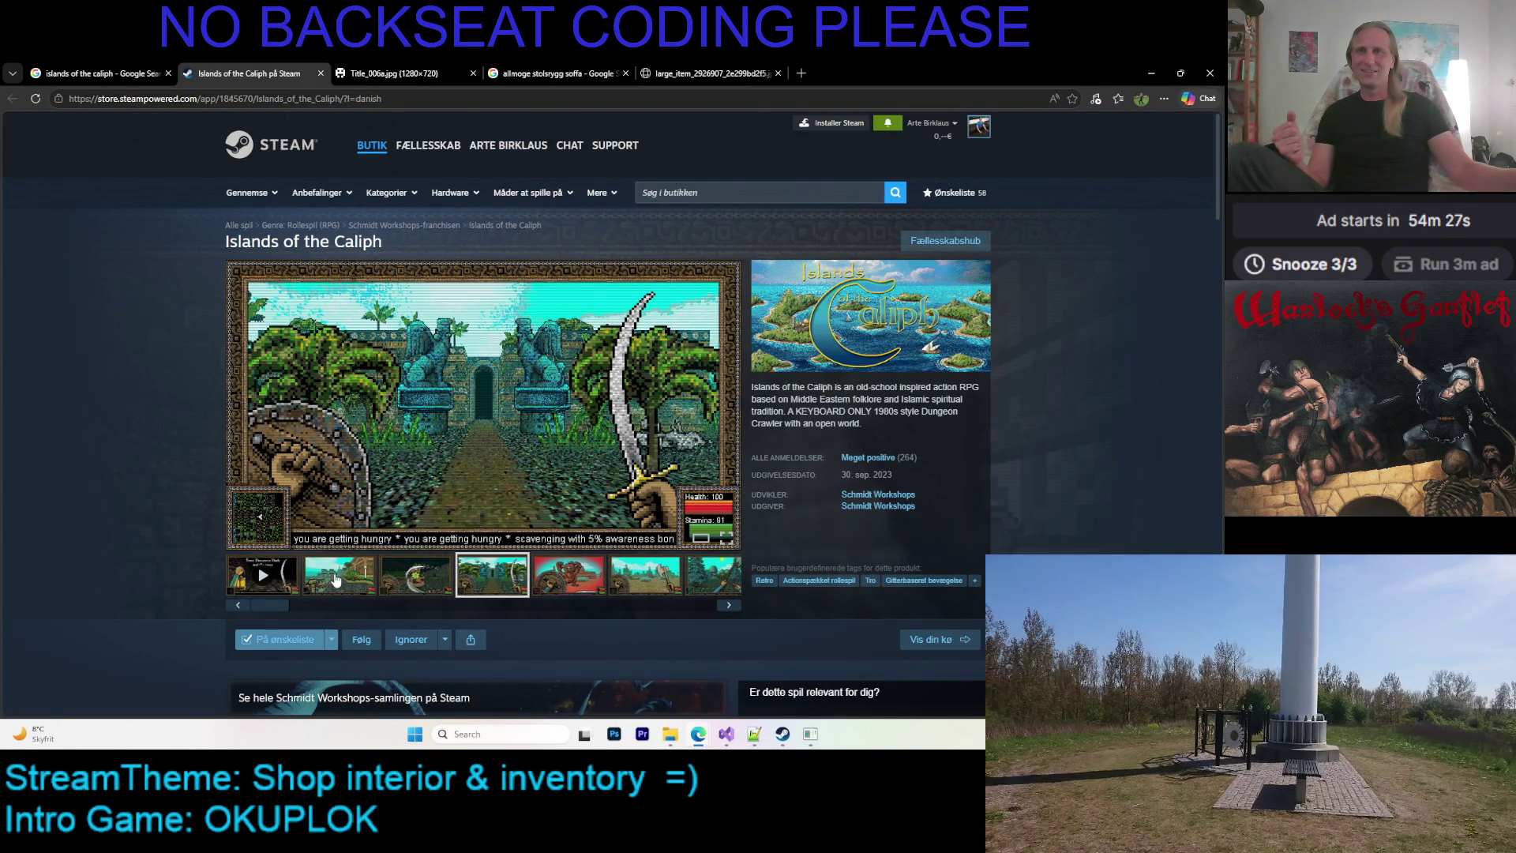
{"action": "left_click", "coordinate": [335, 581]}
{"action": "left_click", "coordinate": [397, 576]}
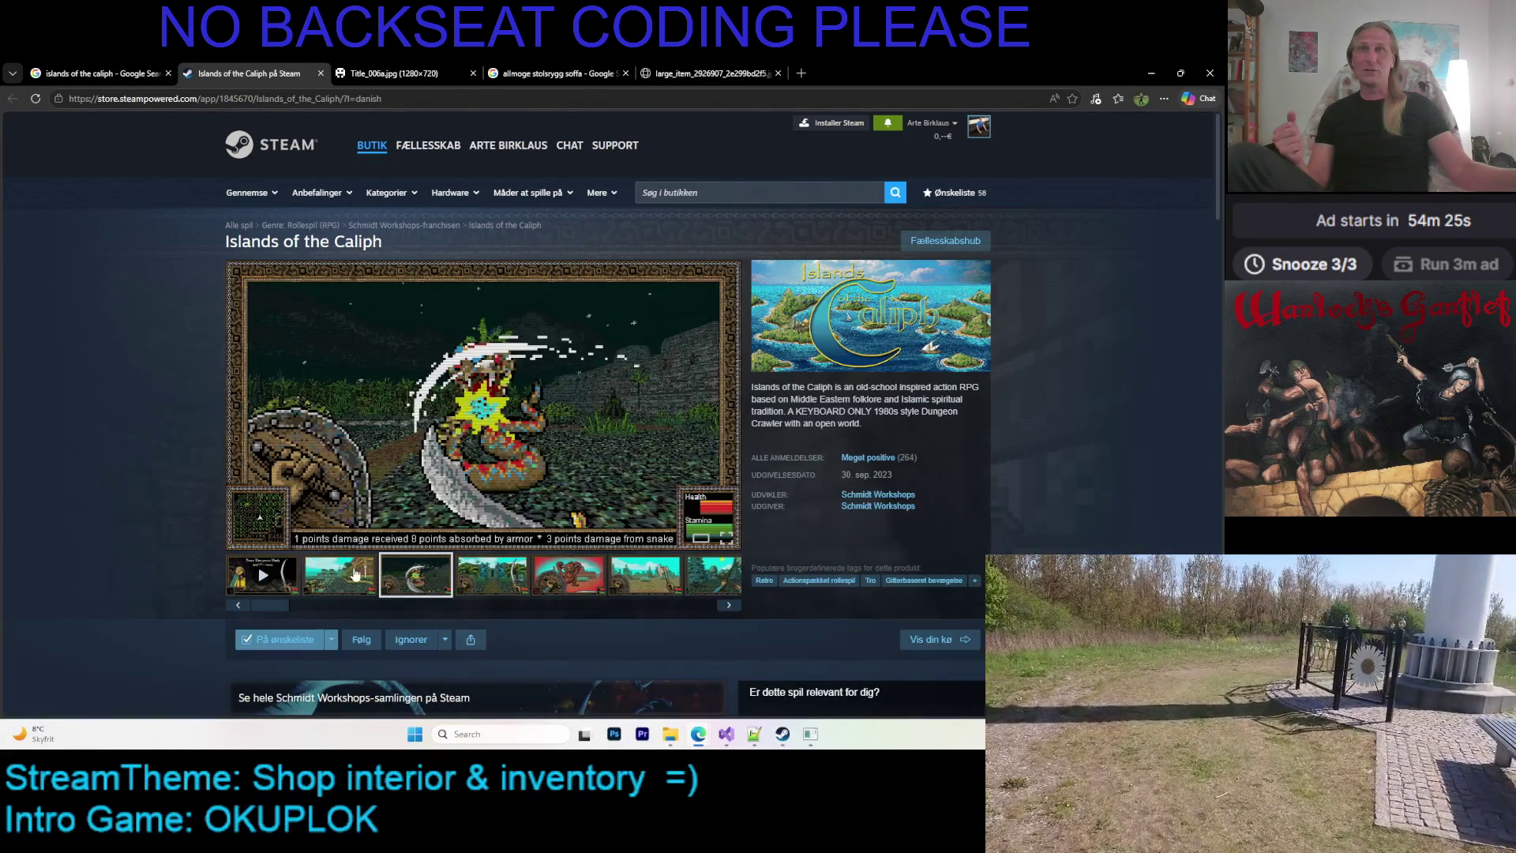
{"action": "left_click", "coordinate": [336, 579]}
{"action": "left_click", "coordinate": [407, 580]}
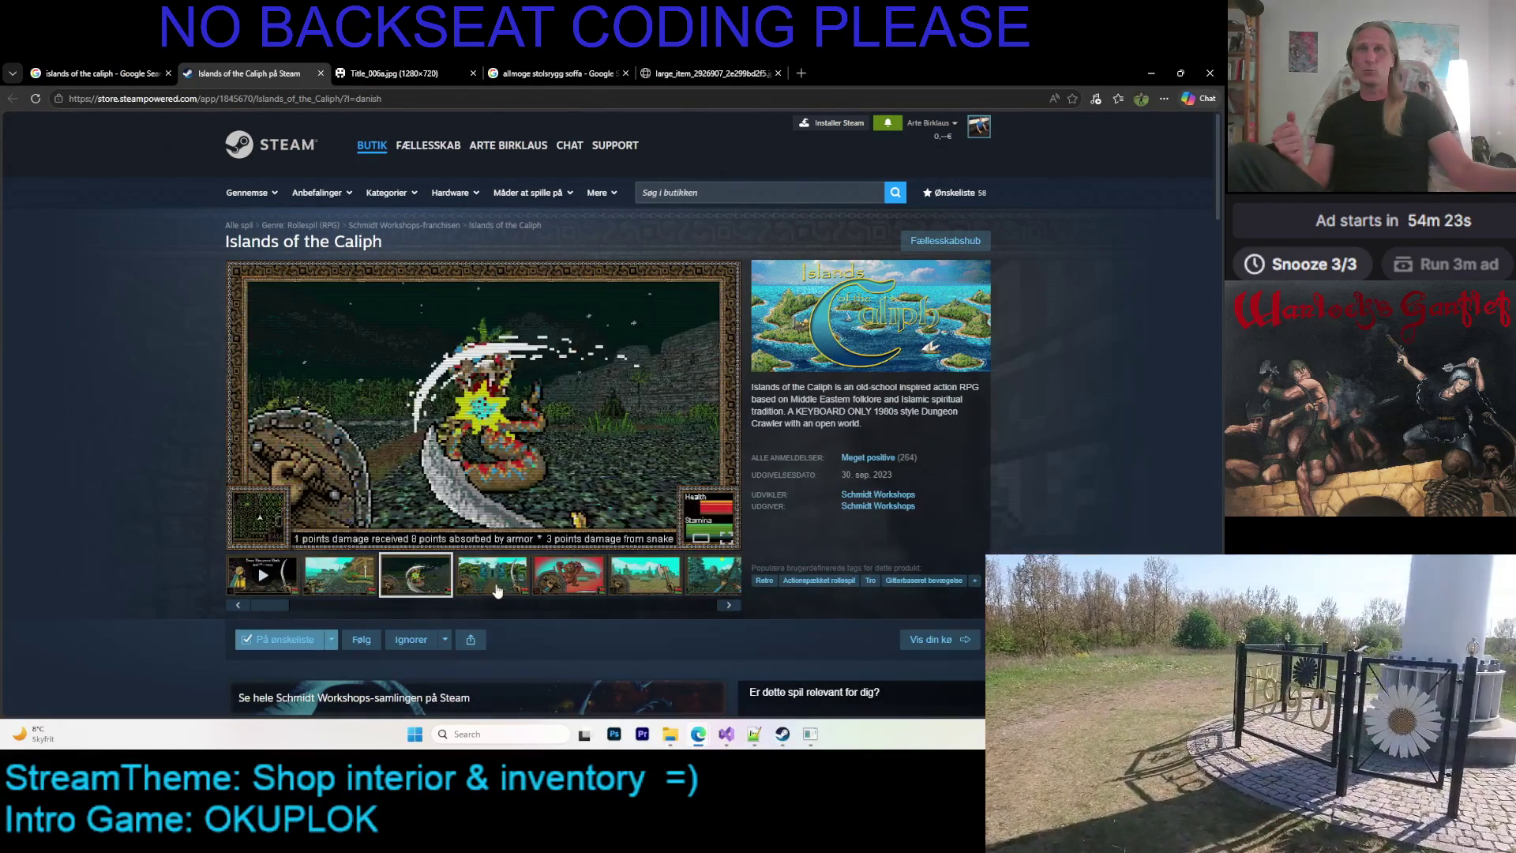
{"action": "left_click", "coordinate": [497, 588]}
{"action": "left_click", "coordinate": [408, 583]}
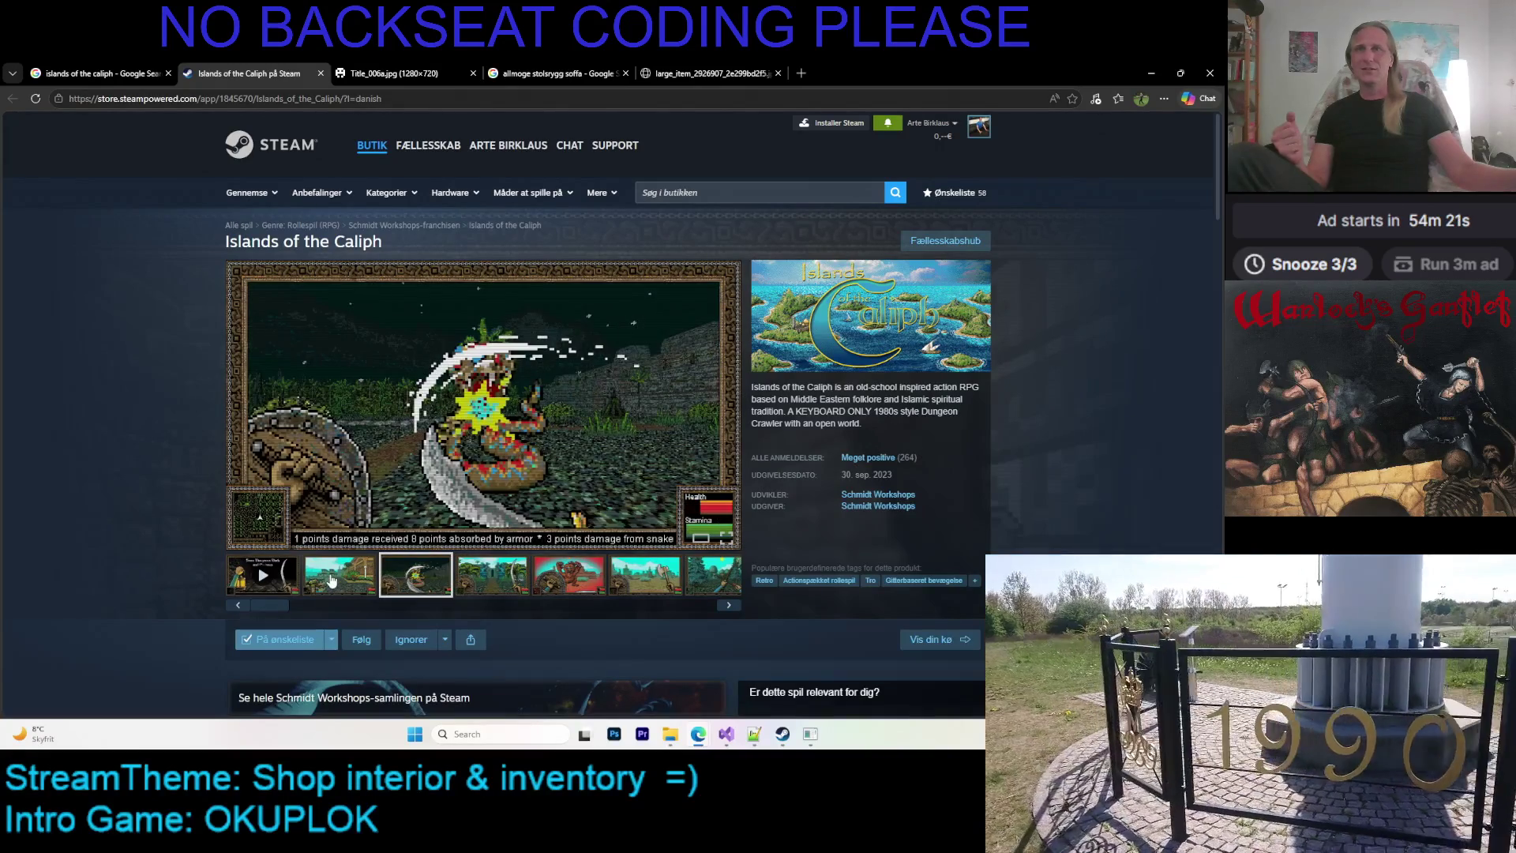
{"action": "left_click", "coordinate": [338, 577]}
{"action": "left_click", "coordinate": [407, 580]}
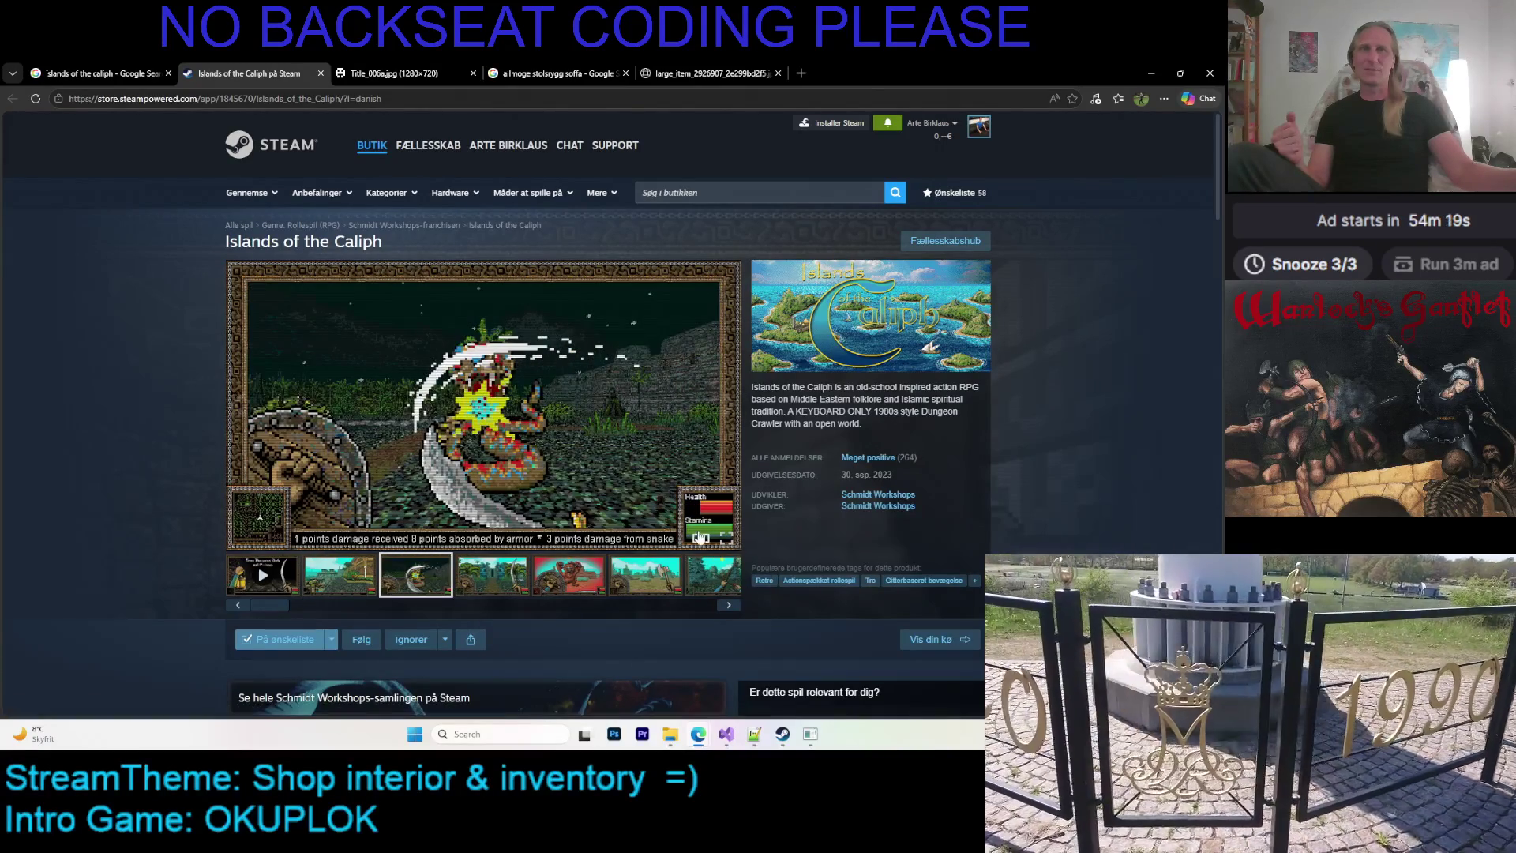
{"action": "left_click", "coordinate": [724, 537]}
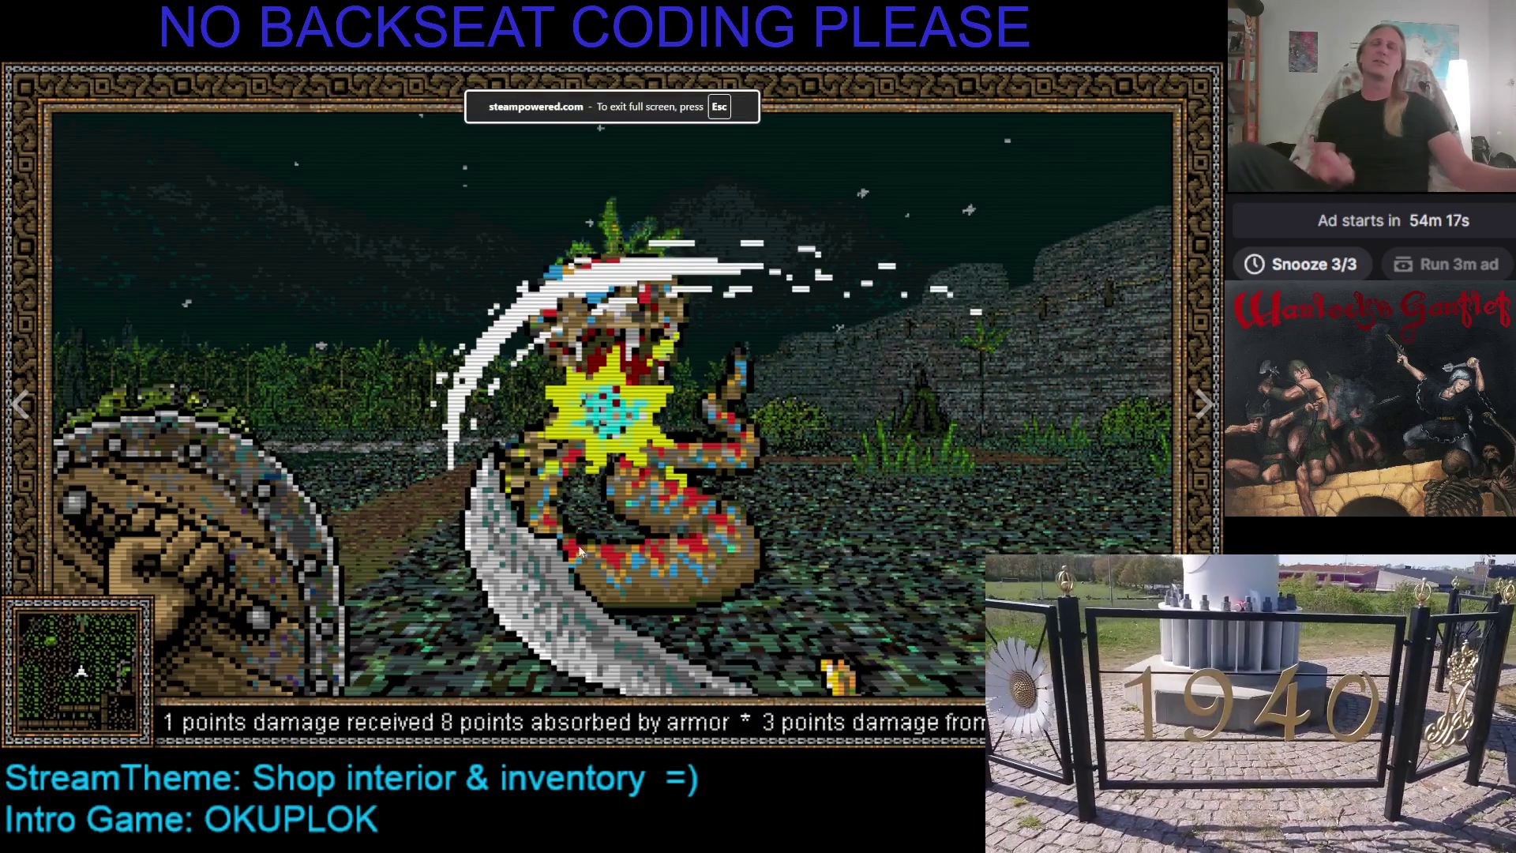
Page through the jungle gate, desert bear, axe and forest bow shots to the dungeon corridor, then exit full screen
{"action": "left_click", "coordinate": [1202, 417]}
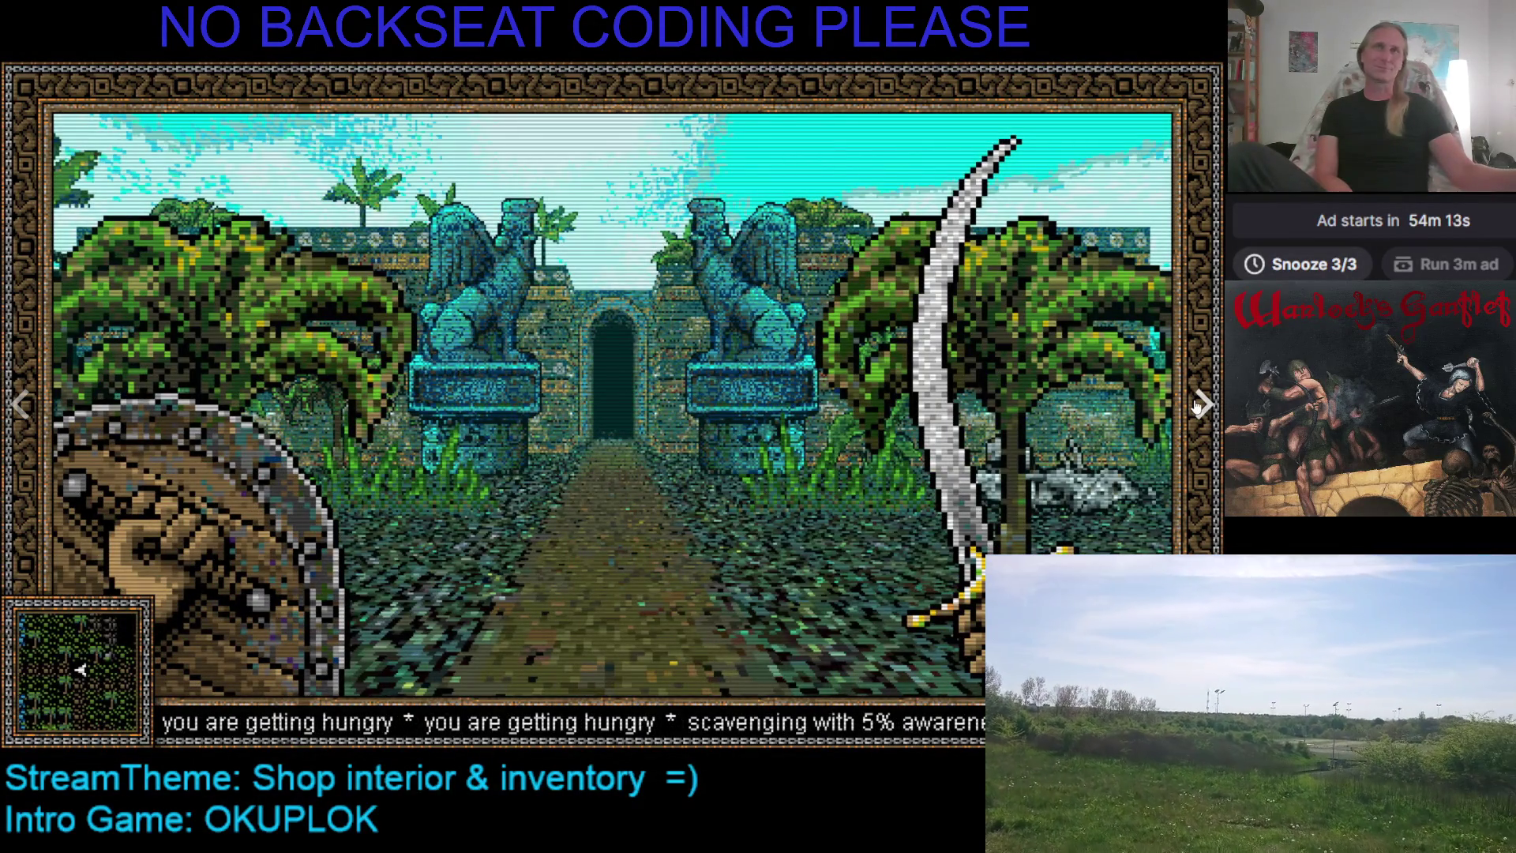
{"action": "left_click", "coordinate": [1198, 406]}
{"action": "left_click", "coordinate": [1208, 405]}
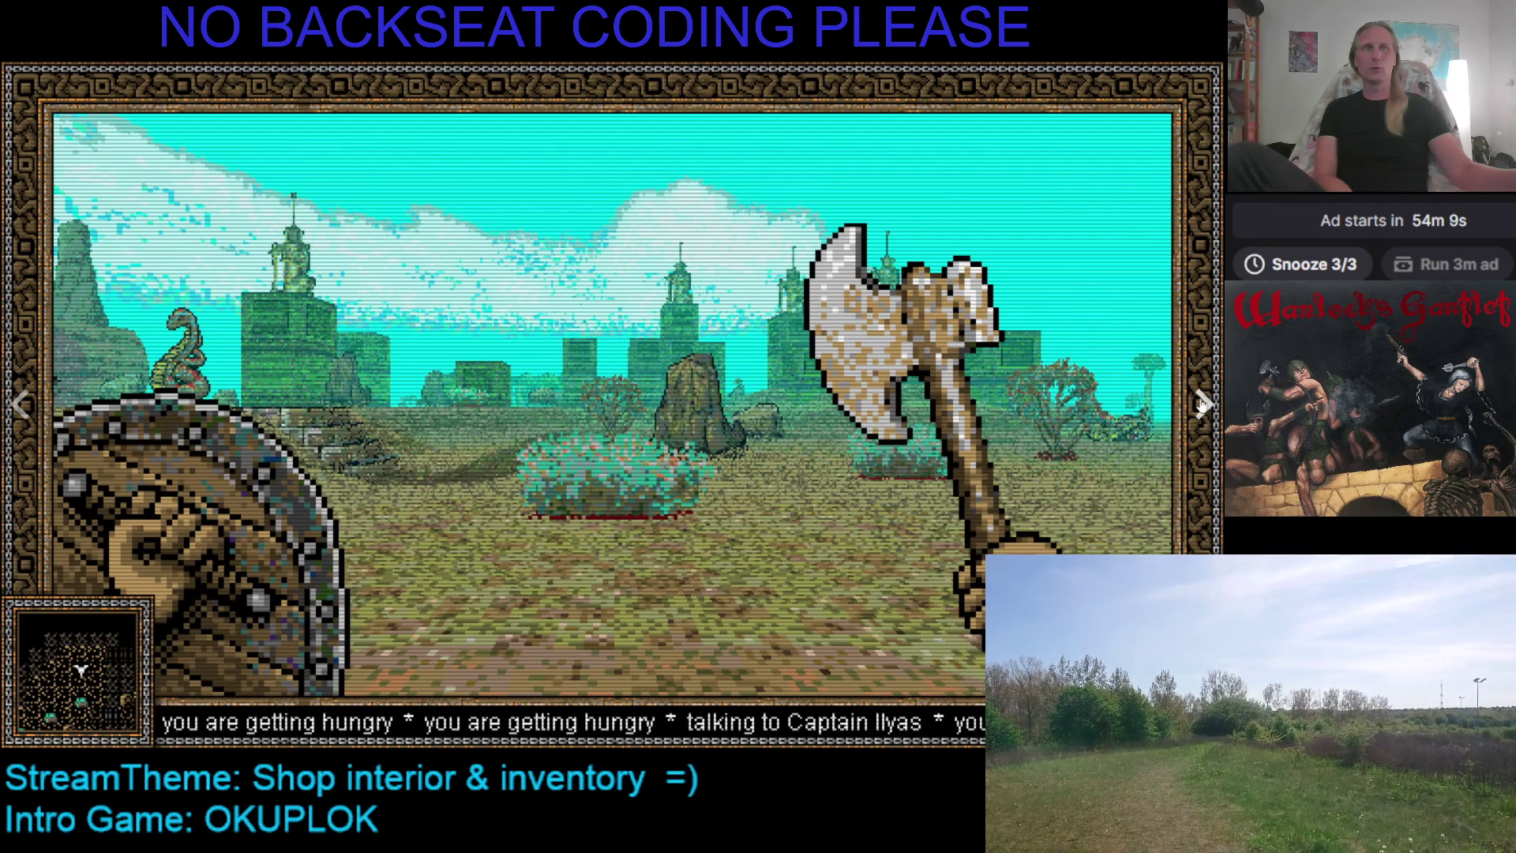
{"action": "left_click", "coordinate": [1205, 405]}
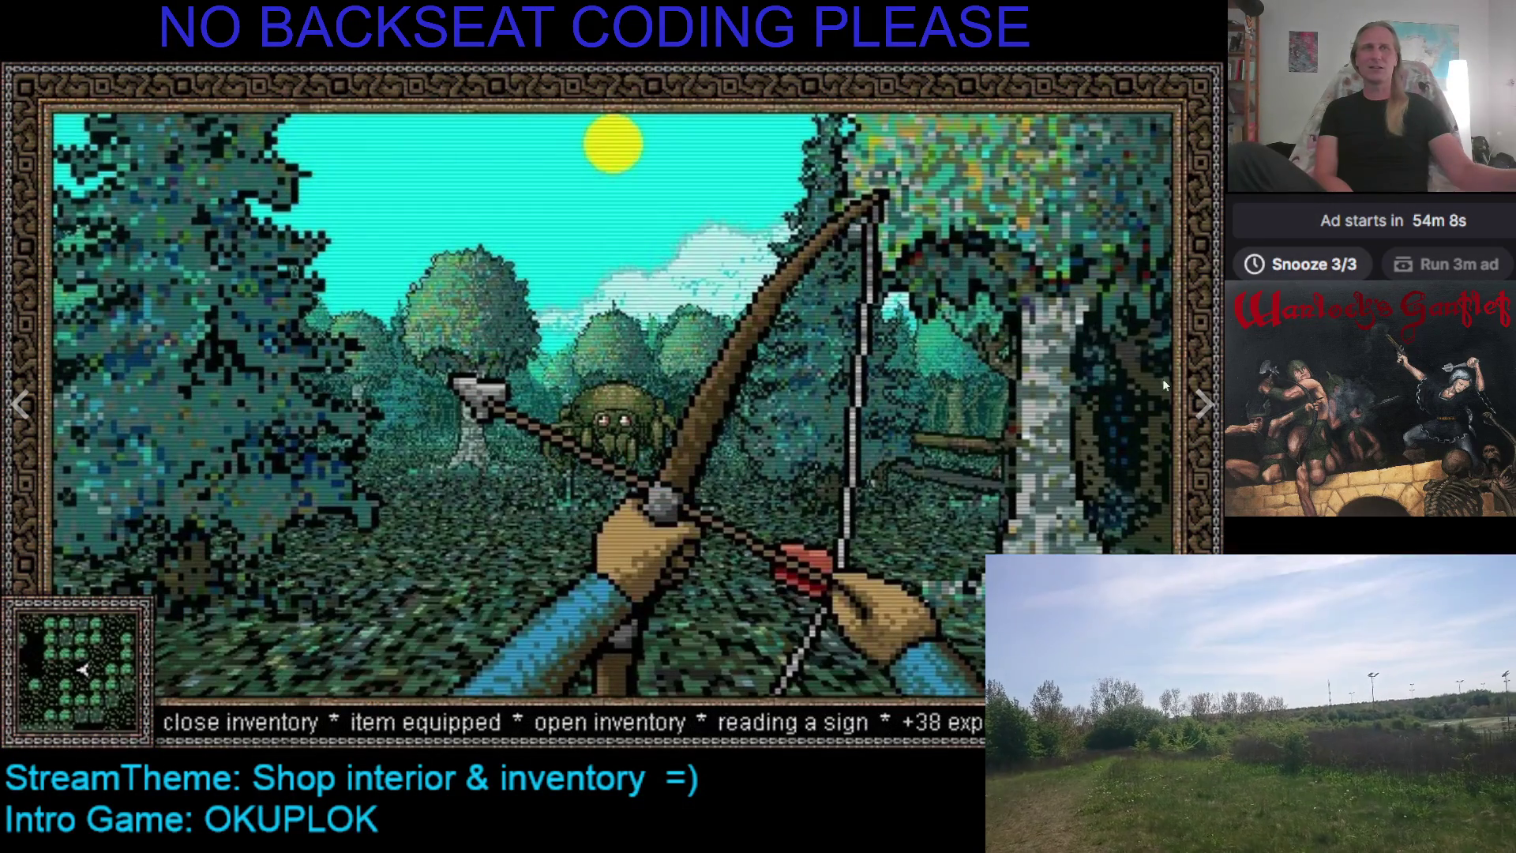
{"action": "left_click", "coordinate": [1183, 400]}
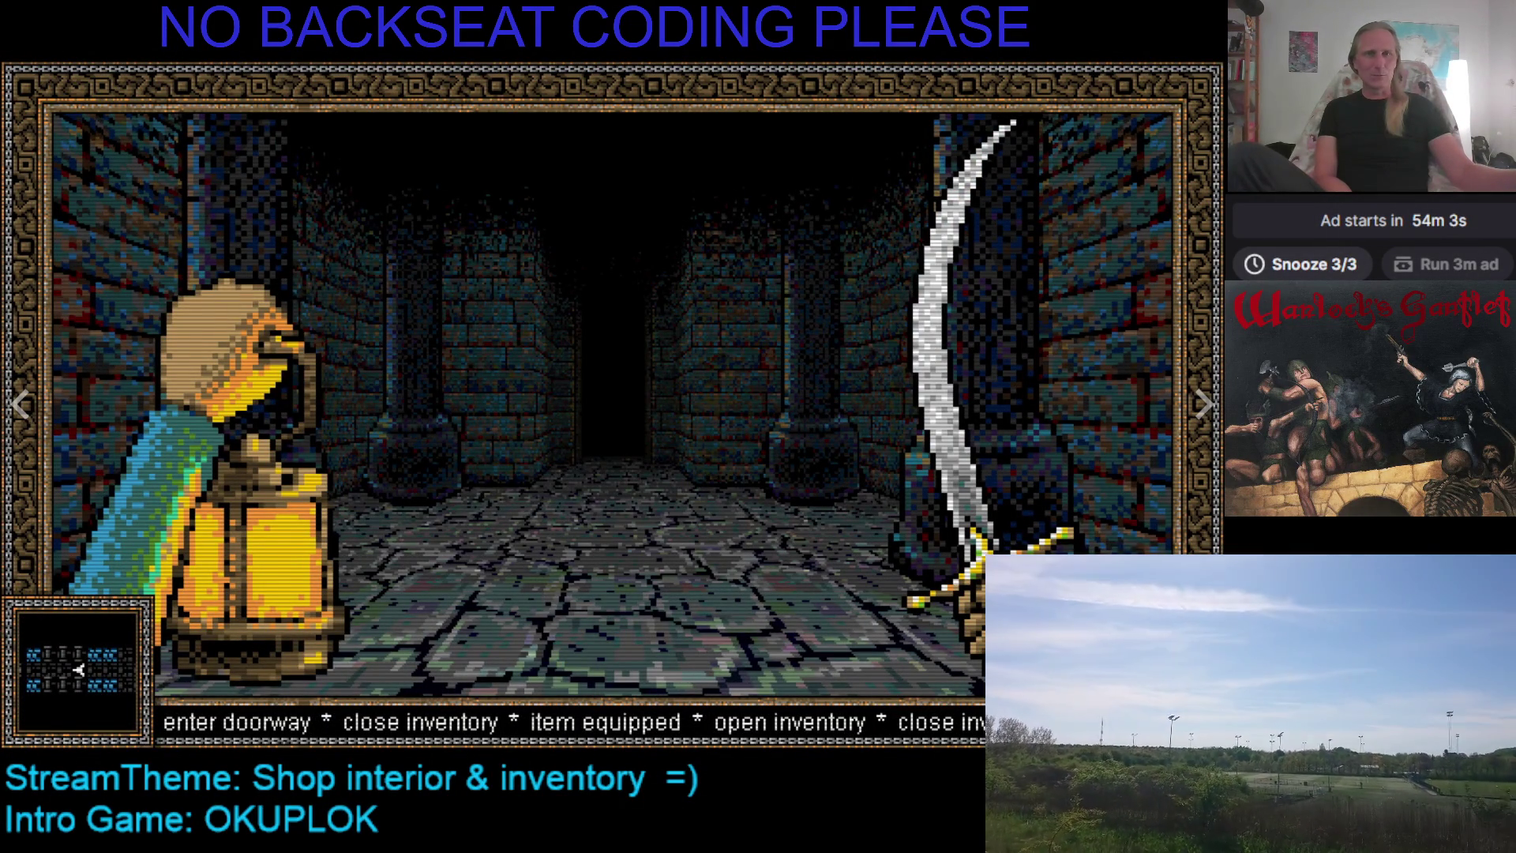
{"action": "key", "text": "Escape"}
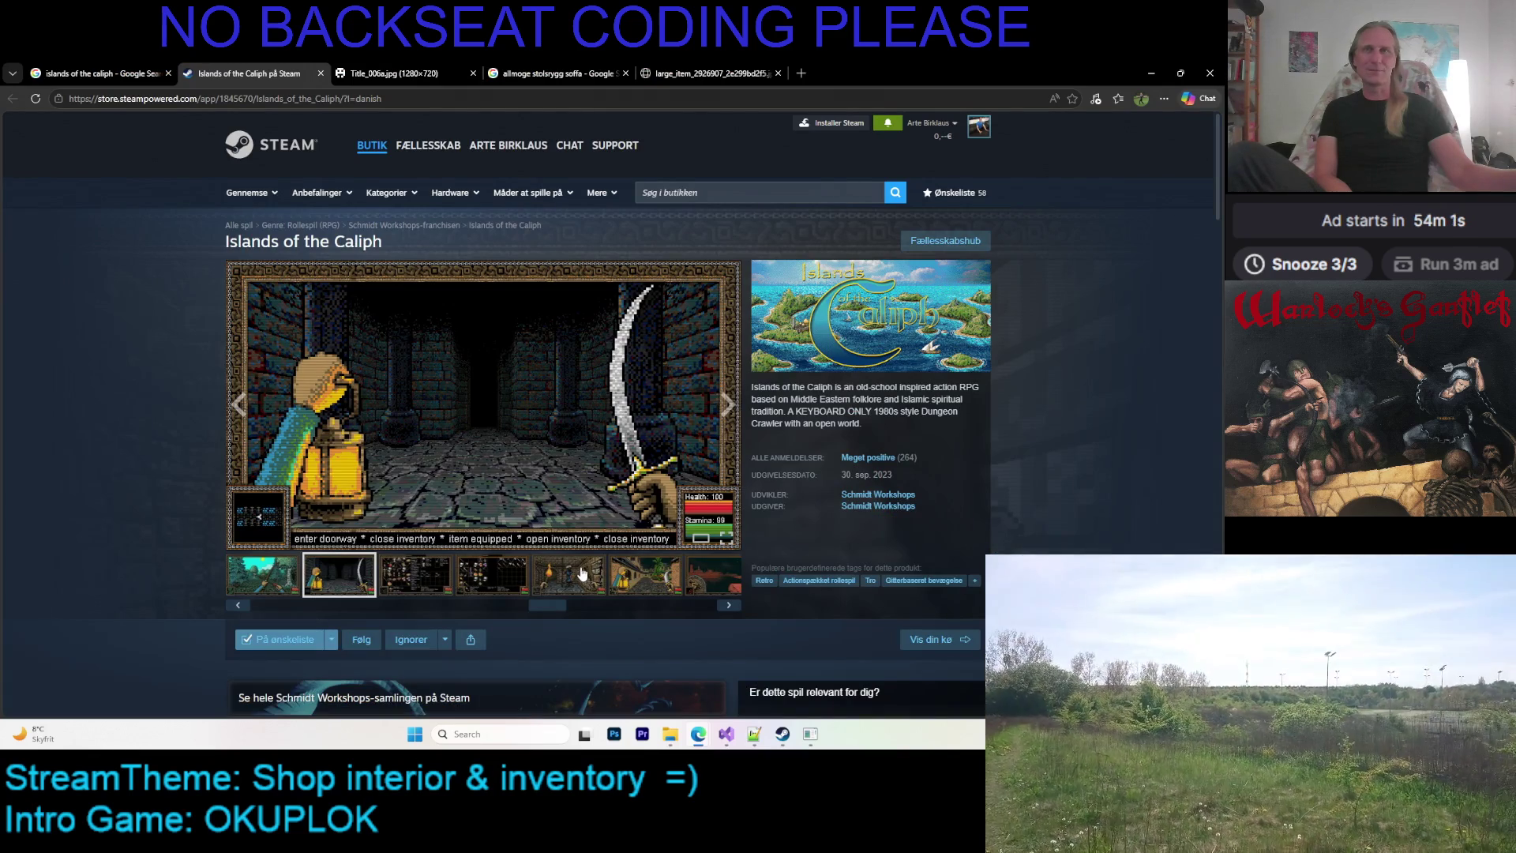
Step back through the inventory and forest bow screenshots to the gameplay trailer and wrap around
{"action": "left_click", "coordinate": [573, 583]}
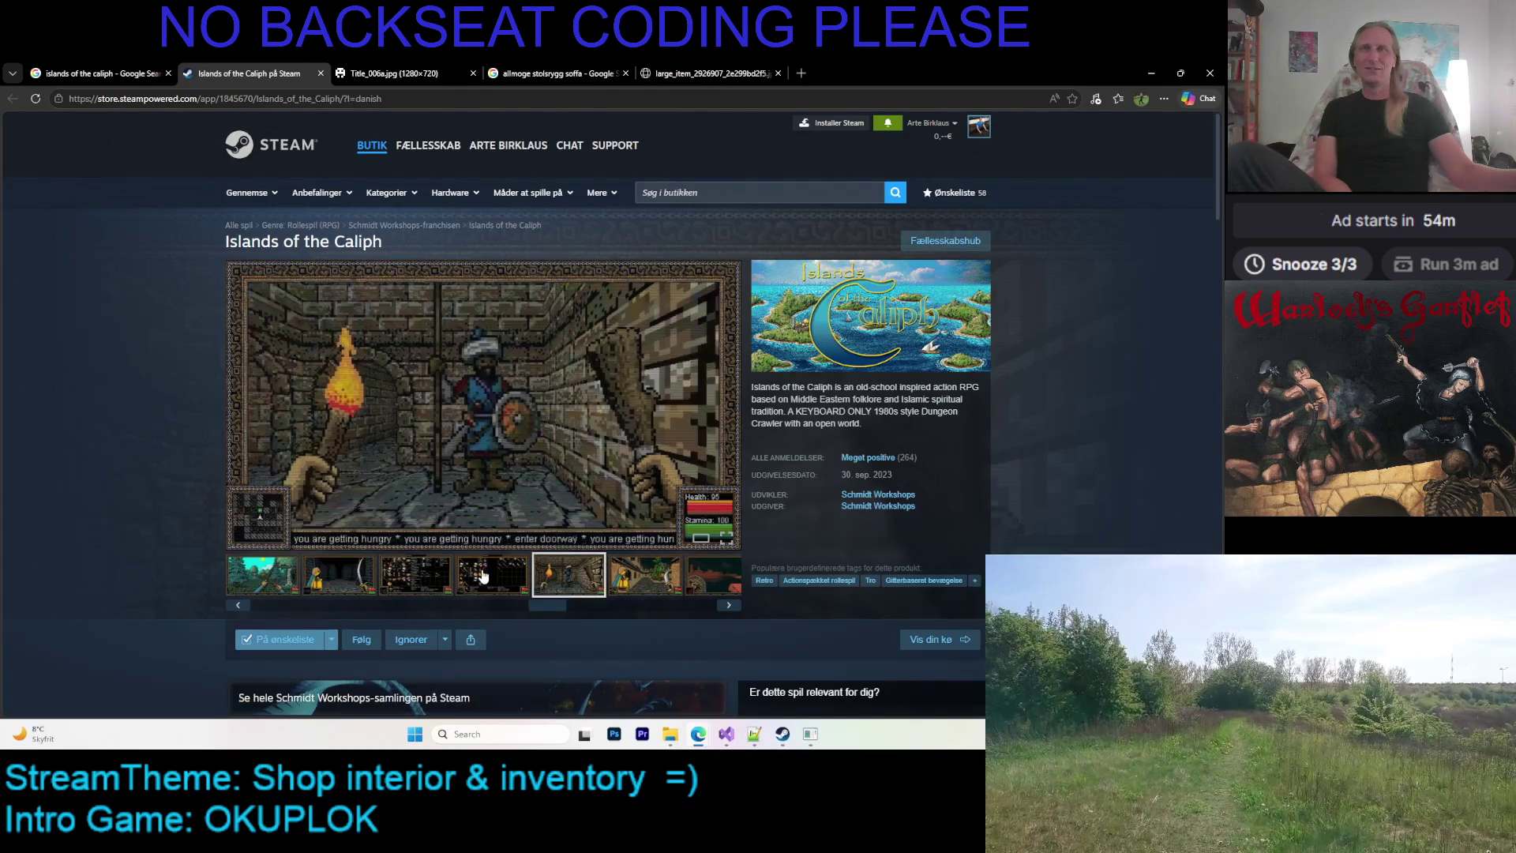
{"action": "left_click", "coordinate": [484, 576]}
{"action": "left_click", "coordinate": [434, 574]}
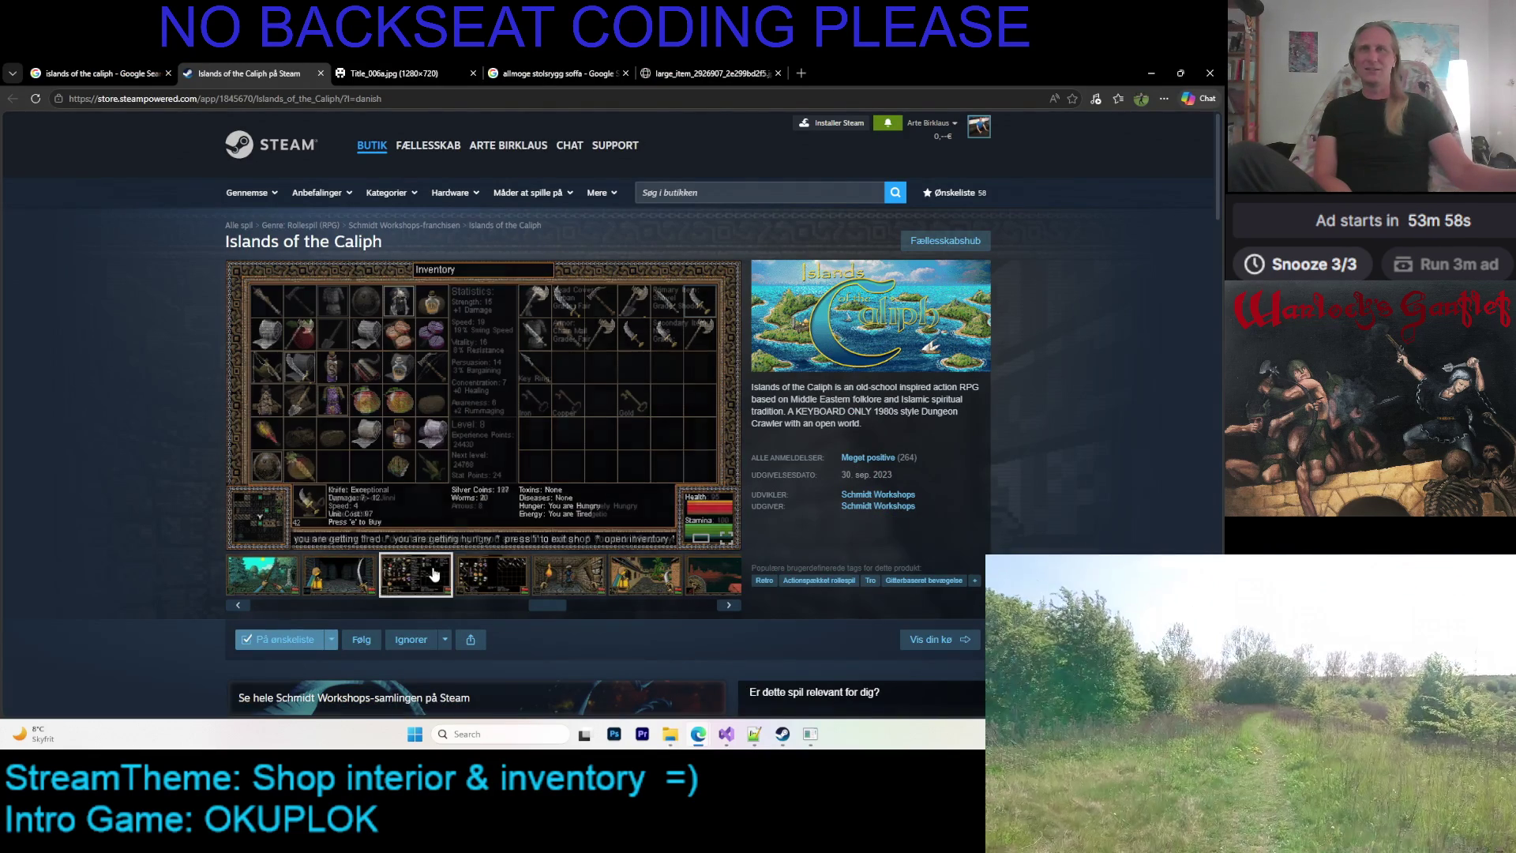
{"action": "left_click", "coordinate": [339, 574]}
{"action": "left_click", "coordinate": [265, 585]}
{"action": "left_click", "coordinate": [245, 605]}
{"action": "left_click", "coordinate": [240, 608]}
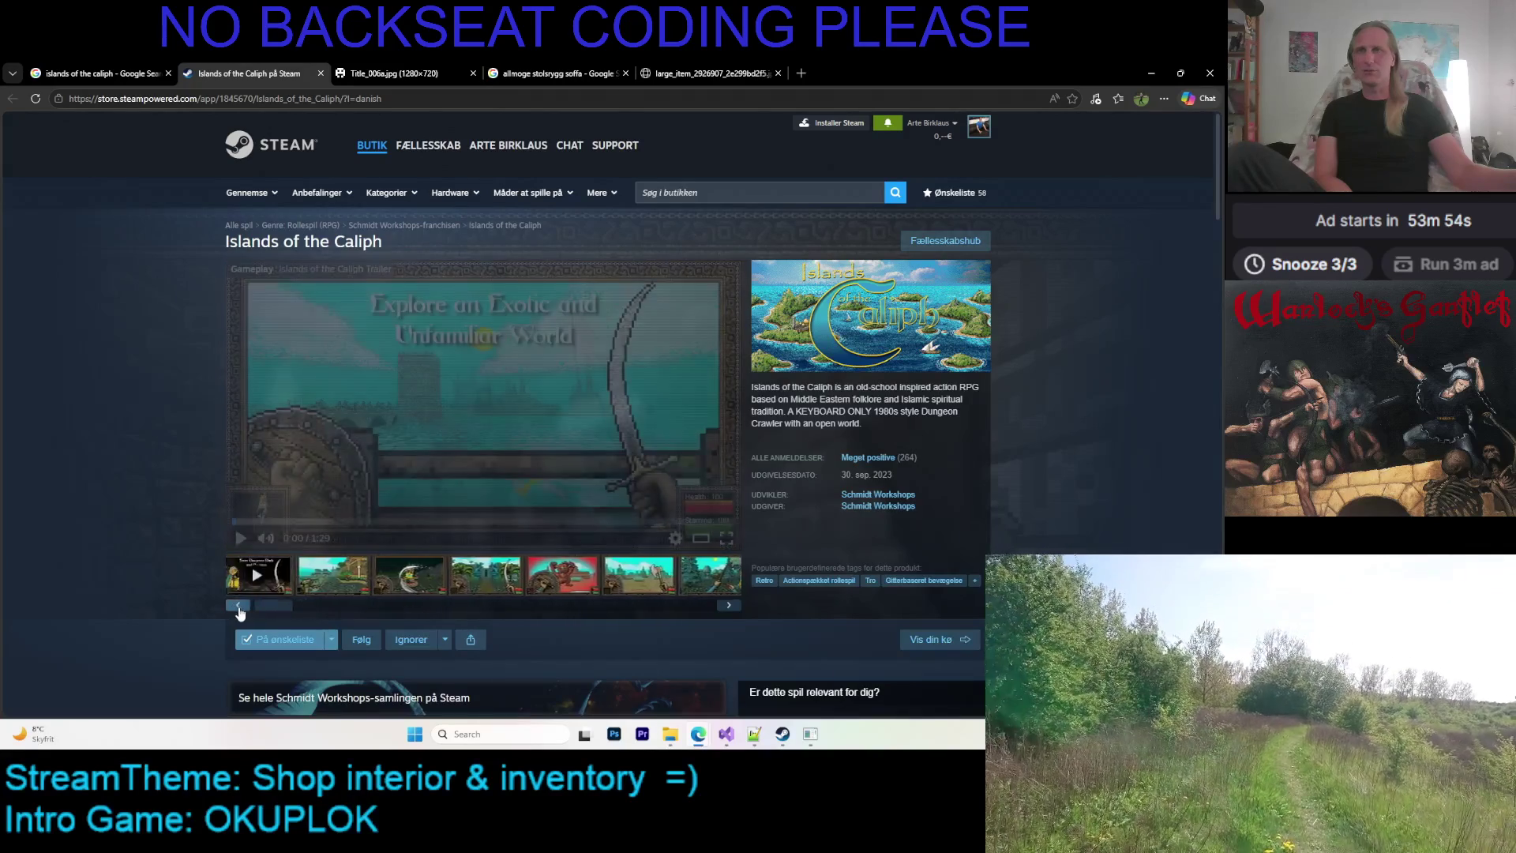
{"action": "left_click", "coordinate": [239, 606]}
{"action": "left_click_drag", "start_coordinate": [694, 613], "coordinate": [222, 609]}
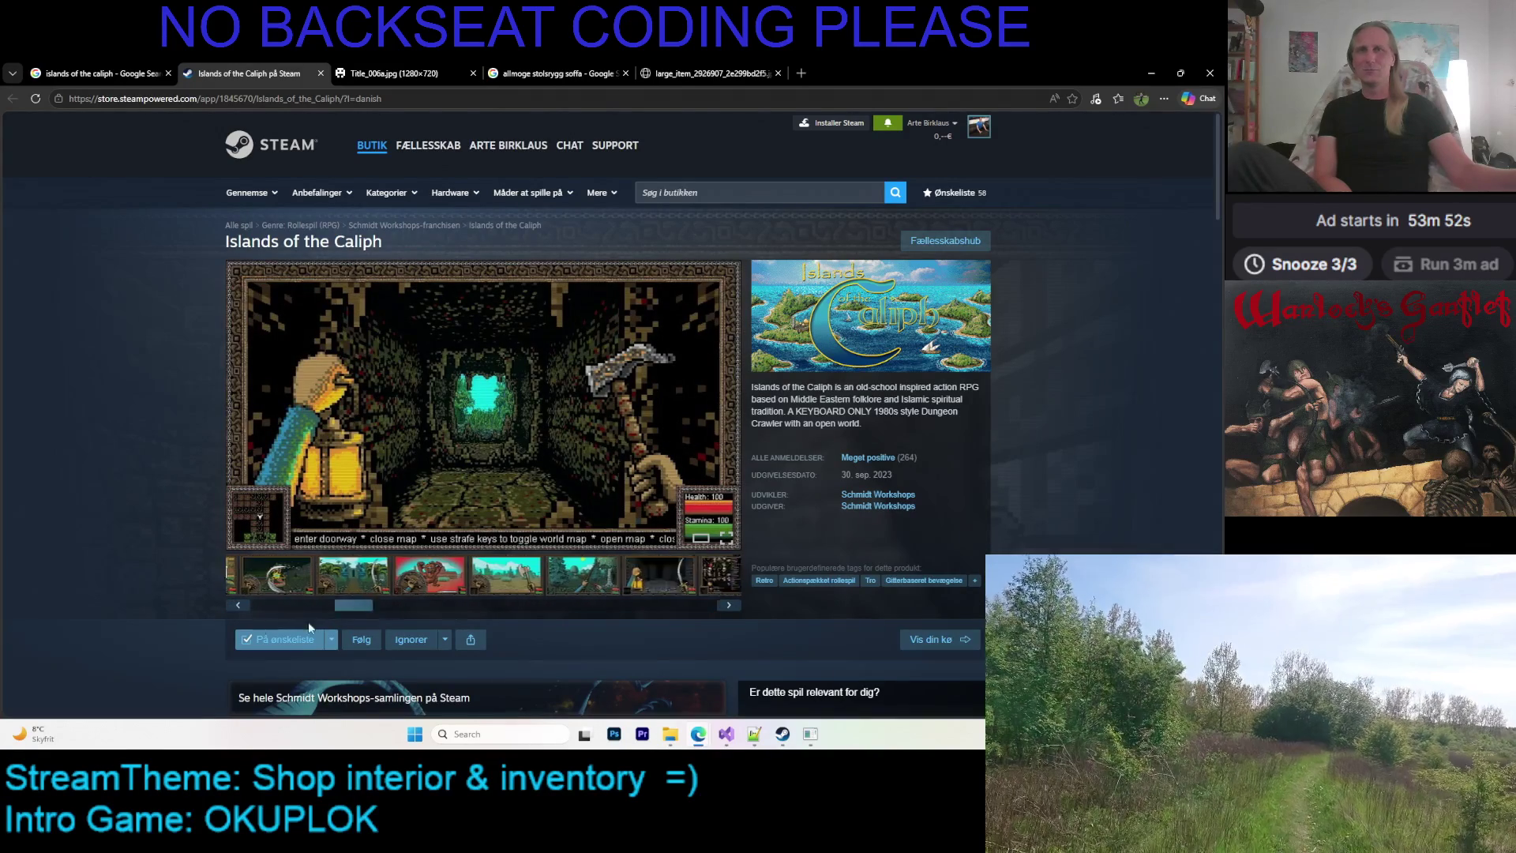
View the temple-gate and snake-fight screenshots full screen, then switch to the Google Images results
{"action": "left_click", "coordinate": [342, 570]}
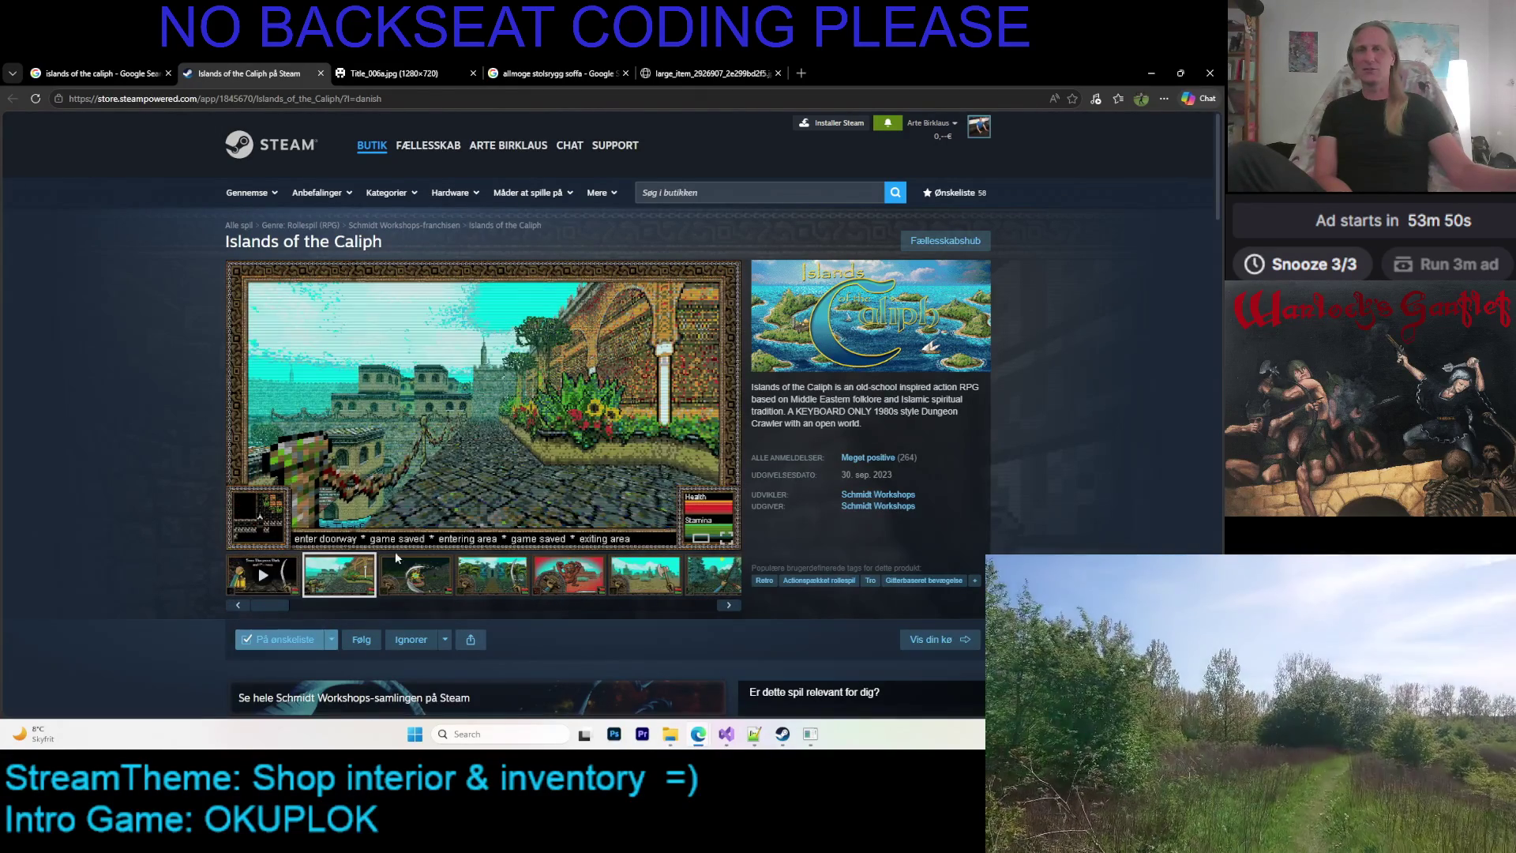
{"action": "left_click", "coordinate": [420, 574]}
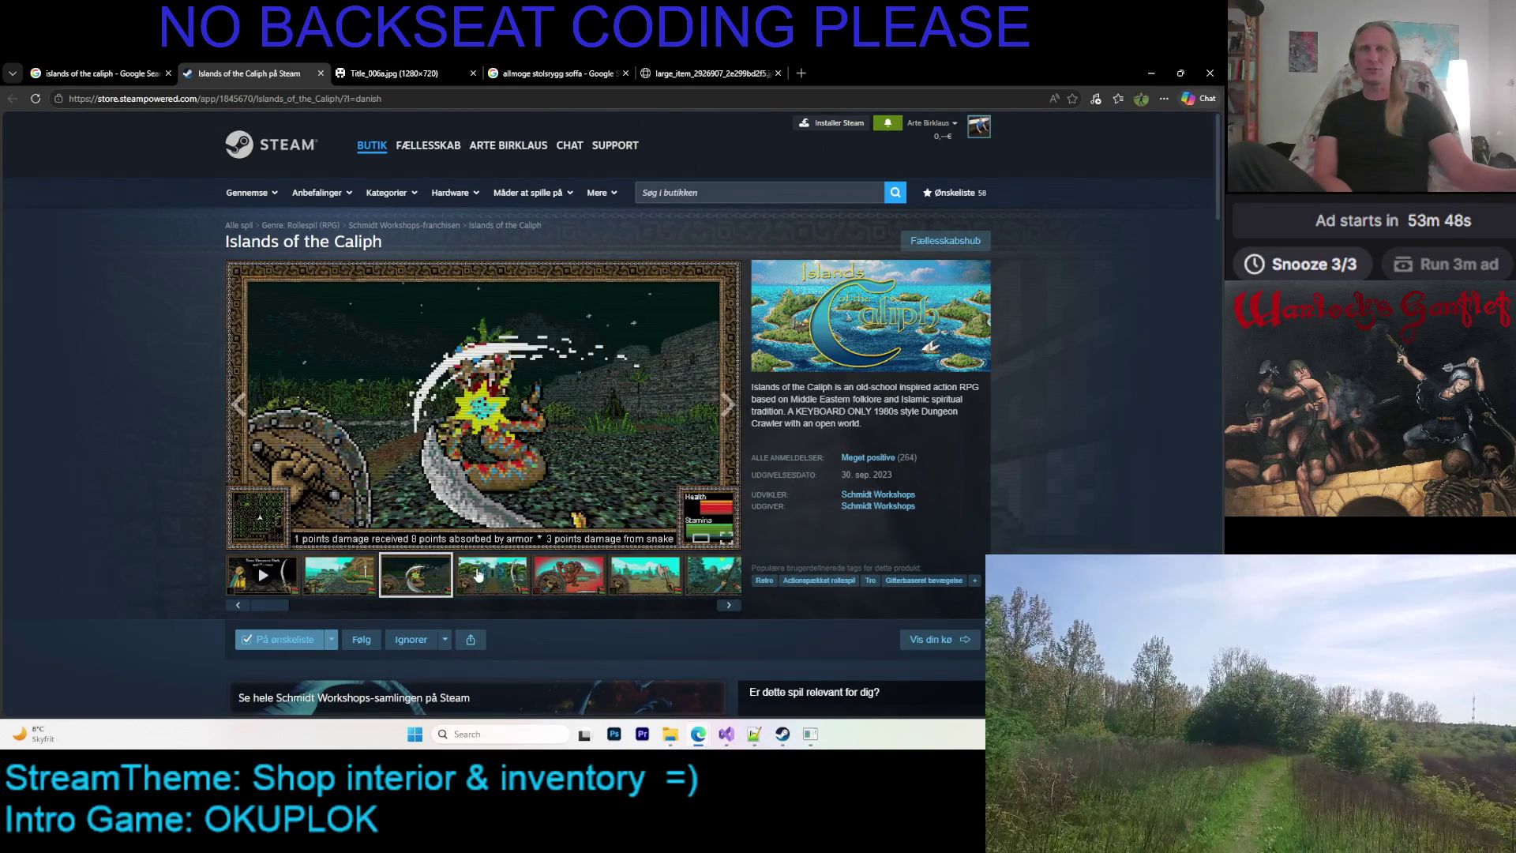
{"action": "left_click", "coordinate": [477, 574]}
{"action": "left_click", "coordinate": [720, 544]}
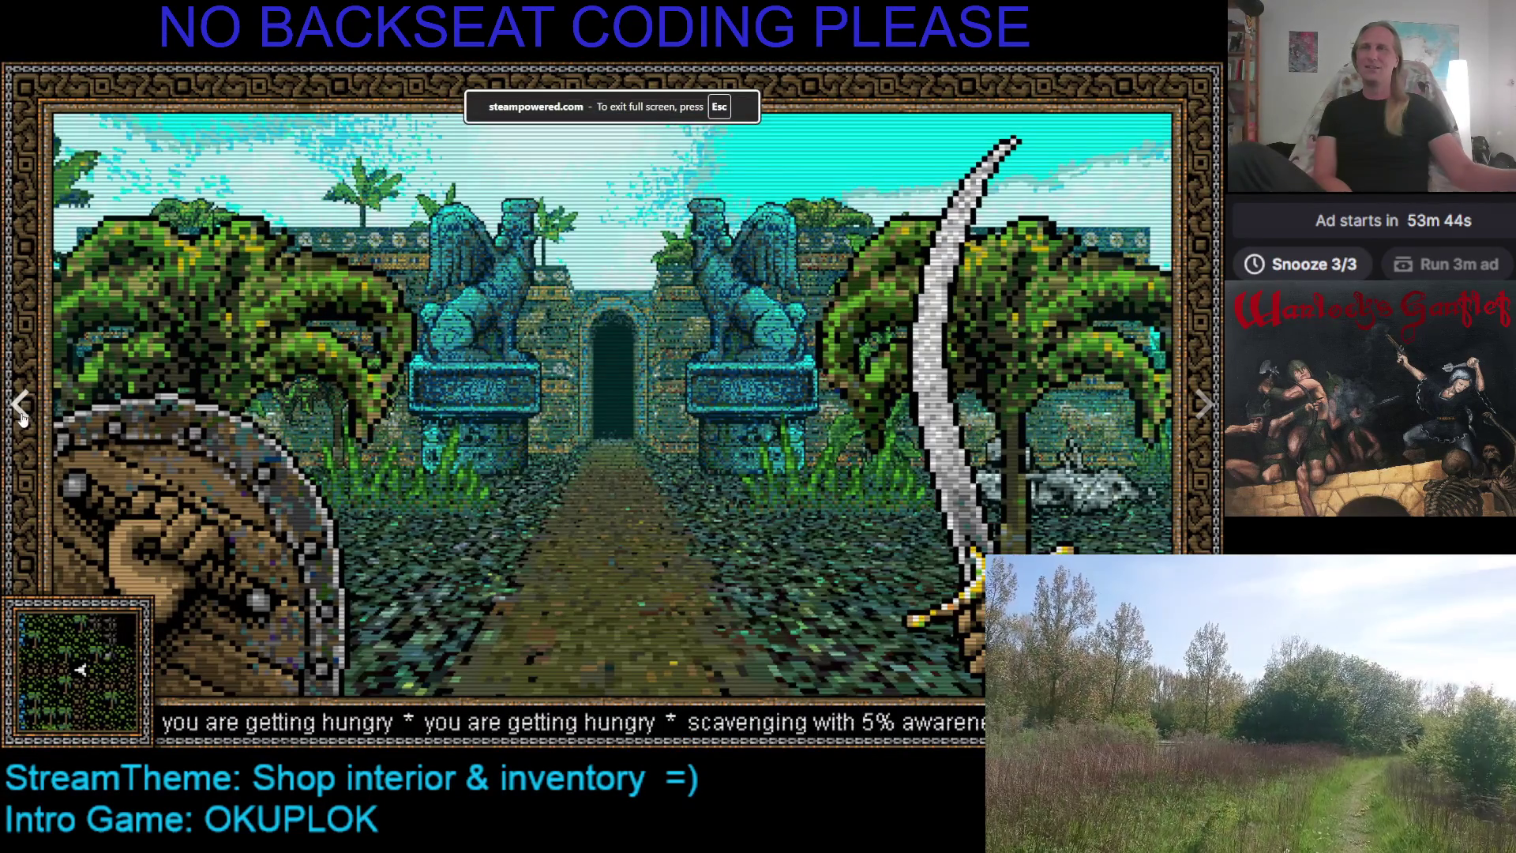
{"action": "left_click", "coordinate": [22, 418]}
{"action": "key", "text": "Escape"}
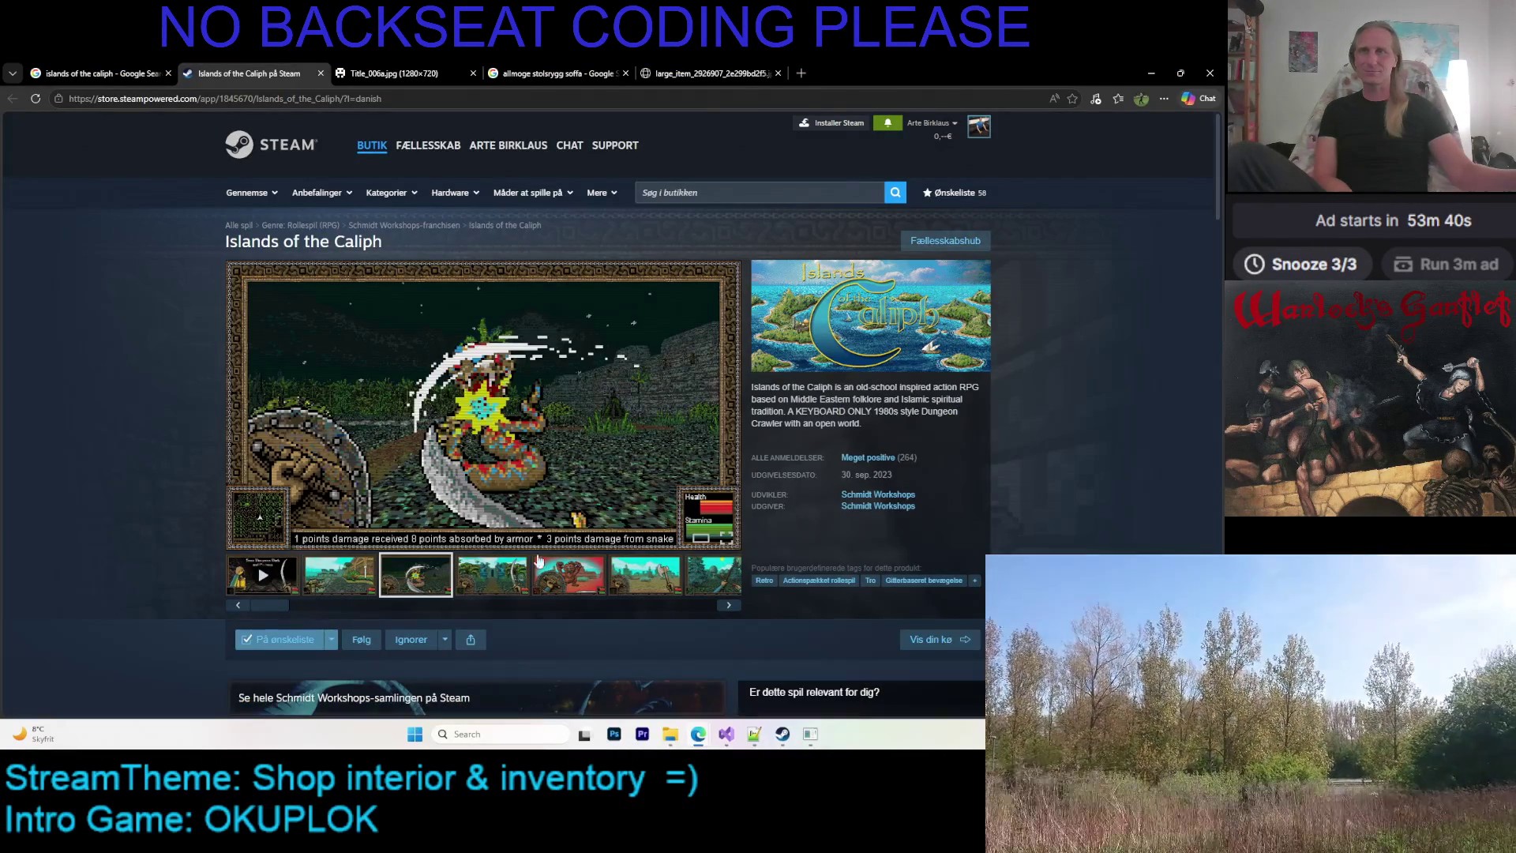
{"action": "left_click", "coordinate": [728, 604]}
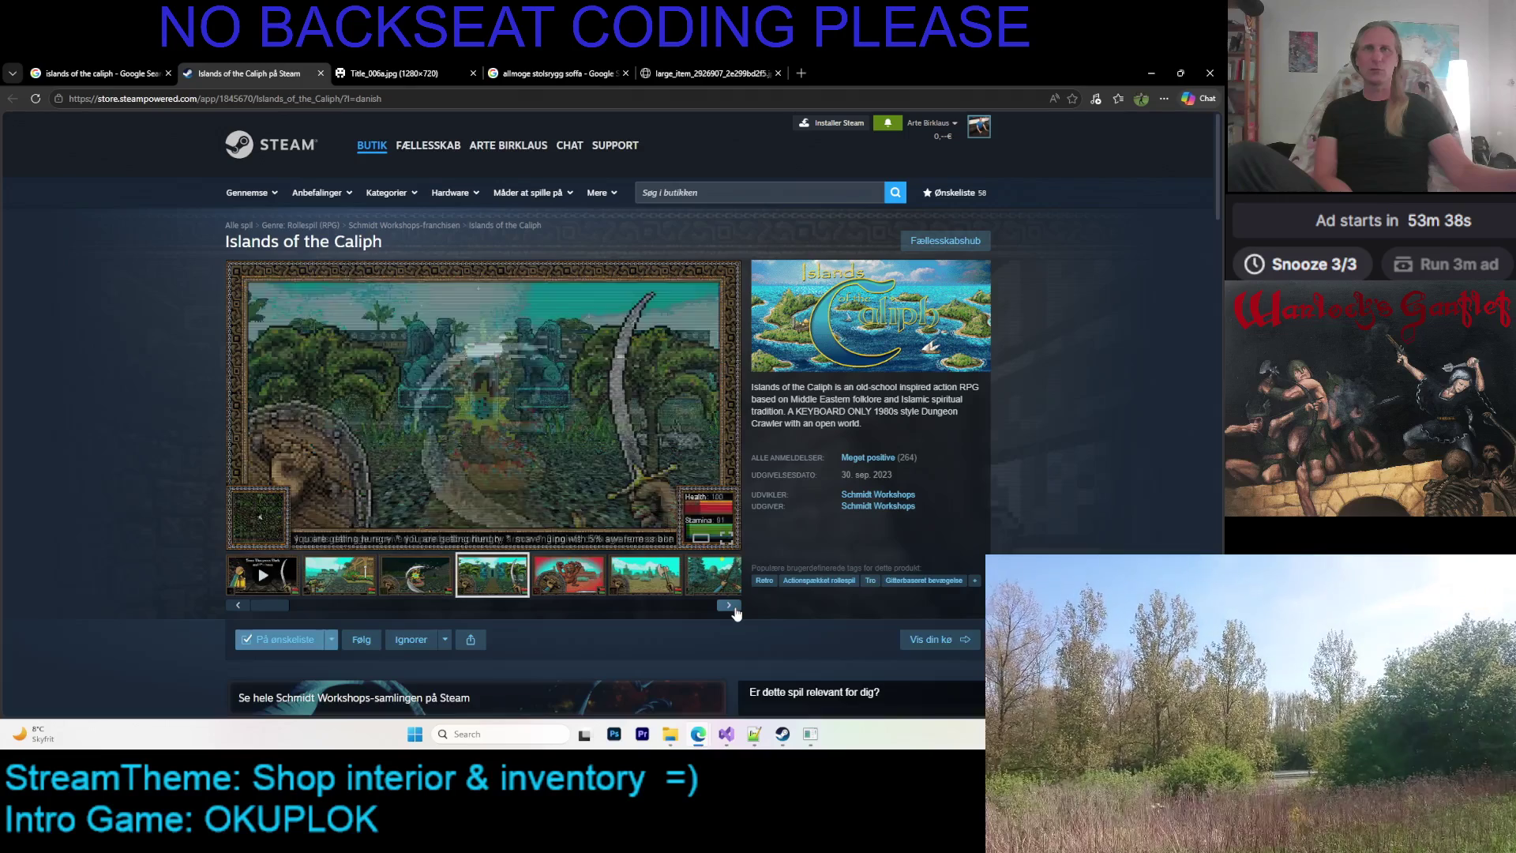
{"action": "left_click", "coordinate": [66, 64]}
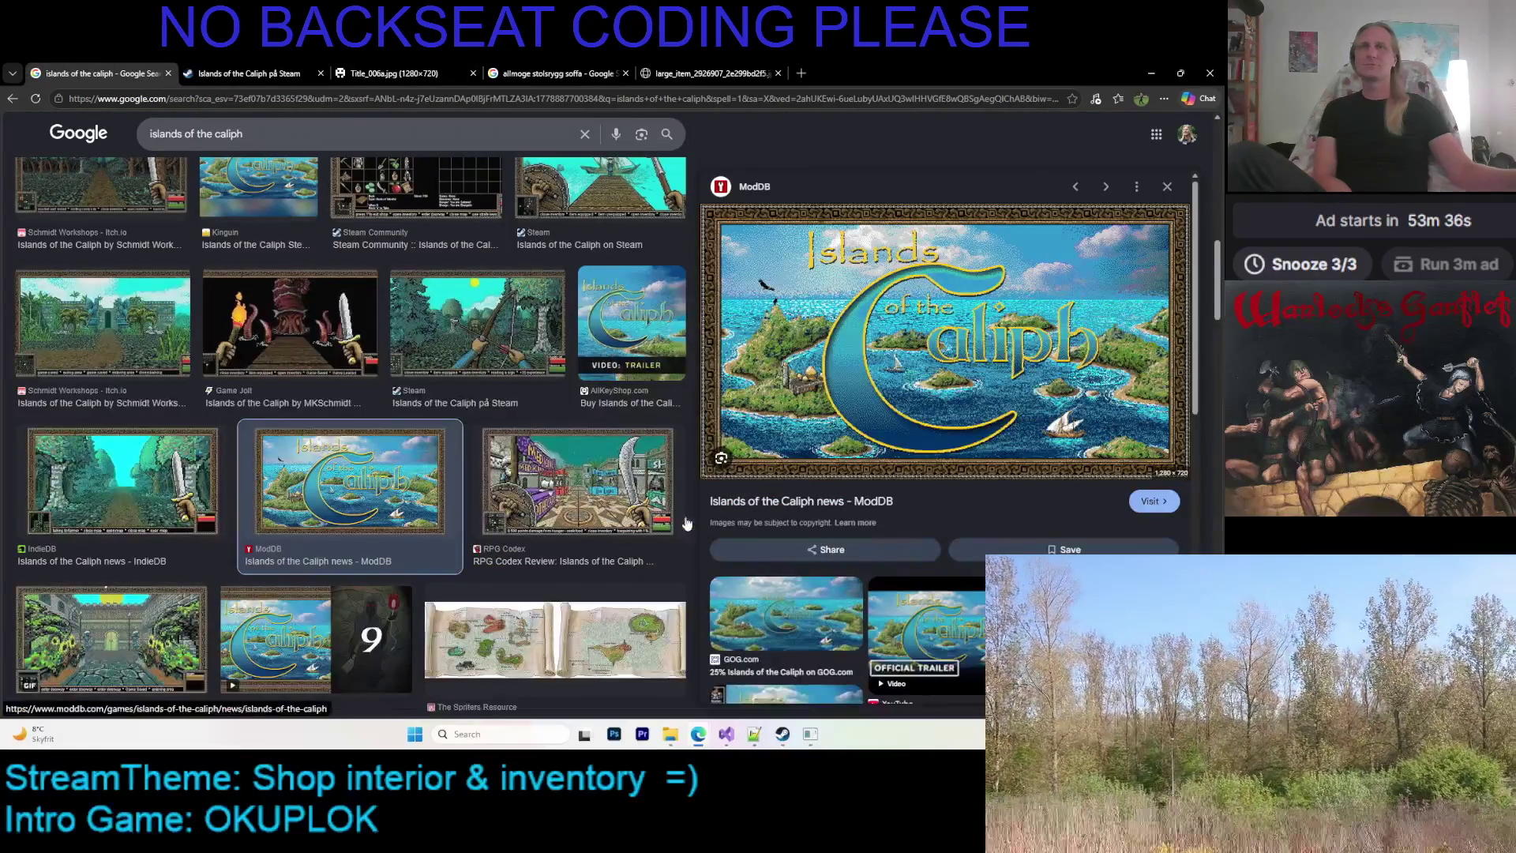
Preview the RPG Codex review screenshot and scroll through the related image results
{"action": "left_click", "coordinate": [626, 466]}
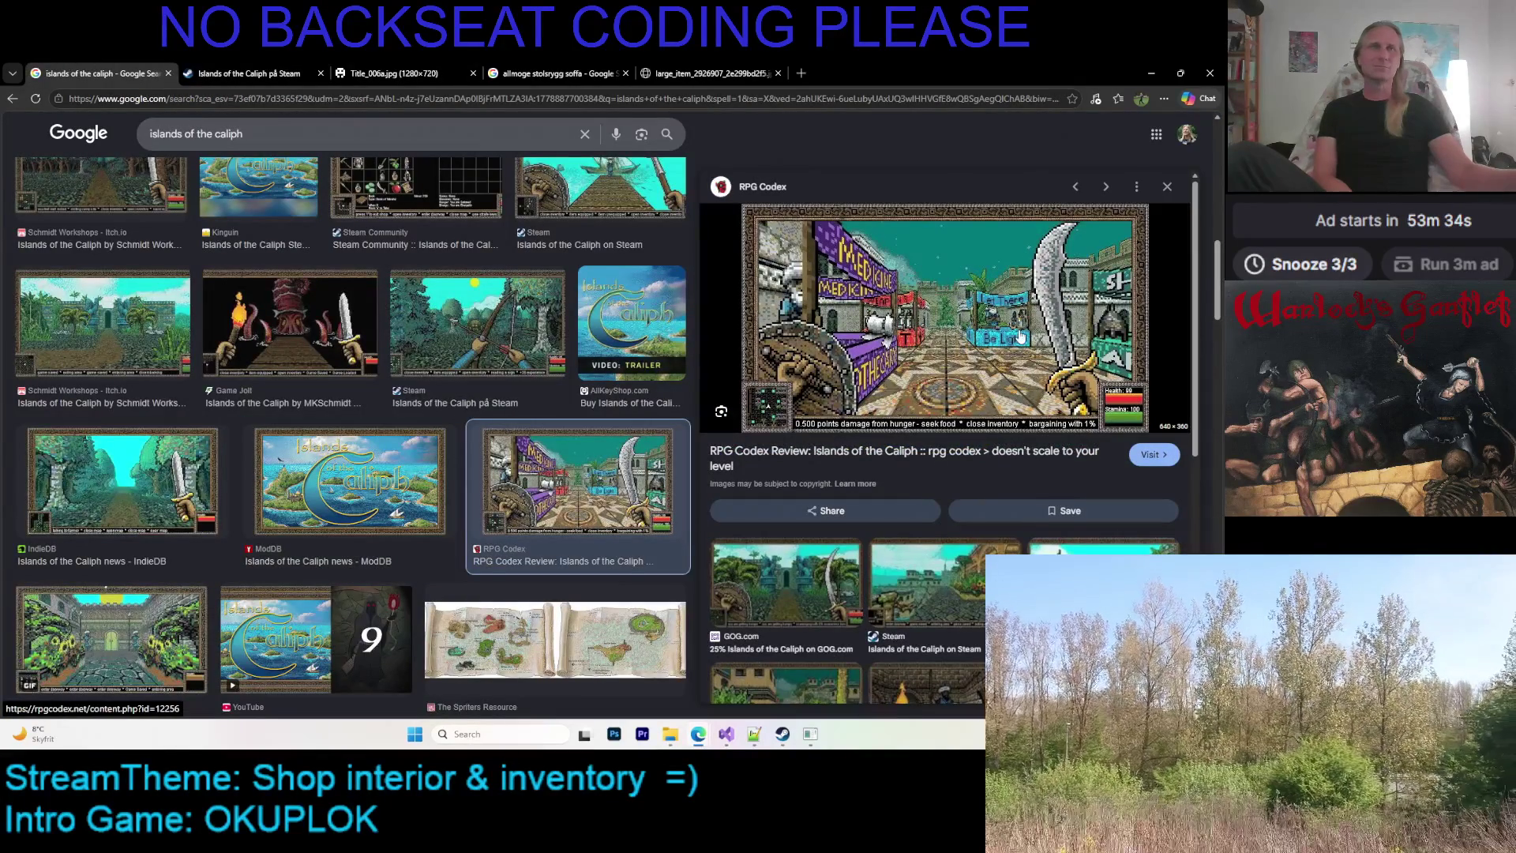
{"action": "scroll", "coordinate": [1012, 334], "scroll_direction": "down", "scroll_amount": 4}
{"action": "scroll", "coordinate": [1096, 330], "scroll_direction": "up", "scroll_amount": 1}
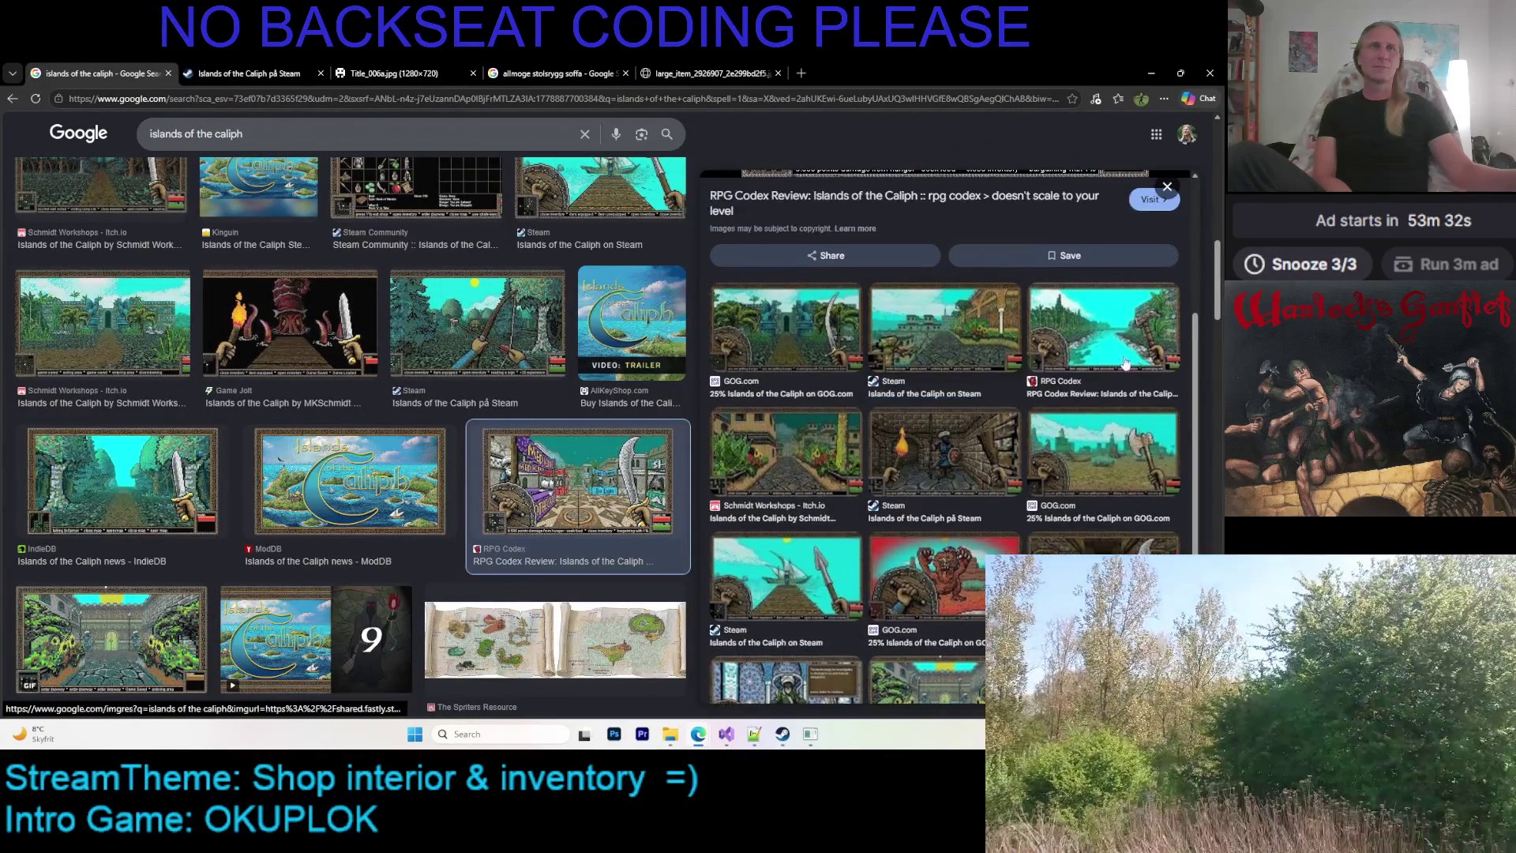
{"action": "scroll", "coordinate": [1096, 330], "scroll_direction": "down", "scroll_amount": 1}
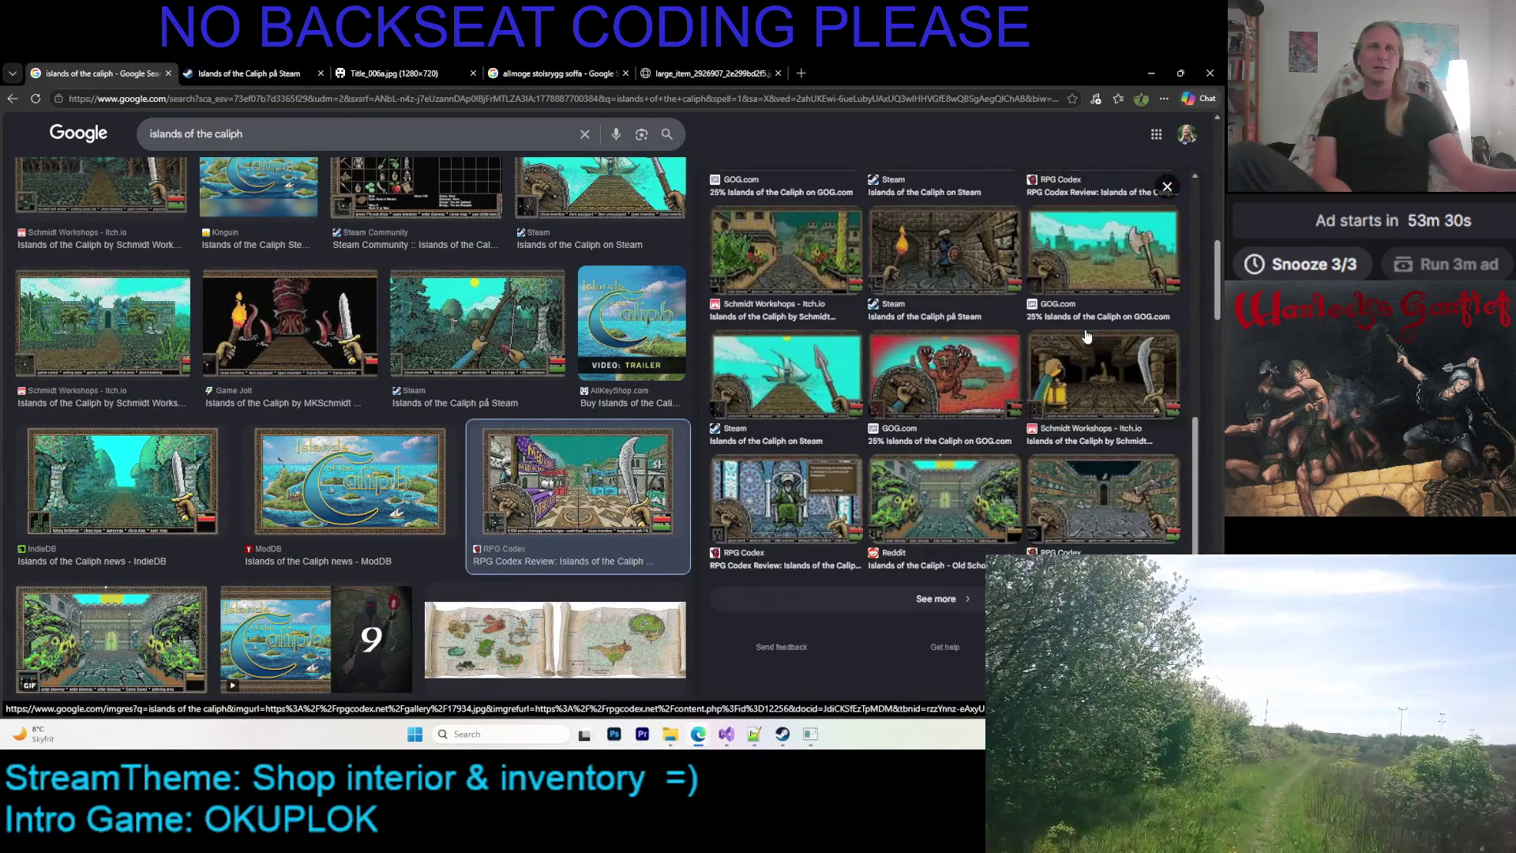
{"action": "scroll", "coordinate": [1089, 335], "scroll_direction": "down", "scroll_amount": 1}
{"action": "scroll", "coordinate": [1083, 337], "scroll_direction": "up", "scroll_amount": 1}
{"action": "scroll", "coordinate": [1082, 338], "scroll_direction": "up", "scroll_amount": 1}
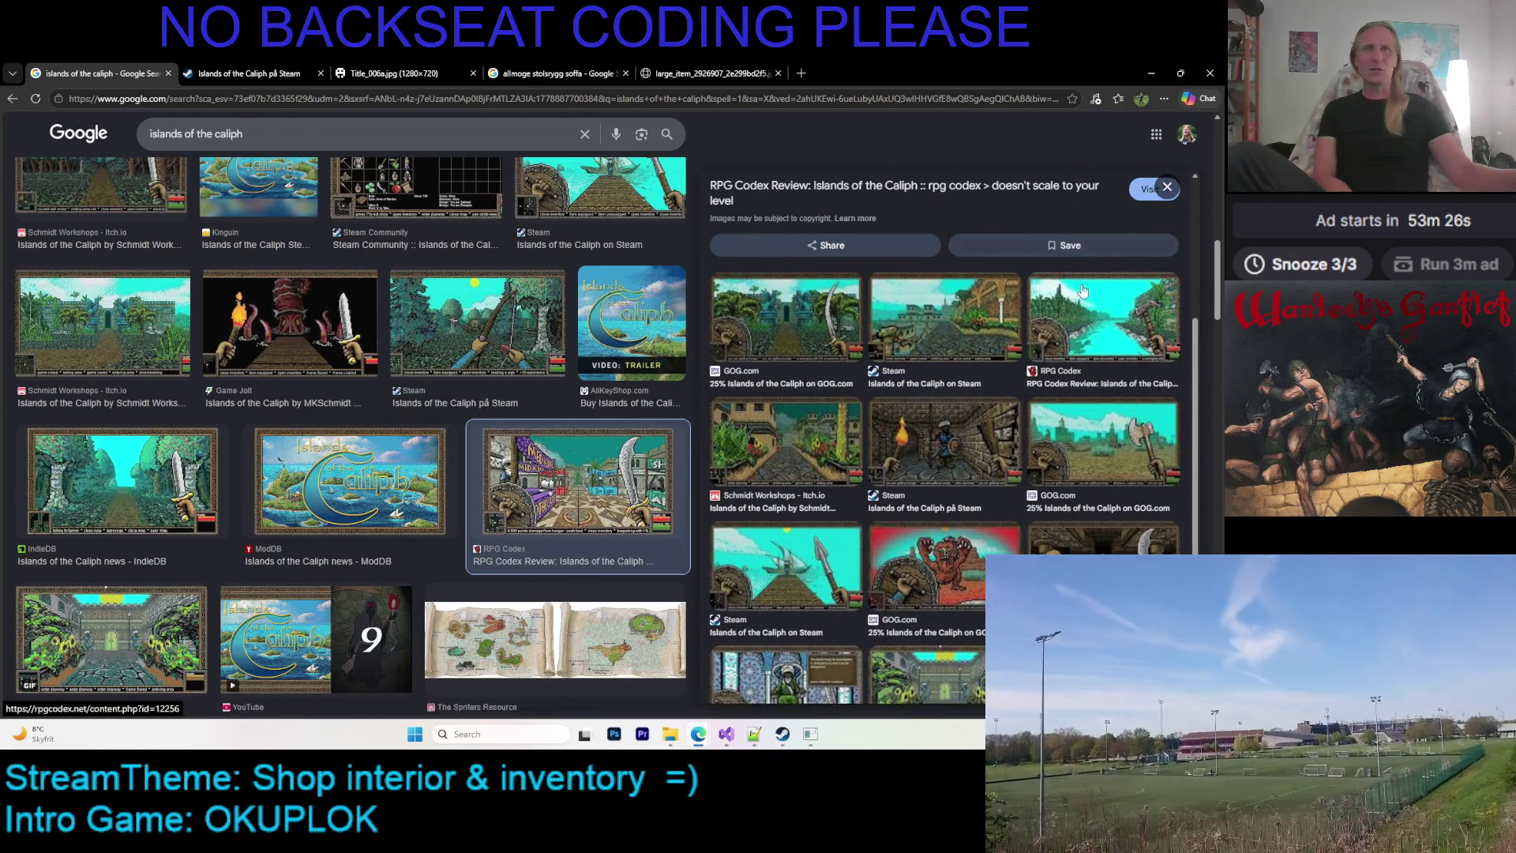
{"action": "scroll", "coordinate": [948, 368], "scroll_direction": "up", "scroll_amount": 2}
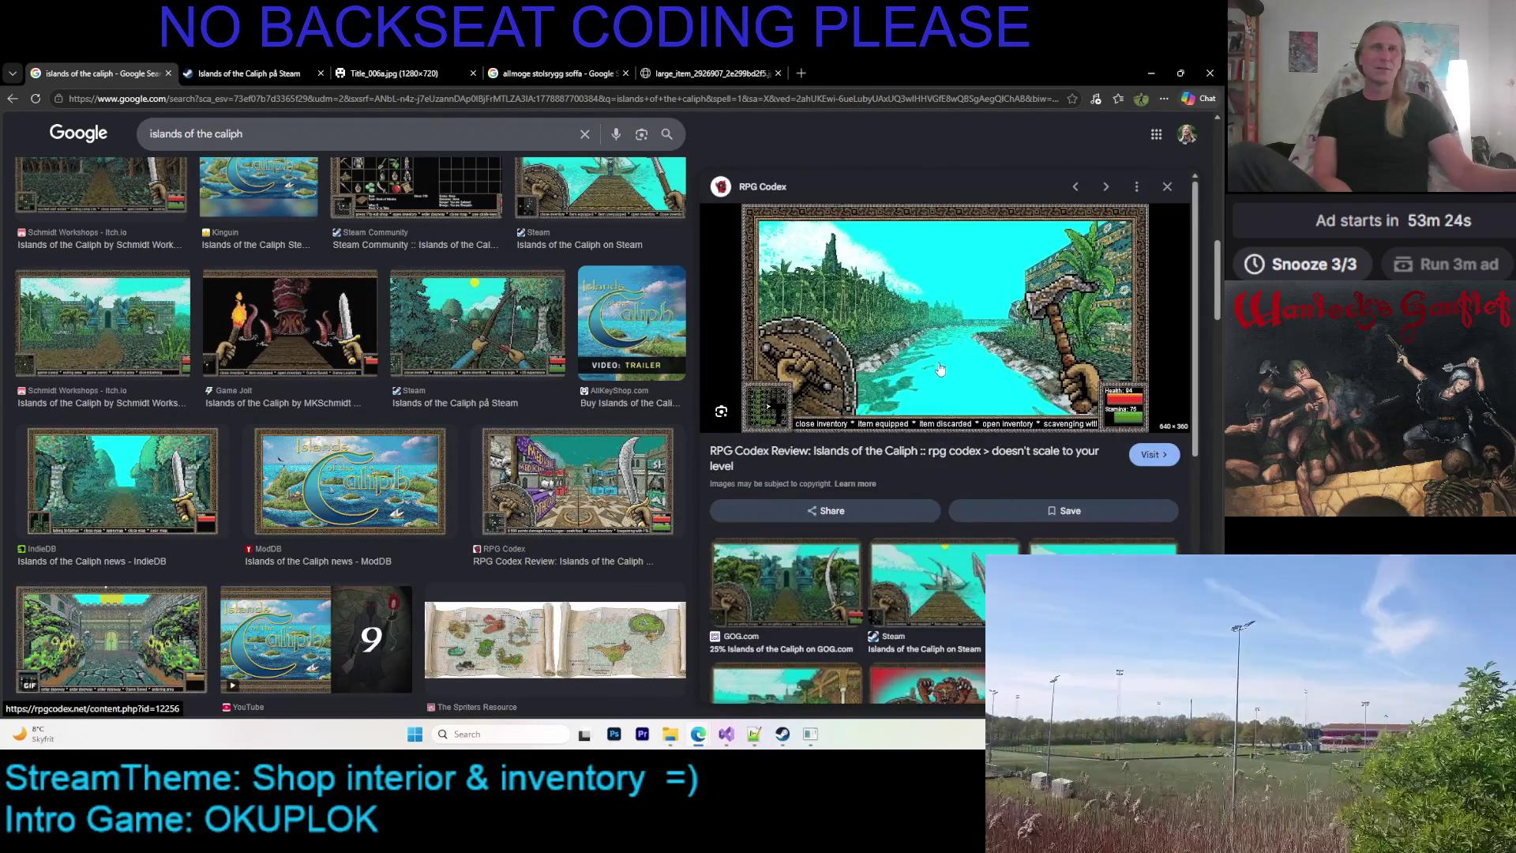
{"action": "scroll", "coordinate": [948, 359], "scroll_direction": "down", "scroll_amount": 1}
{"action": "scroll", "coordinate": [950, 355], "scroll_direction": "down", "scroll_amount": 3}
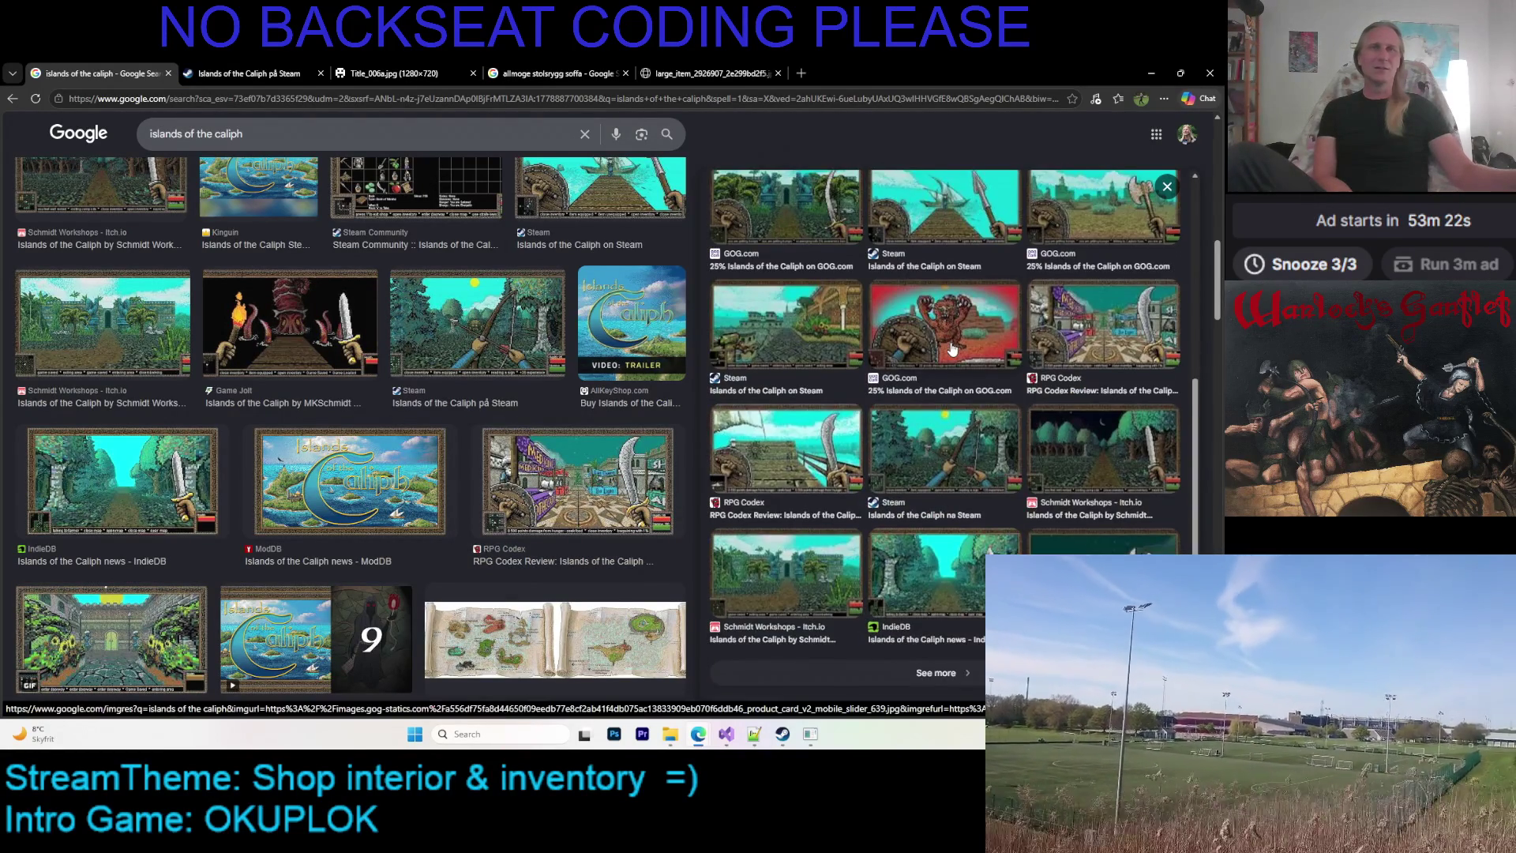
{"action": "scroll", "coordinate": [952, 349], "scroll_direction": "up", "scroll_amount": 1}
{"action": "scroll", "coordinate": [951, 341], "scroll_direction": "down", "scroll_amount": 2}
{"action": "scroll", "coordinate": [951, 341], "scroll_direction": "up", "scroll_amount": 1}
{"action": "scroll", "coordinate": [948, 316], "scroll_direction": "up", "scroll_amount": 3}
{"action": "scroll", "coordinate": [946, 290], "scroll_direction": "down", "scroll_amount": 3}
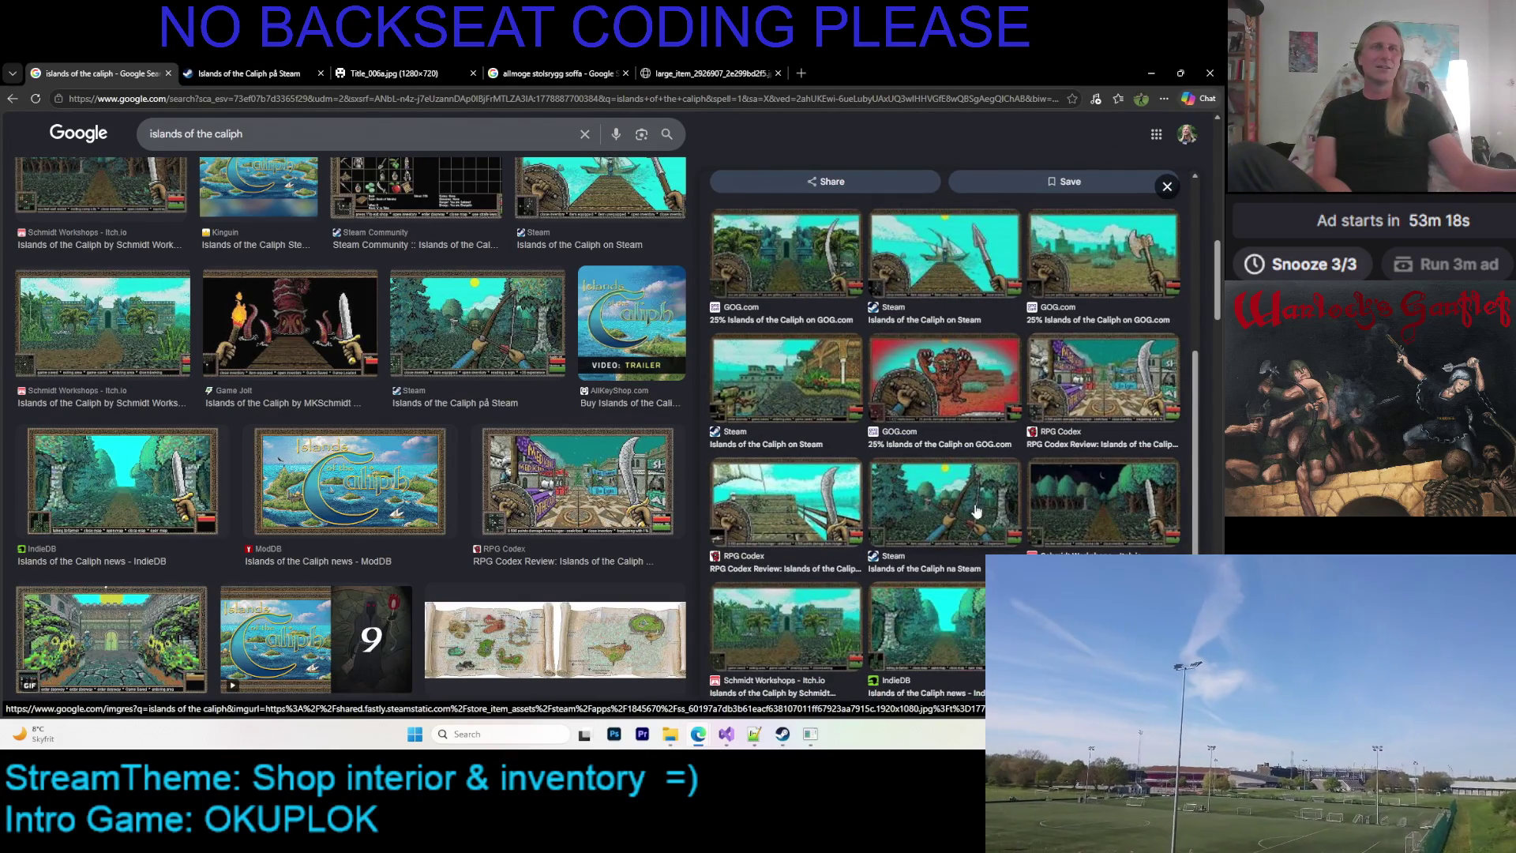
Preview the GOG.com temple-gate and axe screenshots and the Steam forest bow screenshot
{"action": "left_click", "coordinate": [790, 292]}
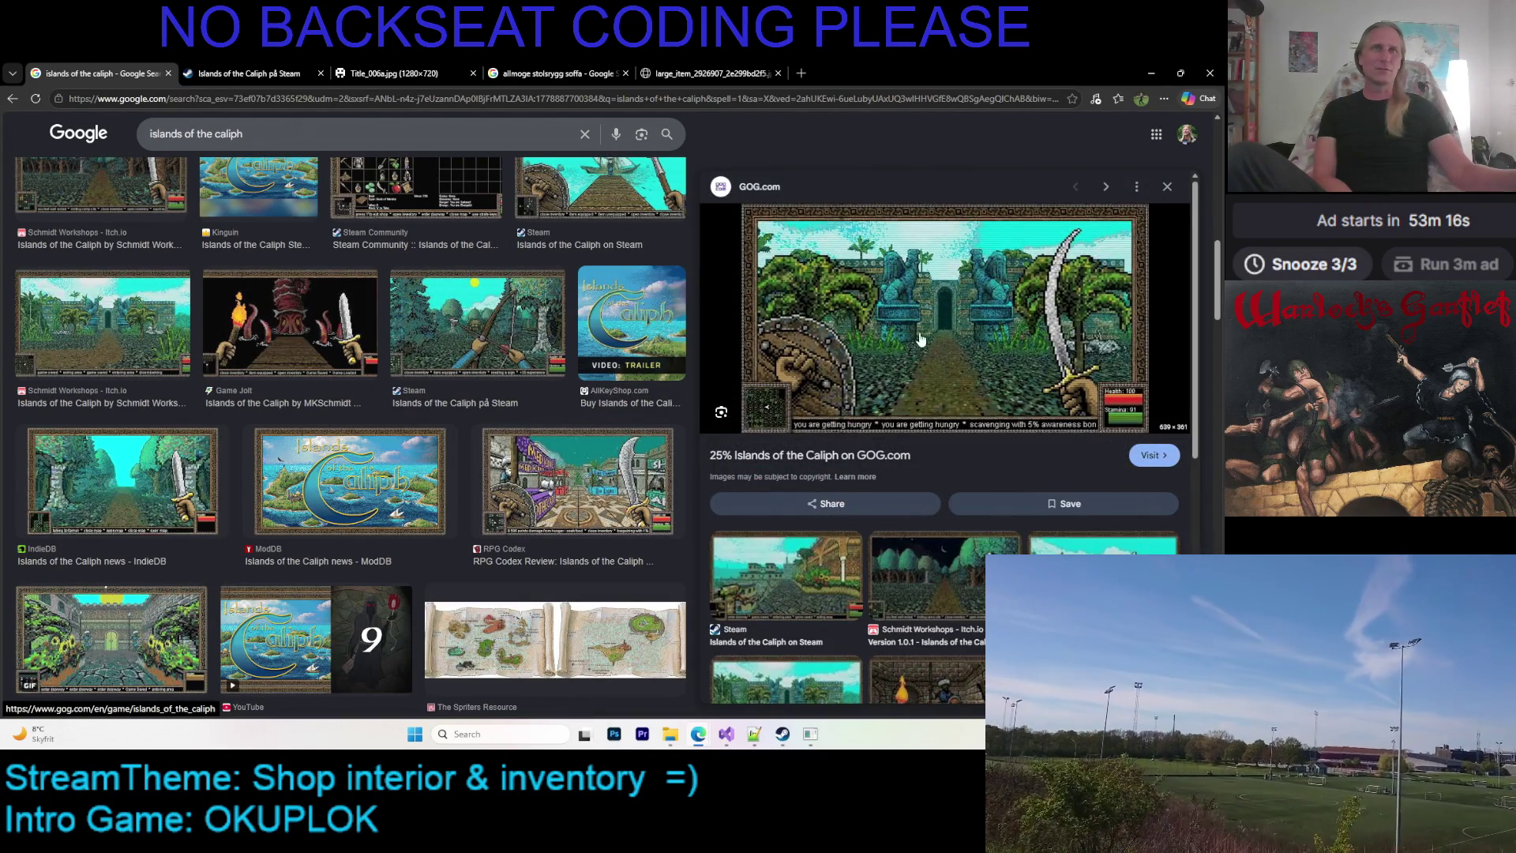
{"action": "scroll", "coordinate": [919, 341], "scroll_direction": "down", "scroll_amount": 3}
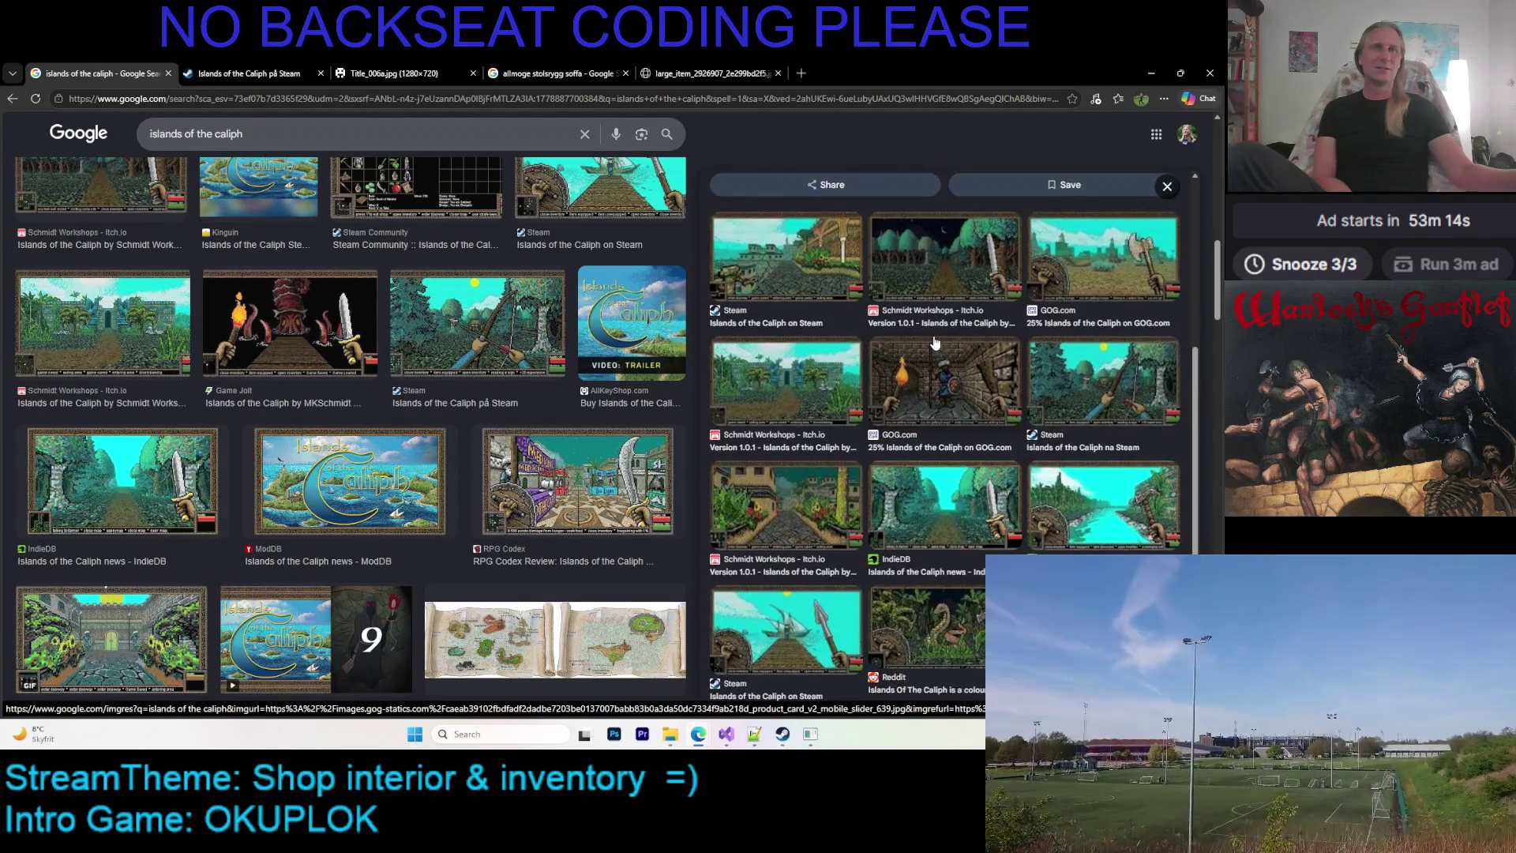
{"action": "left_click", "coordinate": [1028, 290]}
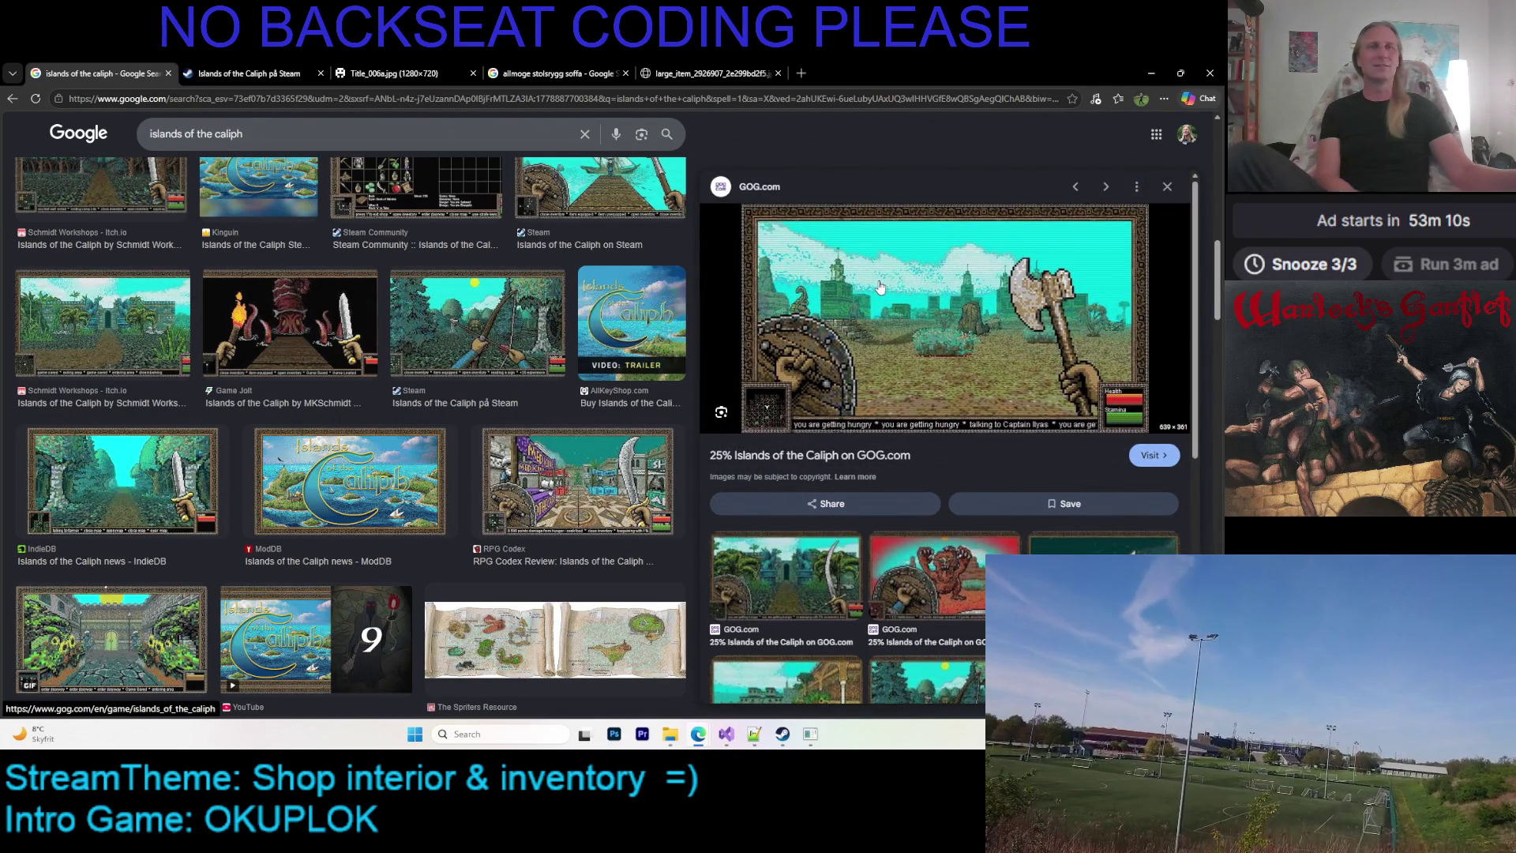
{"action": "scroll", "coordinate": [868, 292], "scroll_direction": "down", "scroll_amount": 2}
{"action": "scroll", "coordinate": [869, 296], "scroll_direction": "down", "scroll_amount": 3}
{"action": "scroll", "coordinate": [947, 332], "scroll_direction": "down", "scroll_amount": 1}
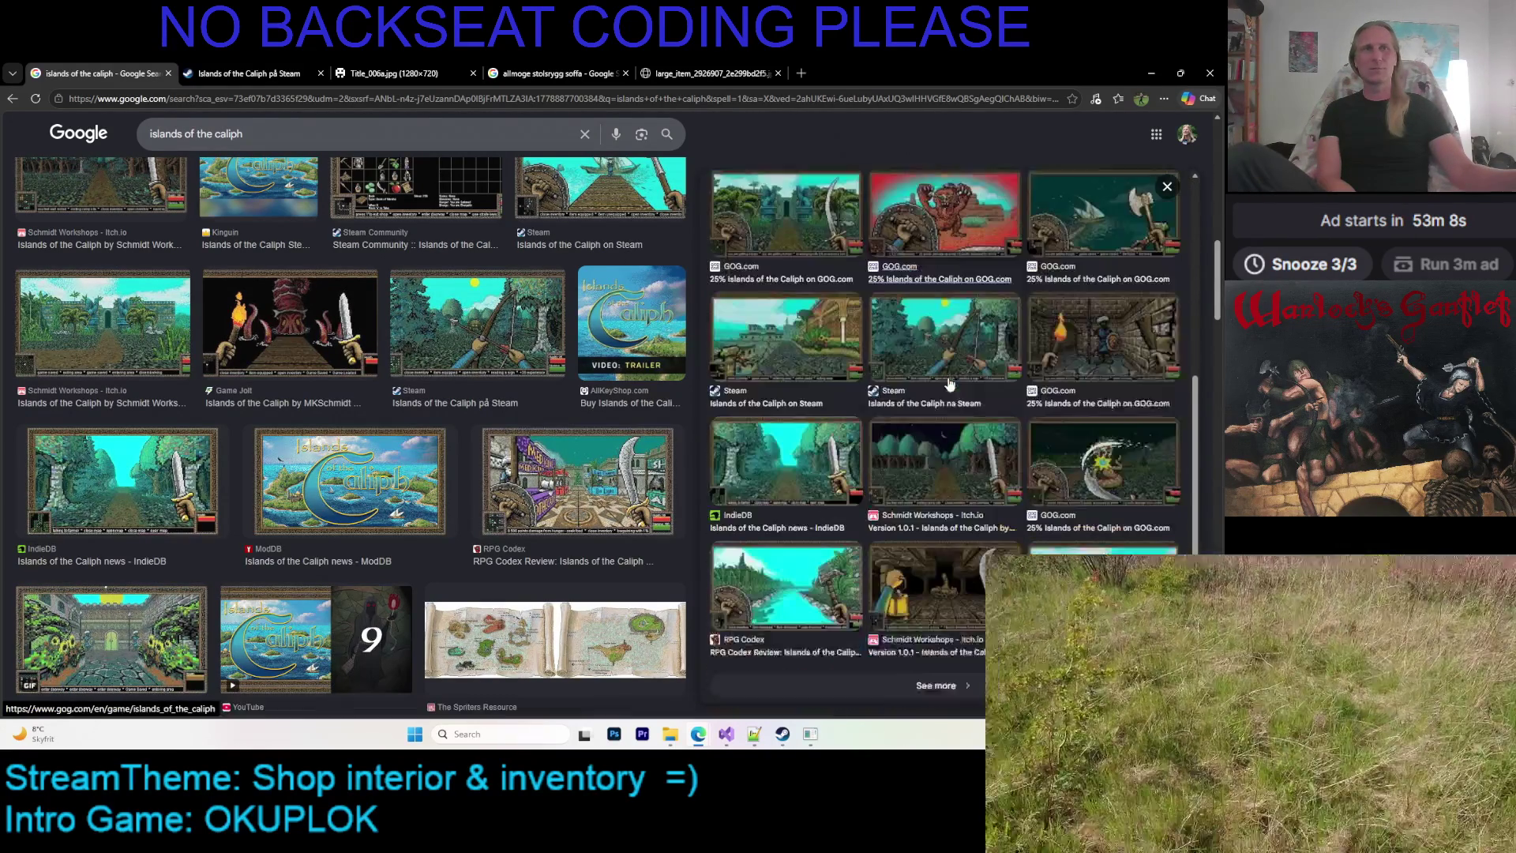
{"action": "left_click", "coordinate": [922, 353]}
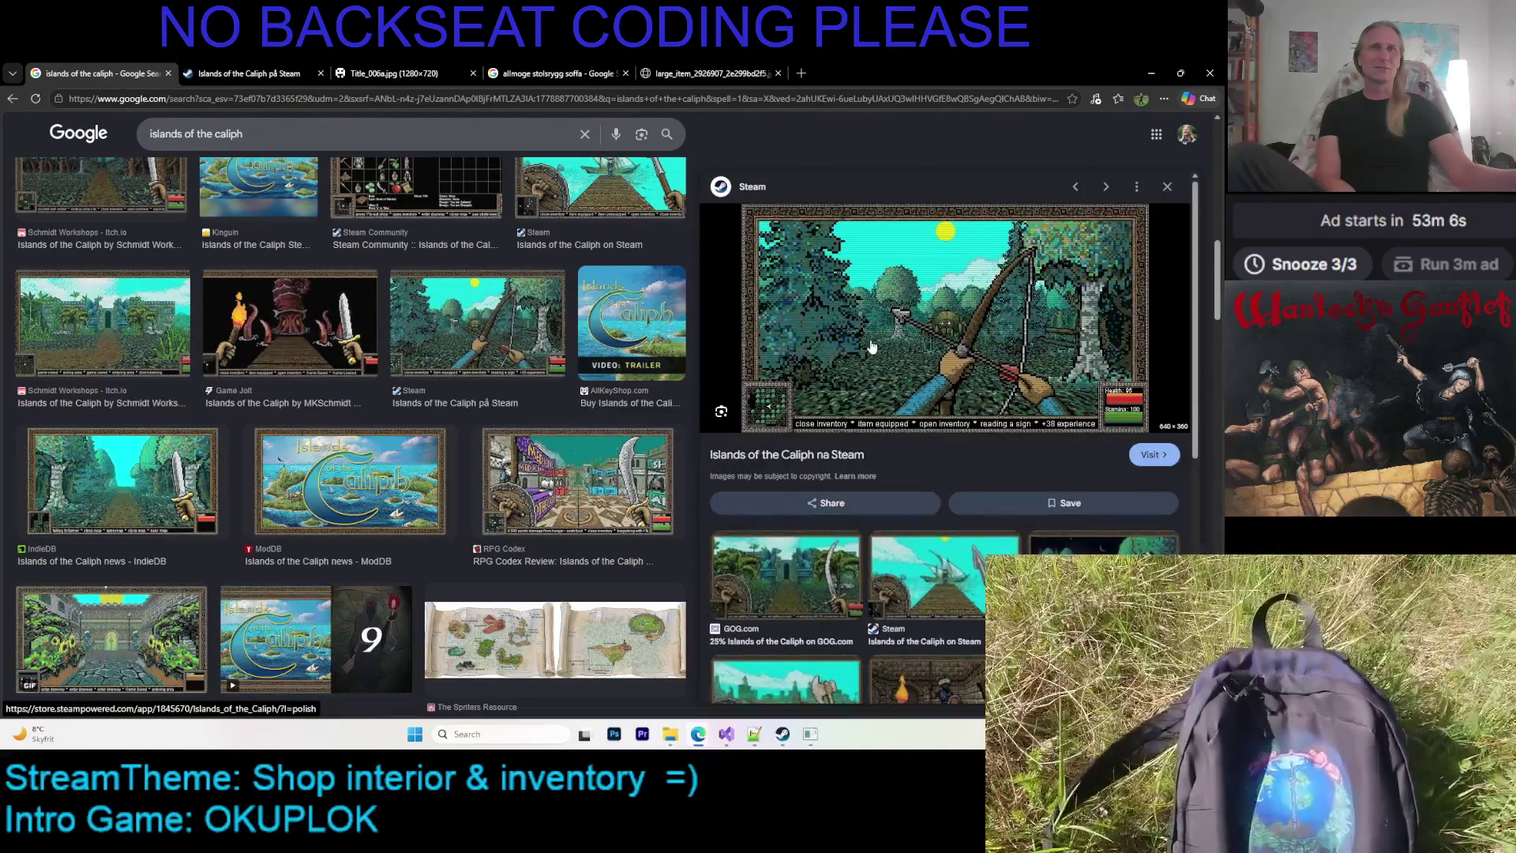
{"action": "scroll", "coordinate": [871, 348], "scroll_direction": "down", "scroll_amount": 2}
{"action": "scroll", "coordinate": [908, 343], "scroll_direction": "down", "scroll_amount": 2}
{"action": "scroll", "coordinate": [967, 337], "scroll_direction": "down", "scroll_amount": 2}
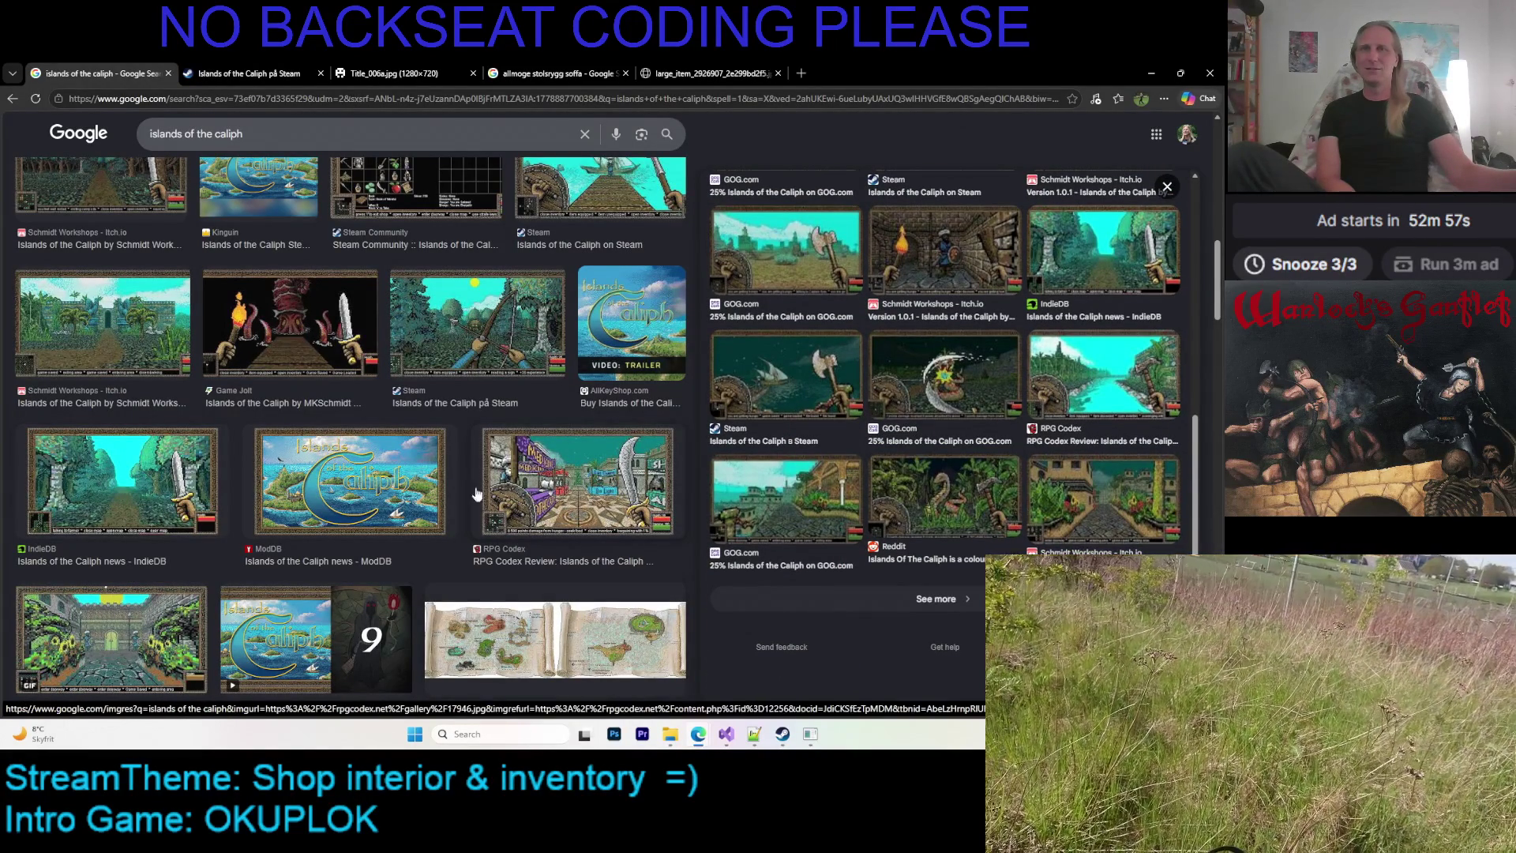
Preview the ModDB title image, the RPG Codex review, and the GOG.com jungle sword screenshot
{"action": "left_click", "coordinate": [350, 481]}
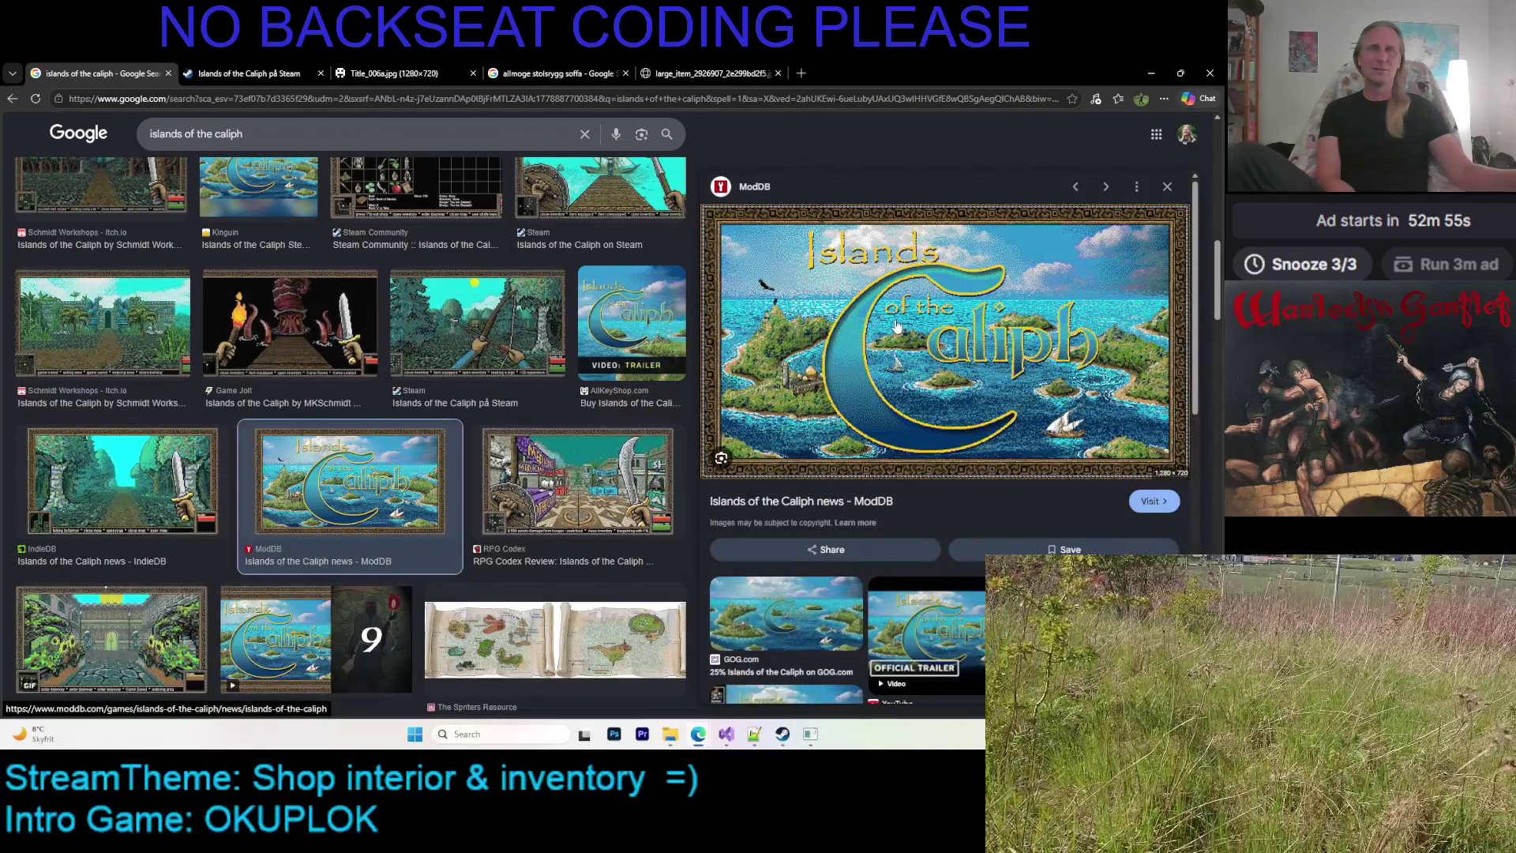
{"action": "scroll", "coordinate": [896, 326], "scroll_direction": "down", "scroll_amount": 5}
{"action": "scroll", "coordinate": [900, 336], "scroll_direction": "down", "scroll_amount": 3}
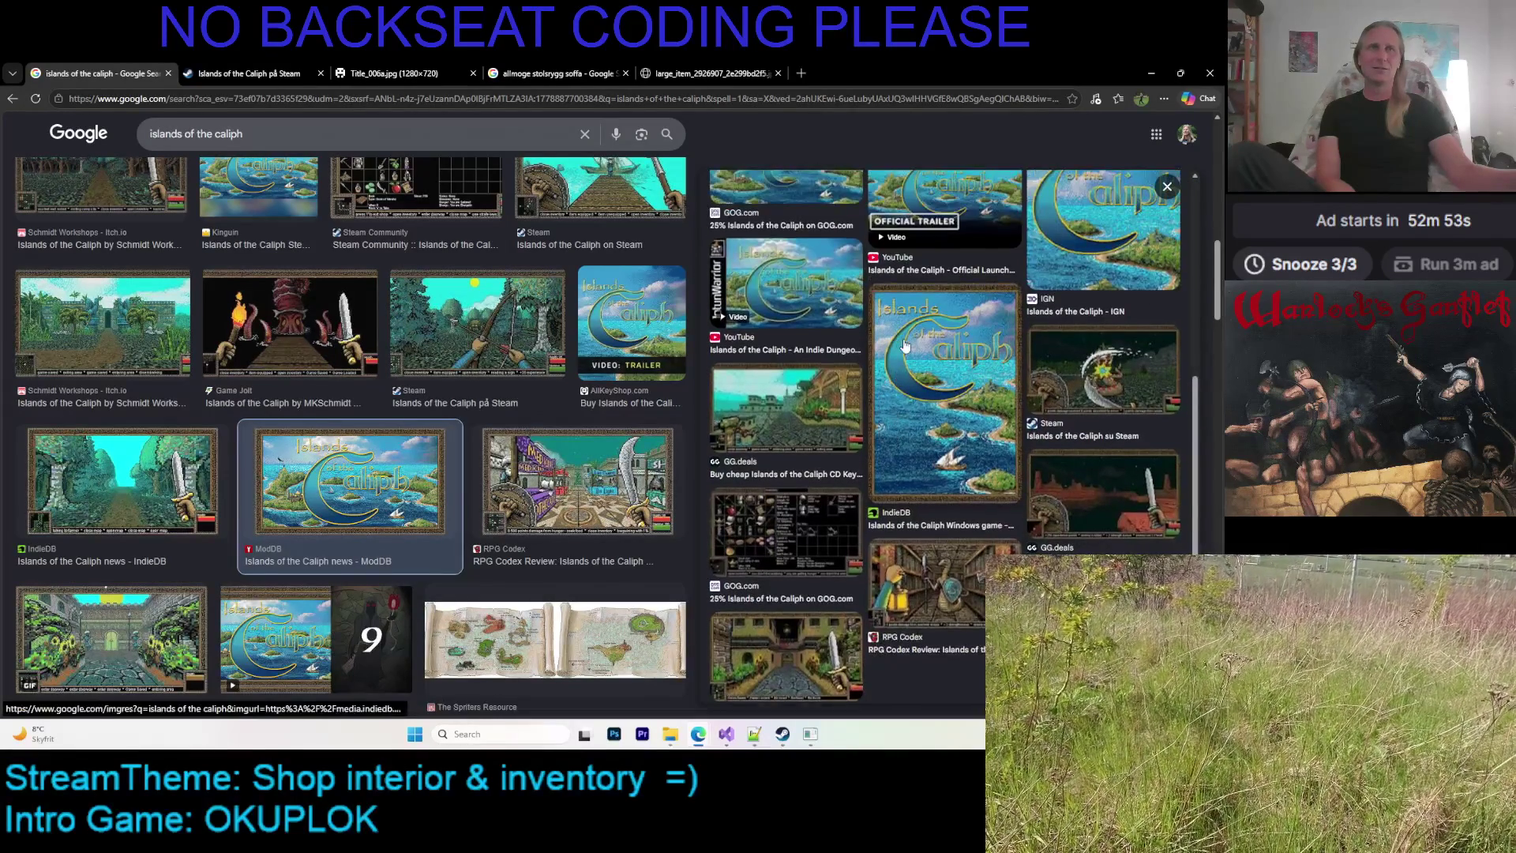
{"action": "scroll", "coordinate": [905, 346], "scroll_direction": "down", "scroll_amount": 2}
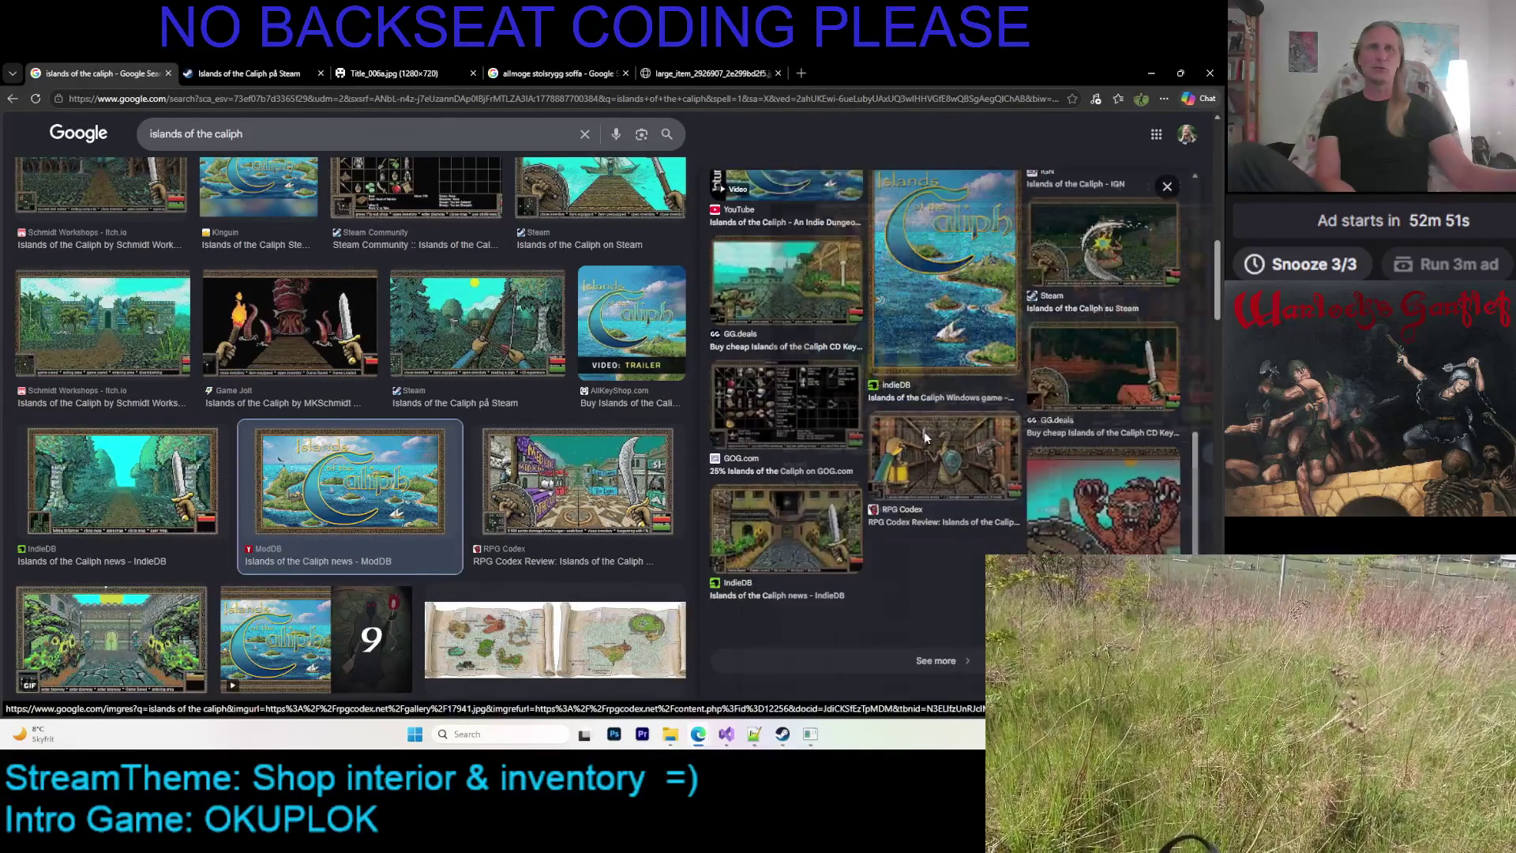
{"action": "left_click", "coordinate": [928, 441]}
{"action": "left_click", "coordinate": [1106, 187]}
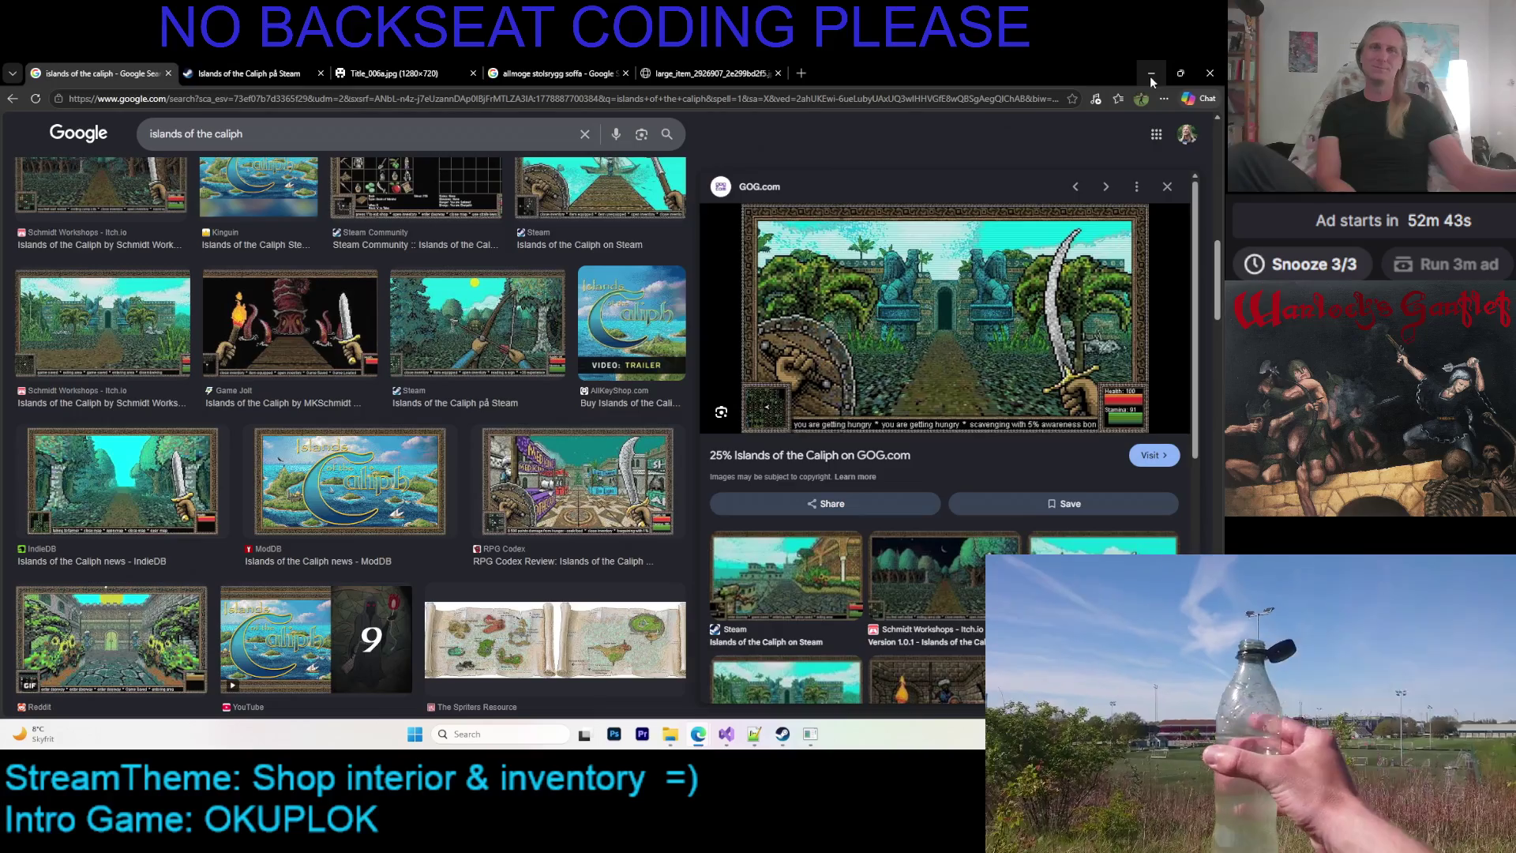
{"action": "left_click", "coordinate": [805, 727]}
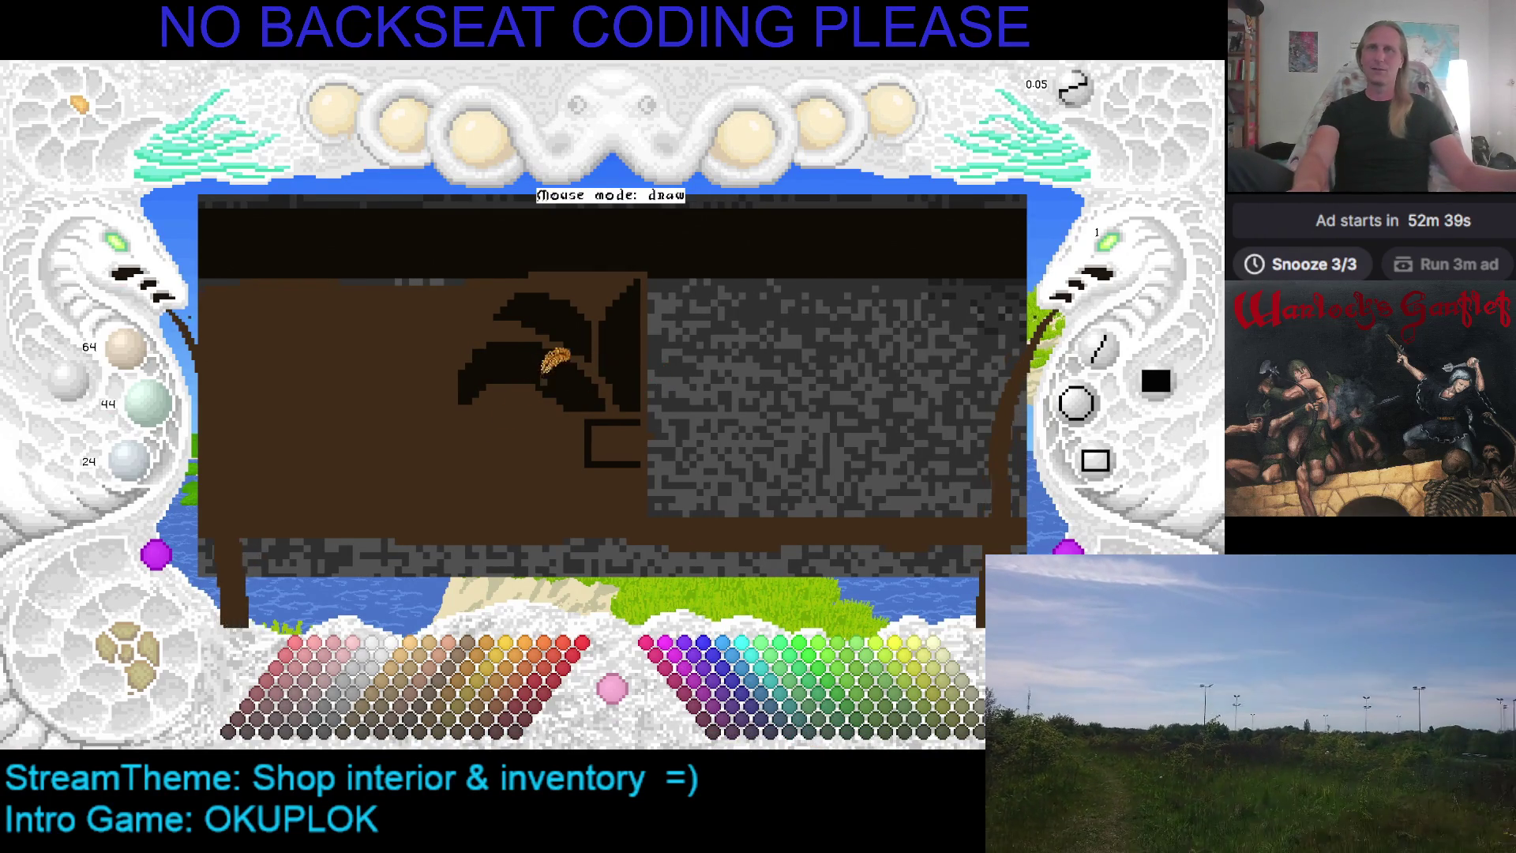
Sample the dark leaf colour from the canvas and save the drawing
{"action": "right_click", "coordinate": [555, 361]}
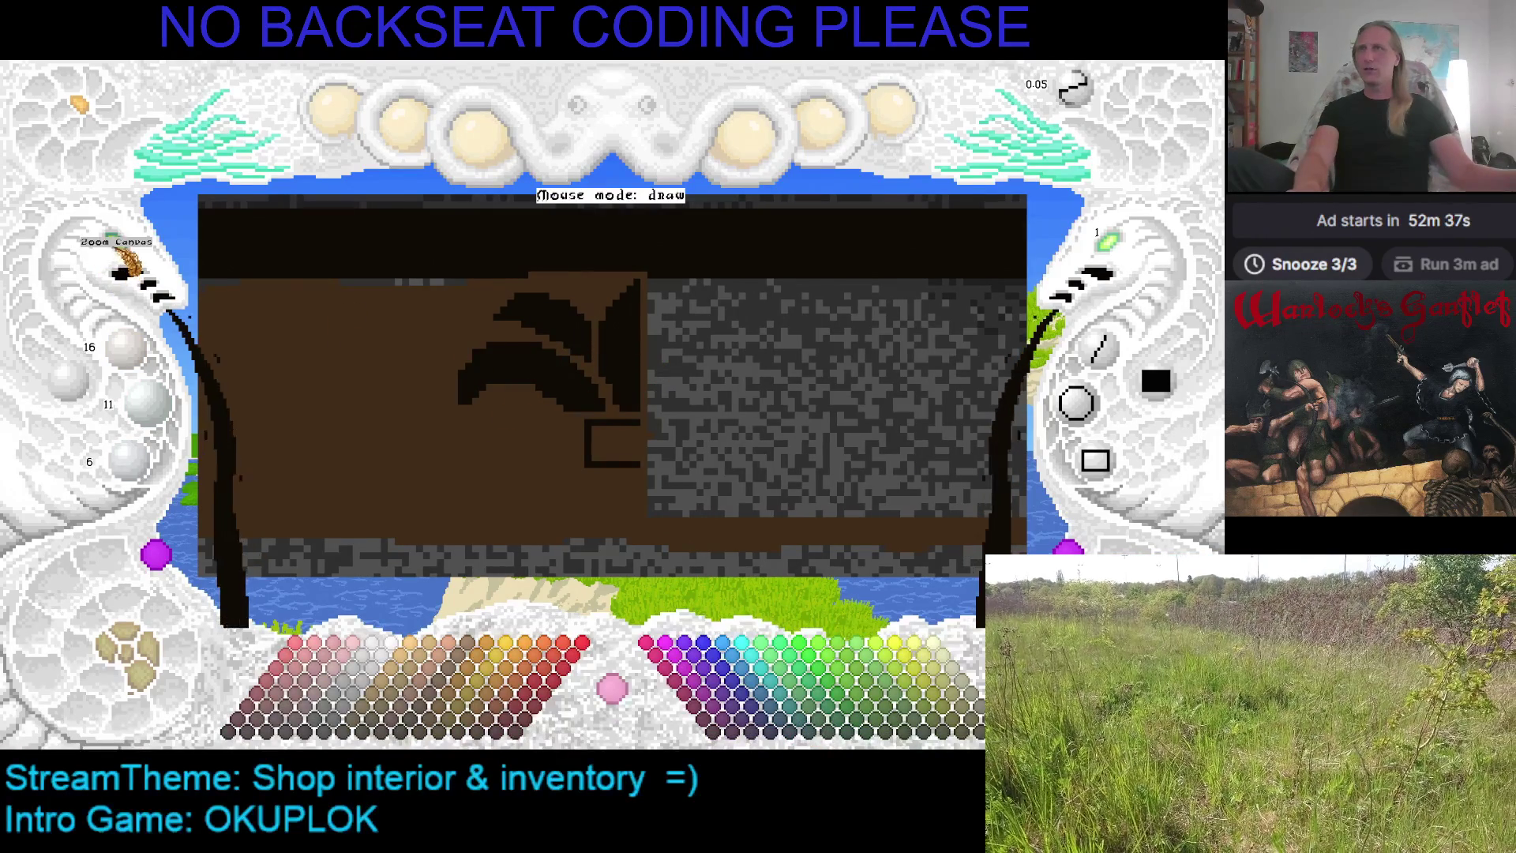
{"action": "left_click", "coordinate": [126, 261]}
{"action": "right_click", "coordinate": [558, 390]}
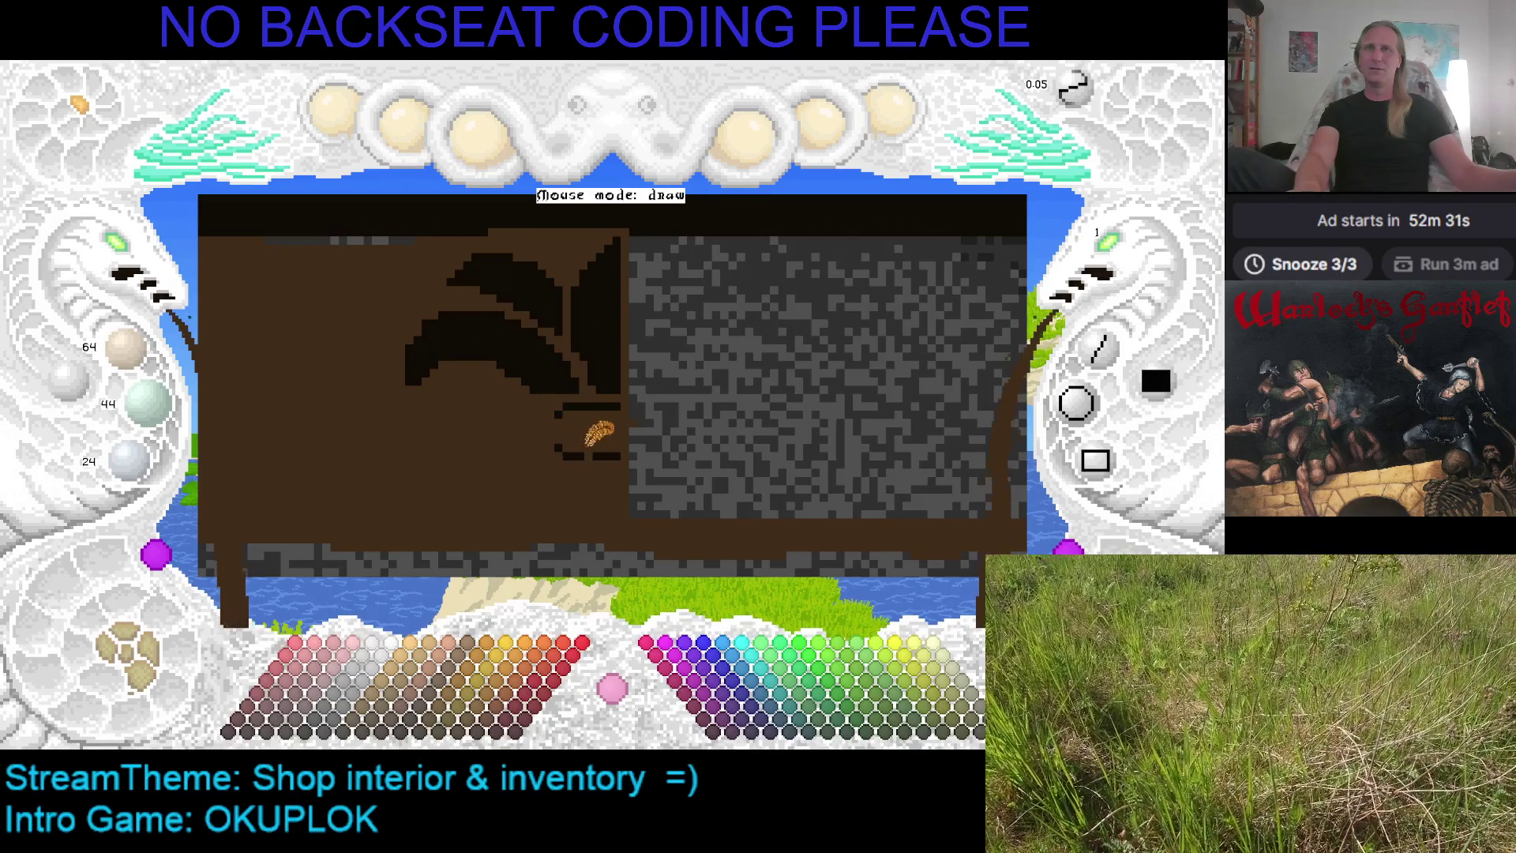
{"action": "right_click", "coordinate": [572, 420]}
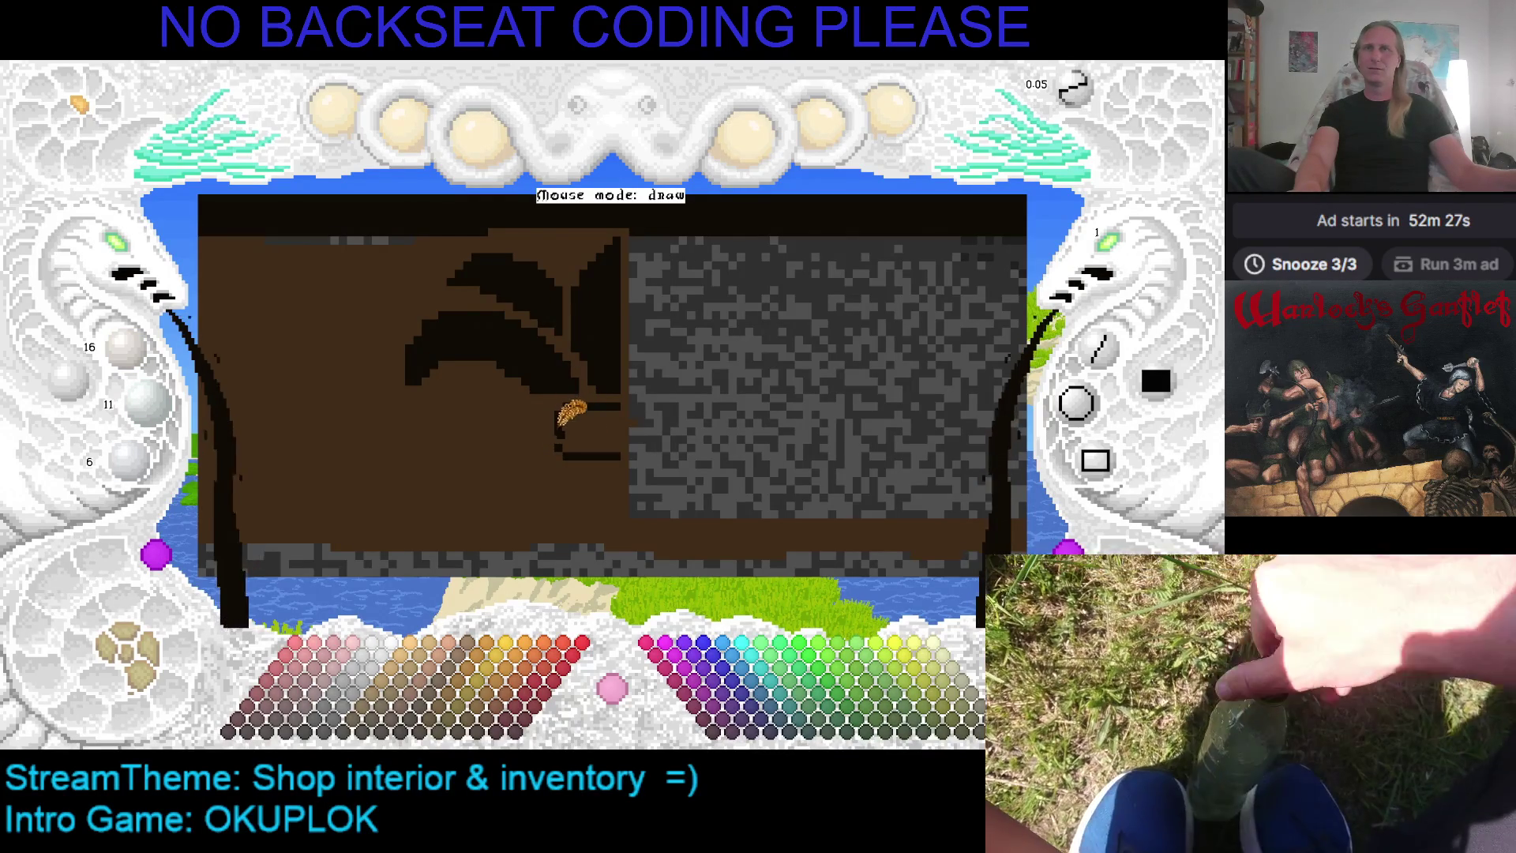
{"action": "key", "text": "ctrl+s"}
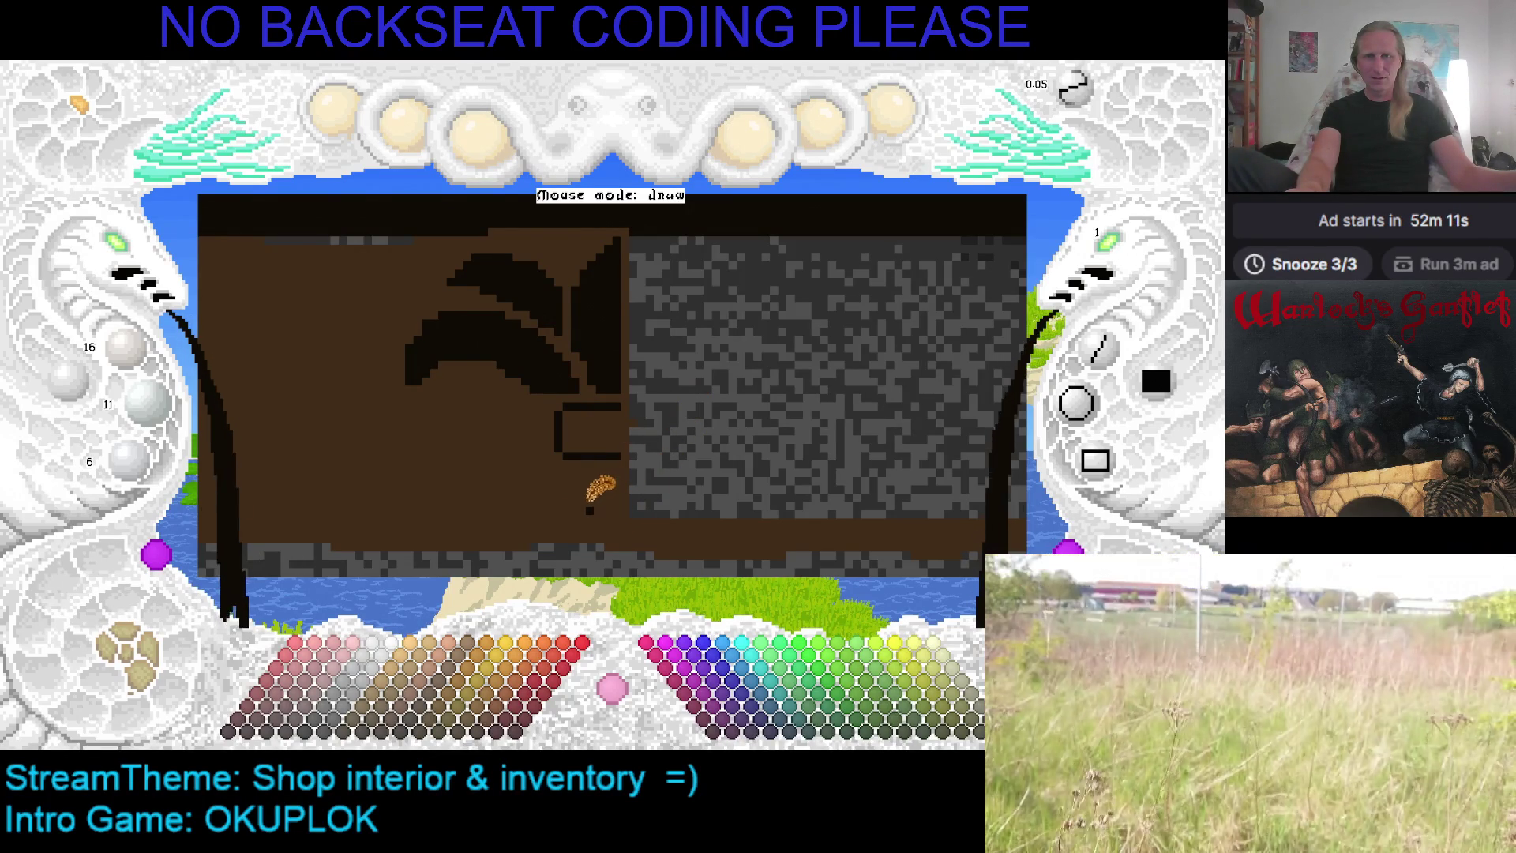
Extend the leaf's lower tip with a dark diagonal stroke and a small dark patch
{"action": "key", "text": "Down"}
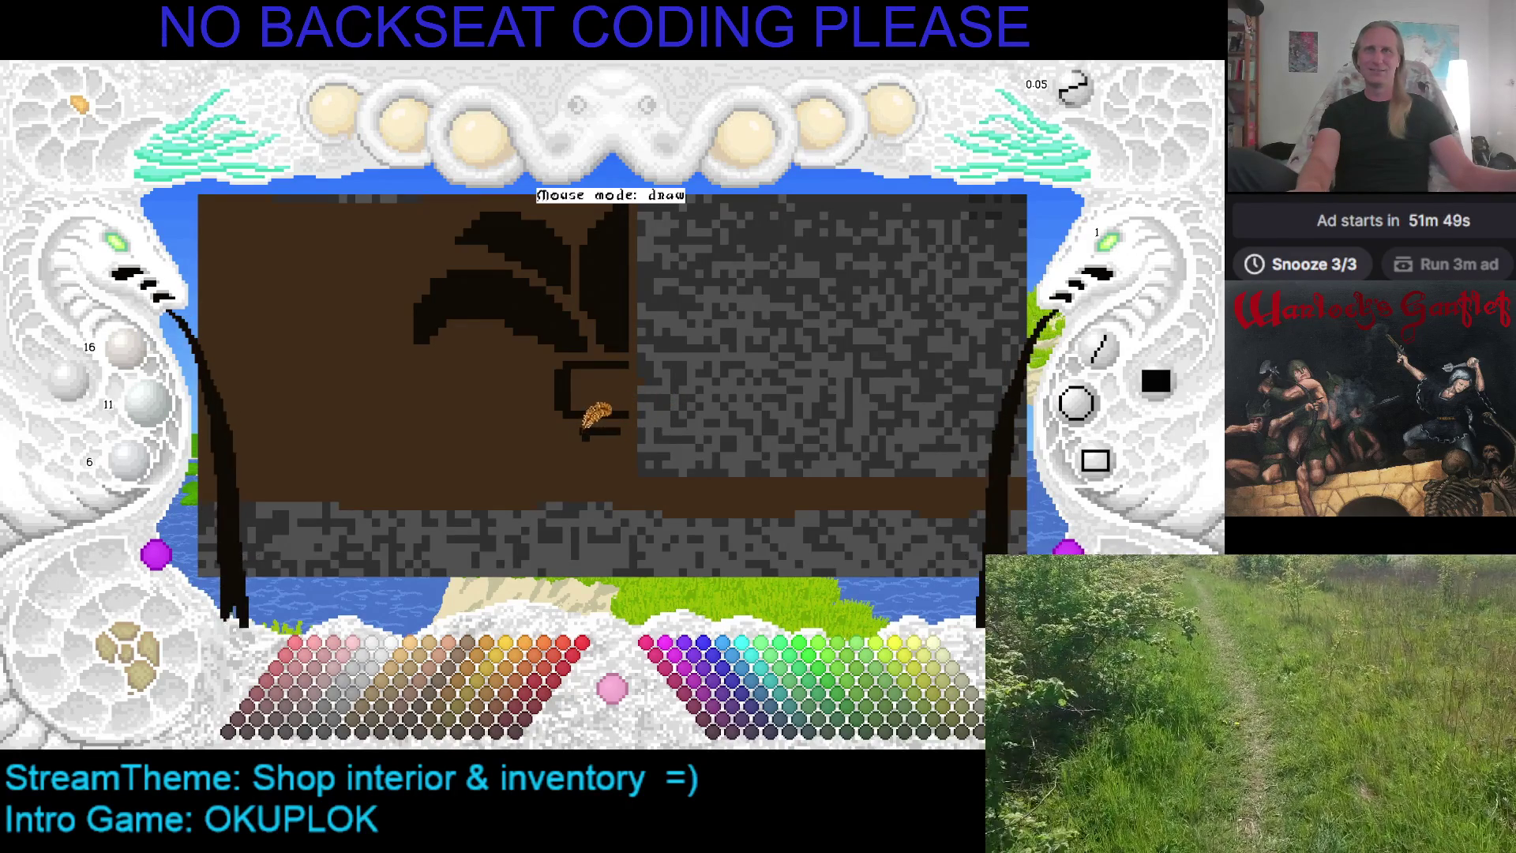
{"action": "mouse_move", "coordinate": [582, 462]}
{"action": "left_mouse_down"}
{"action": "mouse_move", "coordinate": [611, 433]}
{"action": "mouse_move", "coordinate": [589, 442]}
{"action": "left_mouse_up"}
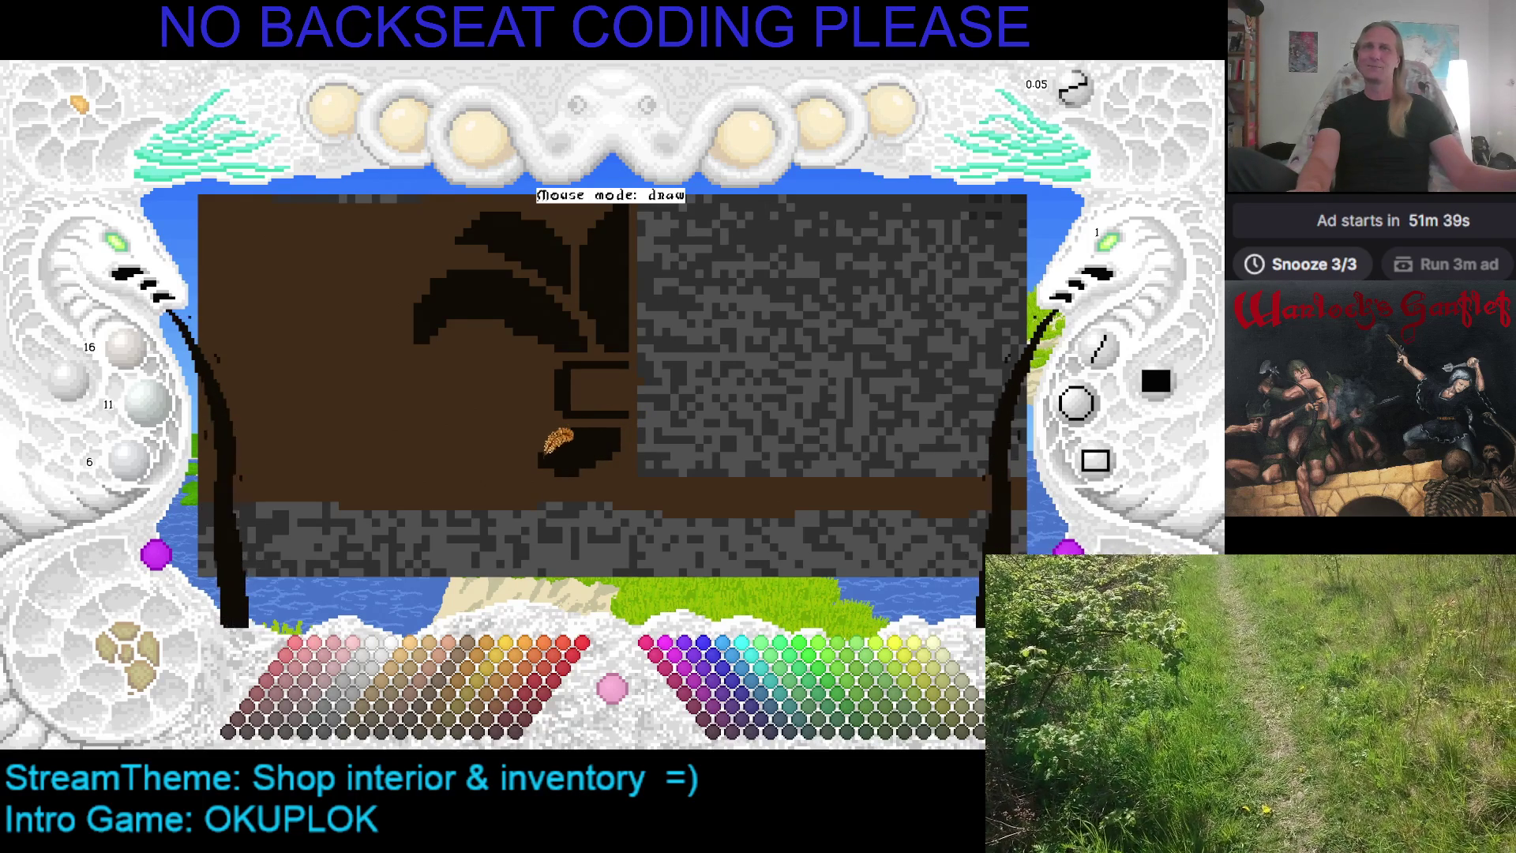
{"action": "left_click_drag", "start_coordinate": [541, 457], "coordinate": [545, 458]}
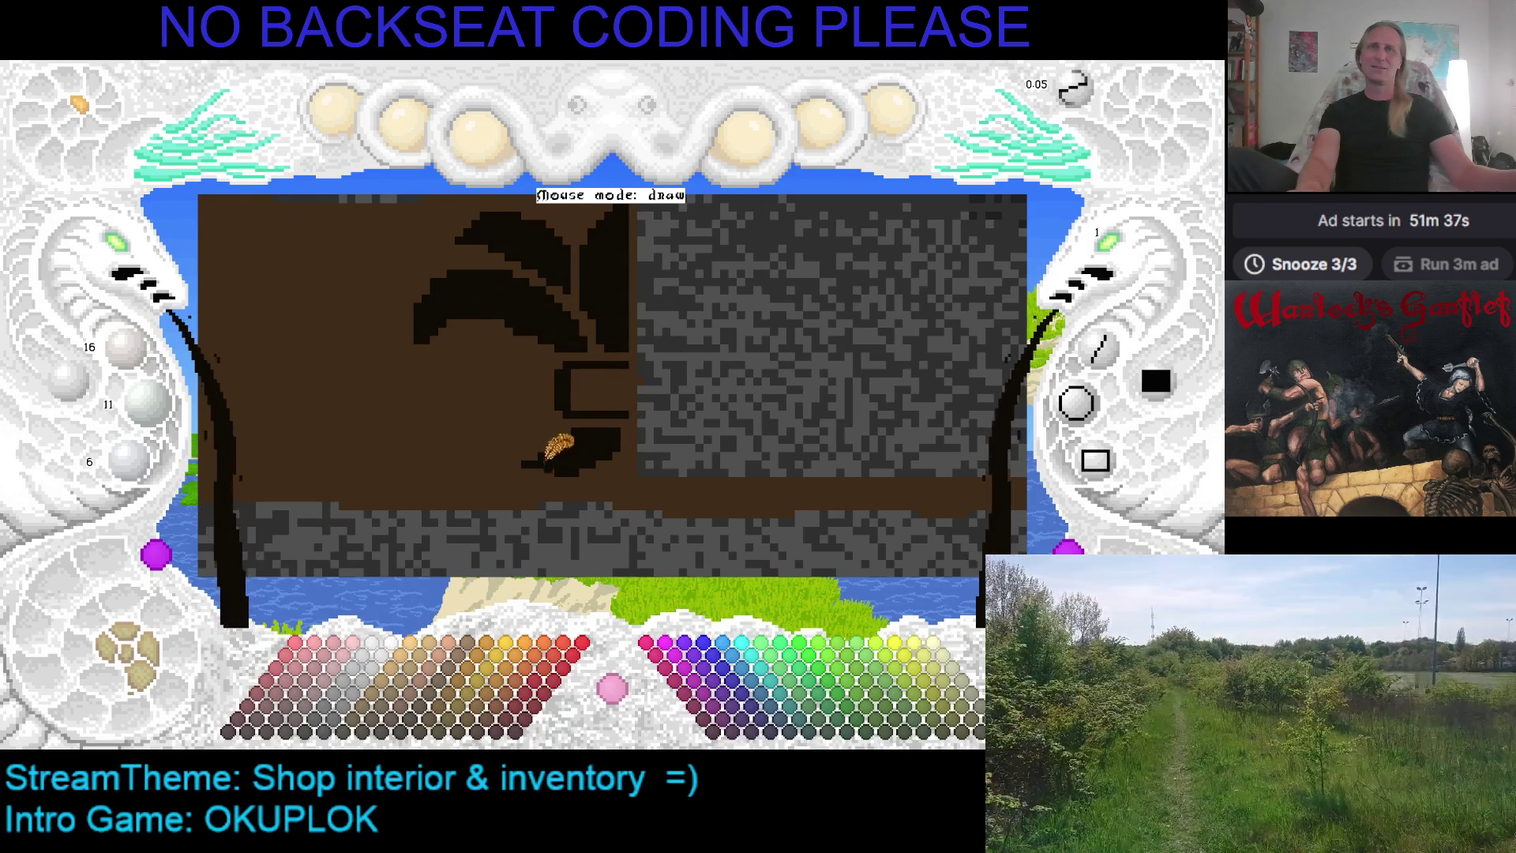
{"action": "key", "text": "Left"}
{"action": "key", "text": "Up"}
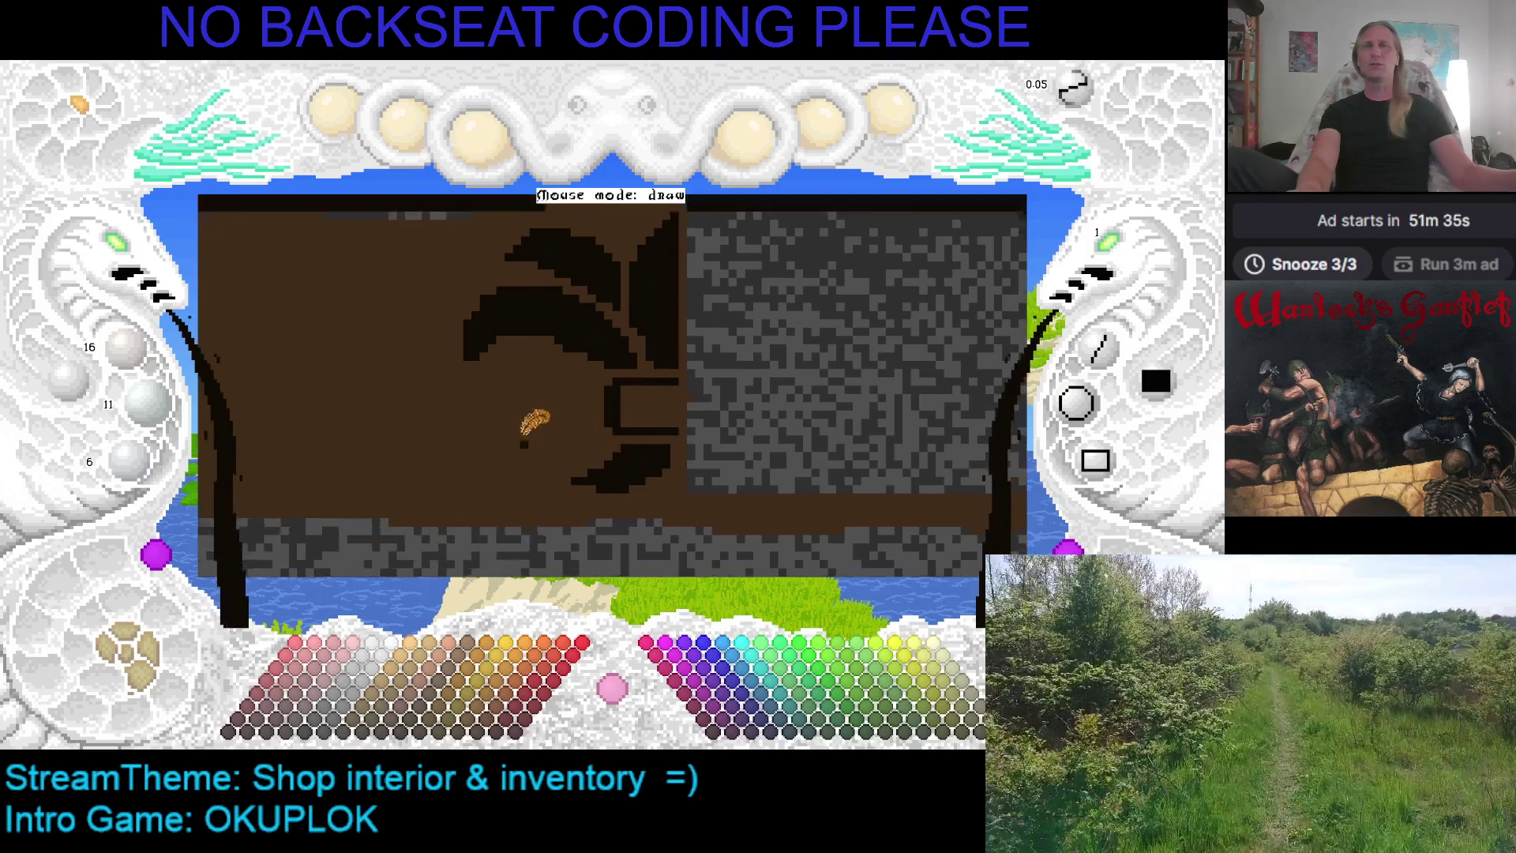
{"action": "key", "text": "Left"}
{"action": "key", "text": "Up"}
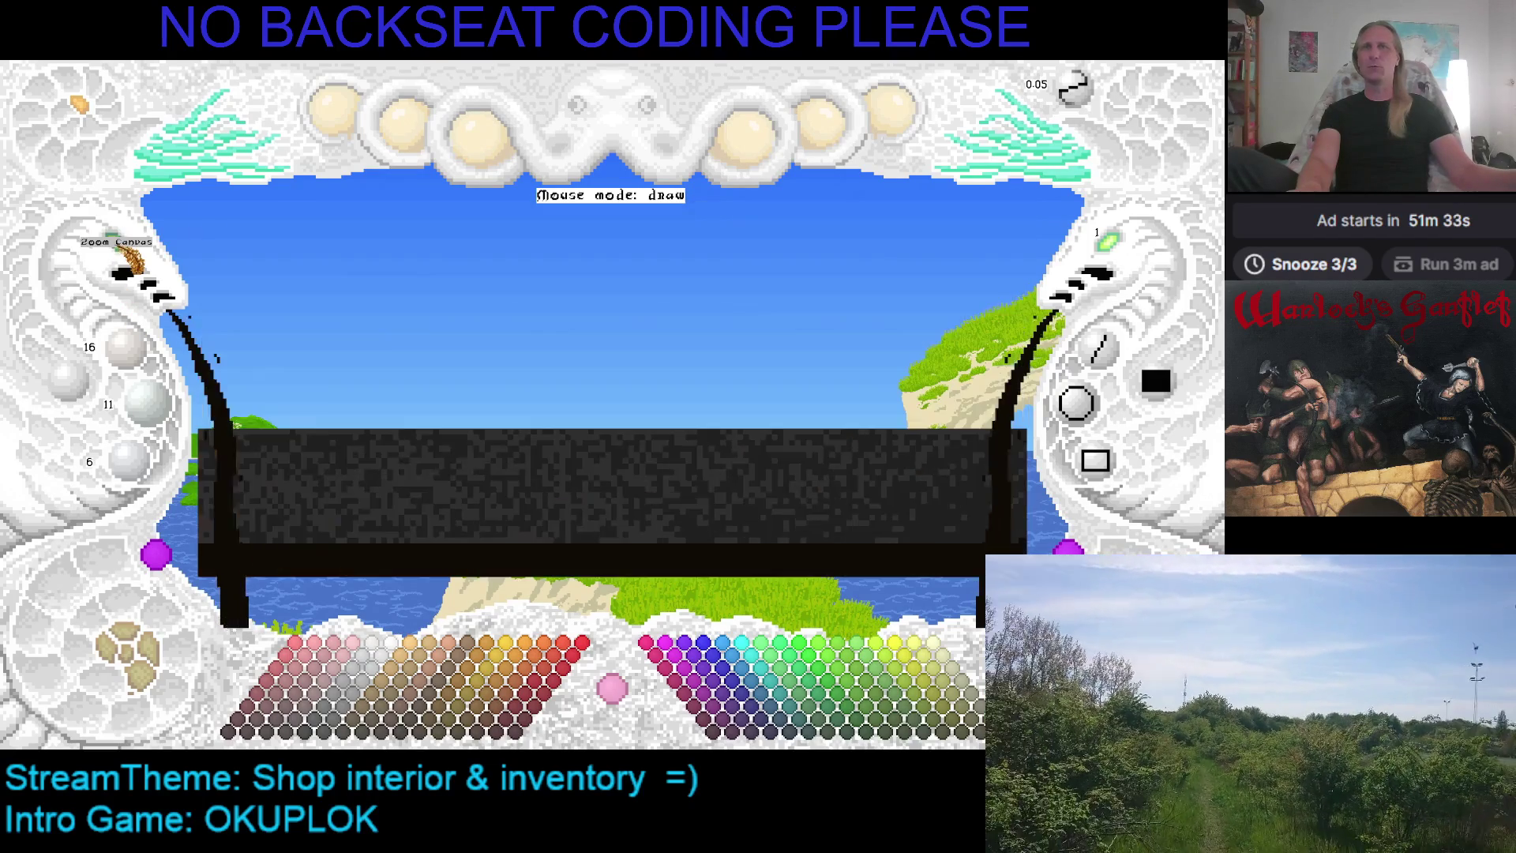
{"action": "key", "text": "Left"}
{"action": "key", "text": "Up"}
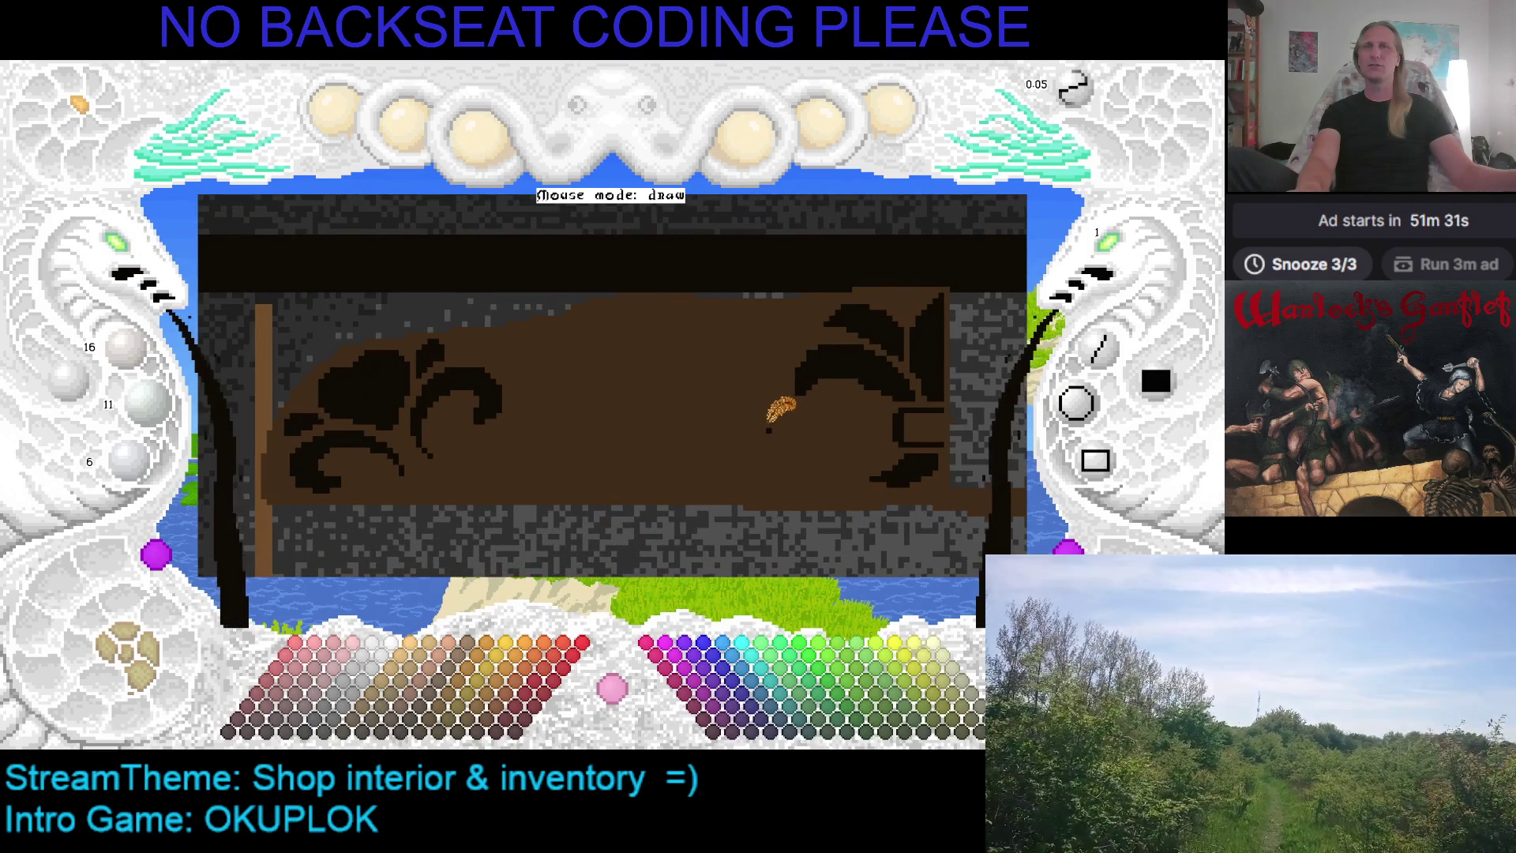
{"action": "key", "text": "Left"}
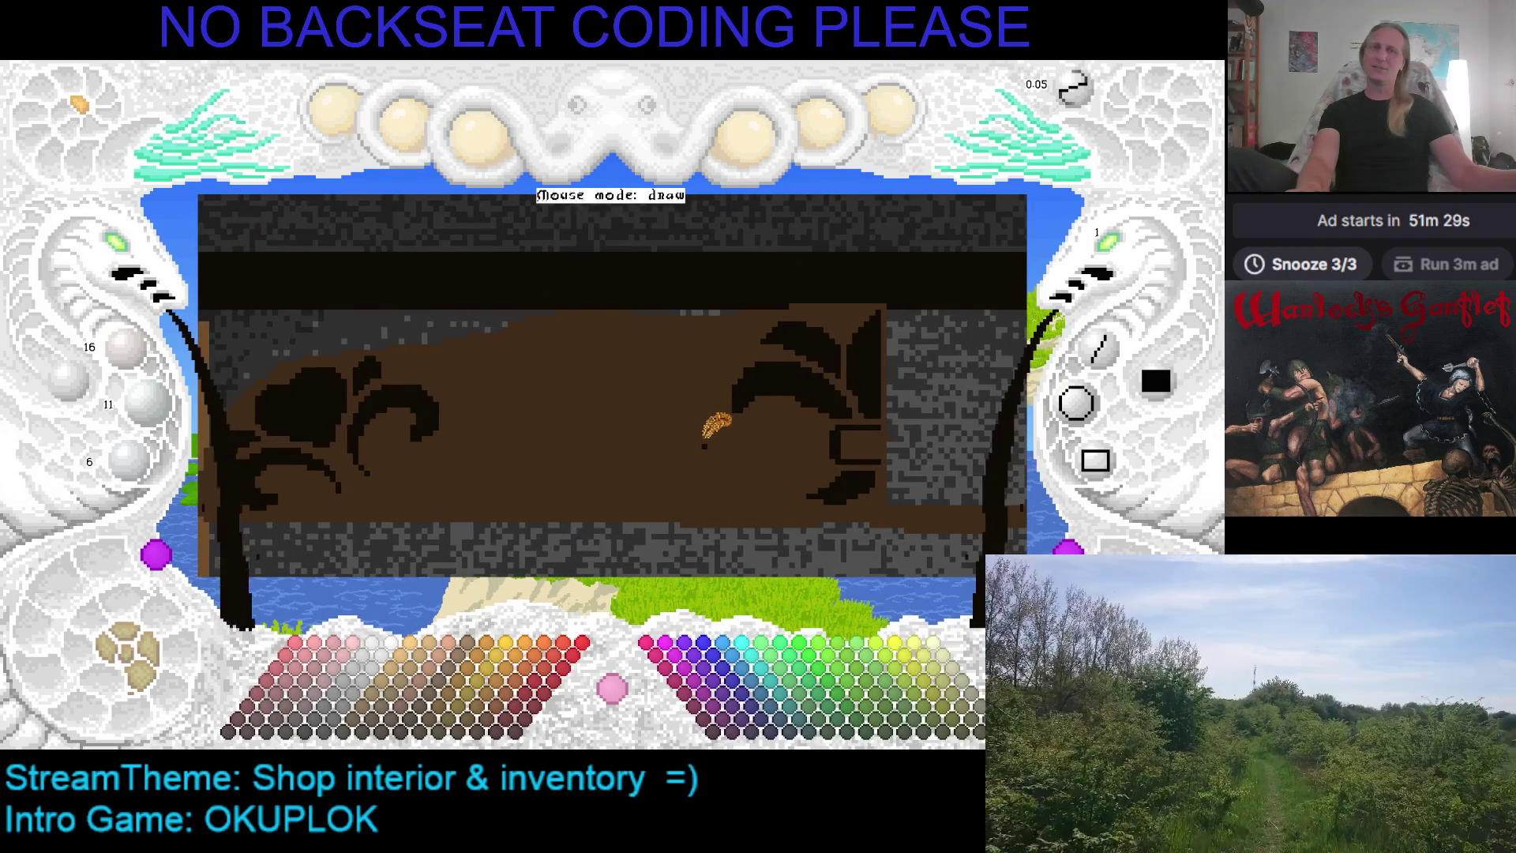
{"action": "key", "text": "Right"}
{"action": "key", "text": "Down"}
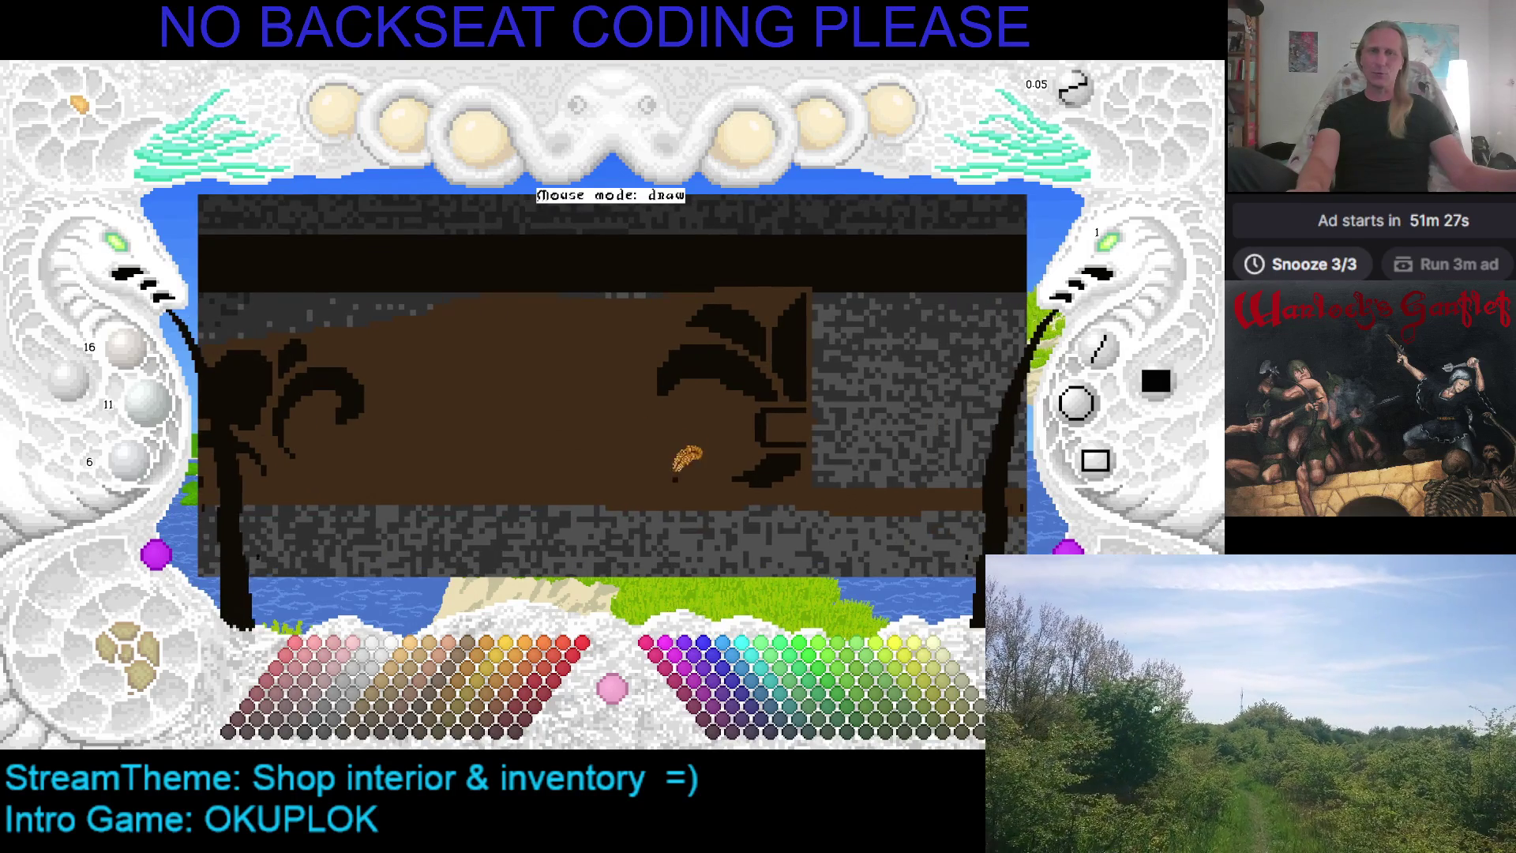
{"action": "key", "text": "Right"}
{"action": "key", "text": "Down"}
{"action": "key", "text": "Right"}
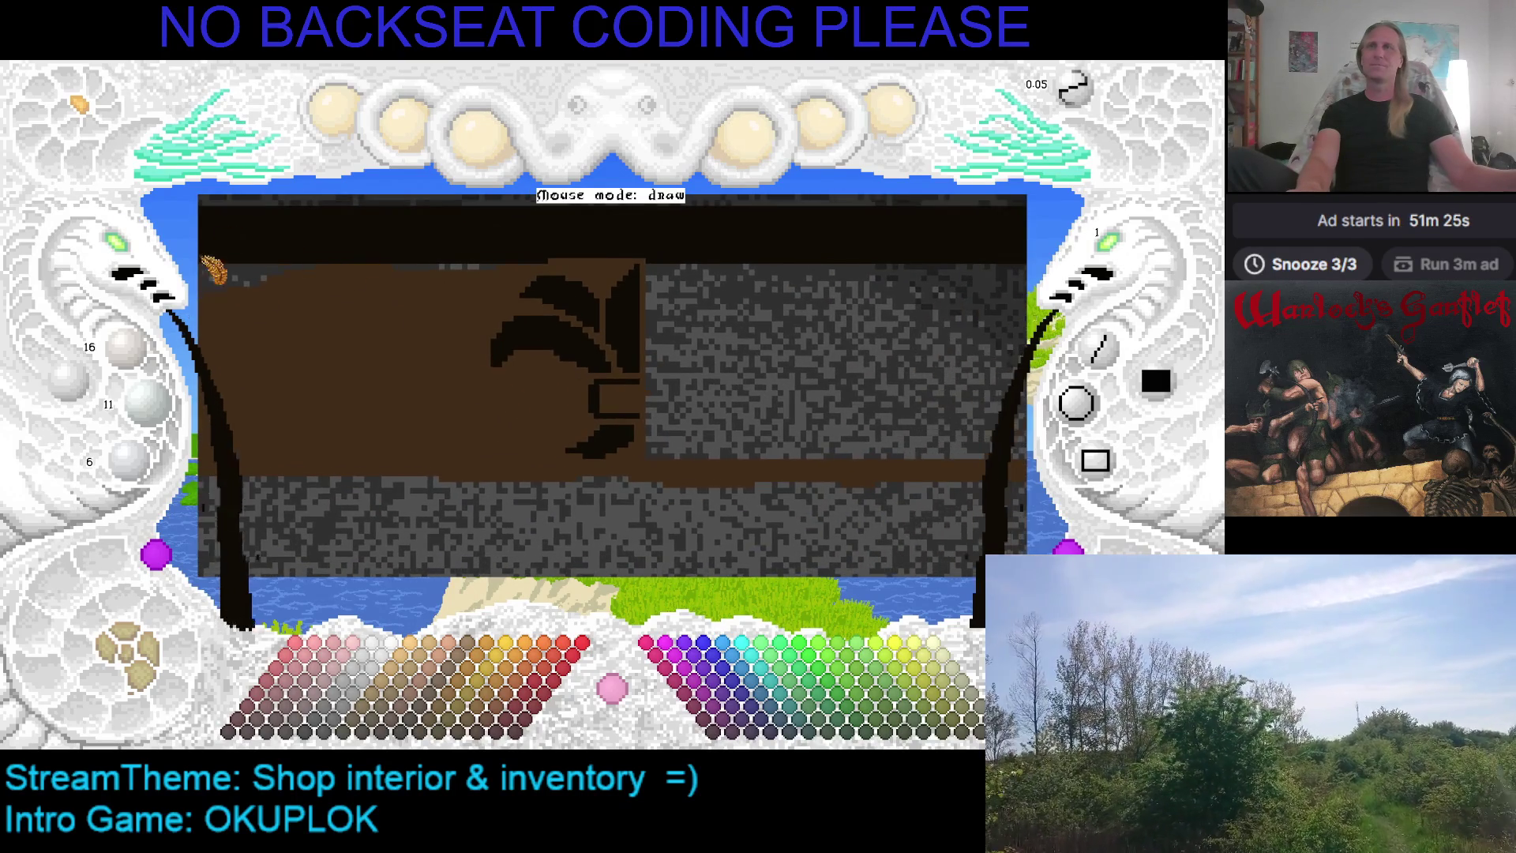
{"action": "key", "text": "Right"}
{"action": "key", "text": "Up"}
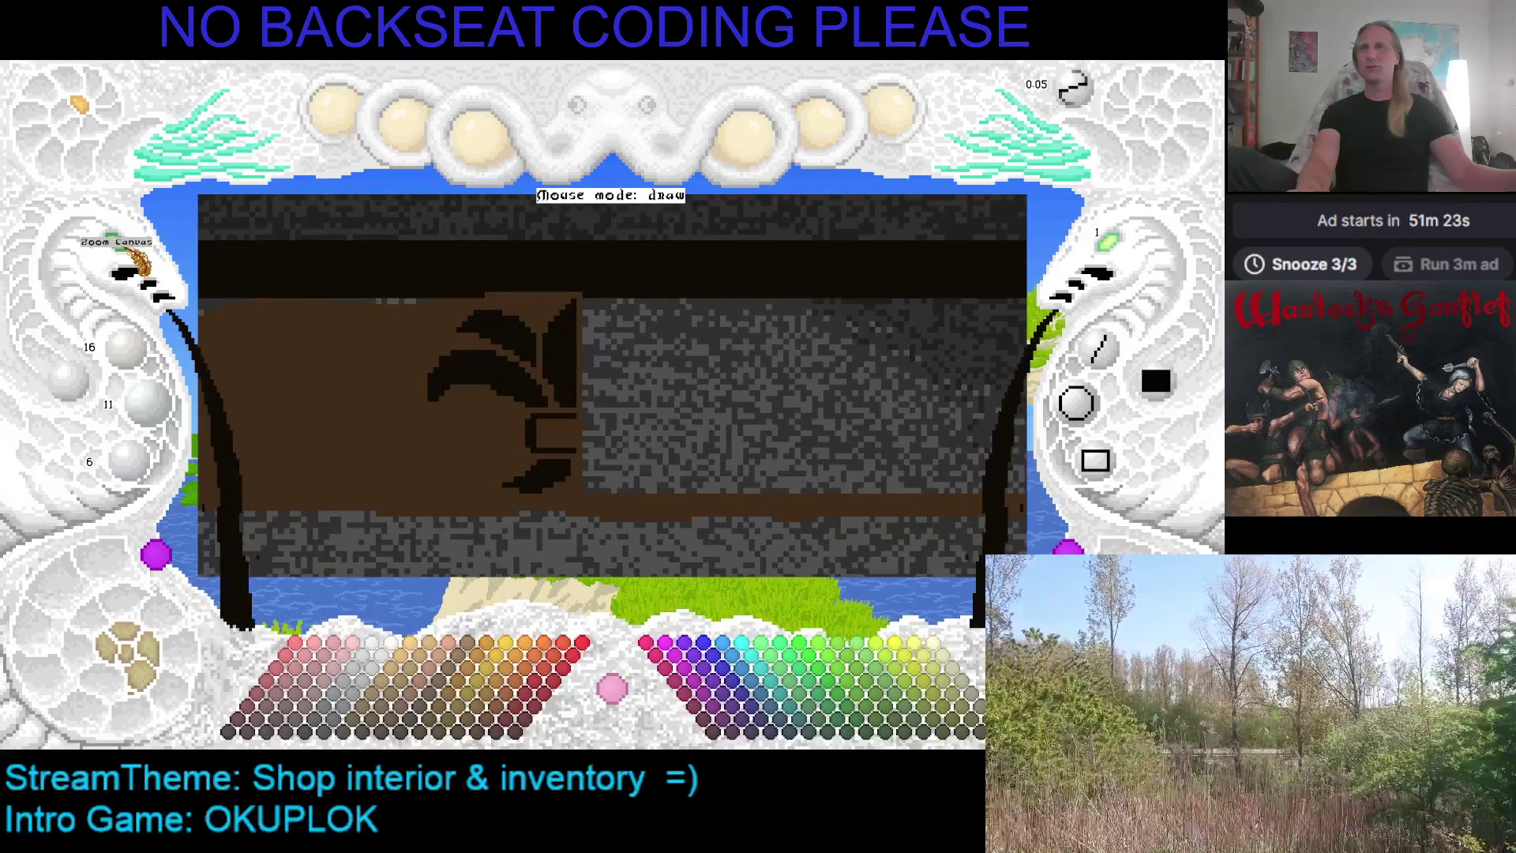
{"action": "left_click", "coordinate": [134, 264]}
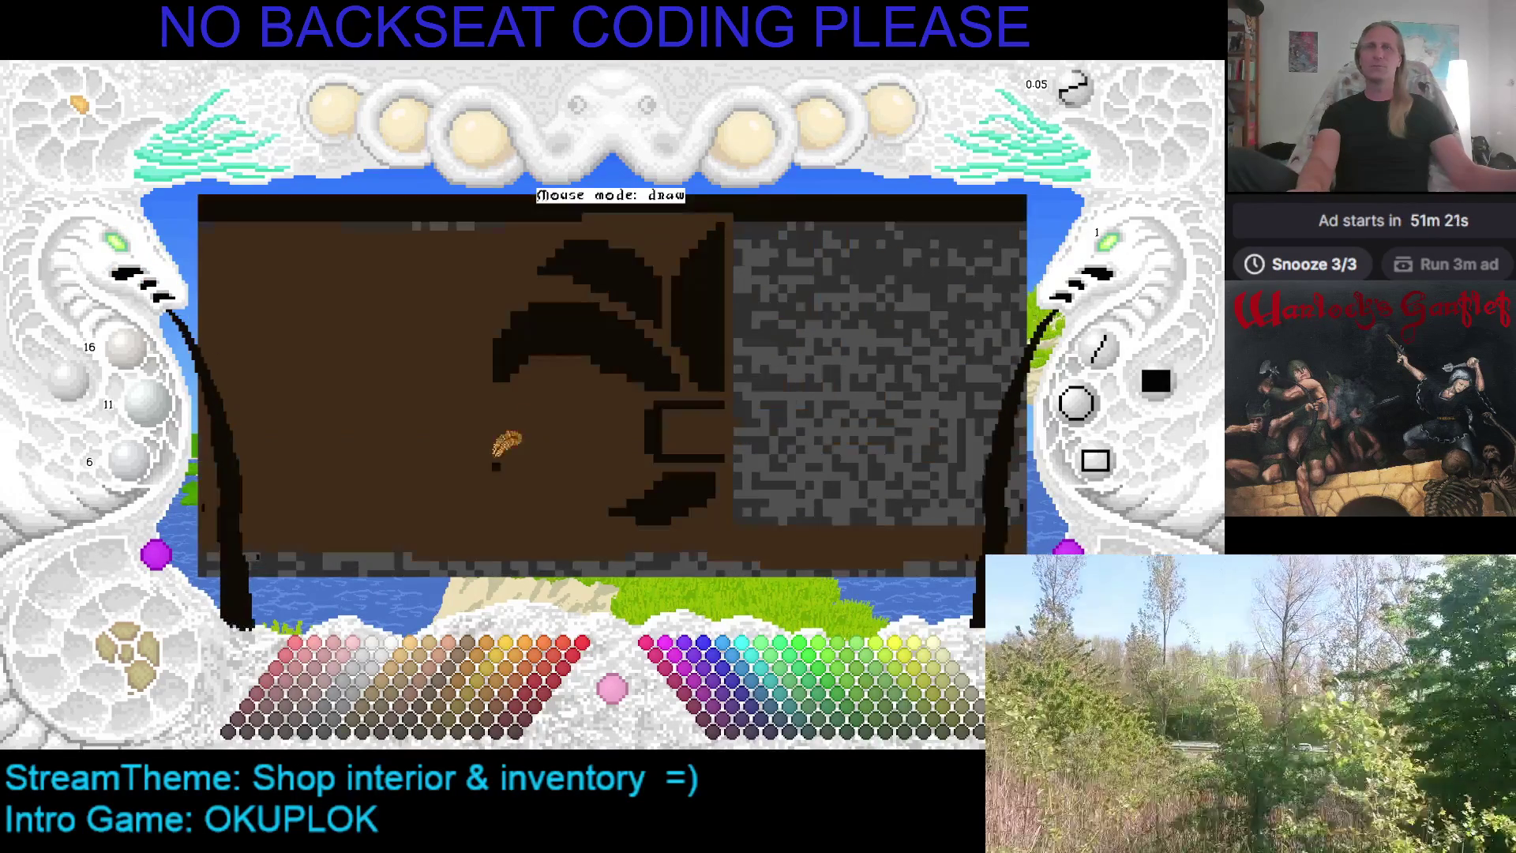
Paint brown over the upper leaf, undo the bracket and arc strokes, save, and redraw a black stroke
{"action": "right_click", "coordinate": [580, 384]}
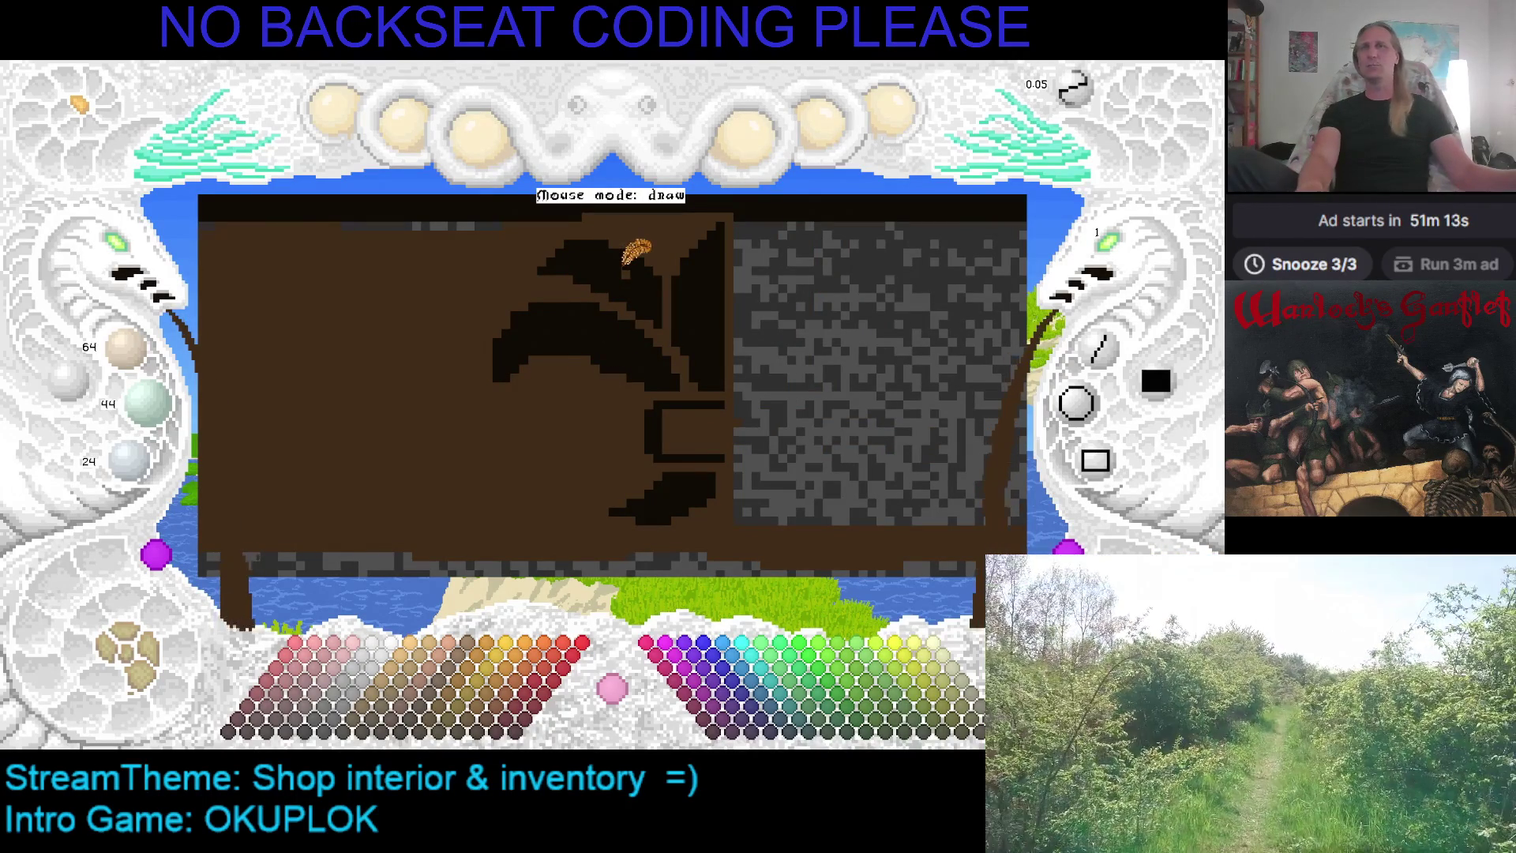
{"action": "left_click_drag", "start_coordinate": [626, 267], "coordinate": [632, 266]}
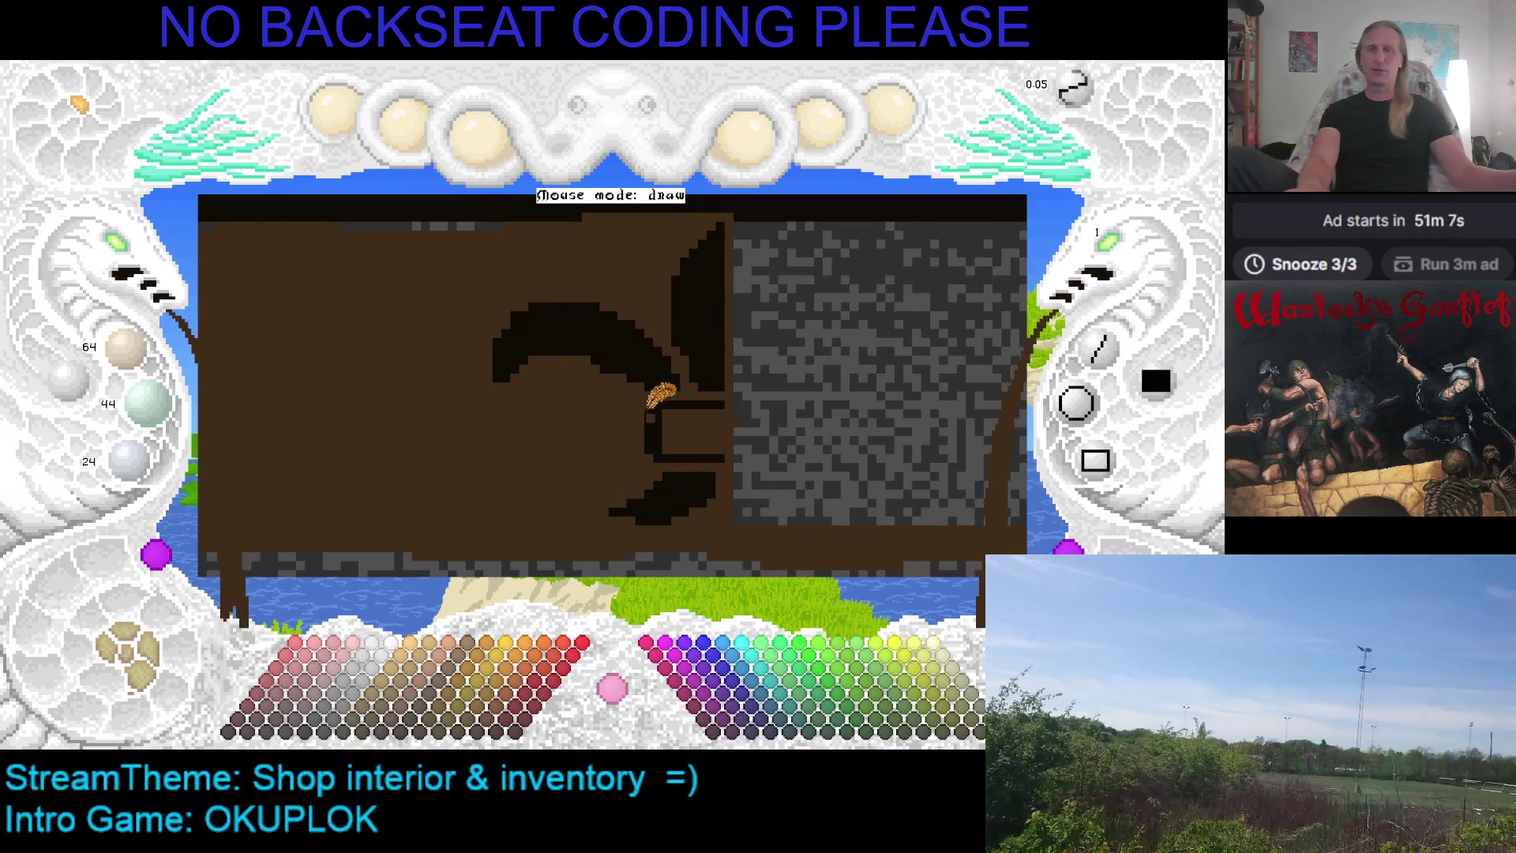
{"action": "key", "text": "ctrl+z"}
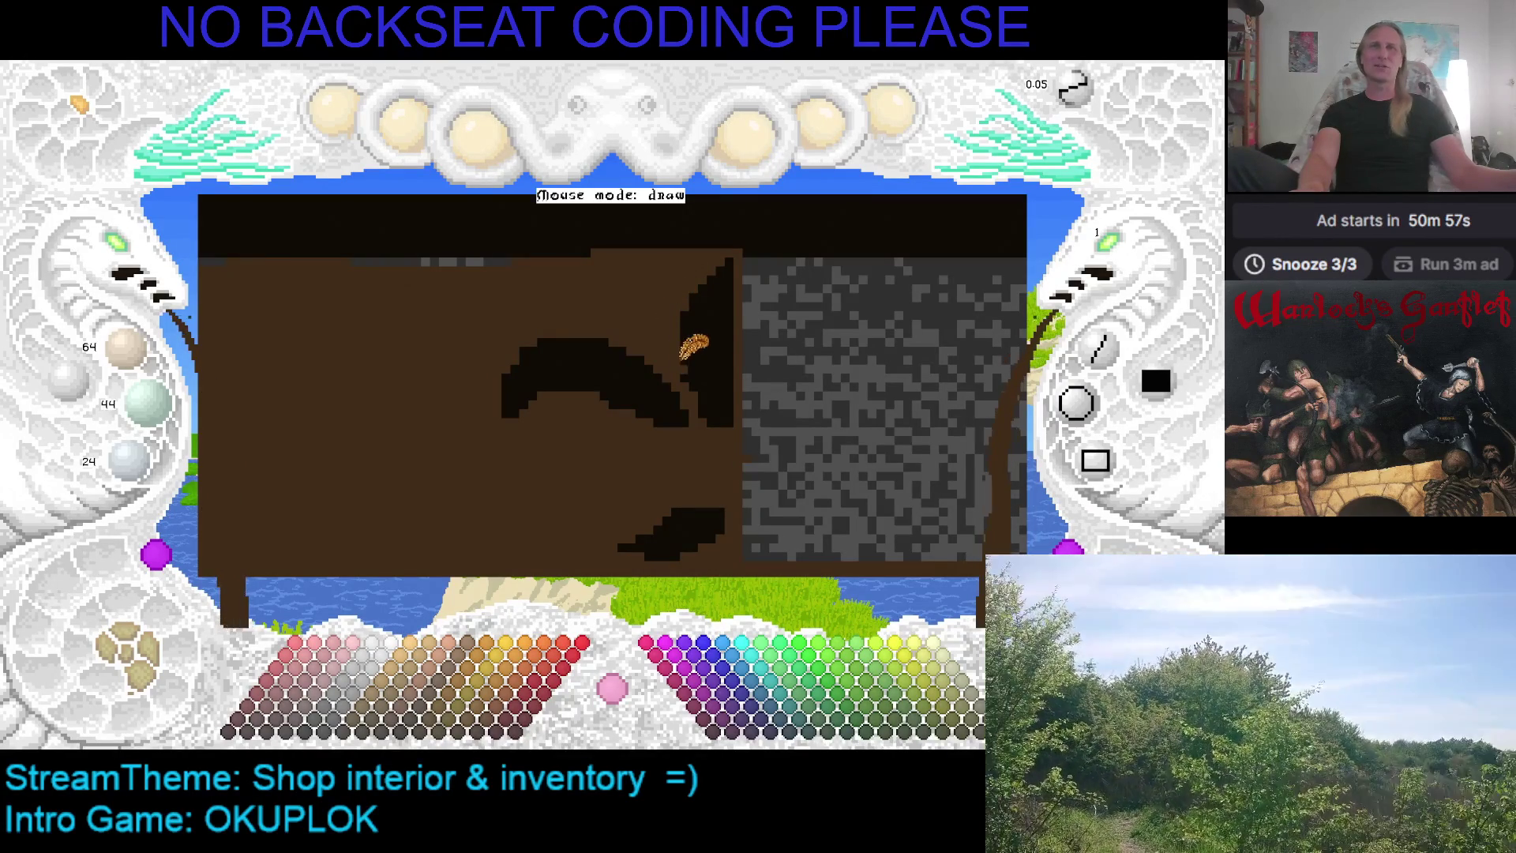
{"action": "key", "text": "ctrl+s"}
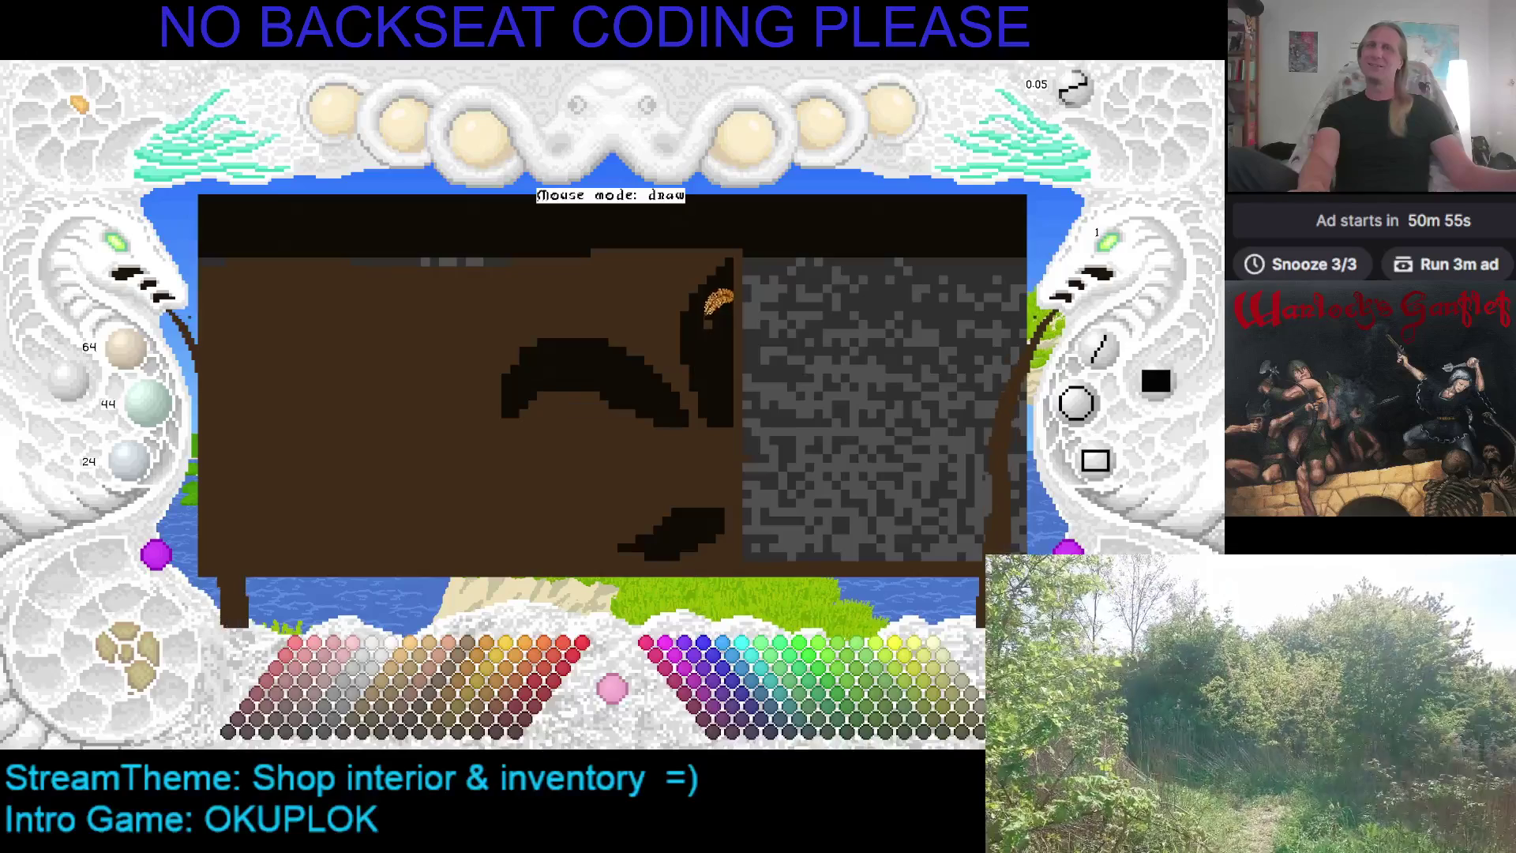
{"action": "key", "text": "ctrl+z"}
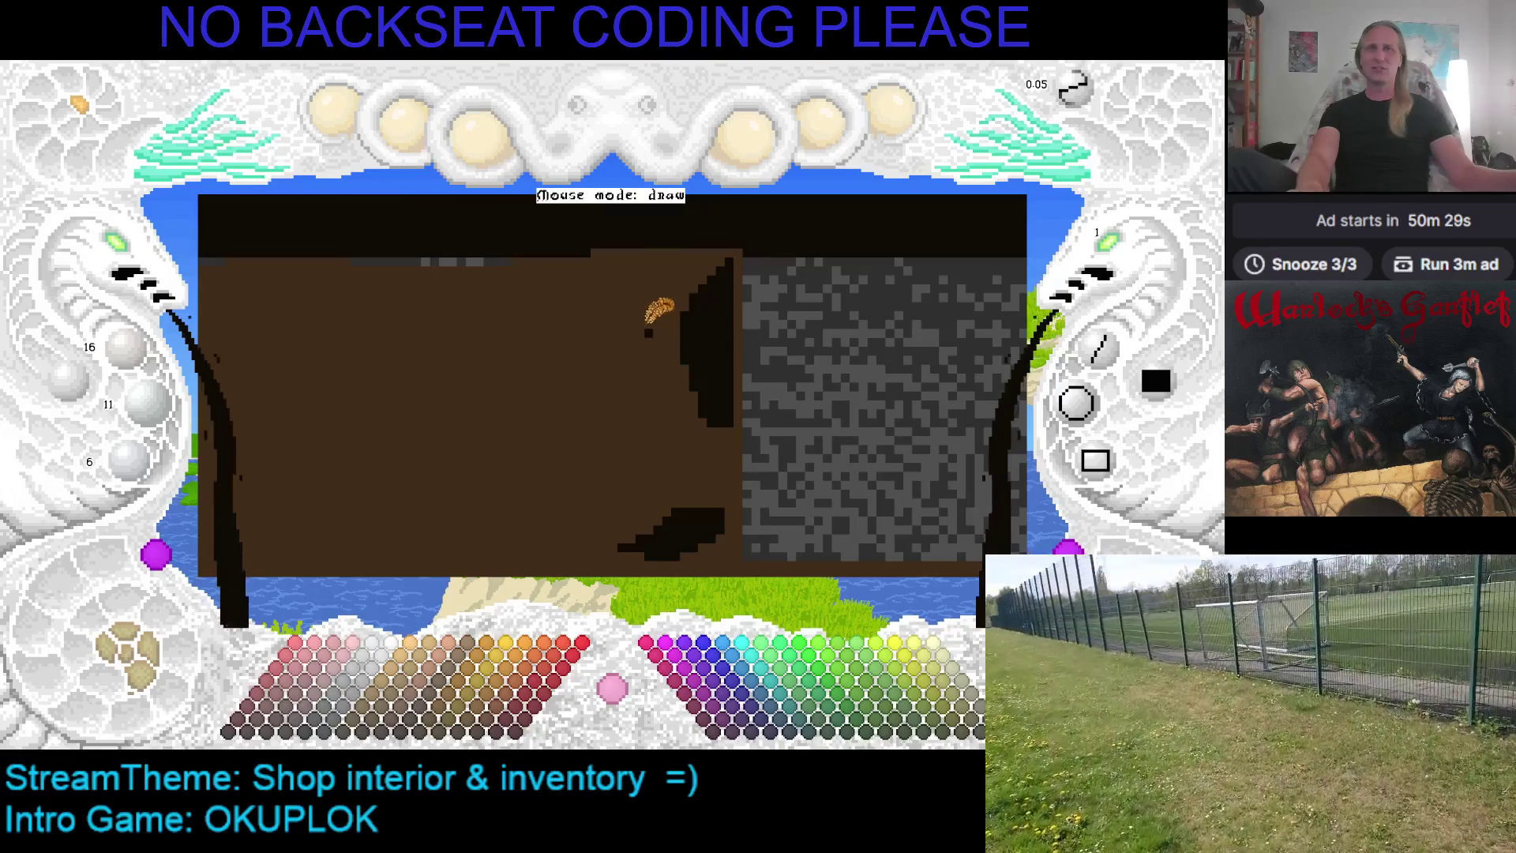
{"action": "mouse_move", "coordinate": [670, 356]}
{"action": "left_mouse_down"}
{"action": "mouse_move", "coordinate": [666, 301]}
{"action": "mouse_move", "coordinate": [613, 296]}
{"action": "mouse_move", "coordinate": [655, 336]}
{"action": "mouse_move", "coordinate": [602, 296]}
{"action": "mouse_move", "coordinate": [618, 298]}
{"action": "left_mouse_up"}
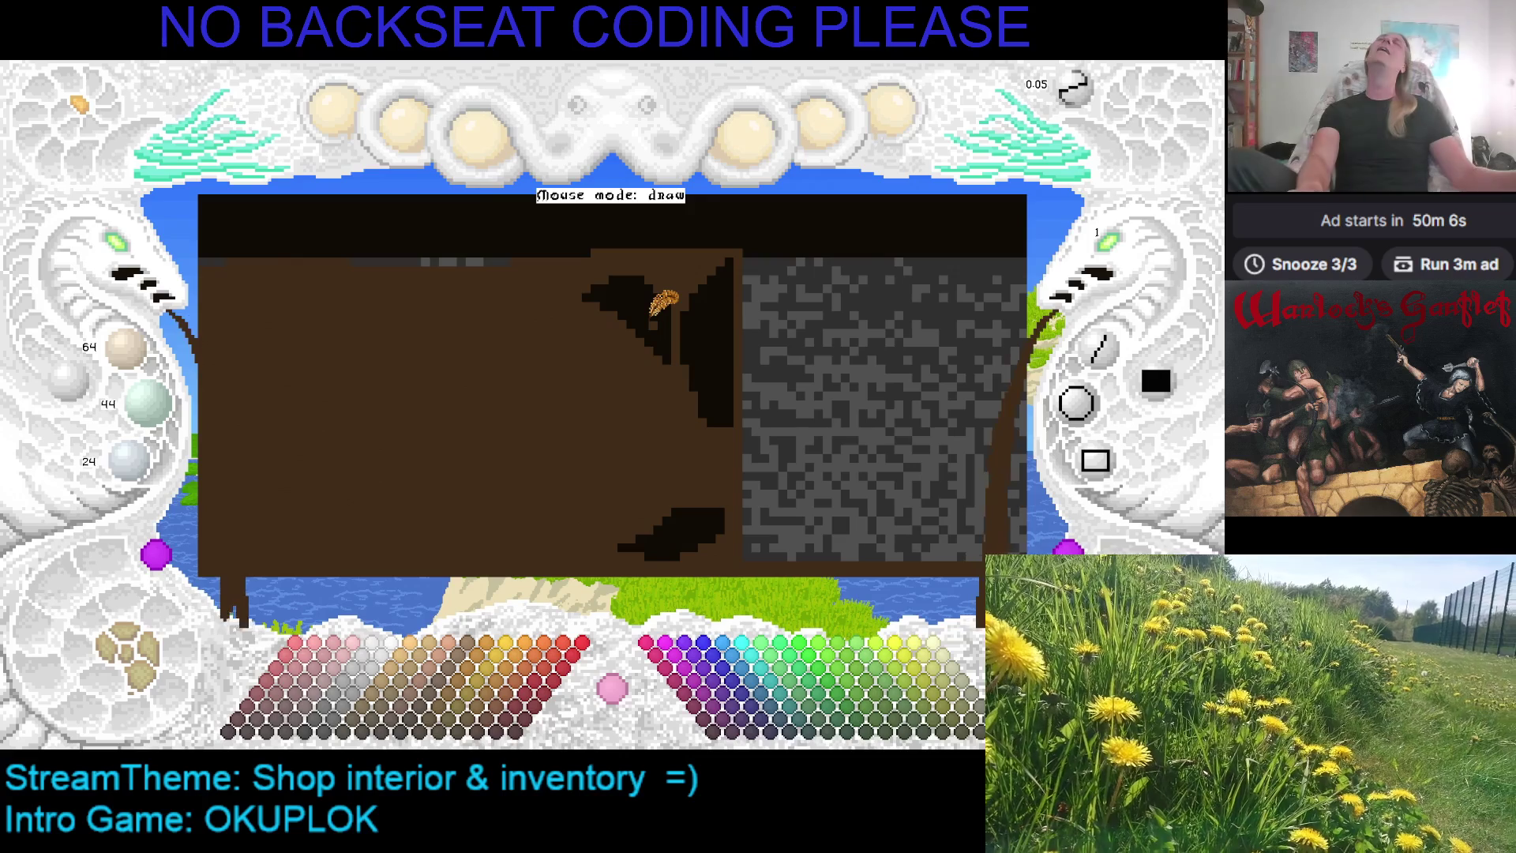
Repaint the upper-right dark shapes brown and extend a brown strip along the counter's top edge
{"action": "left_click", "coordinate": [652, 294]}
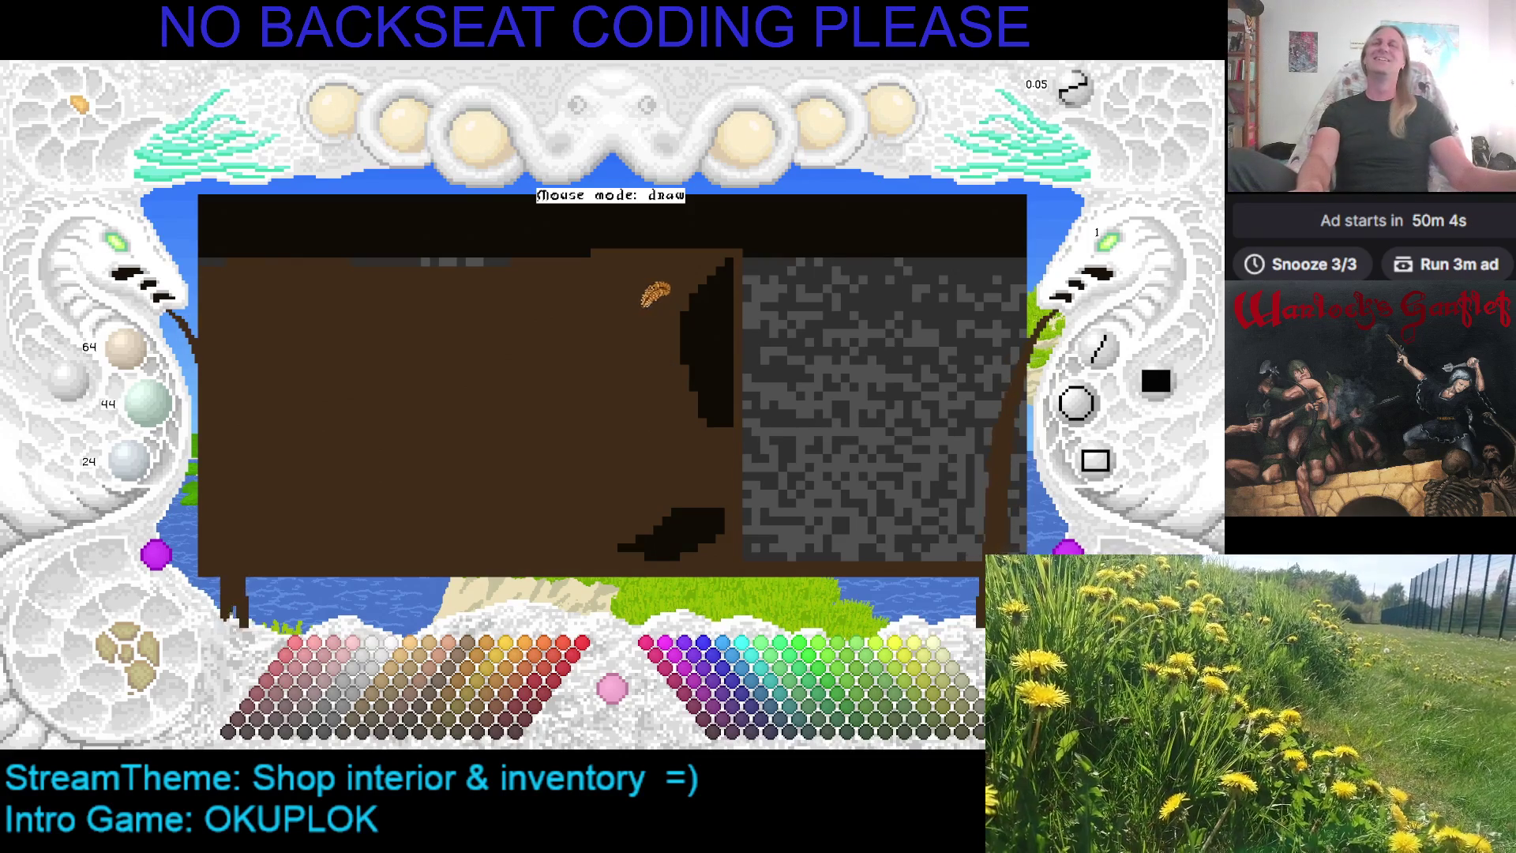
{"action": "left_click", "coordinate": [714, 302]}
{"action": "scroll", "coordinate": [702, 493], "scroll_direction": "down", "scroll_amount": 2}
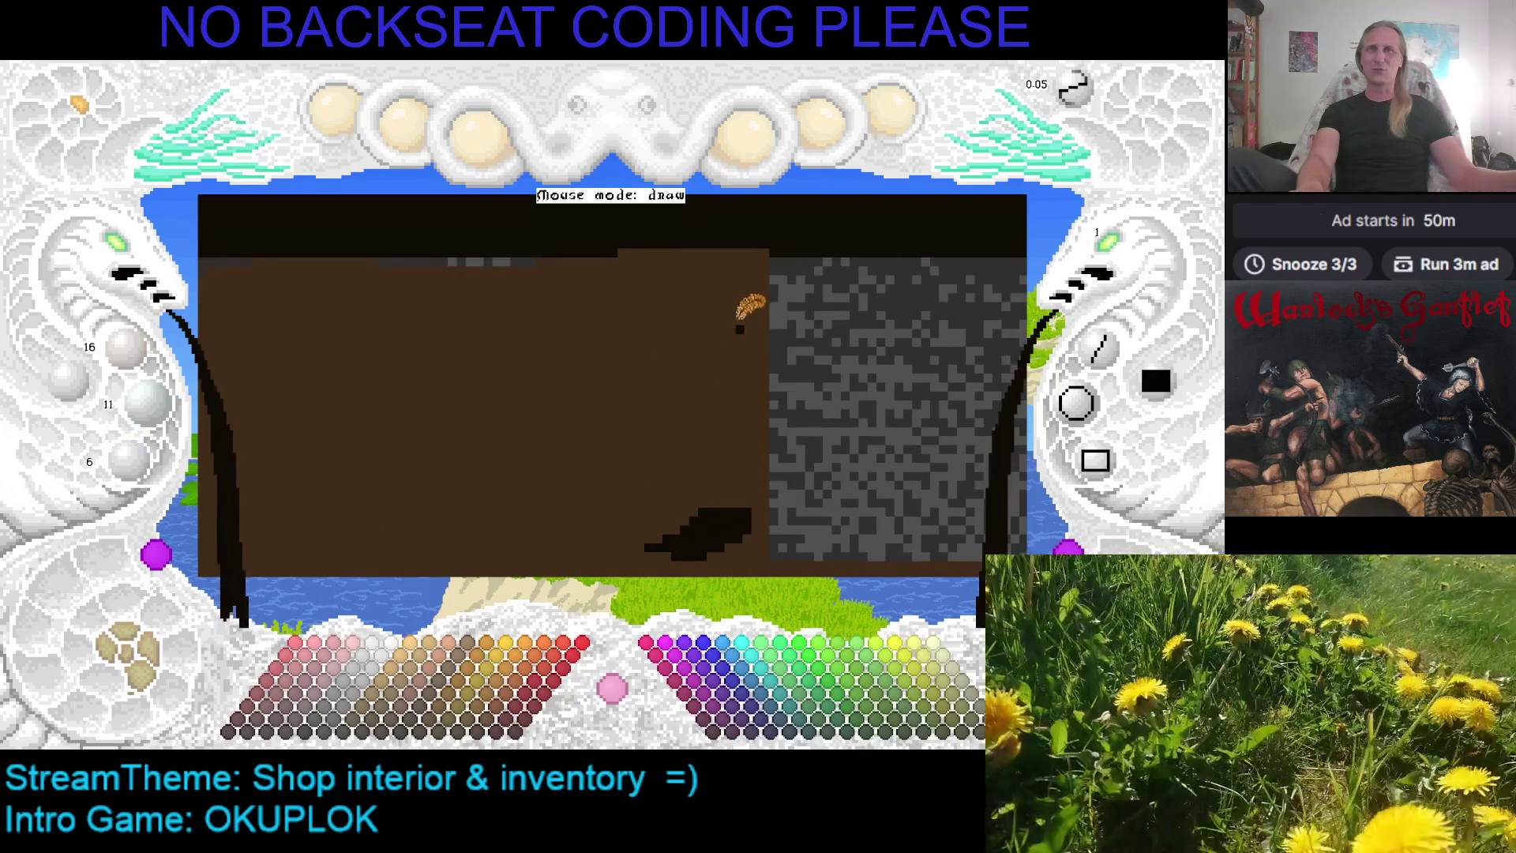
{"action": "scroll", "coordinate": [663, 252], "scroll_direction": "up", "scroll_amount": 2}
{"action": "mouse_move", "coordinate": [629, 238]}
{"action": "left_mouse_down"}
{"action": "mouse_move", "coordinate": [754, 236]}
{"action": "mouse_move", "coordinate": [523, 232]}
{"action": "left_mouse_up"}
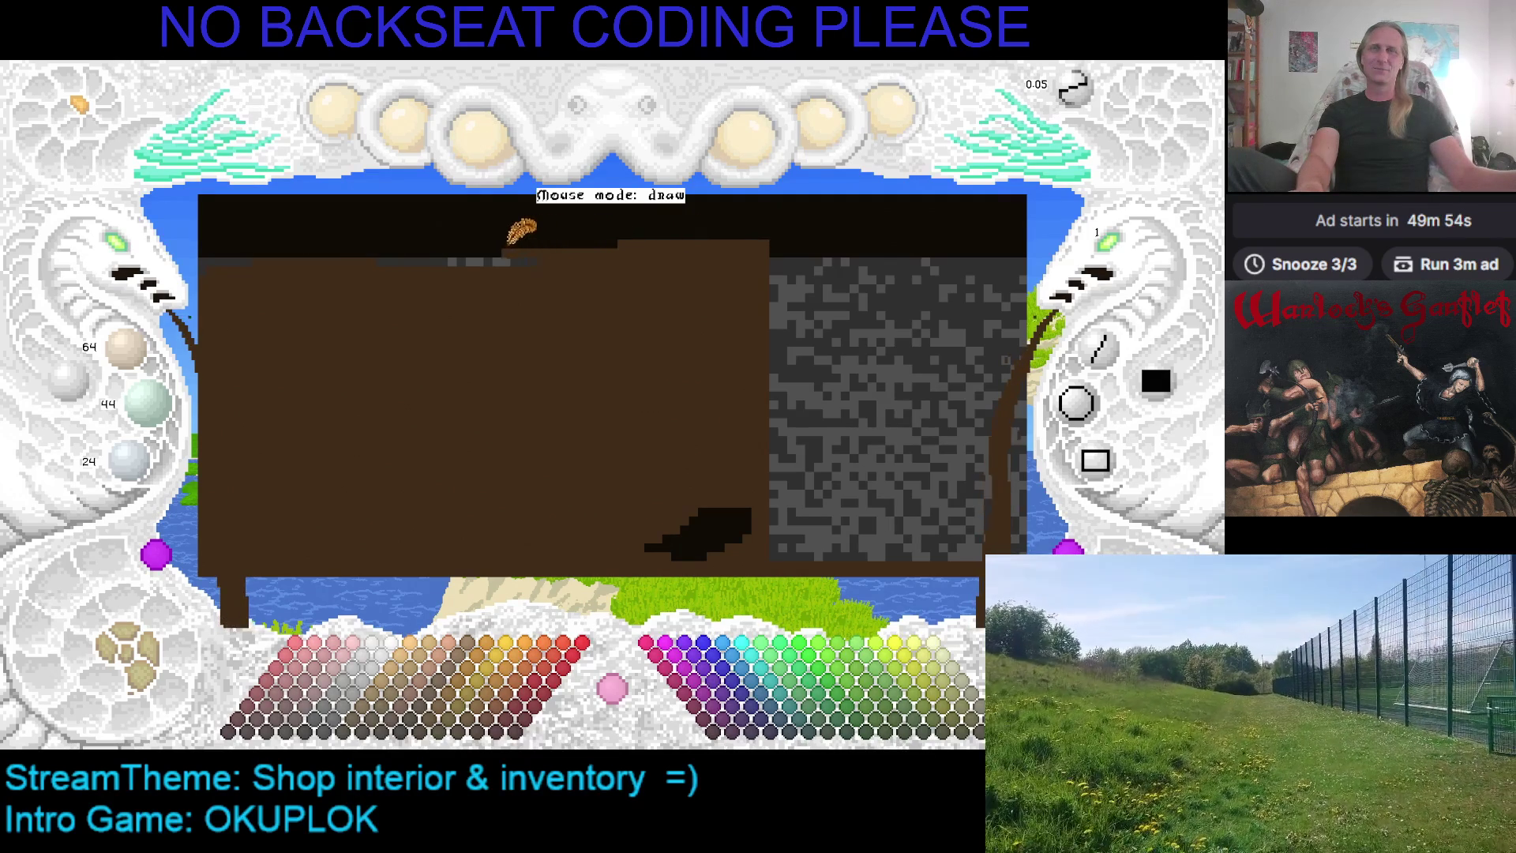
{"action": "mouse_move", "coordinate": [522, 231]}
{"action": "left_mouse_down"}
{"action": "mouse_move", "coordinate": [406, 243]}
{"action": "mouse_move", "coordinate": [461, 244]}
{"action": "left_mouse_up"}
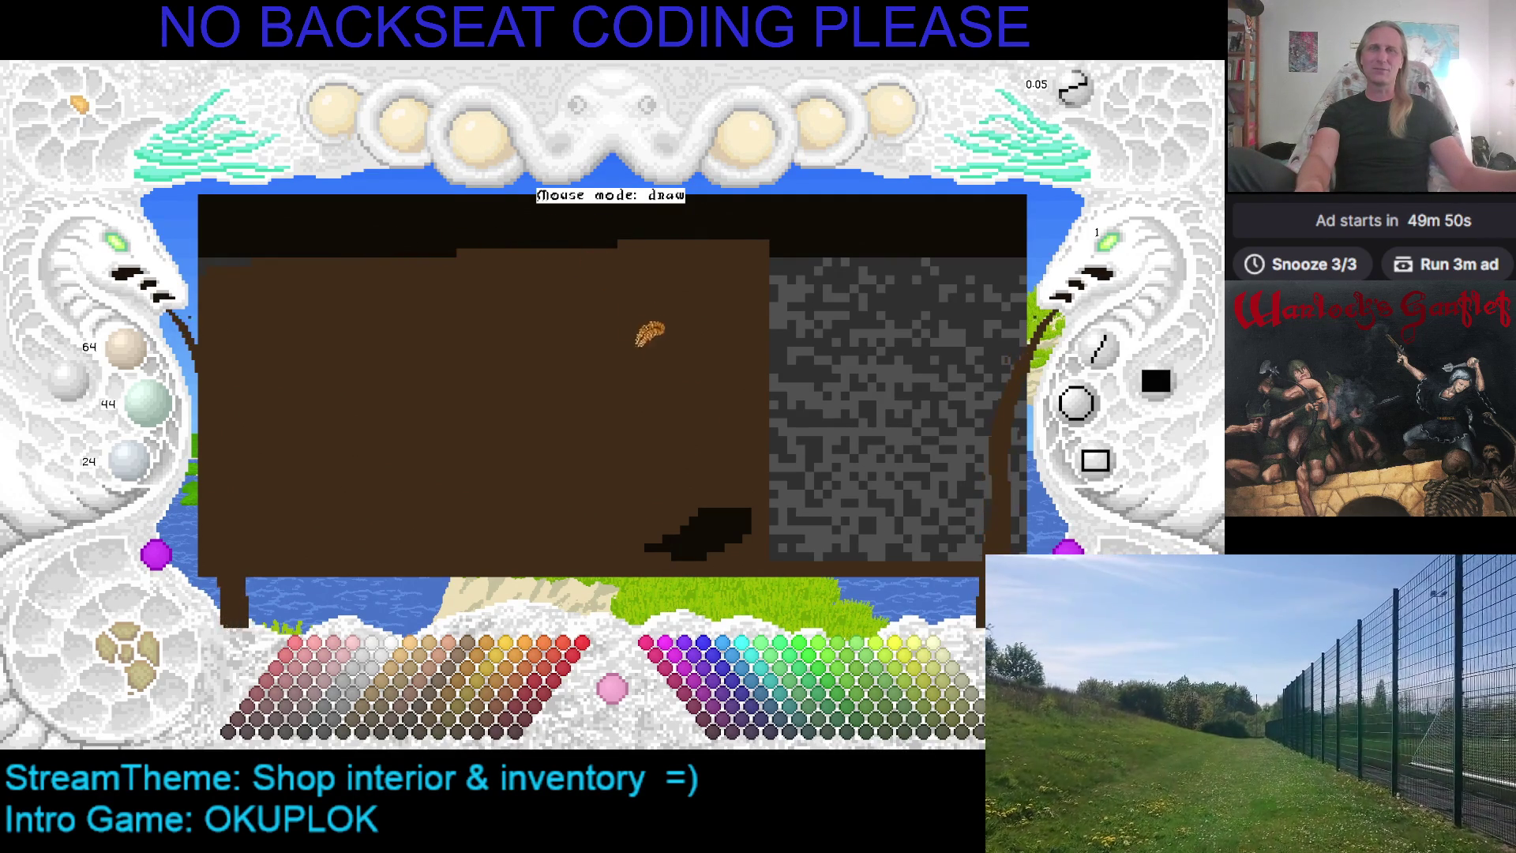
Paint a black curve sweeping left at the counter's right end and fill it into a leaf blob
{"action": "scroll", "coordinate": [663, 410], "scroll_direction": "down", "scroll_amount": 3}
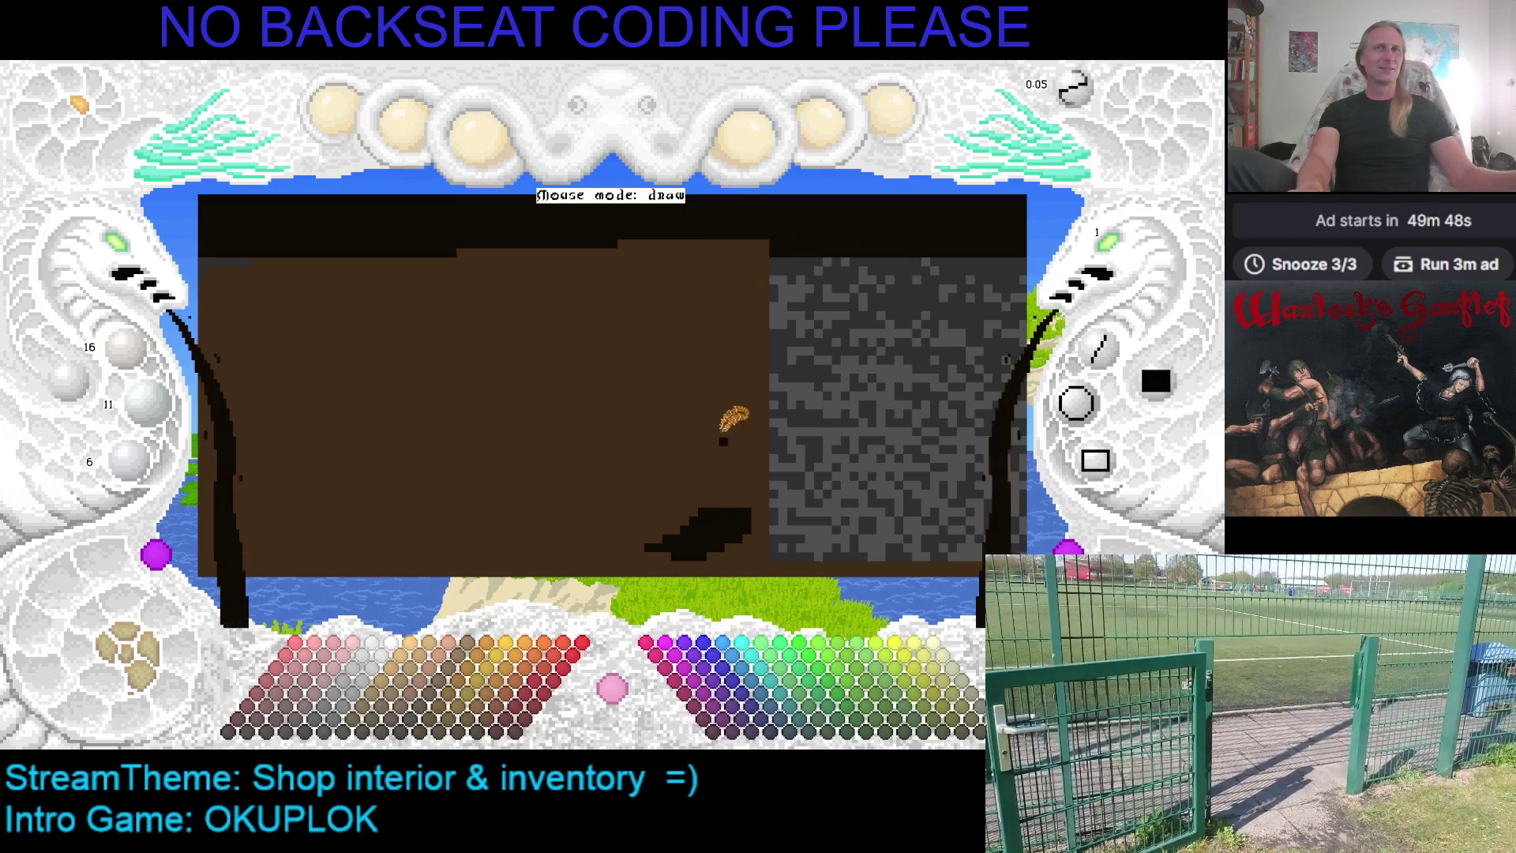
{"action": "mouse_move", "coordinate": [710, 316]}
{"action": "left_mouse_down"}
{"action": "mouse_move", "coordinate": [715, 334]}
{"action": "mouse_move", "coordinate": [680, 342]}
{"action": "mouse_move", "coordinate": [690, 329]}
{"action": "mouse_move", "coordinate": [683, 450]}
{"action": "mouse_move", "coordinate": [678, 314]}
{"action": "left_mouse_up"}
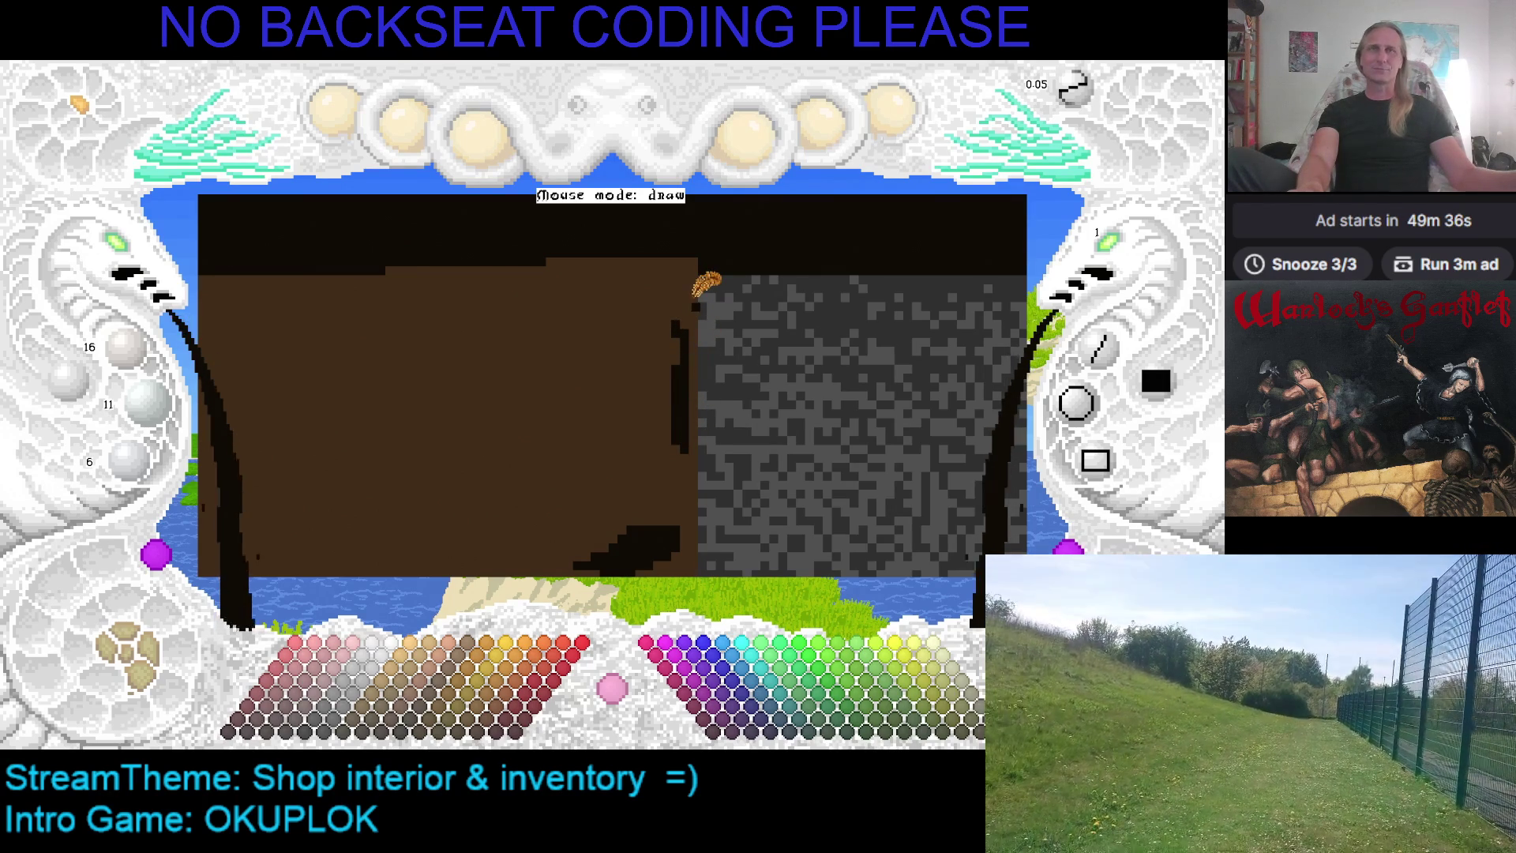
{"action": "left_click_drag", "start_coordinate": [671, 312], "coordinate": [602, 298]}
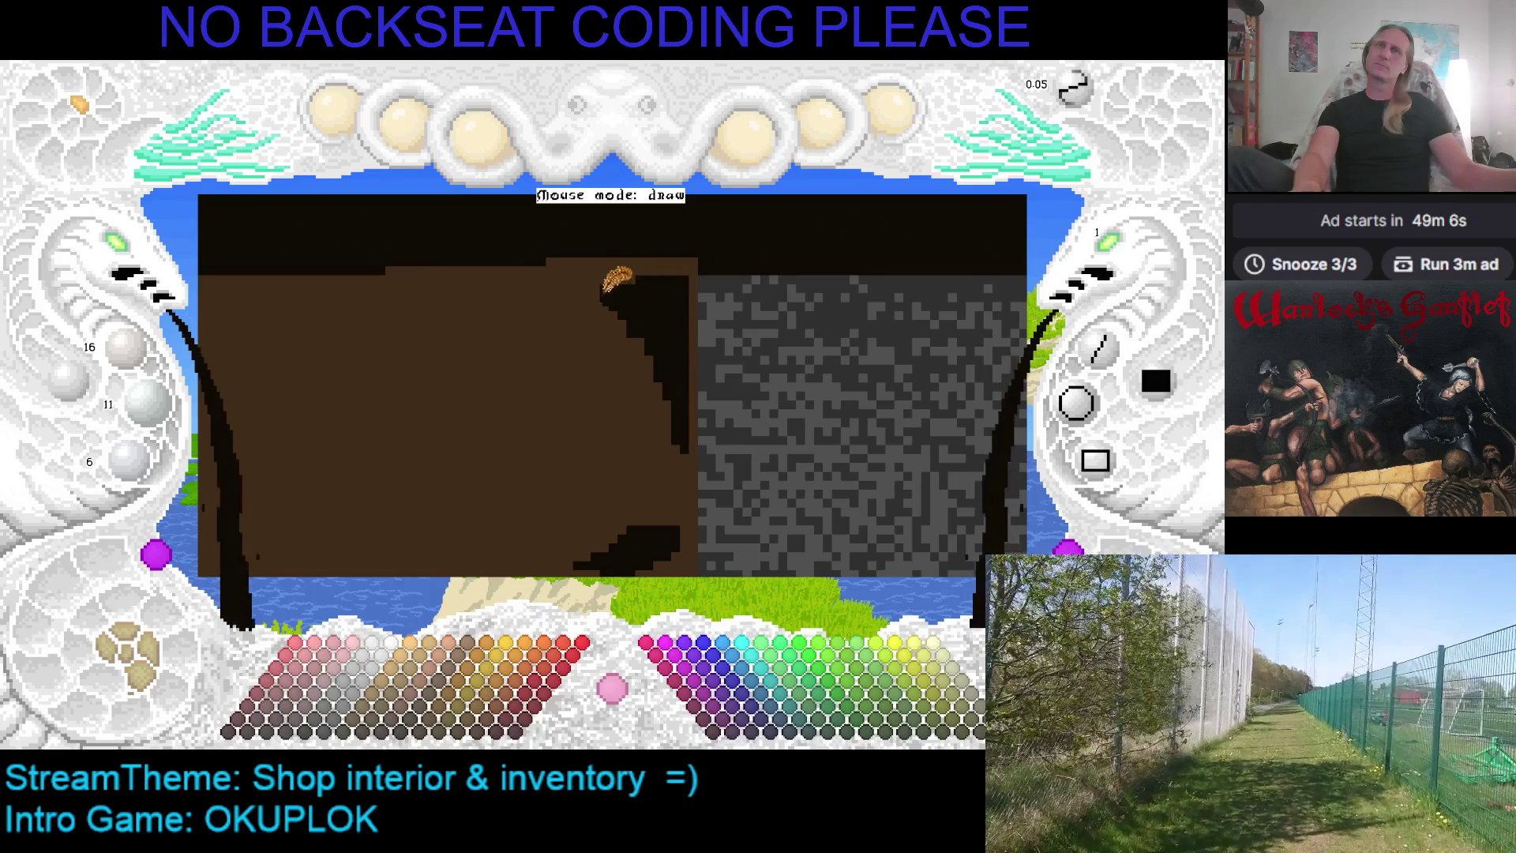
{"action": "left_click_drag", "start_coordinate": [607, 290], "coordinate": [616, 316]}
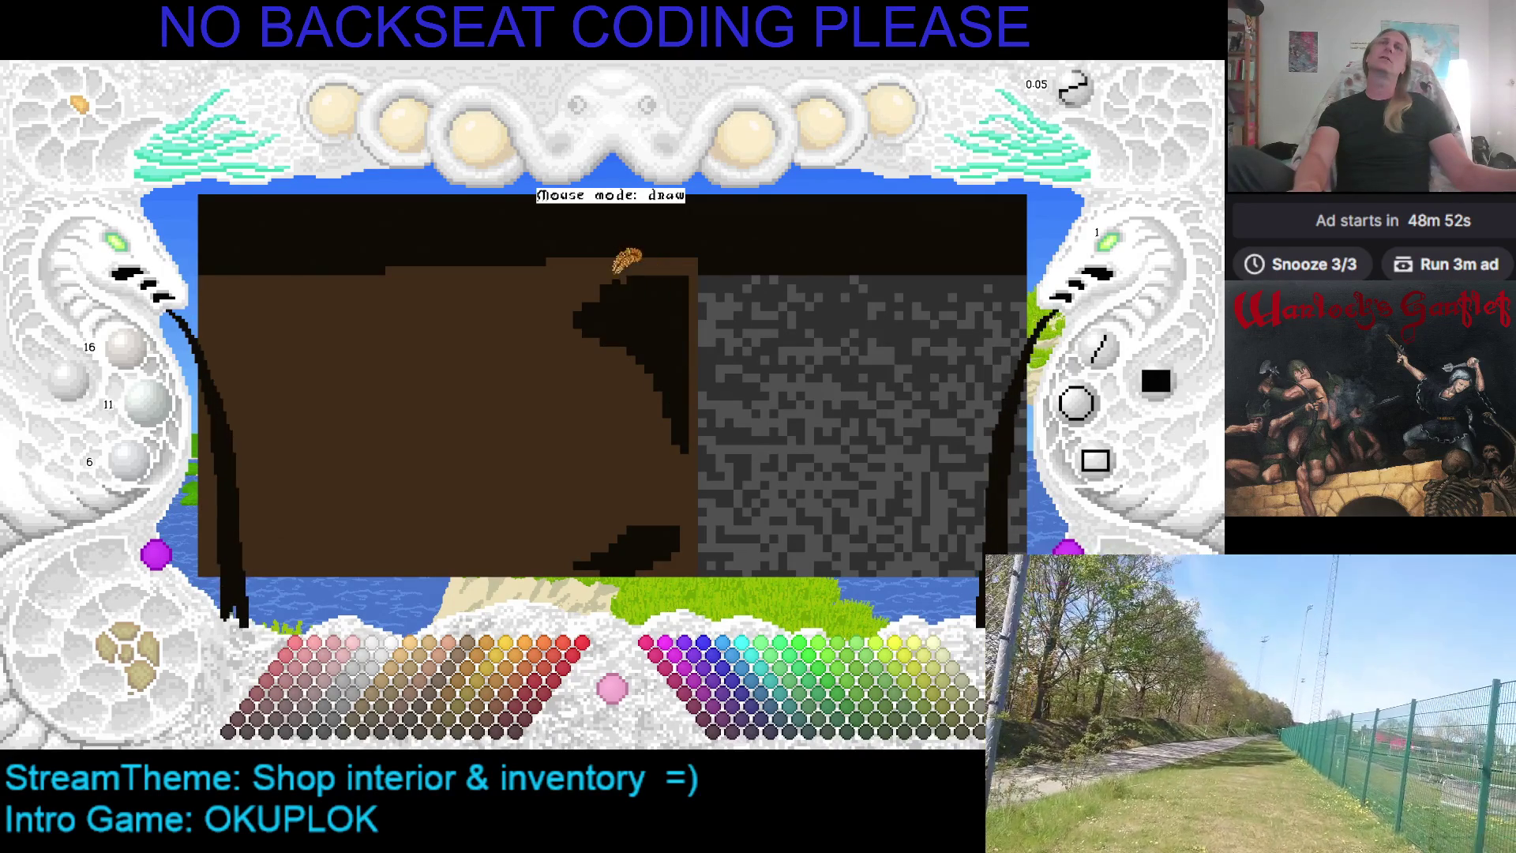
Cover stray dark pixels with counter brown and add long and short black leaf strokes extending left
{"action": "right_click", "coordinate": [619, 273]}
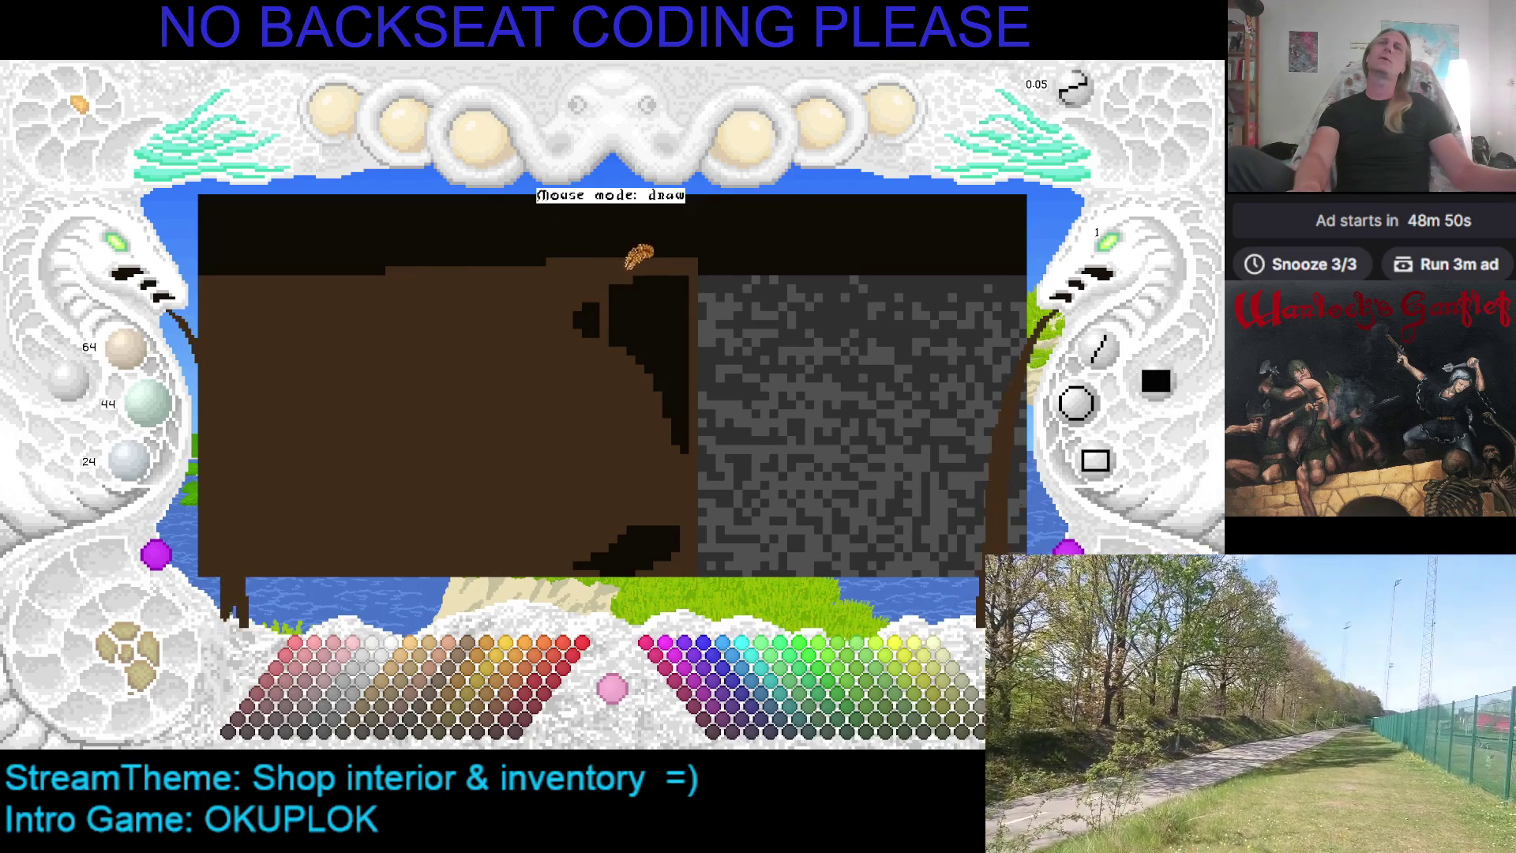
{"action": "left_click_drag", "start_coordinate": [587, 288], "coordinate": [583, 294]}
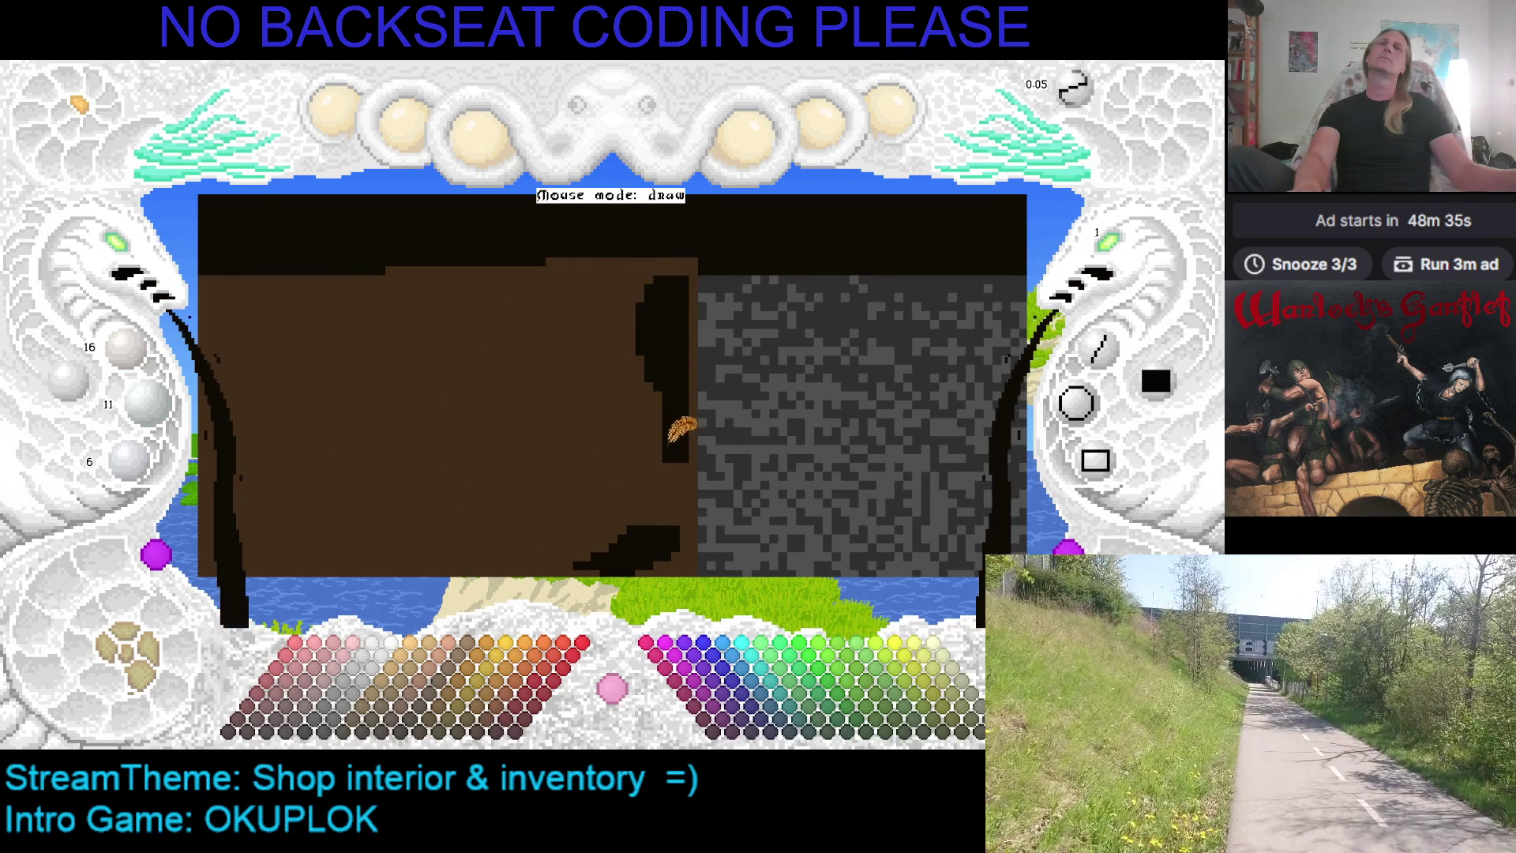
{"action": "left_click_drag", "start_coordinate": [654, 432], "coordinate": [610, 300]}
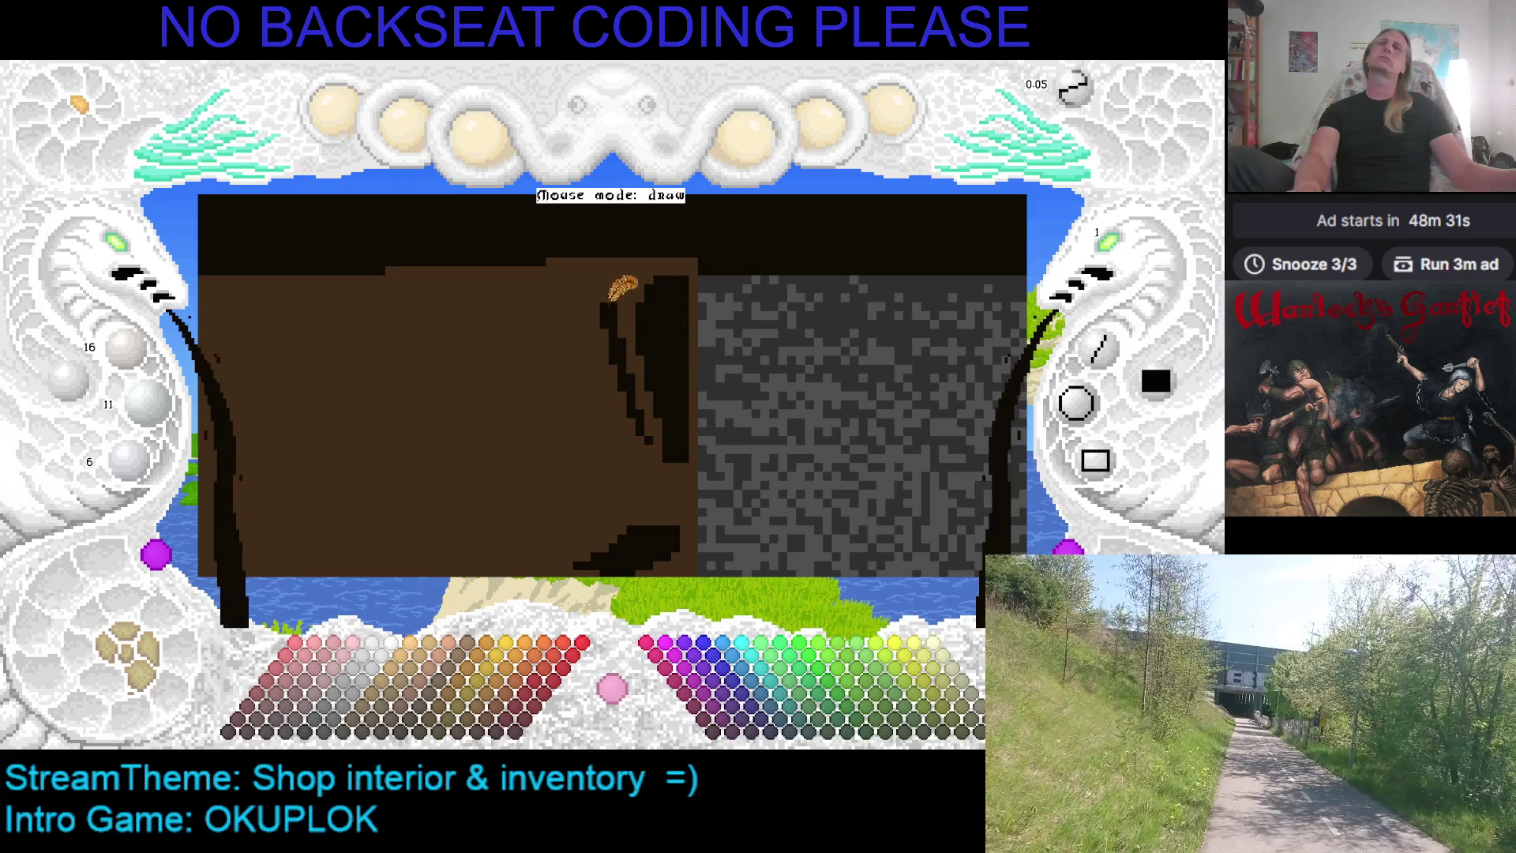
{"action": "left_click_drag", "start_coordinate": [605, 289], "coordinate": [580, 308]}
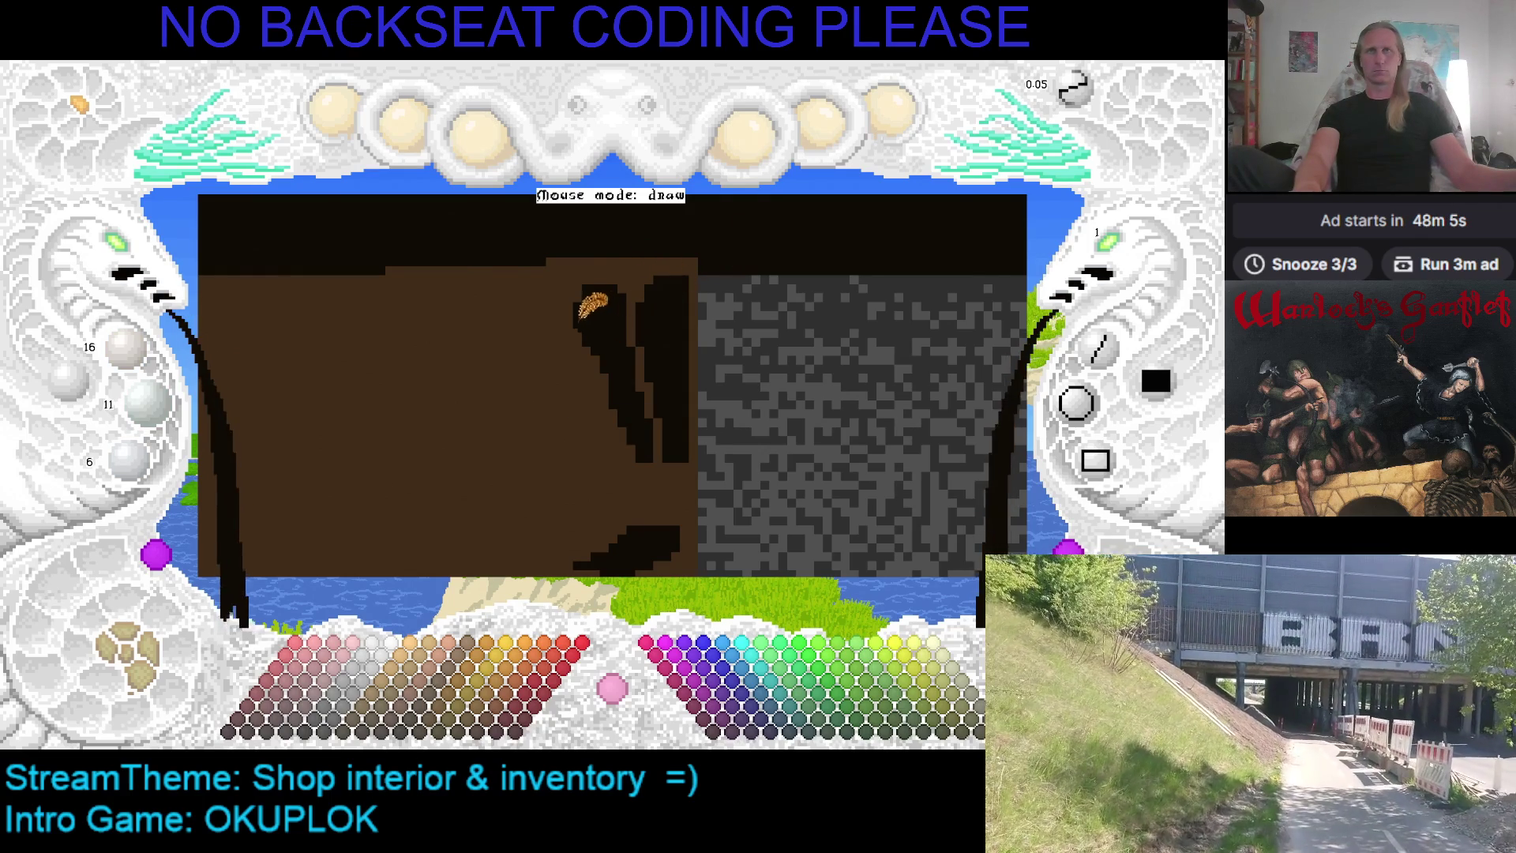
{"action": "left_click_drag", "start_coordinate": [572, 341], "coordinate": [584, 333]}
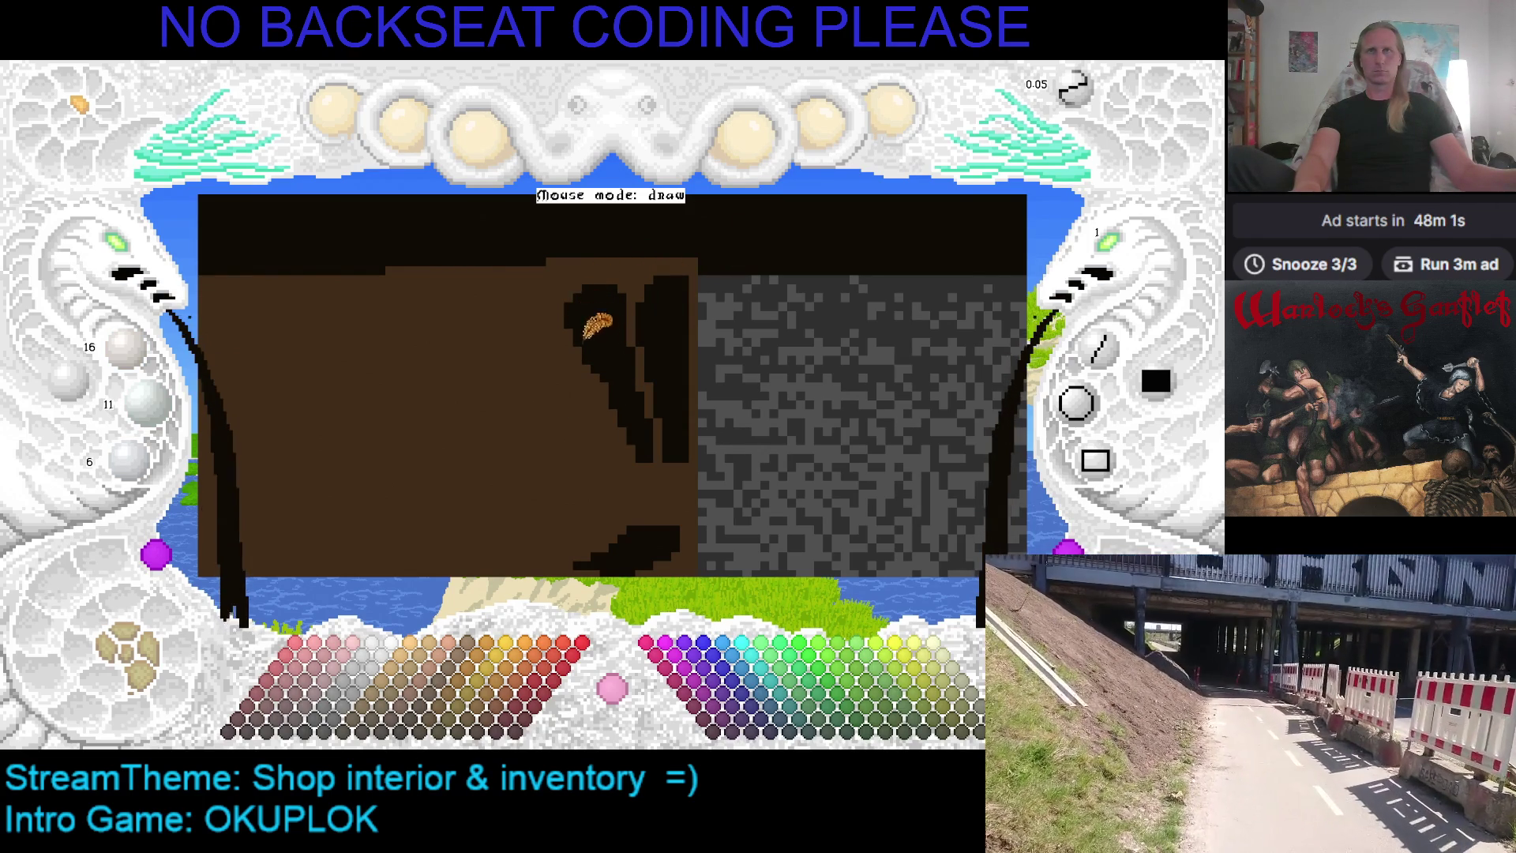
{"action": "key", "text": "Down"}
{"action": "key", "text": "Left"}
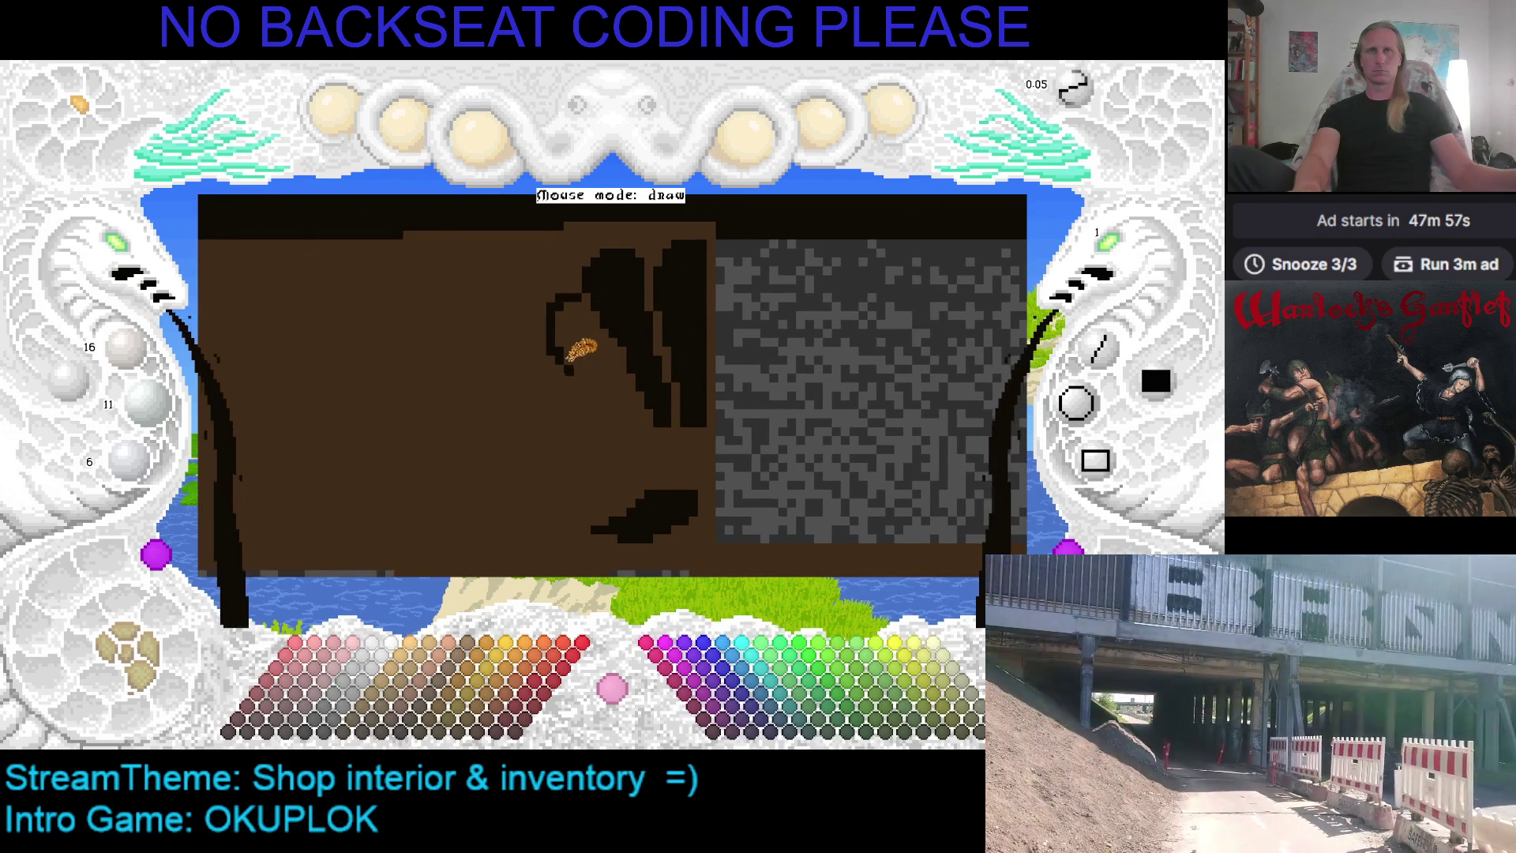
{"action": "key", "text": "Left"}
{"action": "key", "text": "Up"}
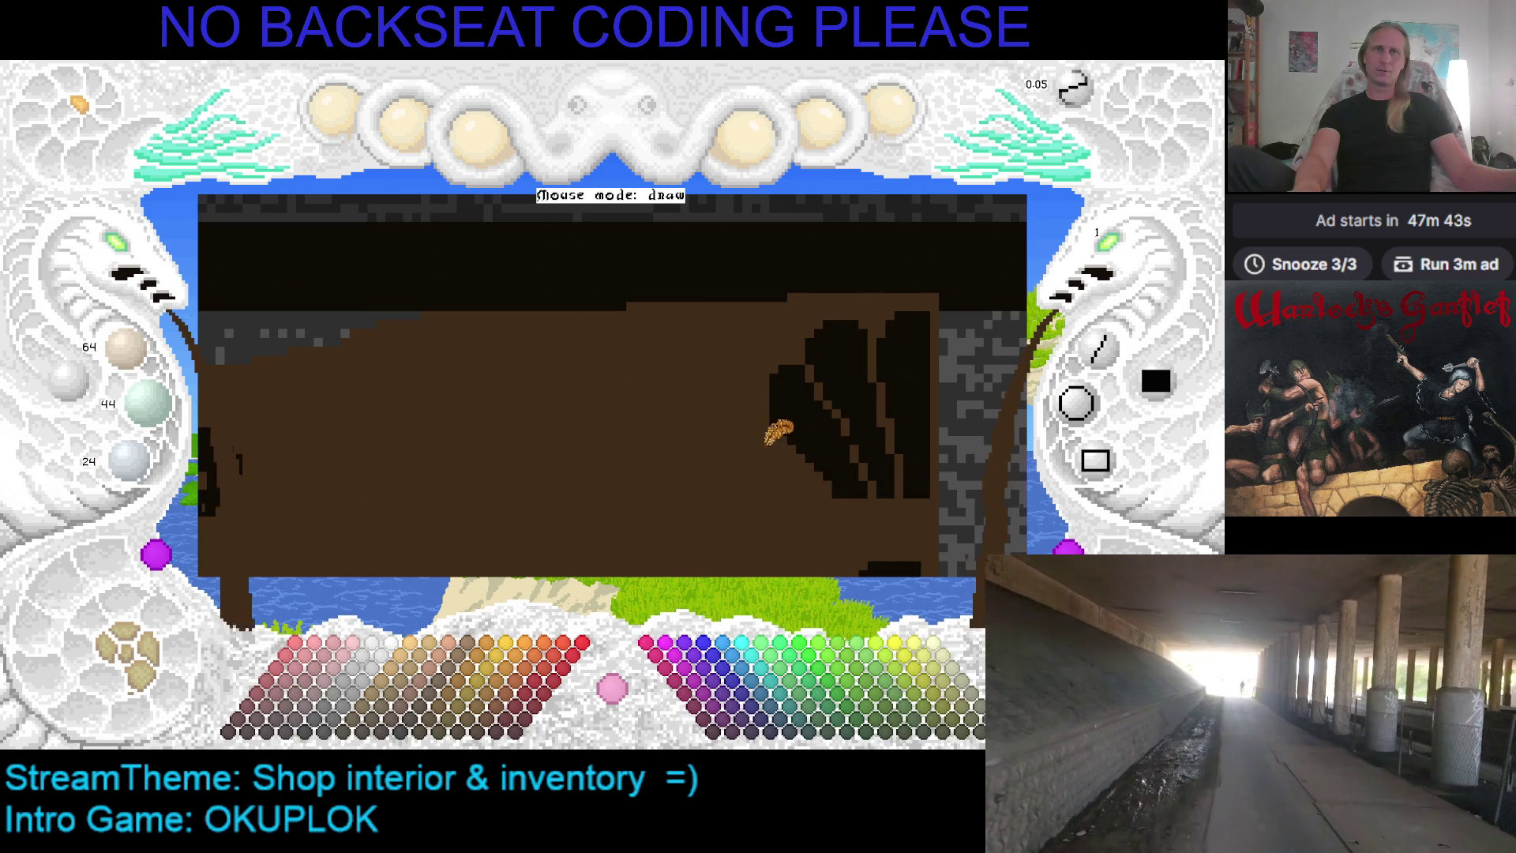
Pan across the whole counter to review it, then undo the last two dark leaf strokes
{"action": "key", "text": "Down"}
{"action": "key", "text": "Right"}
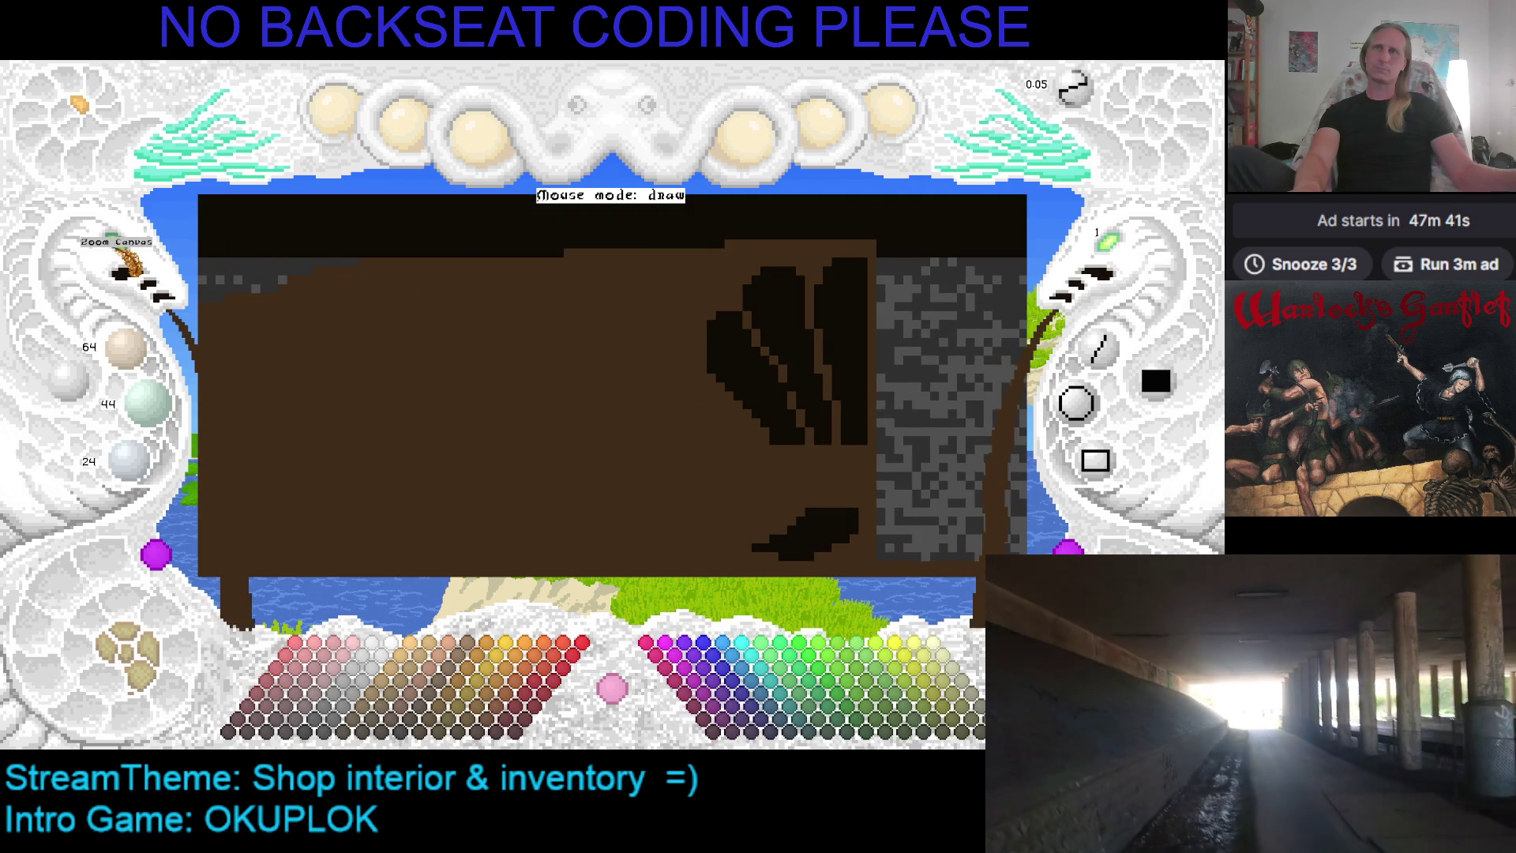
{"action": "key", "text": "Up"}
{"action": "key", "text": "Up"}
{"action": "key", "text": "Up"}
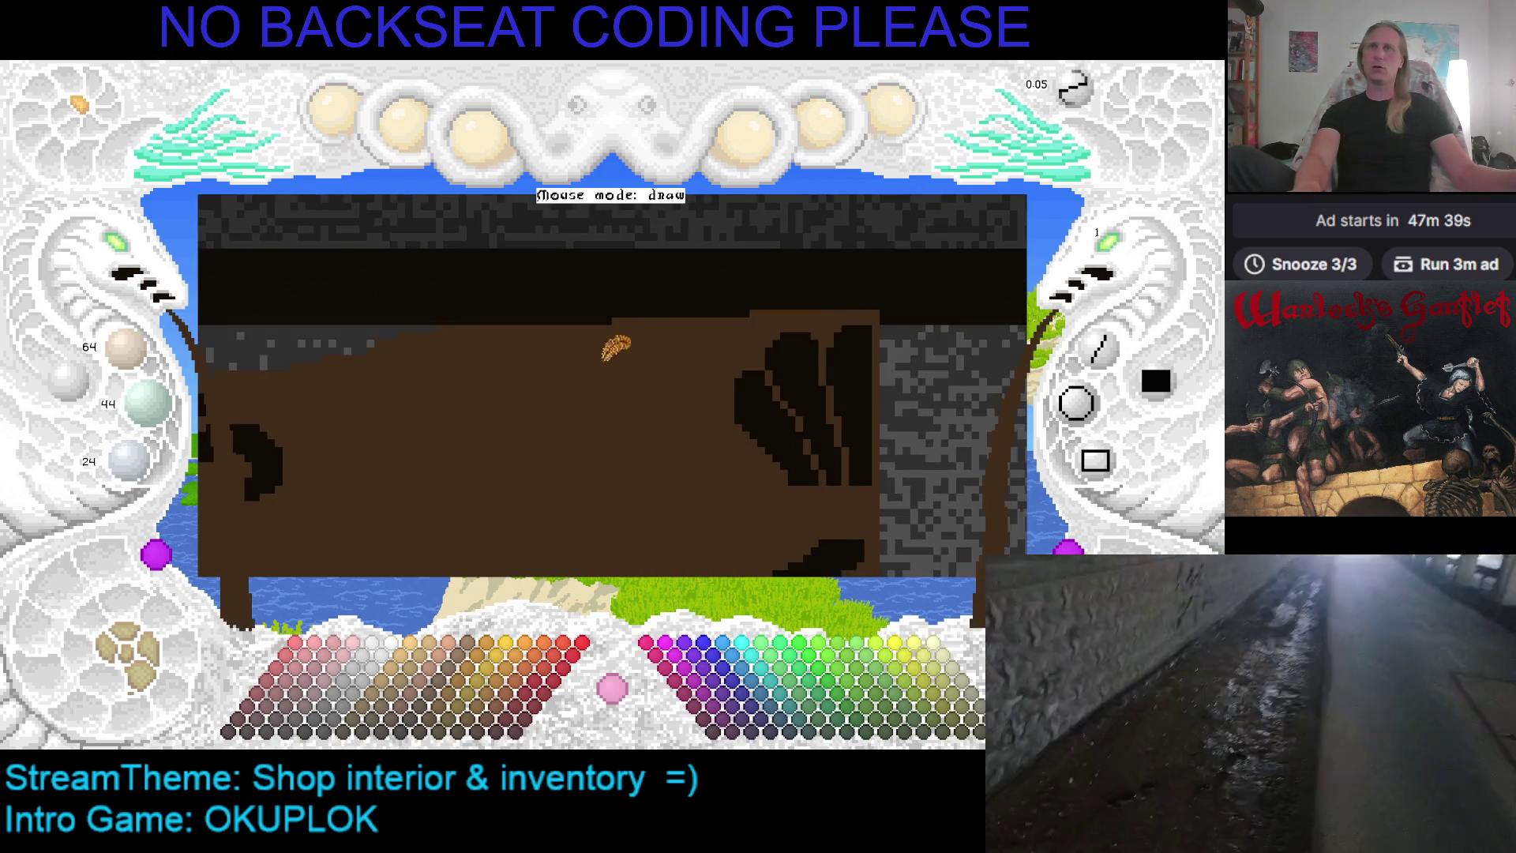
{"action": "left_click_drag", "start_coordinate": [579, 399], "coordinate": [663, 315]}
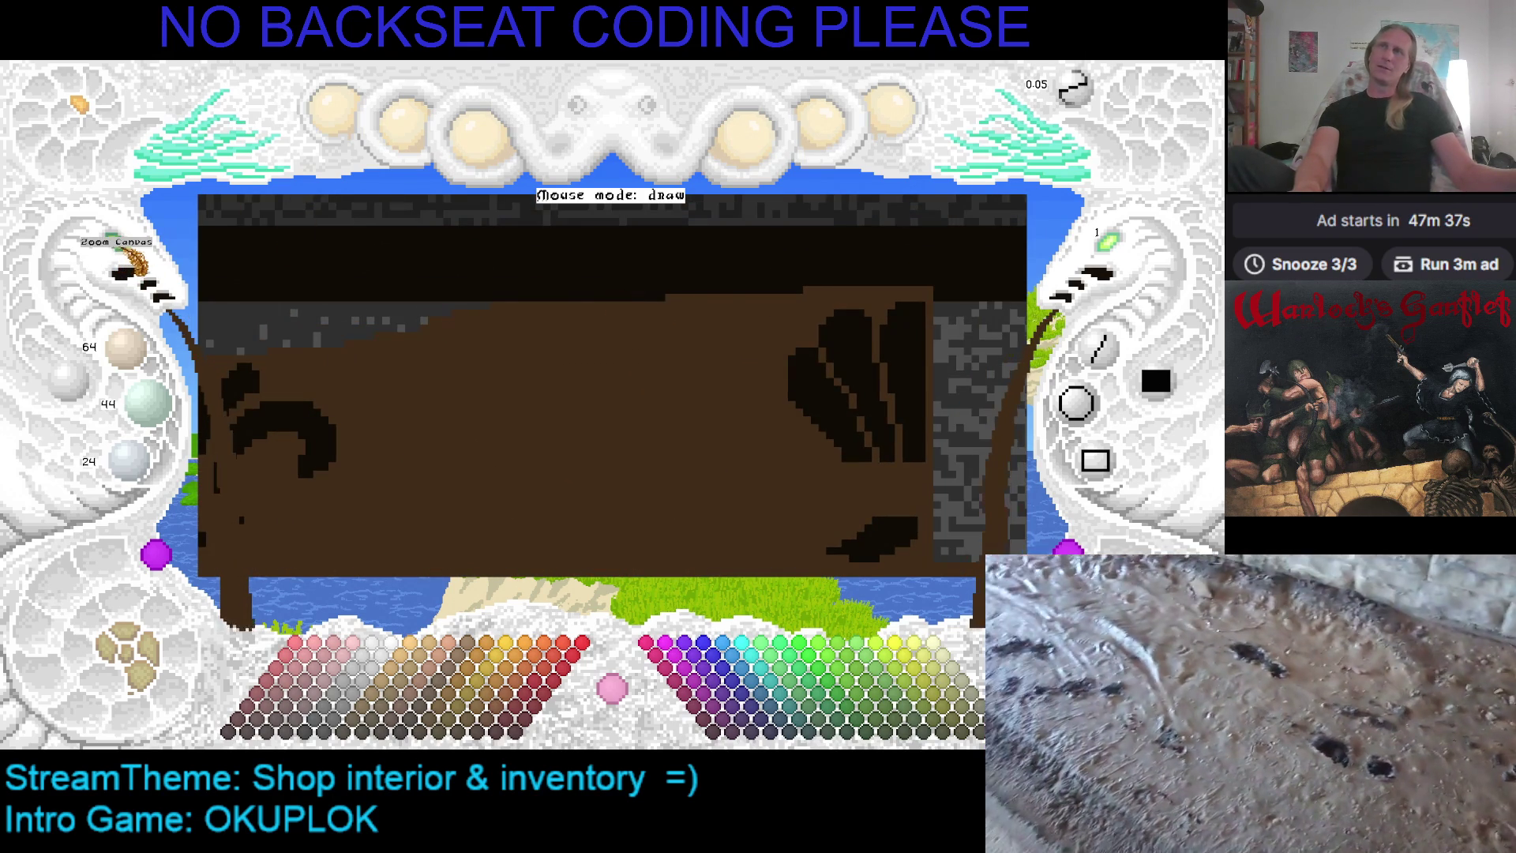
{"action": "scroll", "coordinate": [119, 254], "scroll_direction": "down", "scroll_amount": 2}
{"action": "left_click_drag", "start_coordinate": [706, 230], "coordinate": [511, 274]}
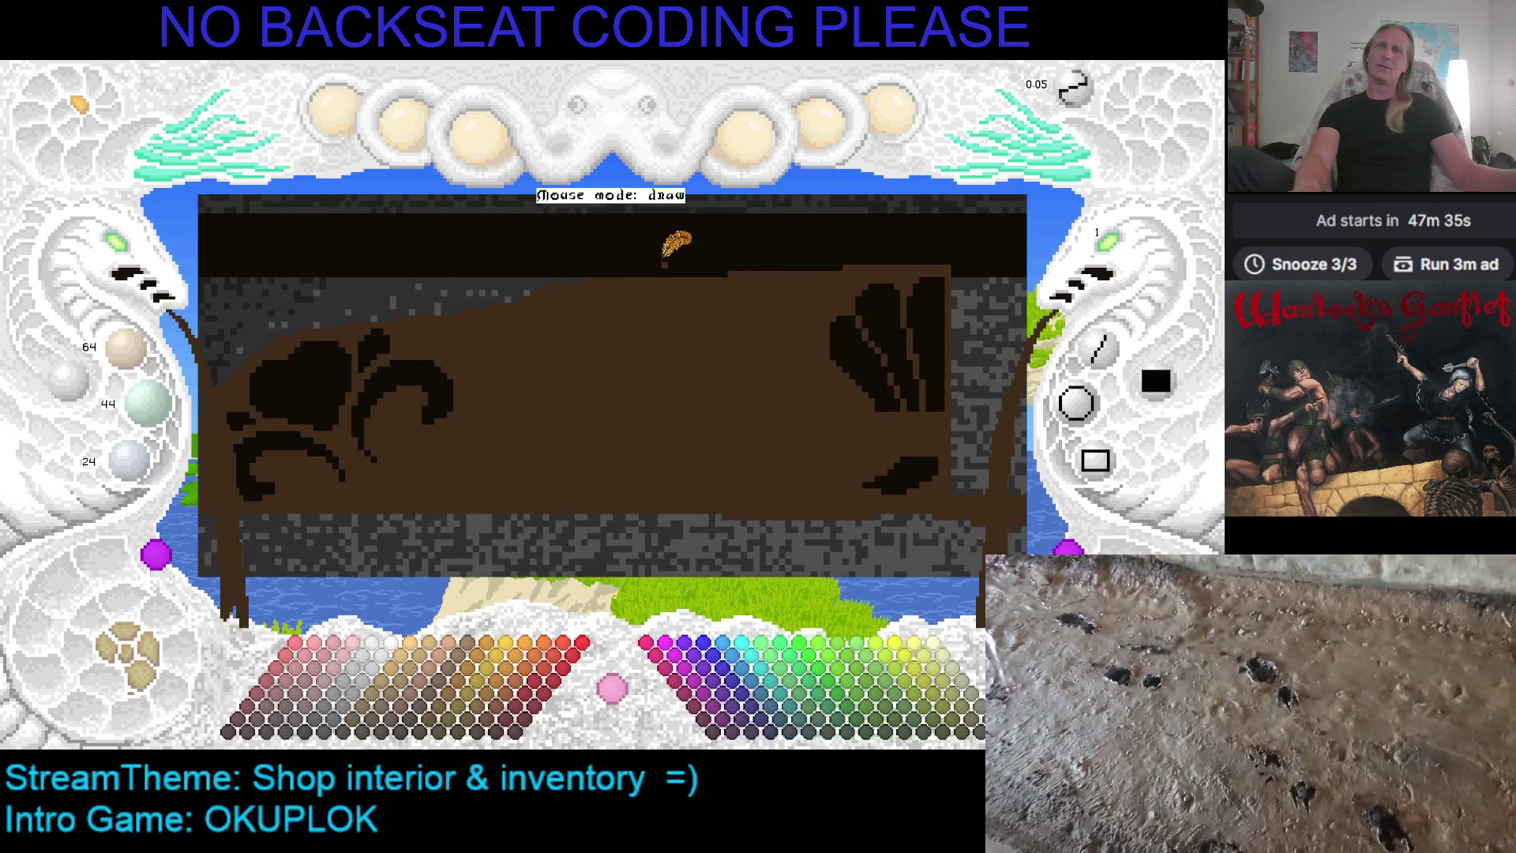
{"action": "key", "text": "Right"}
{"action": "key", "text": "Down"}
{"action": "key", "text": "Up"}
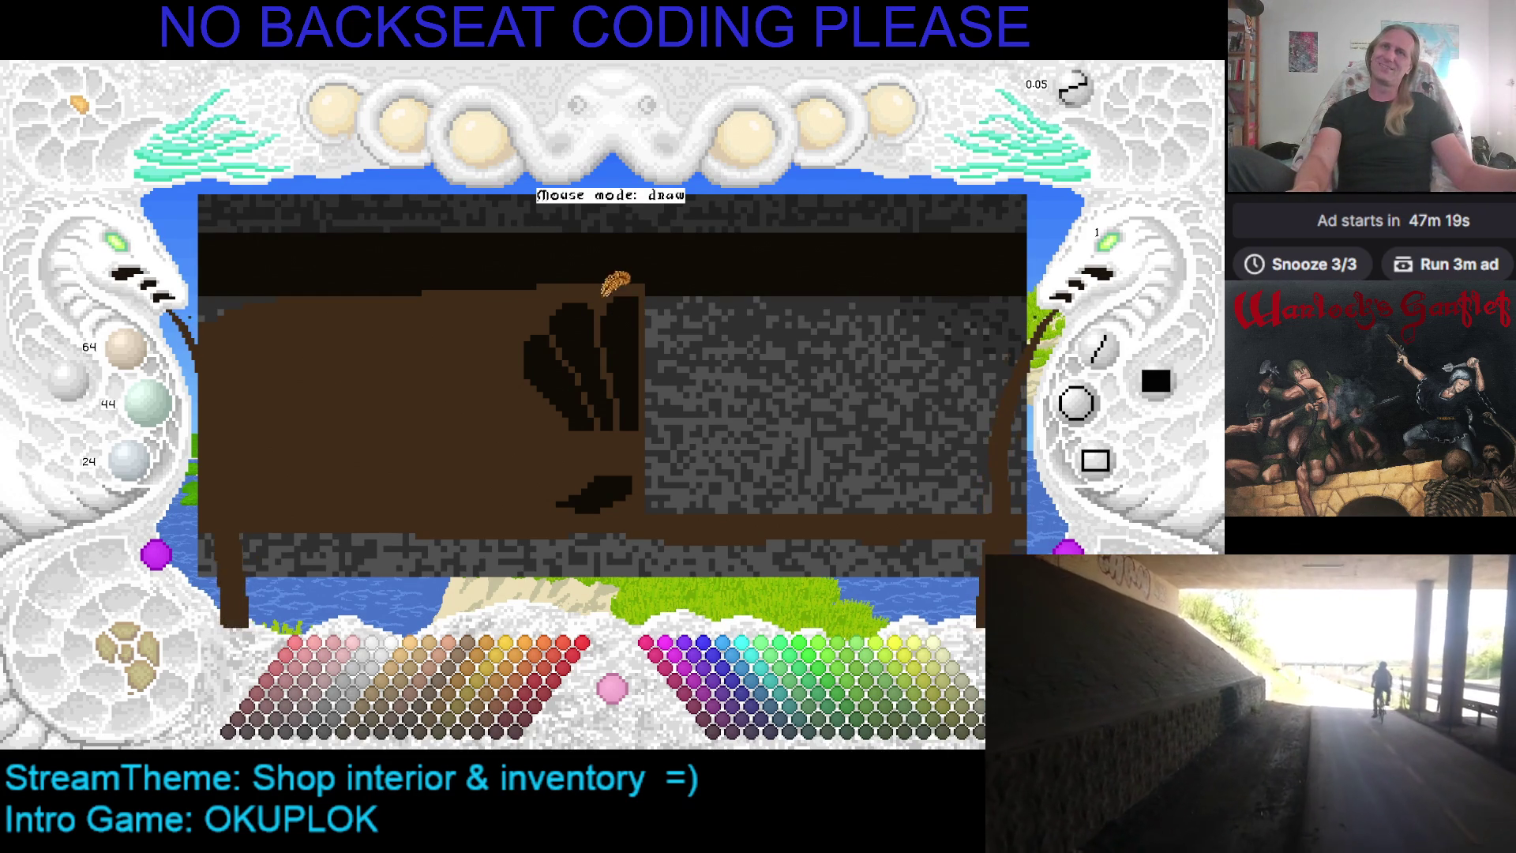
{"action": "key", "text": "ctrl+z"}
{"action": "key", "text": "ctrl+z"}
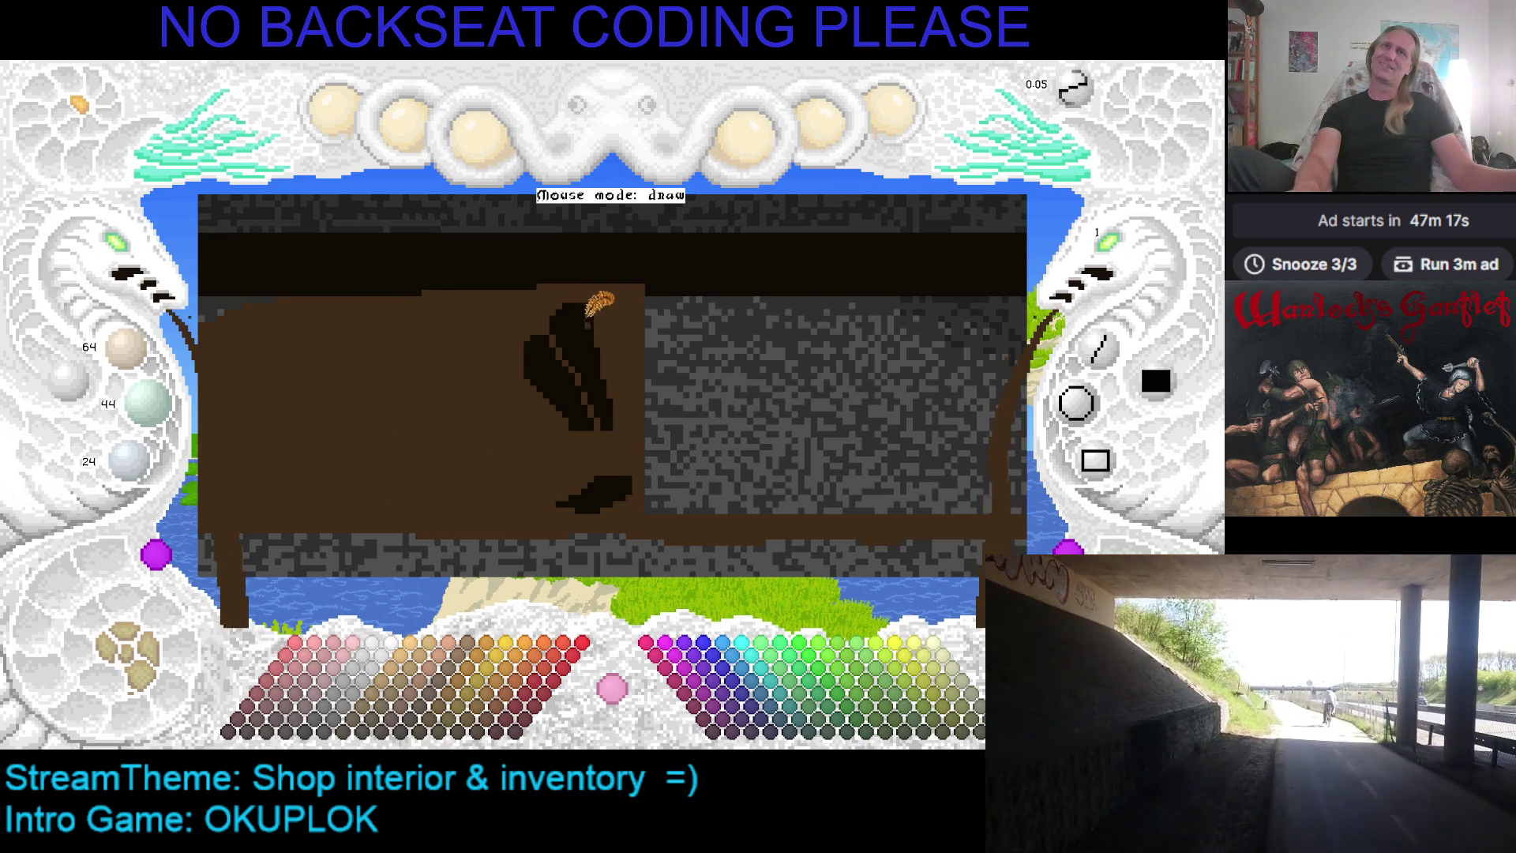
{"action": "key", "text": "ctrl+z"}
{"action": "key", "text": "ctrl+z"}
{"action": "key", "text": "ctrl+z"}
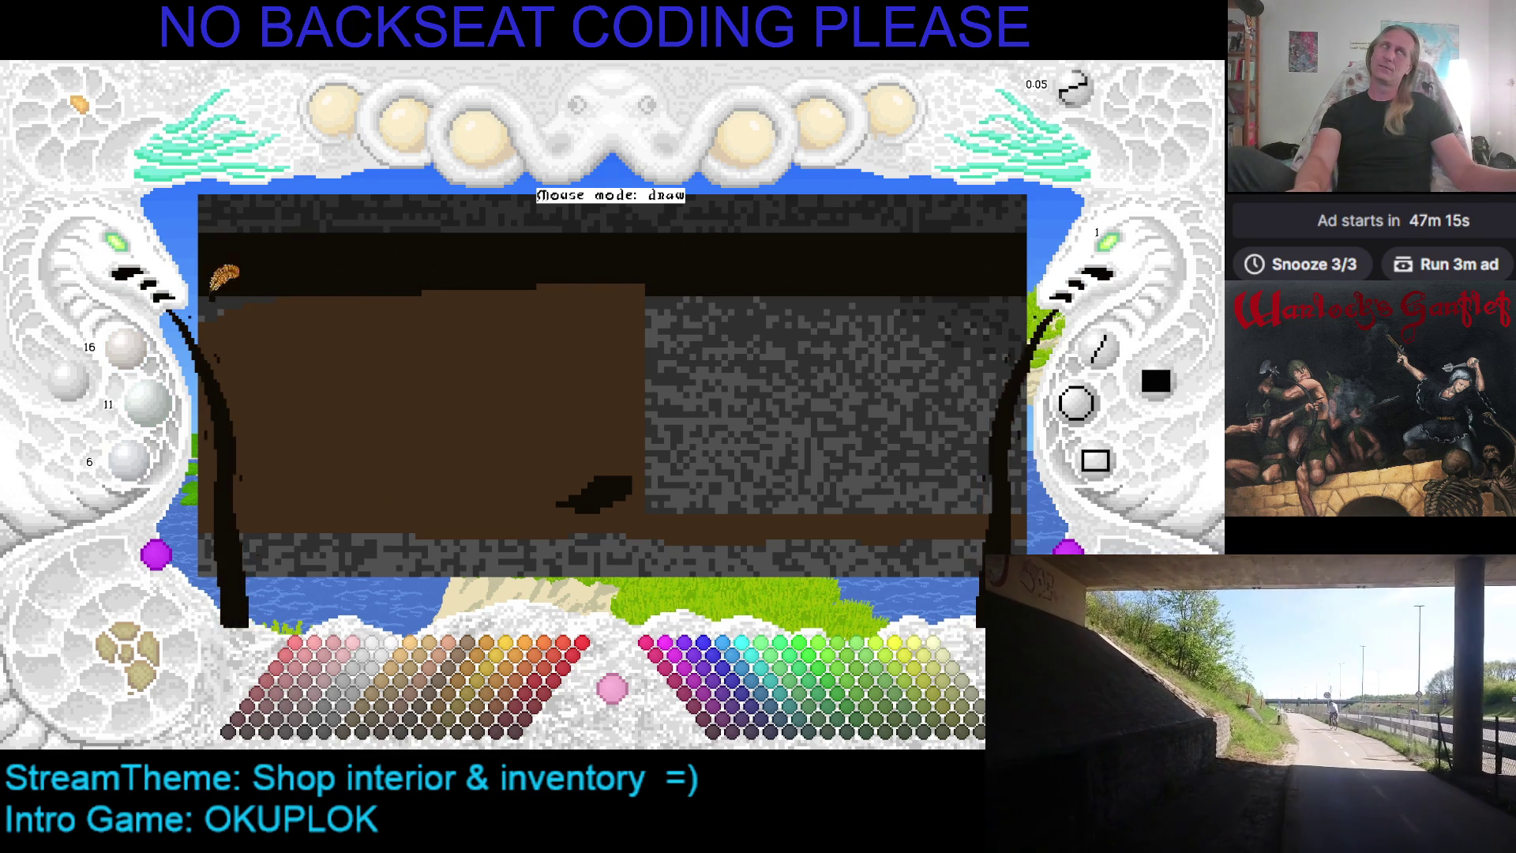
Paint a thick trial black curve at the counter's right end, fill it back with brown, then re-pick near-black
{"action": "scroll", "coordinate": [118, 253], "scroll_direction": "up", "scroll_amount": 3}
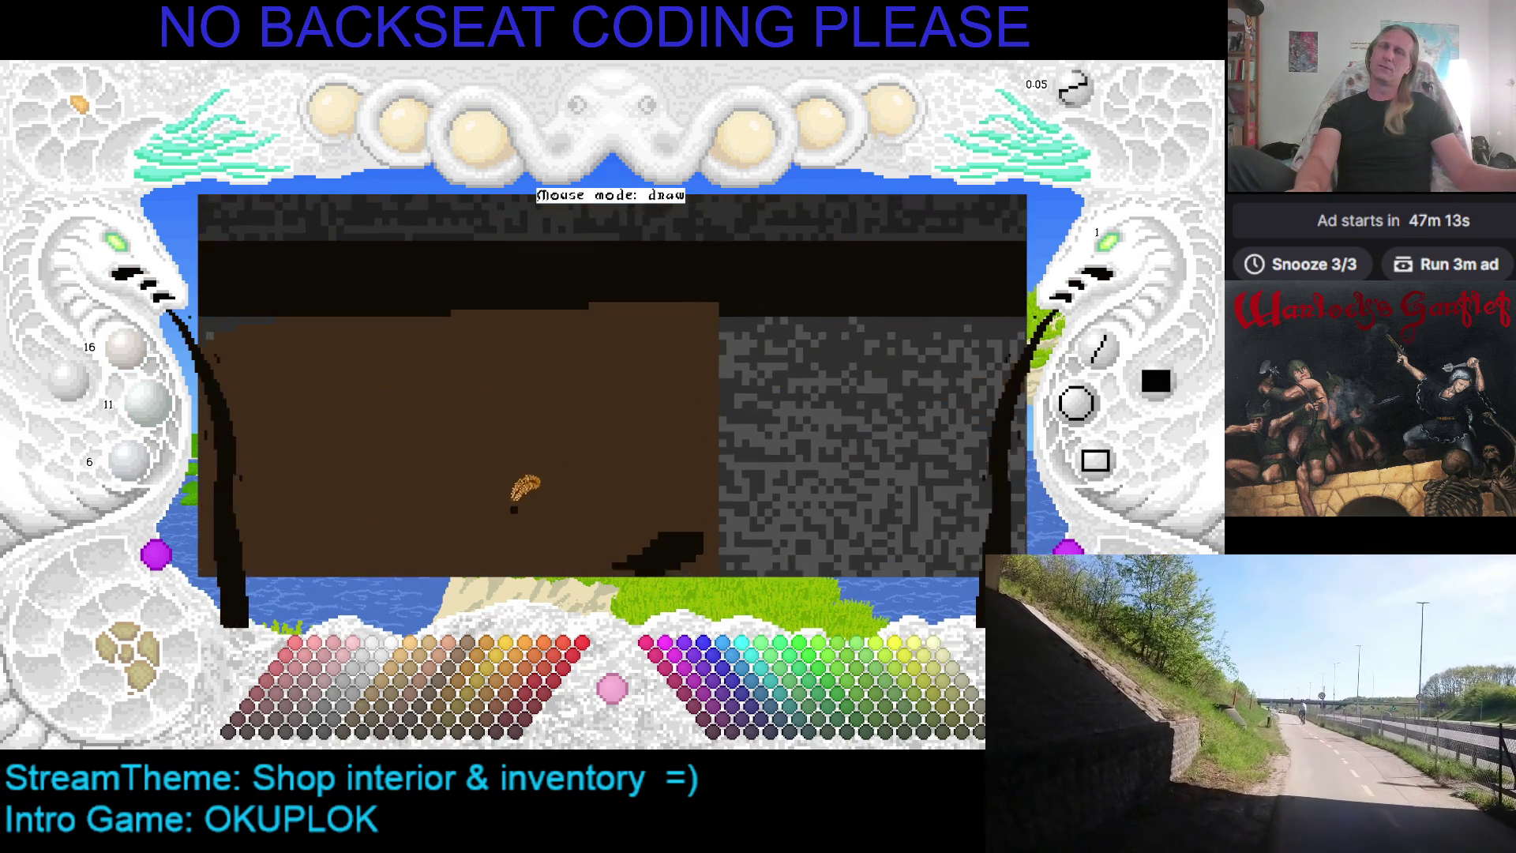
{"action": "left_click_drag", "start_coordinate": [716, 363], "coordinate": [711, 496]}
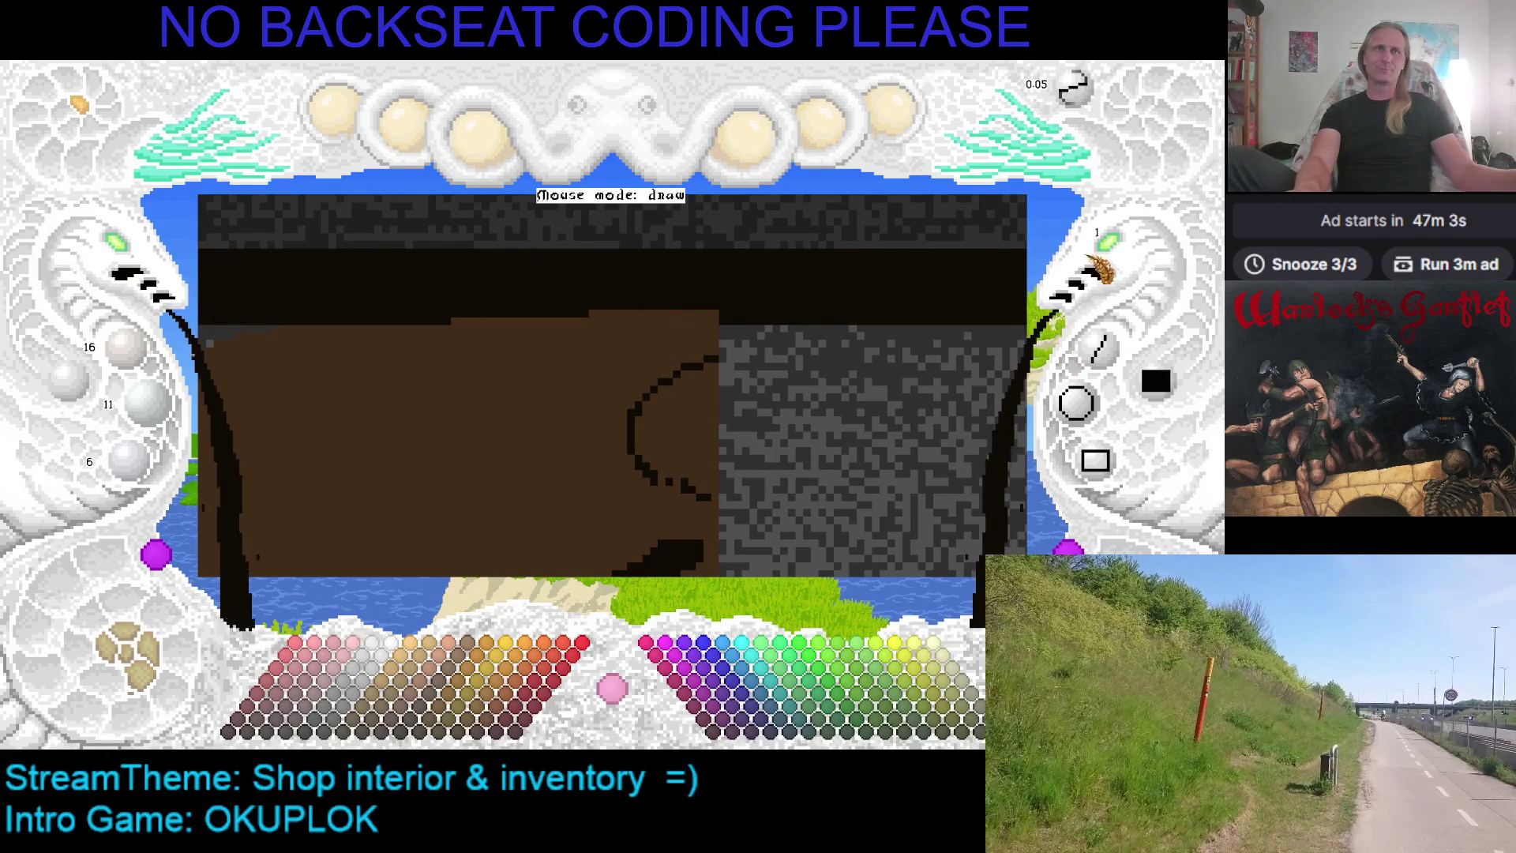
{"action": "scroll", "coordinate": [1105, 260], "scroll_direction": "up", "scroll_amount": 4}
{"action": "mouse_move", "coordinate": [696, 359]}
{"action": "left_mouse_down"}
{"action": "mouse_move", "coordinate": [655, 464]}
{"action": "mouse_move", "coordinate": [650, 447]}
{"action": "left_mouse_up"}
{"action": "right_click", "coordinate": [679, 427]}
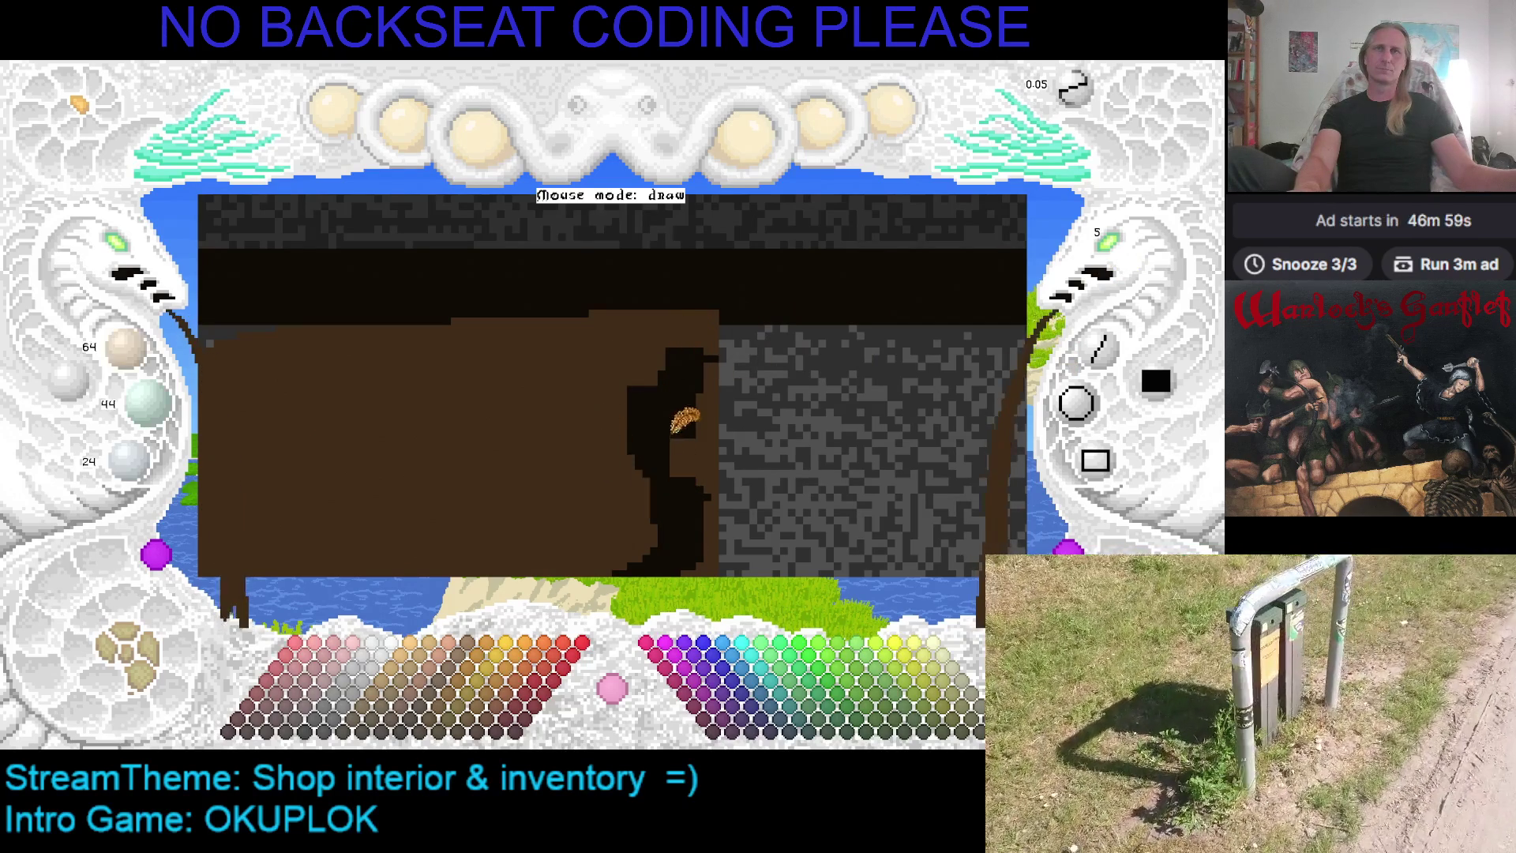
{"action": "left_click", "coordinate": [672, 431]}
{"action": "scroll", "coordinate": [1105, 252], "scroll_direction": "down", "scroll_amount": 4}
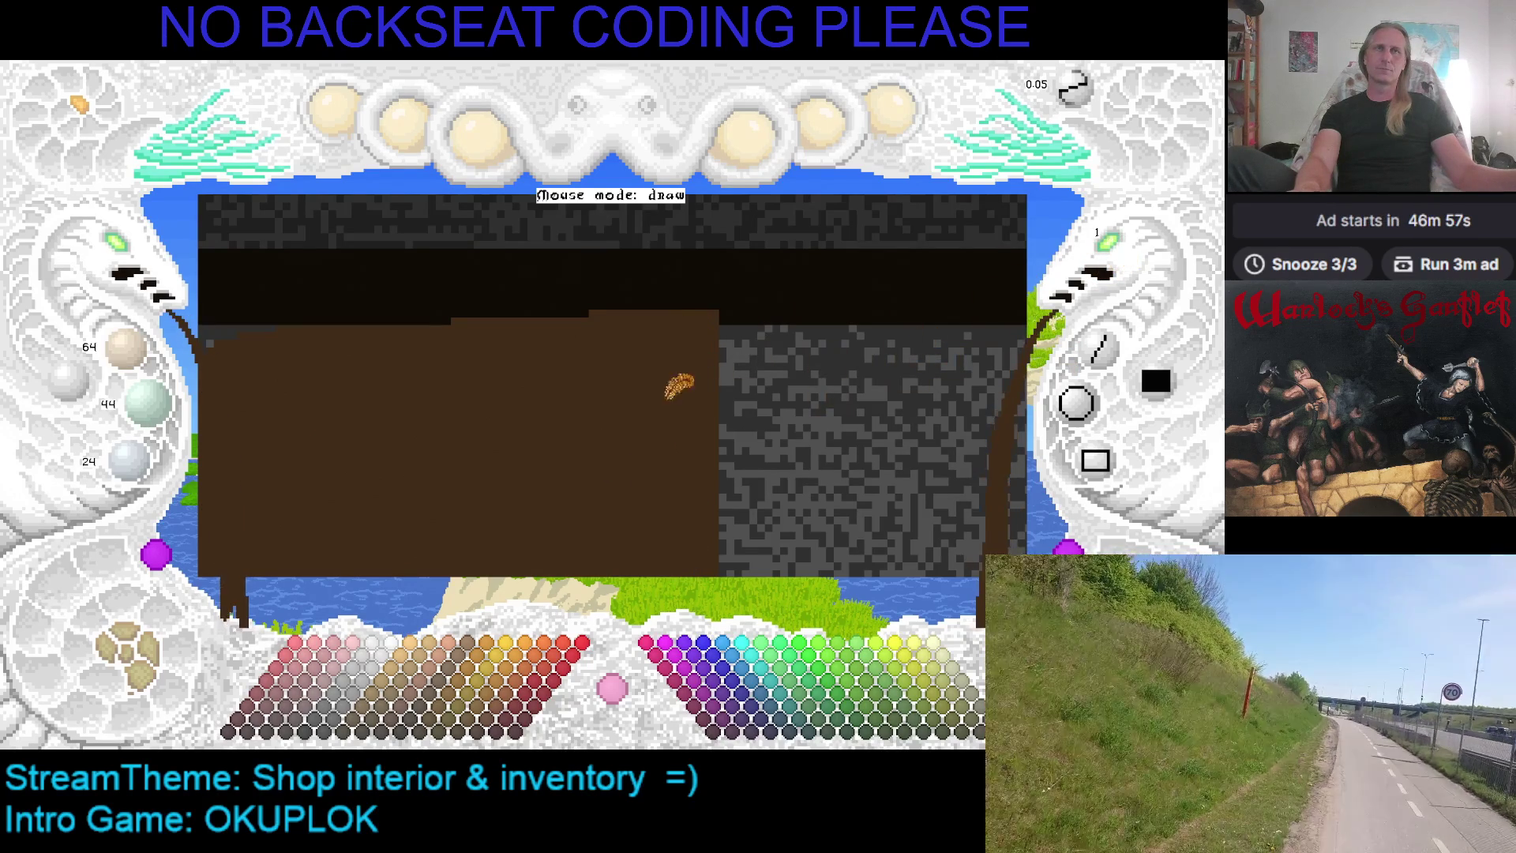
{"action": "right_click", "coordinate": [375, 371]}
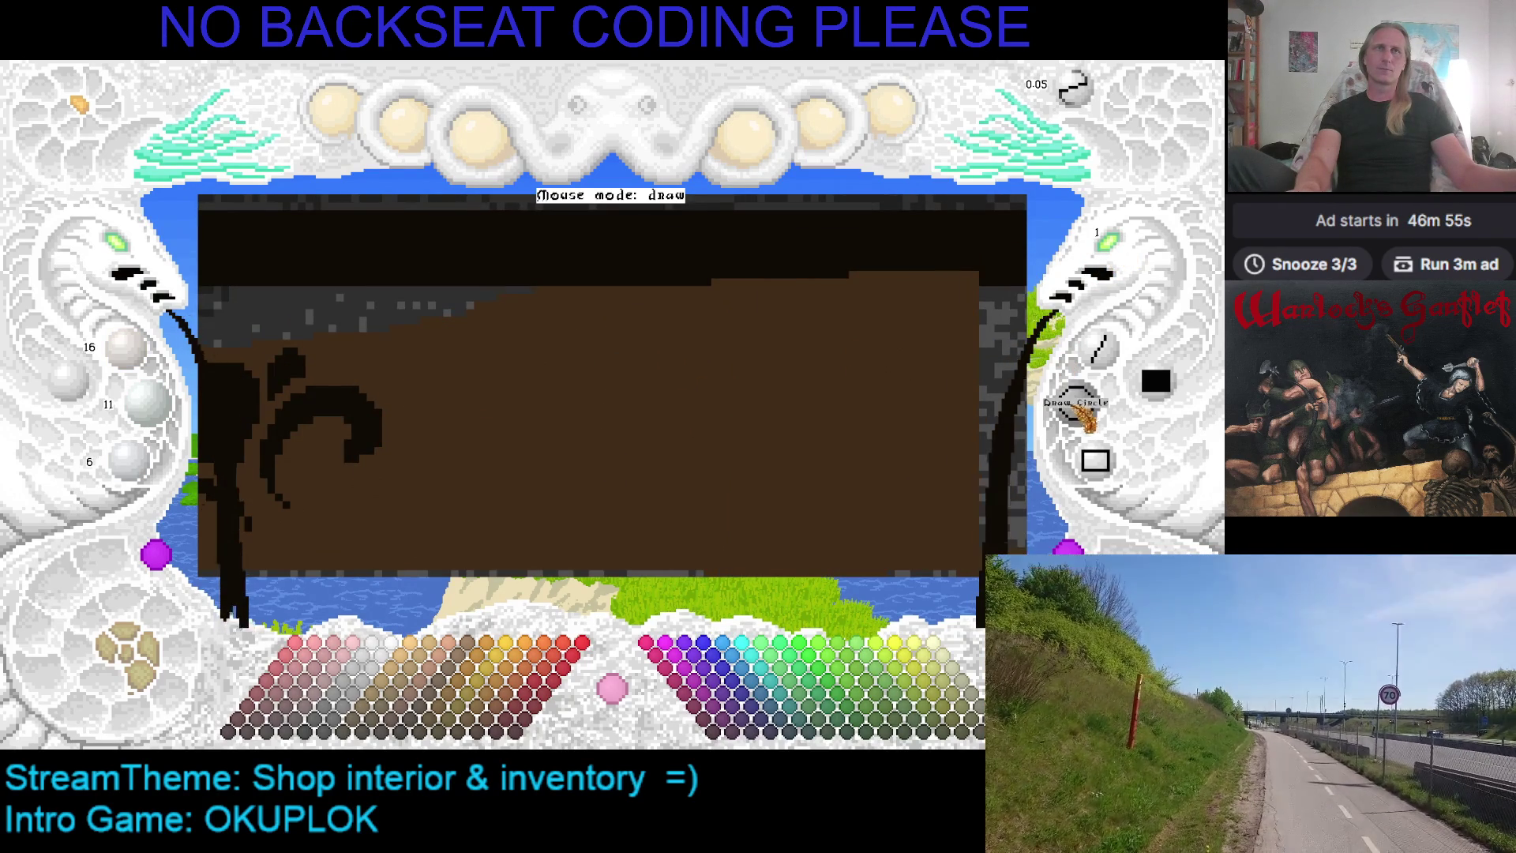
Try several circle placements near the counter's top edge, cancelling the misplaced ones
{"action": "left_click", "coordinate": [1076, 407]}
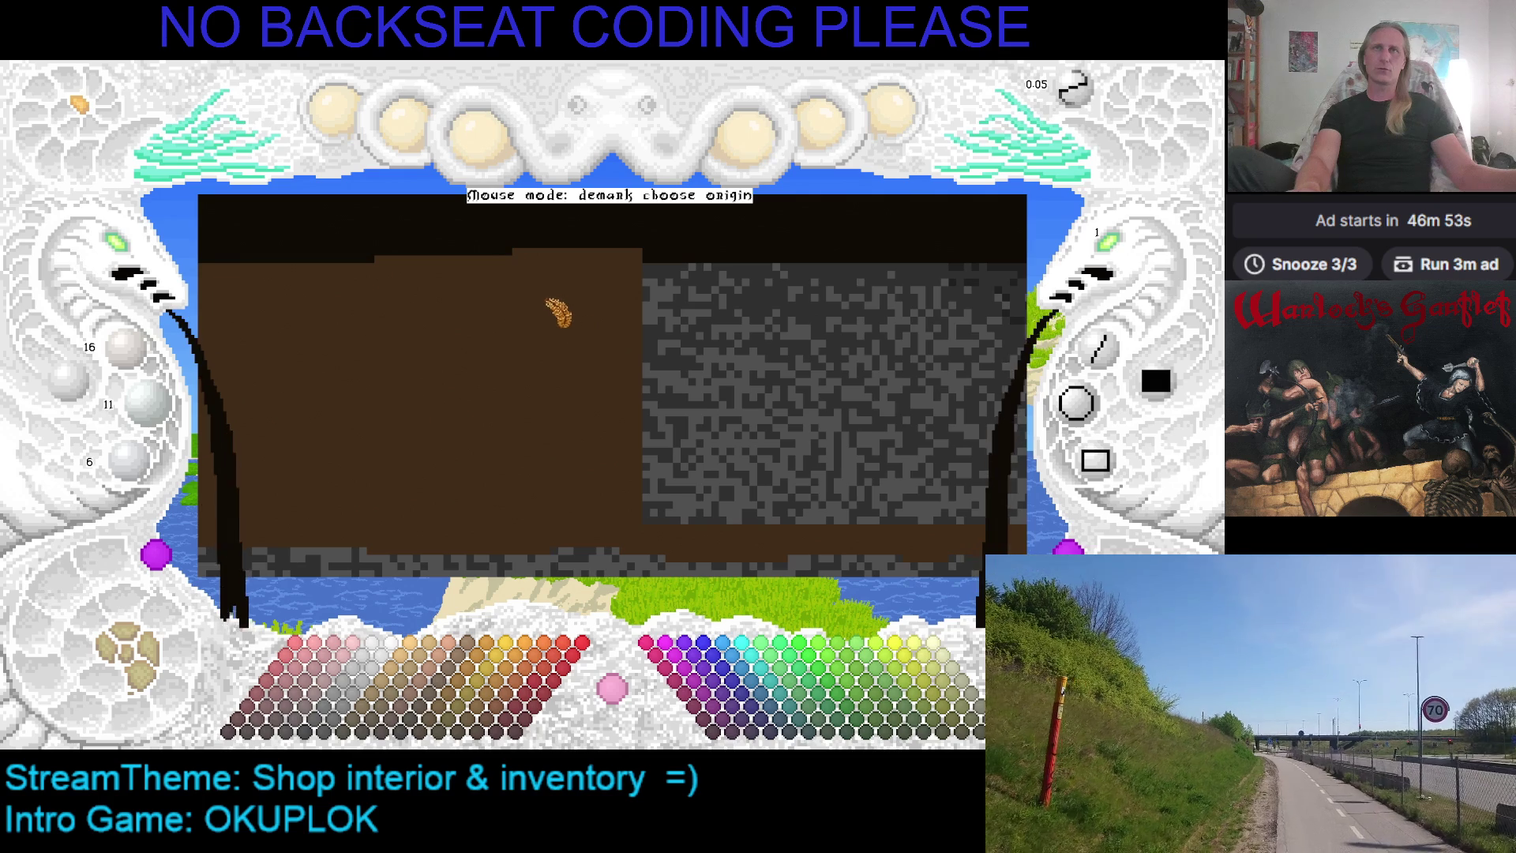
{"action": "left_click", "coordinate": [542, 285]}
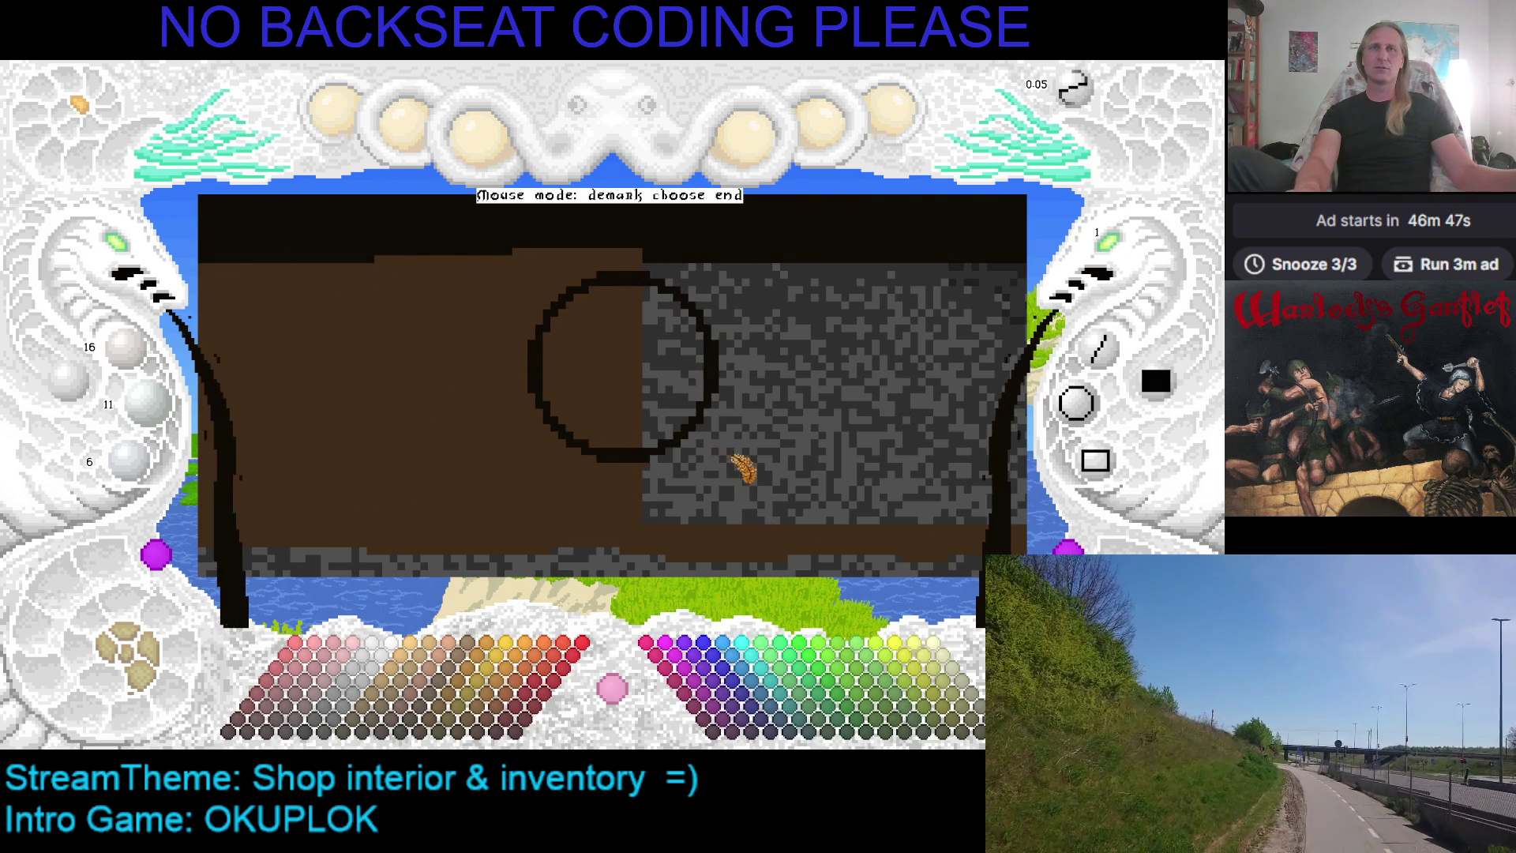
{"action": "key", "text": "Escape"}
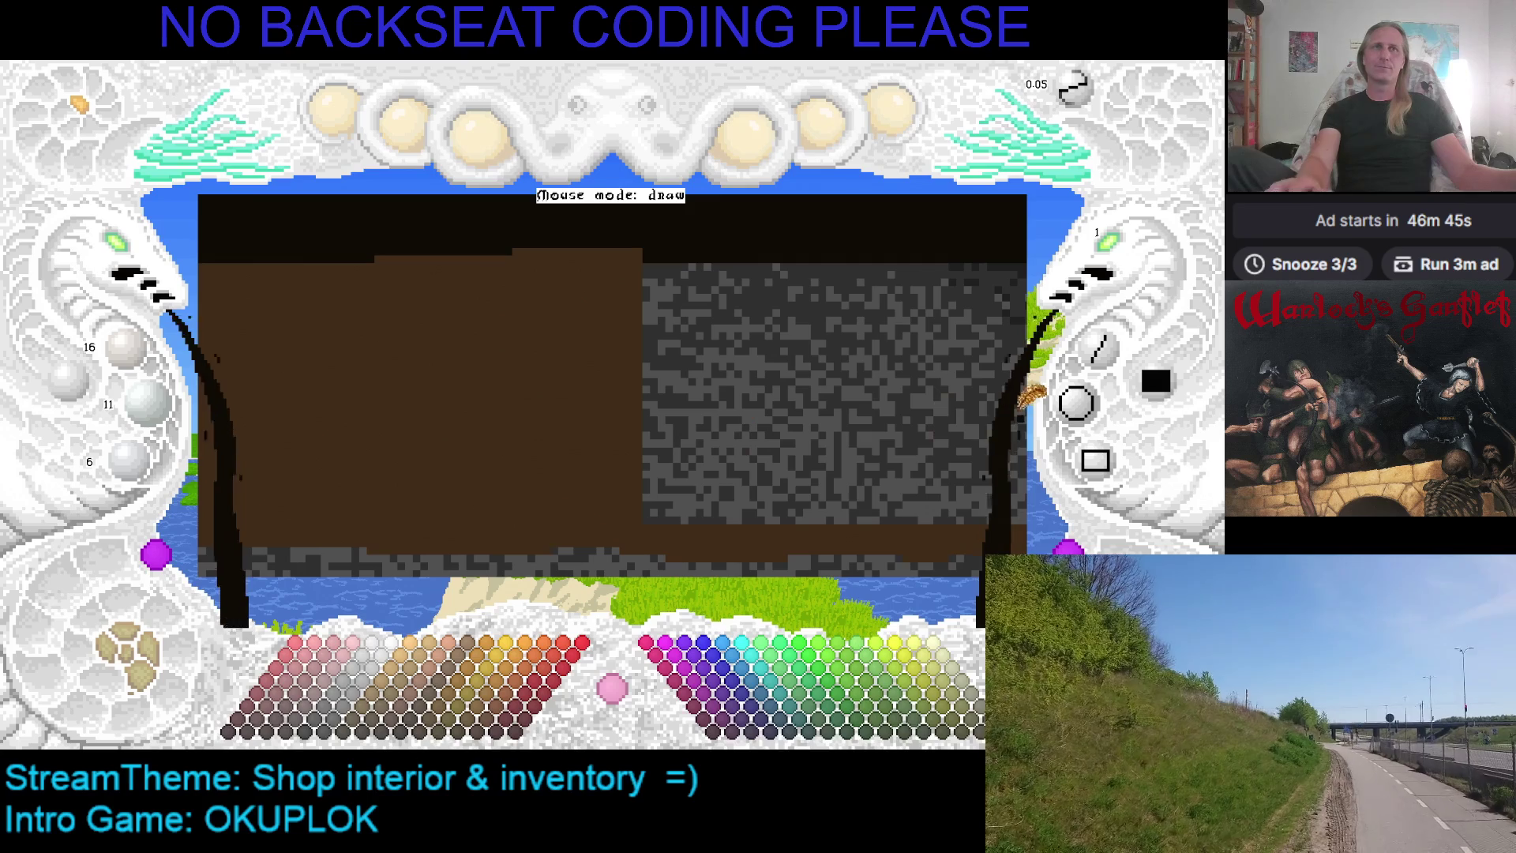
{"action": "left_click", "coordinate": [1077, 402]}
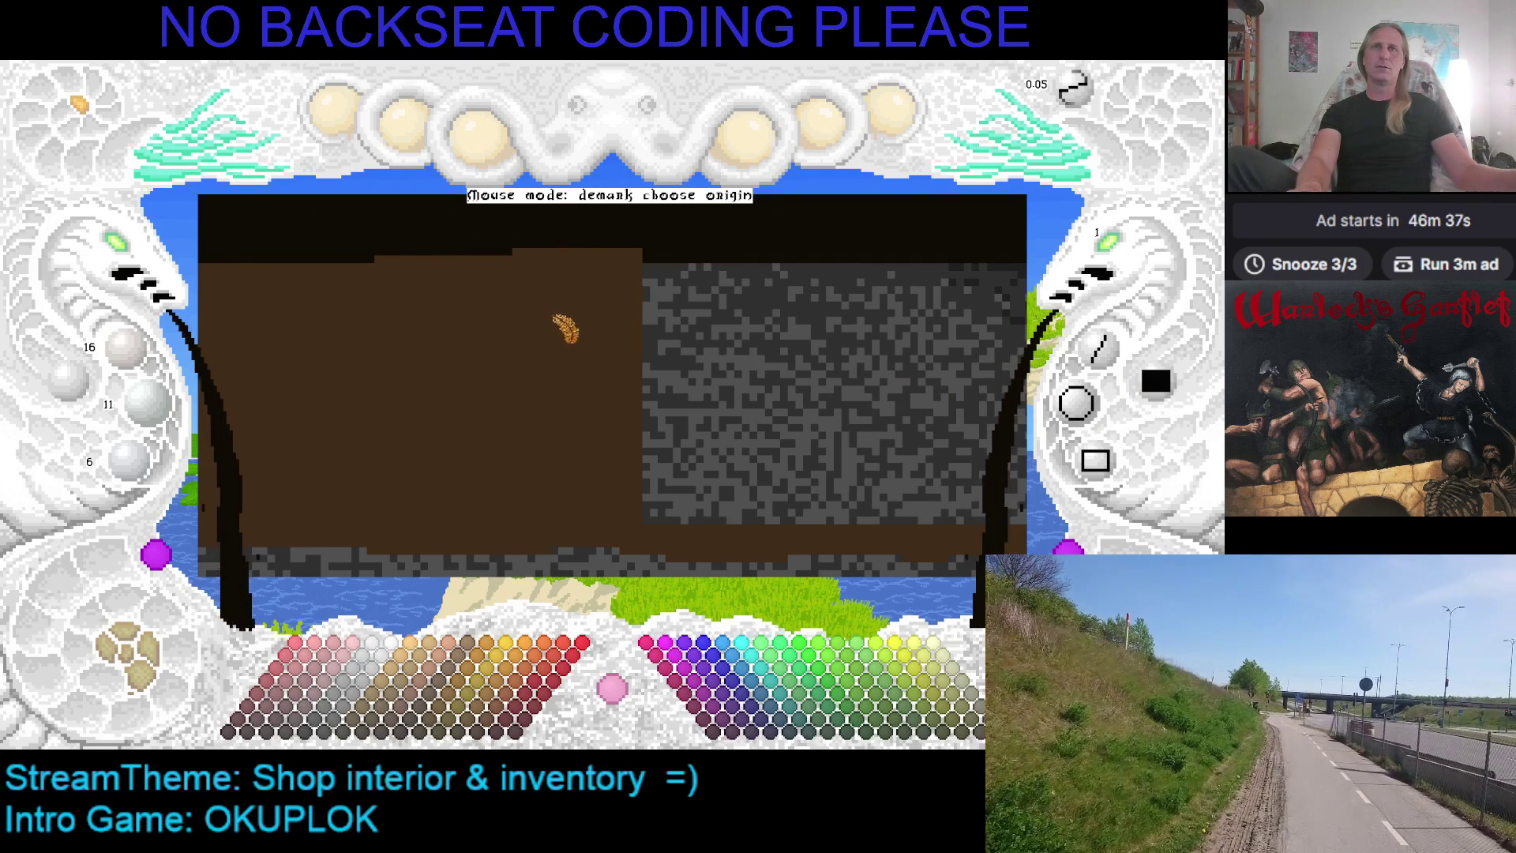
{"action": "left_click", "coordinate": [553, 317]}
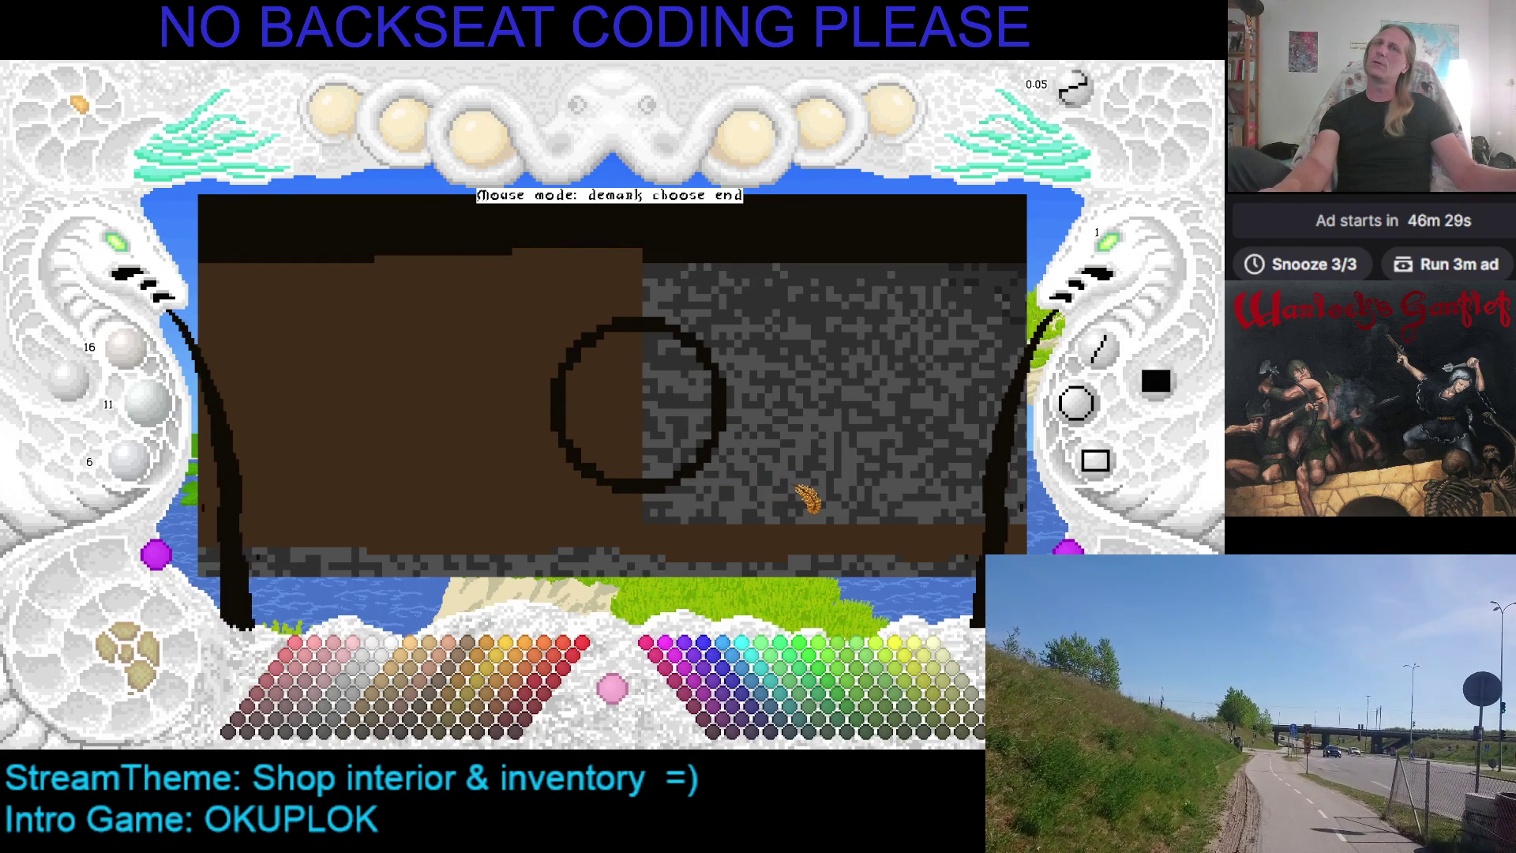
{"action": "right_click", "coordinate": [804, 474]}
{"action": "left_click", "coordinate": [1062, 407]}
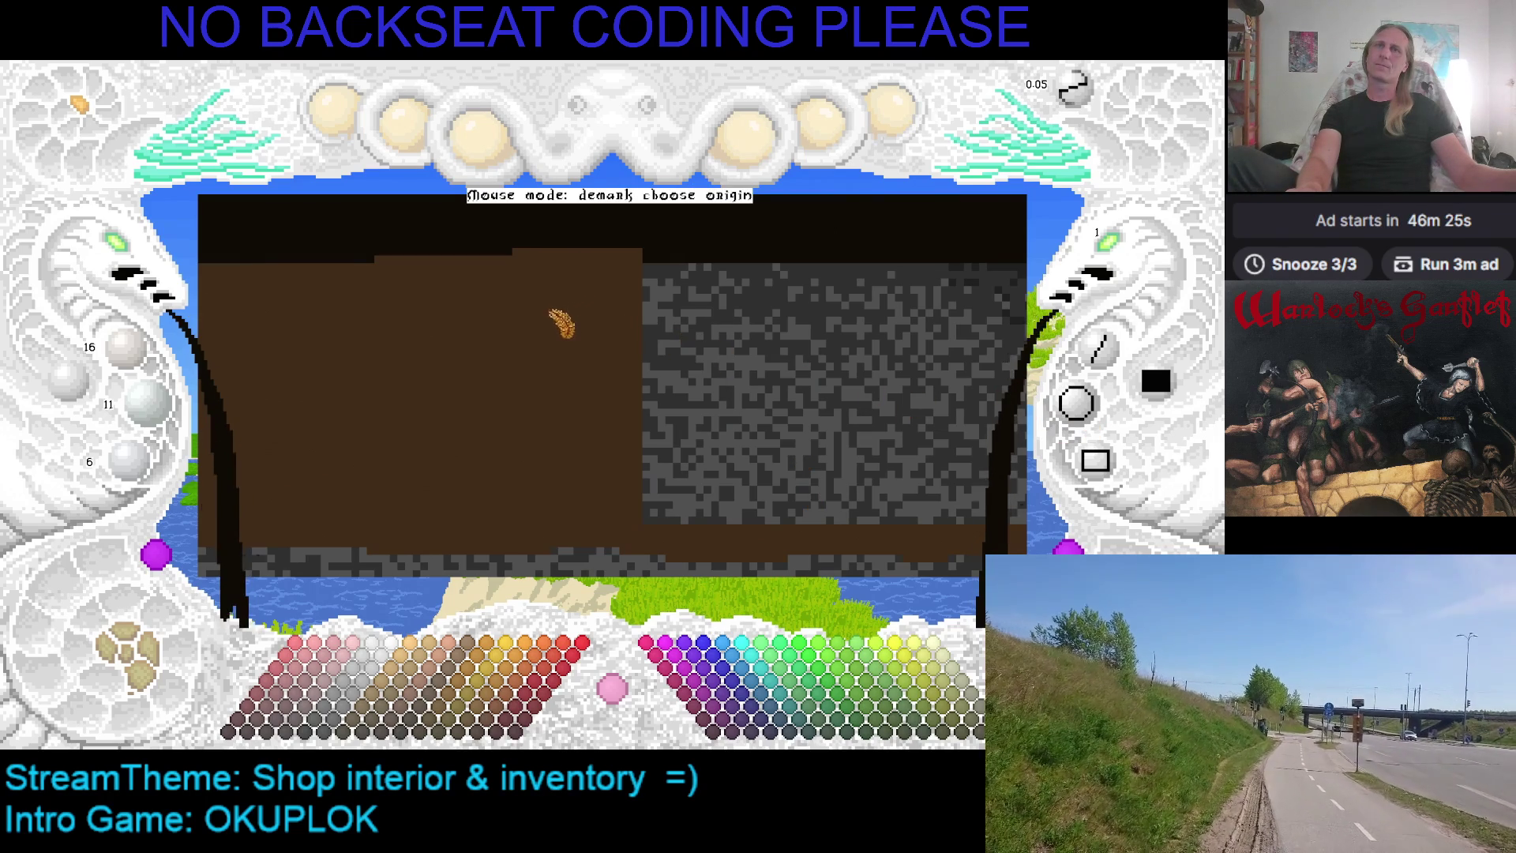
{"action": "left_click", "coordinate": [561, 322]}
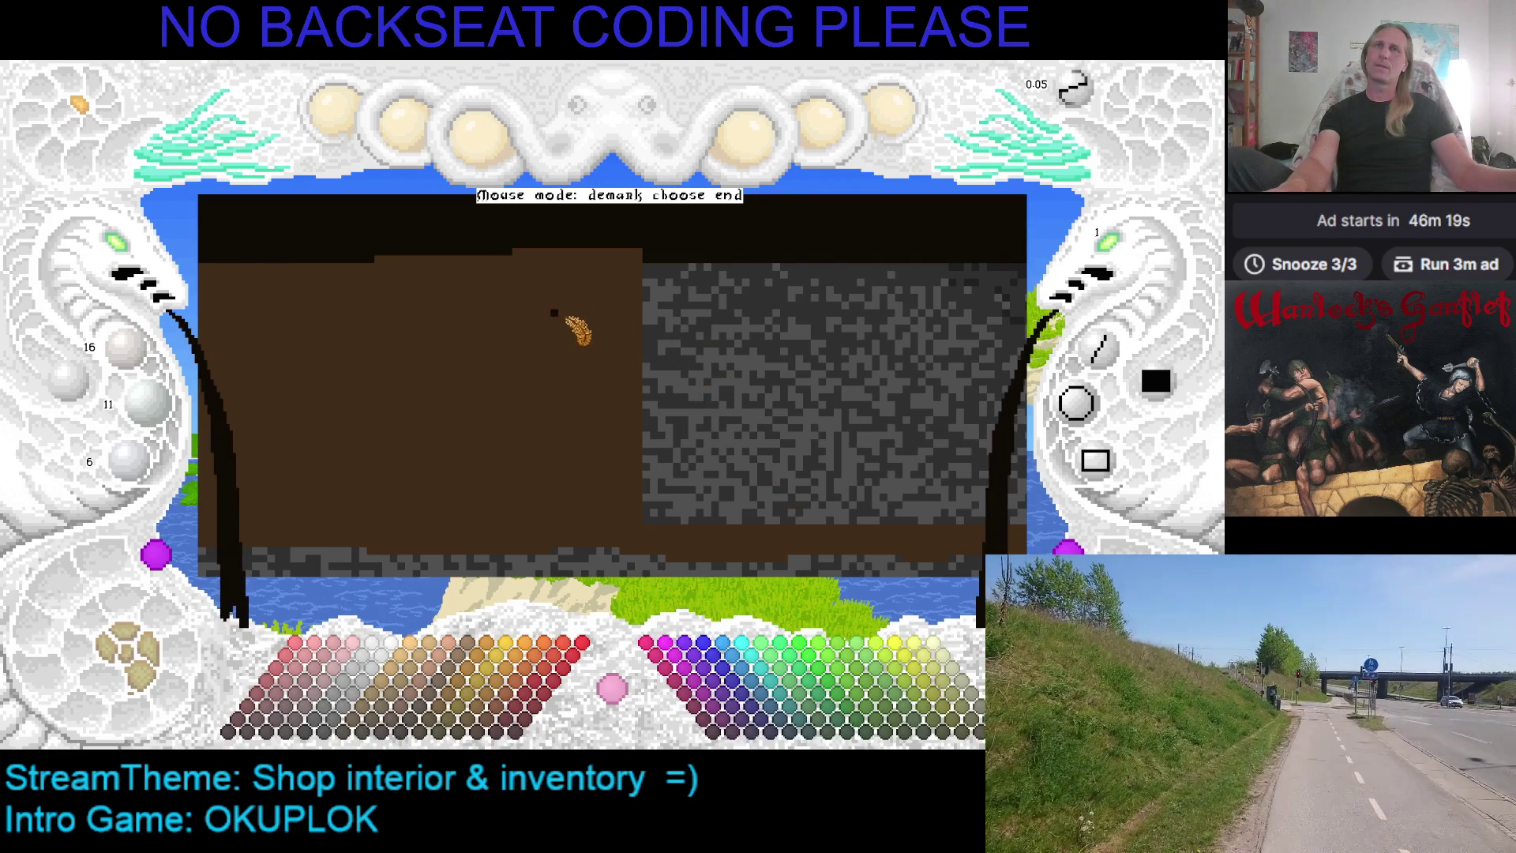
{"action": "left_click", "coordinate": [572, 317]}
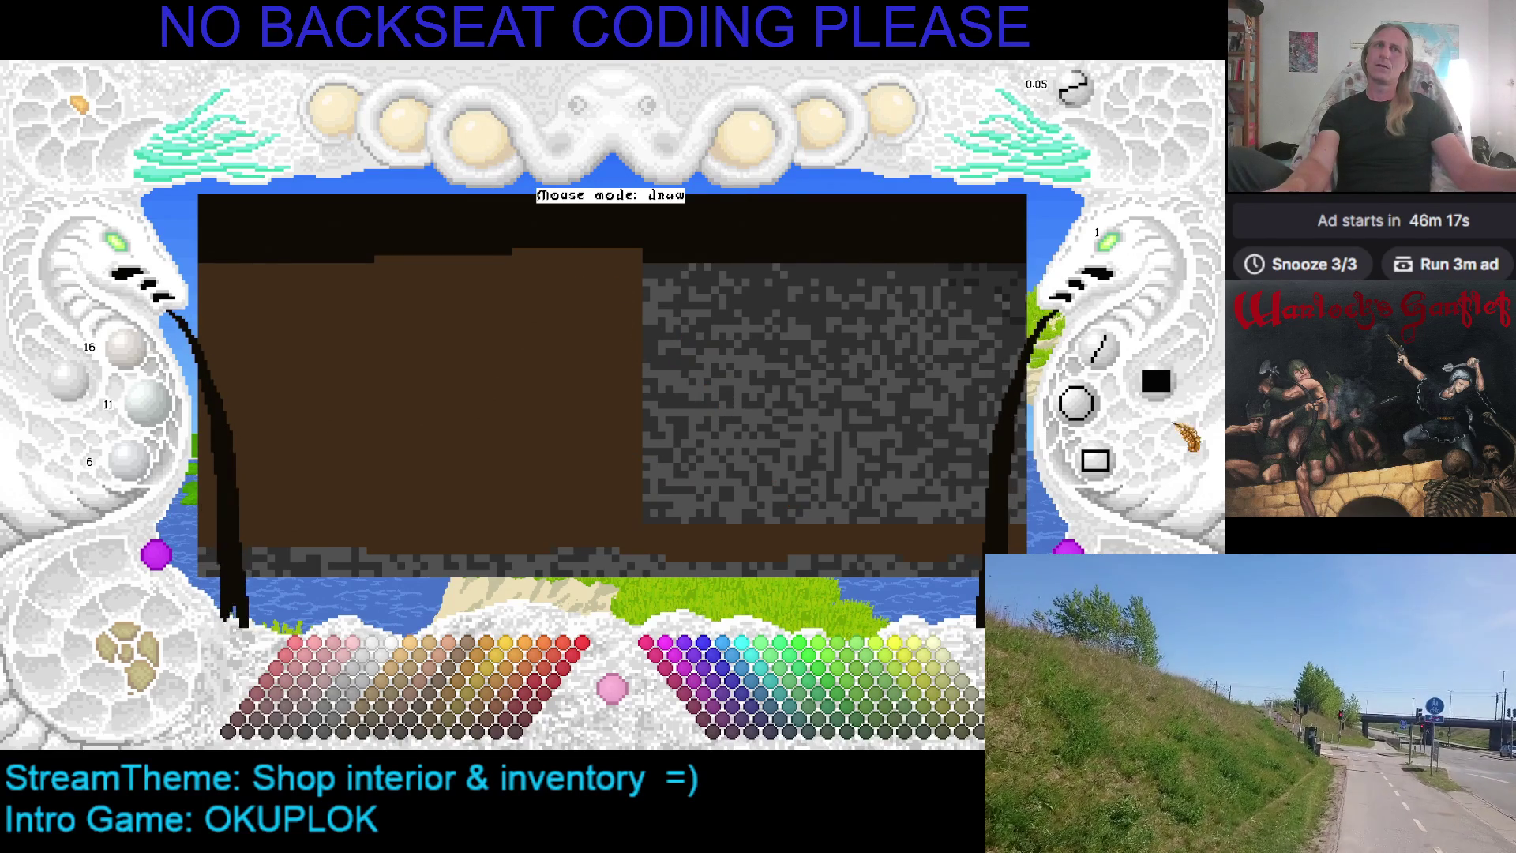
Draw a black circle centred on the counter edge, spanning counter and stone wall, and start filling it
{"action": "left_click", "coordinate": [1076, 404]}
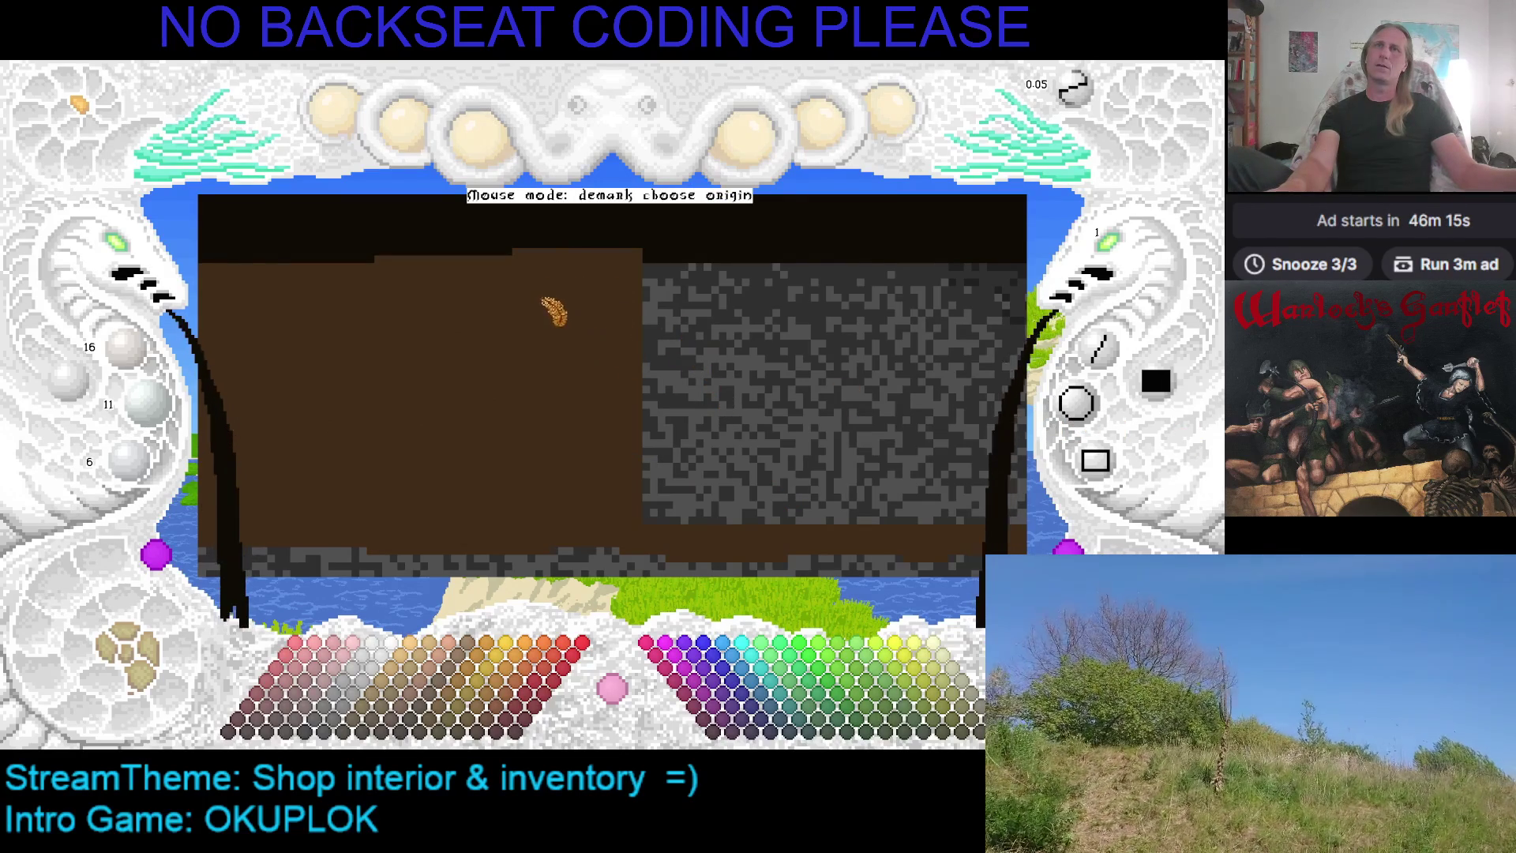
{"action": "left_click", "coordinate": [550, 297]}
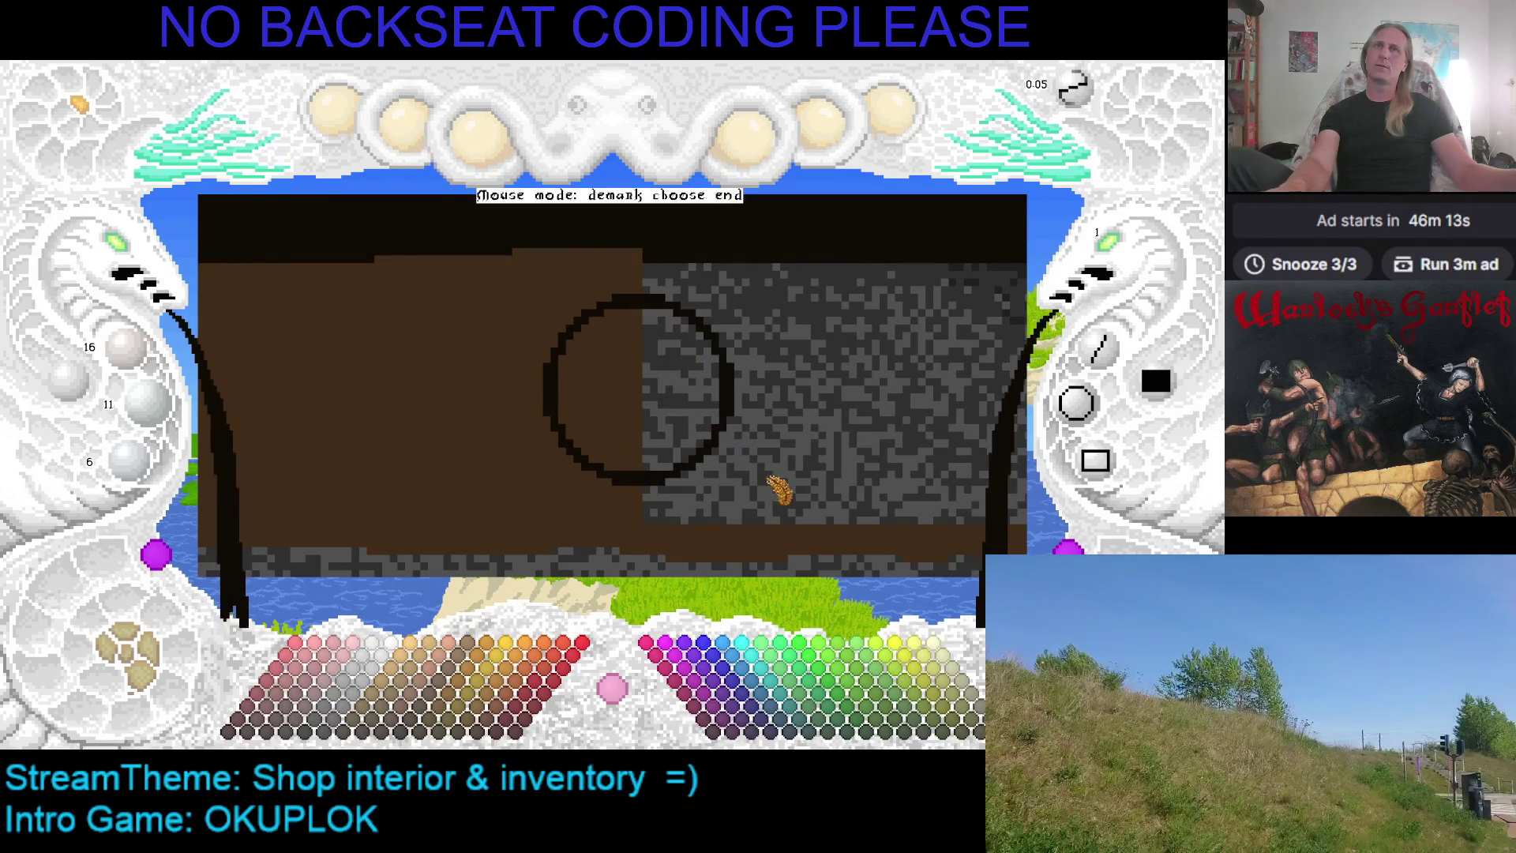
{"action": "left_click", "coordinate": [784, 494]}
{"action": "left_click", "coordinate": [1076, 403]}
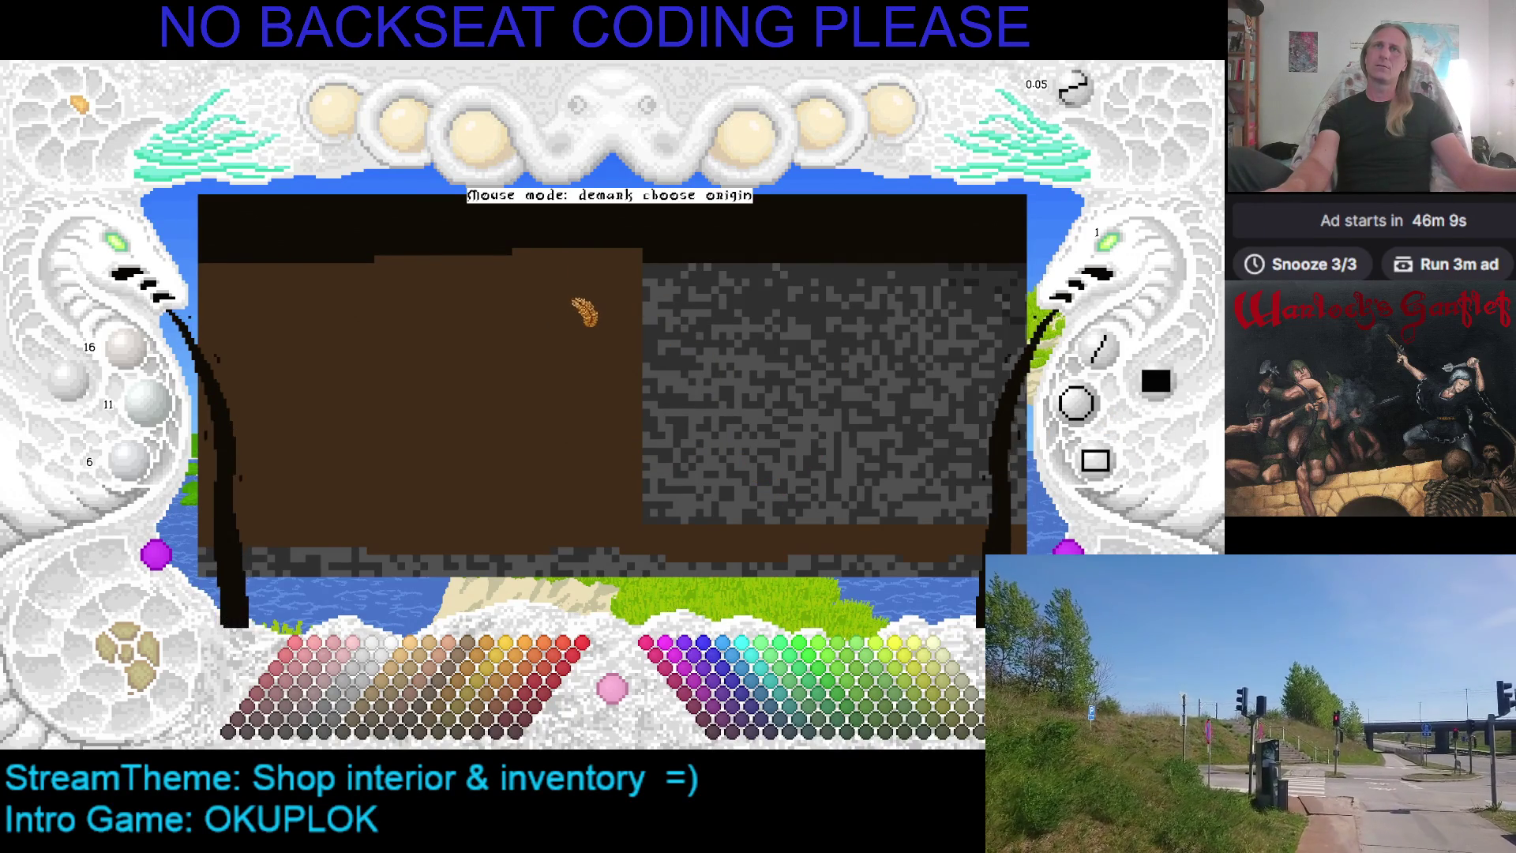
{"action": "left_click", "coordinate": [575, 297]}
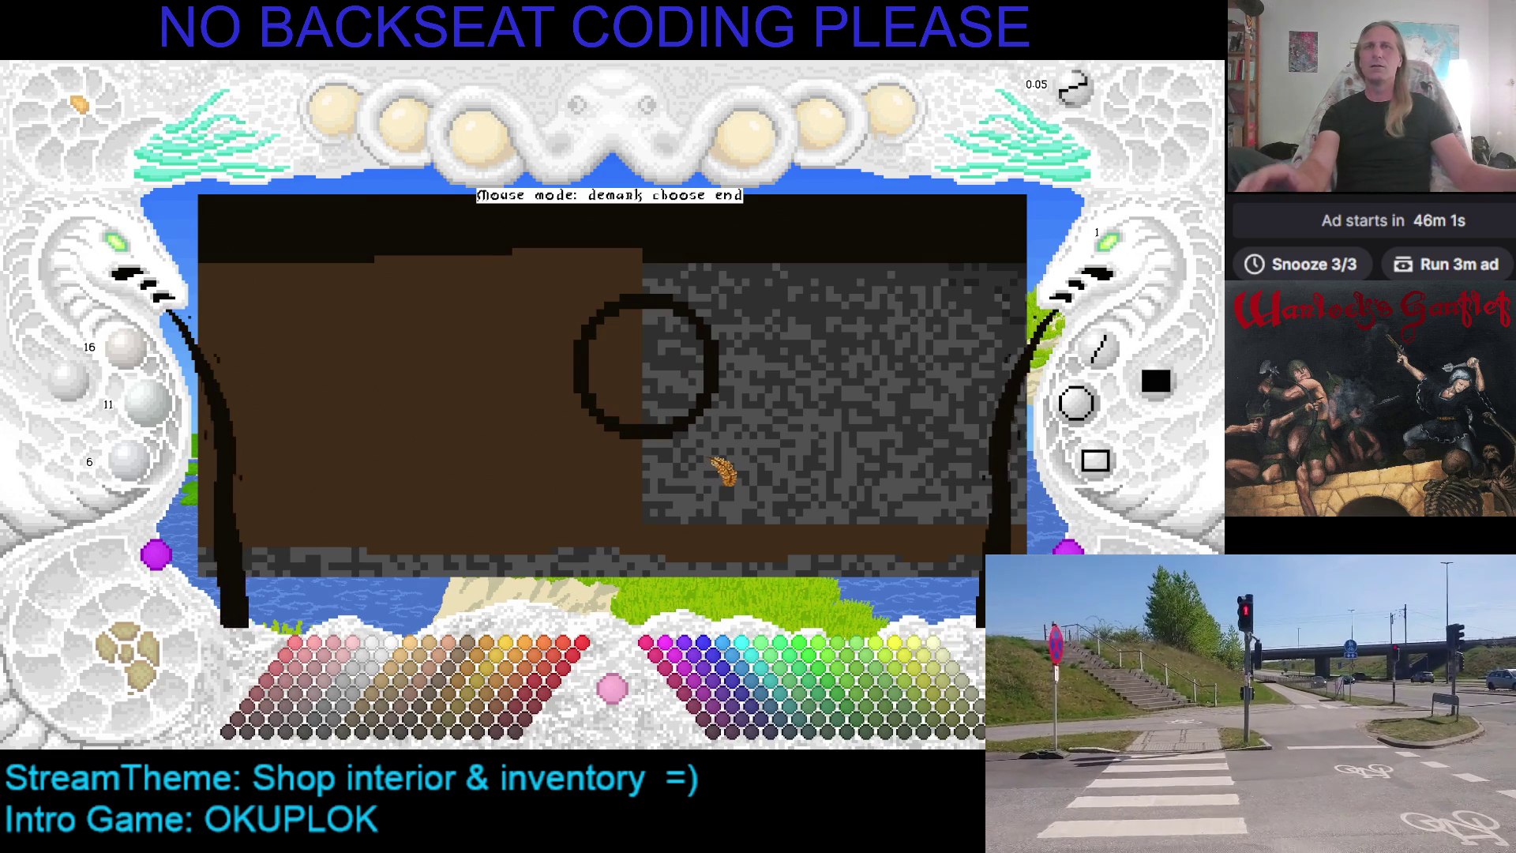
{"action": "left_click", "coordinate": [711, 465]}
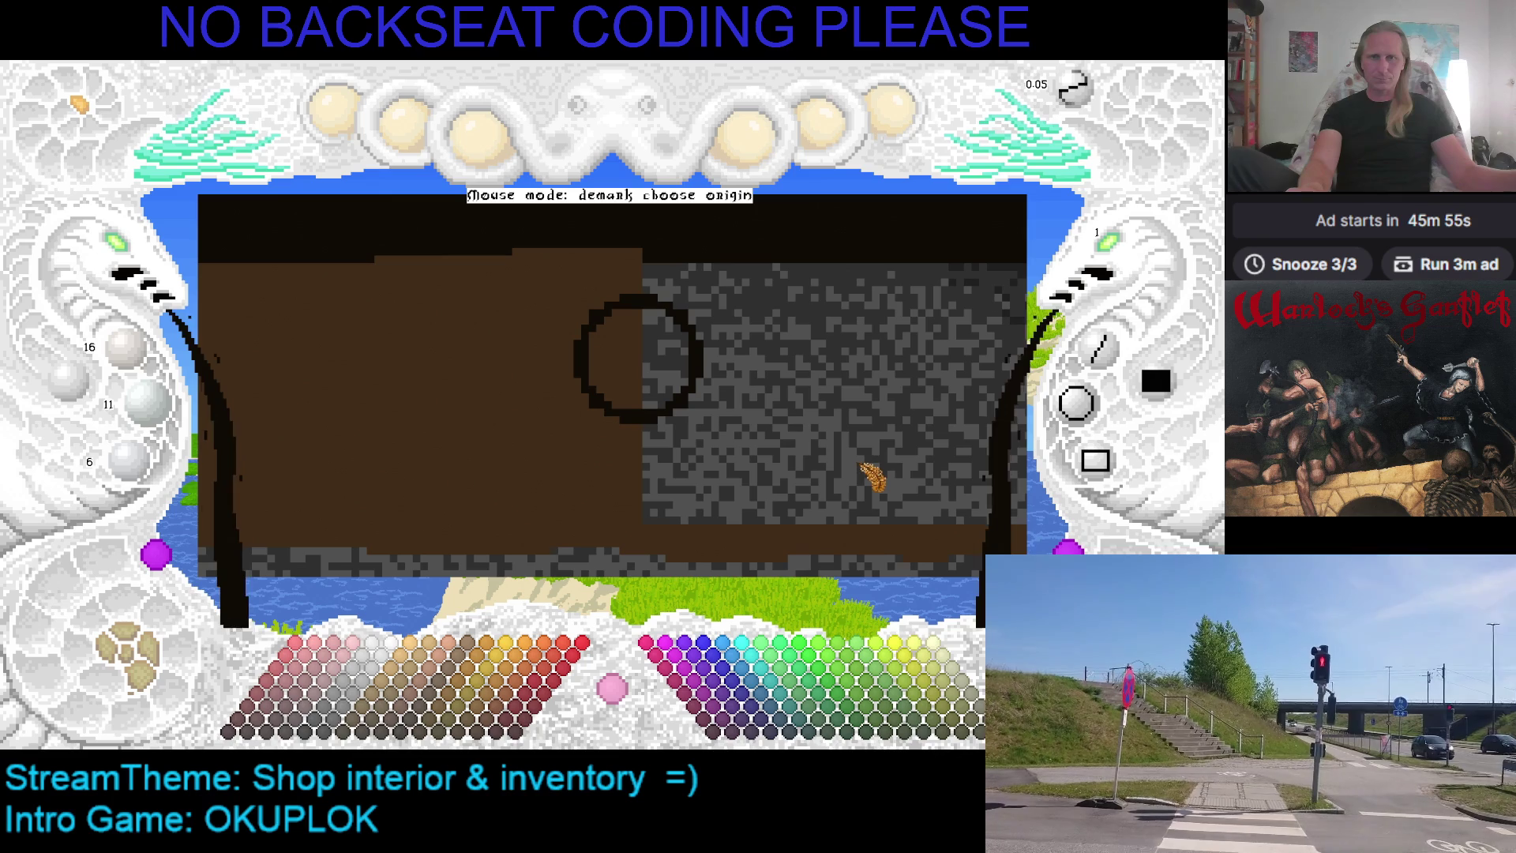
{"action": "key", "text": "Right"}
{"action": "key", "text": "Up"}
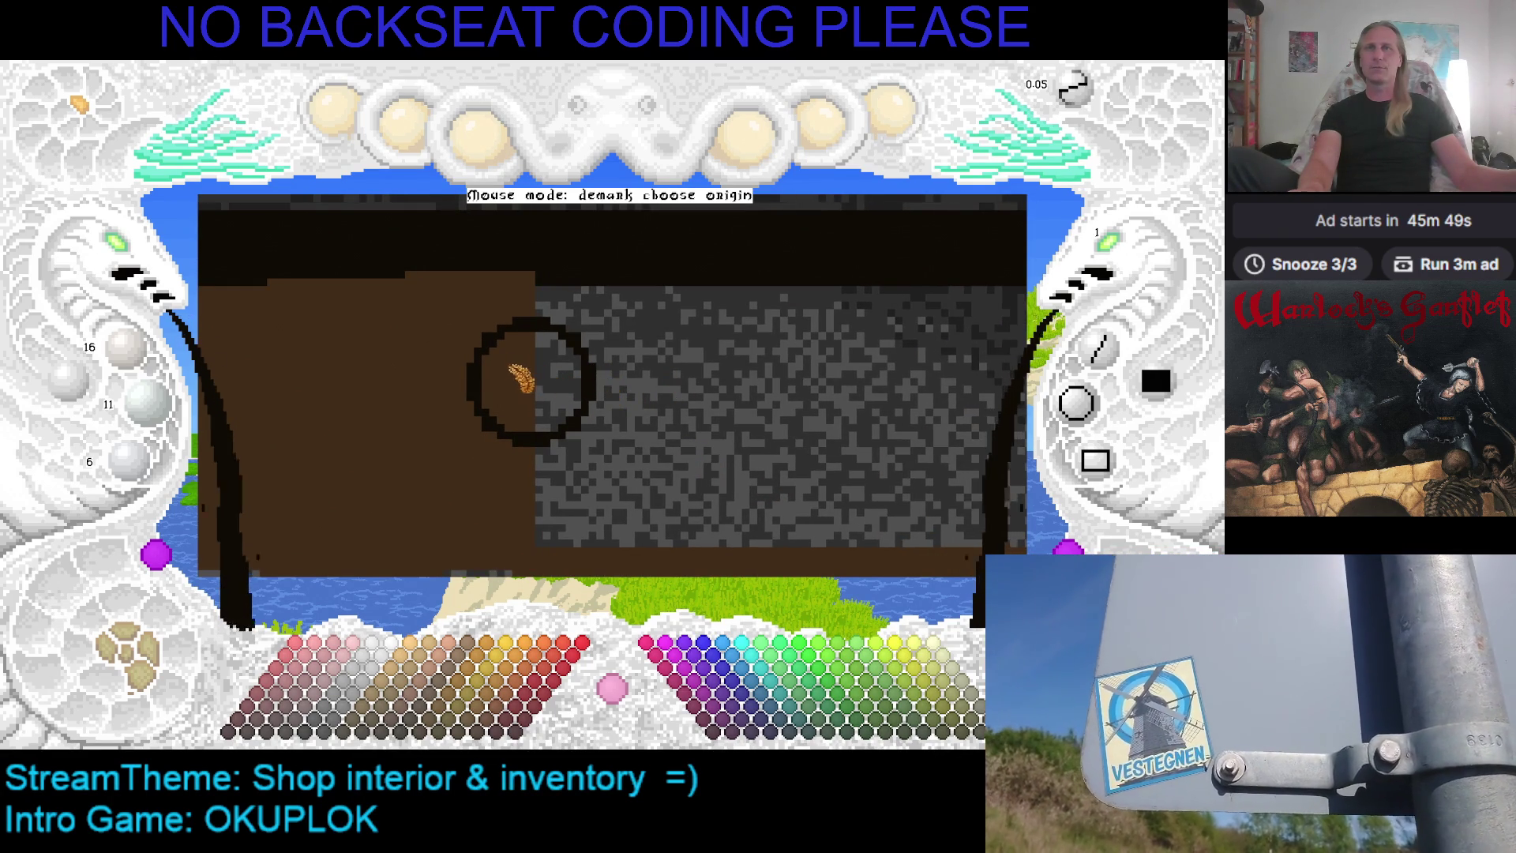
{"action": "left_click", "coordinate": [534, 373]}
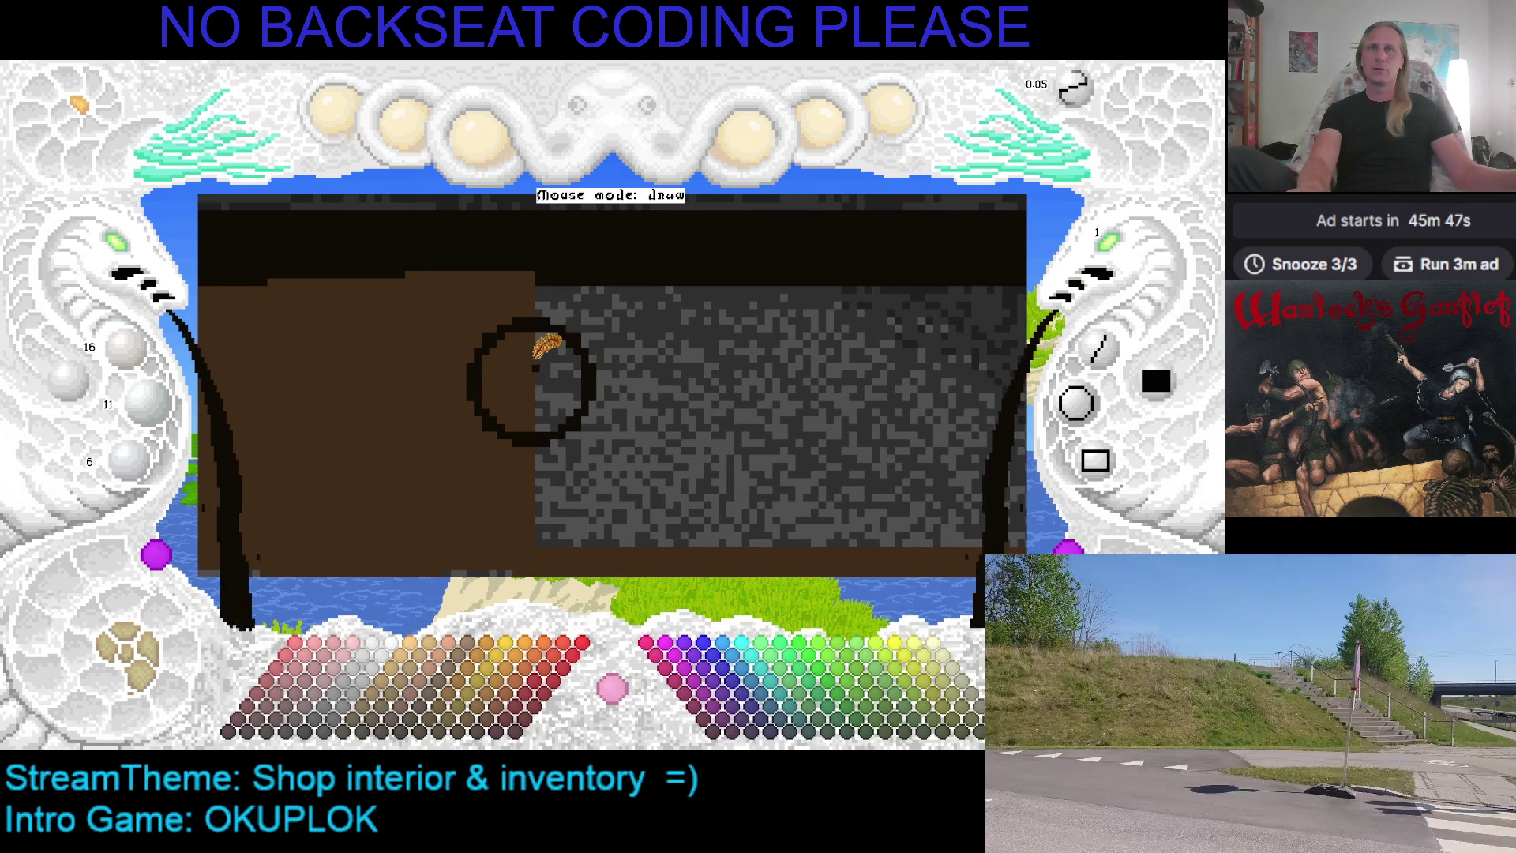
{"action": "left_click", "coordinate": [504, 360]}
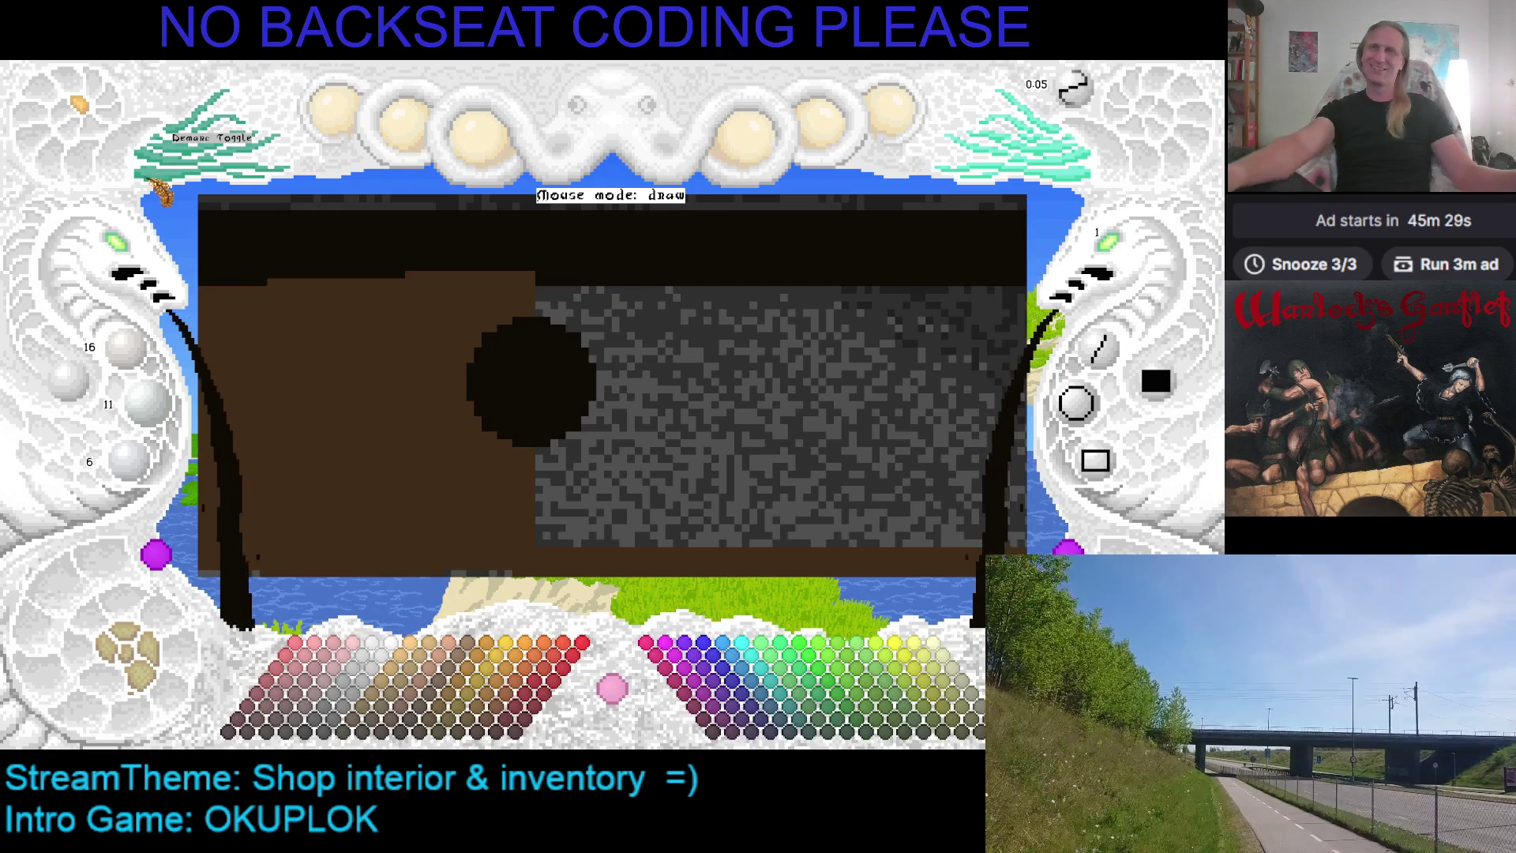
Start a demark box around the black disc by setting its first corner
{"action": "left_click", "coordinate": [164, 191]}
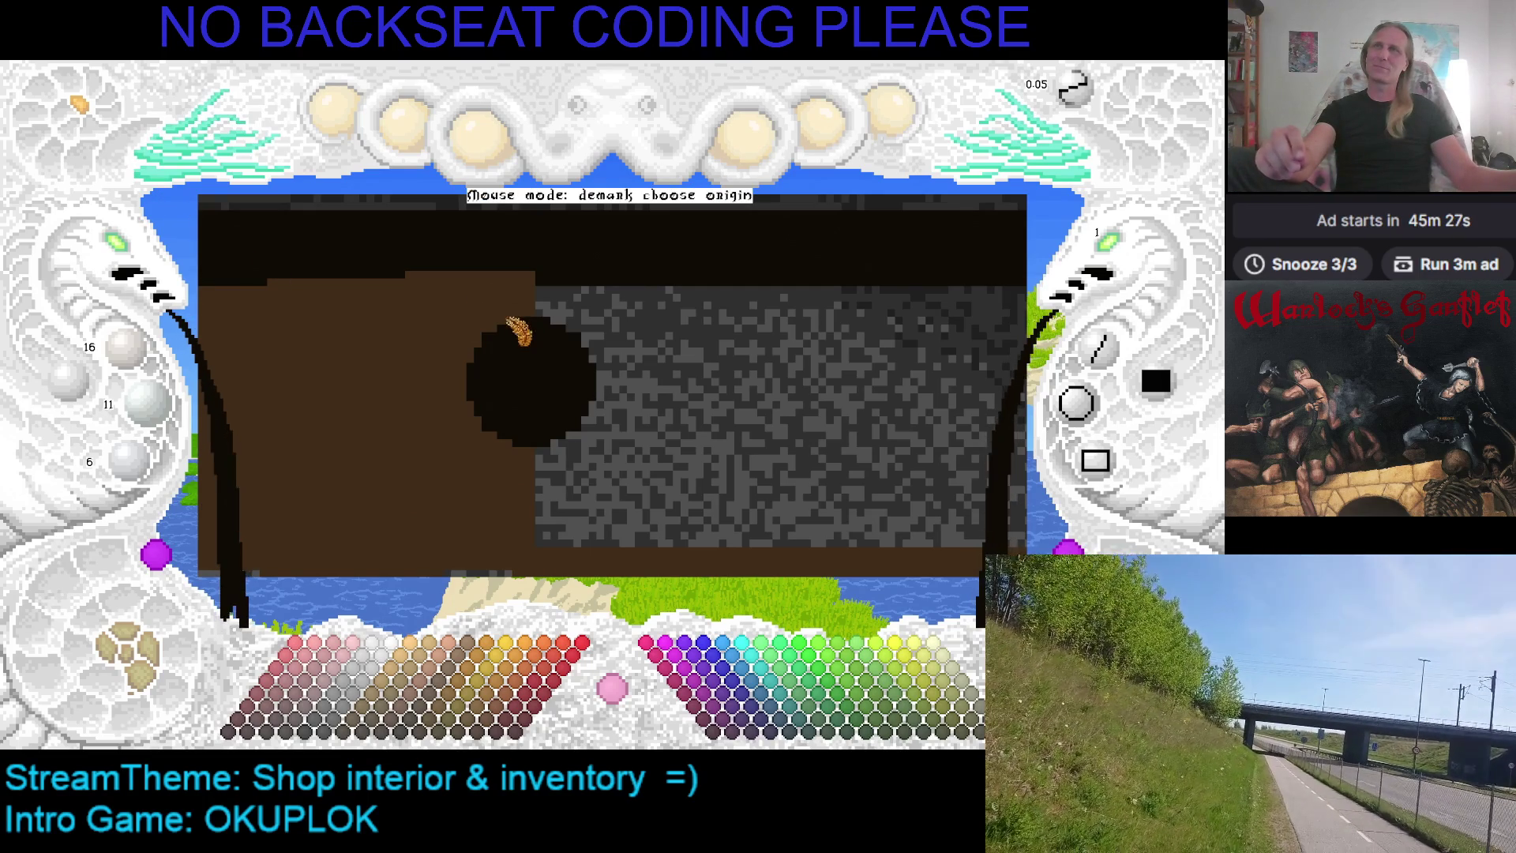
{"action": "left_click", "coordinate": [462, 303]}
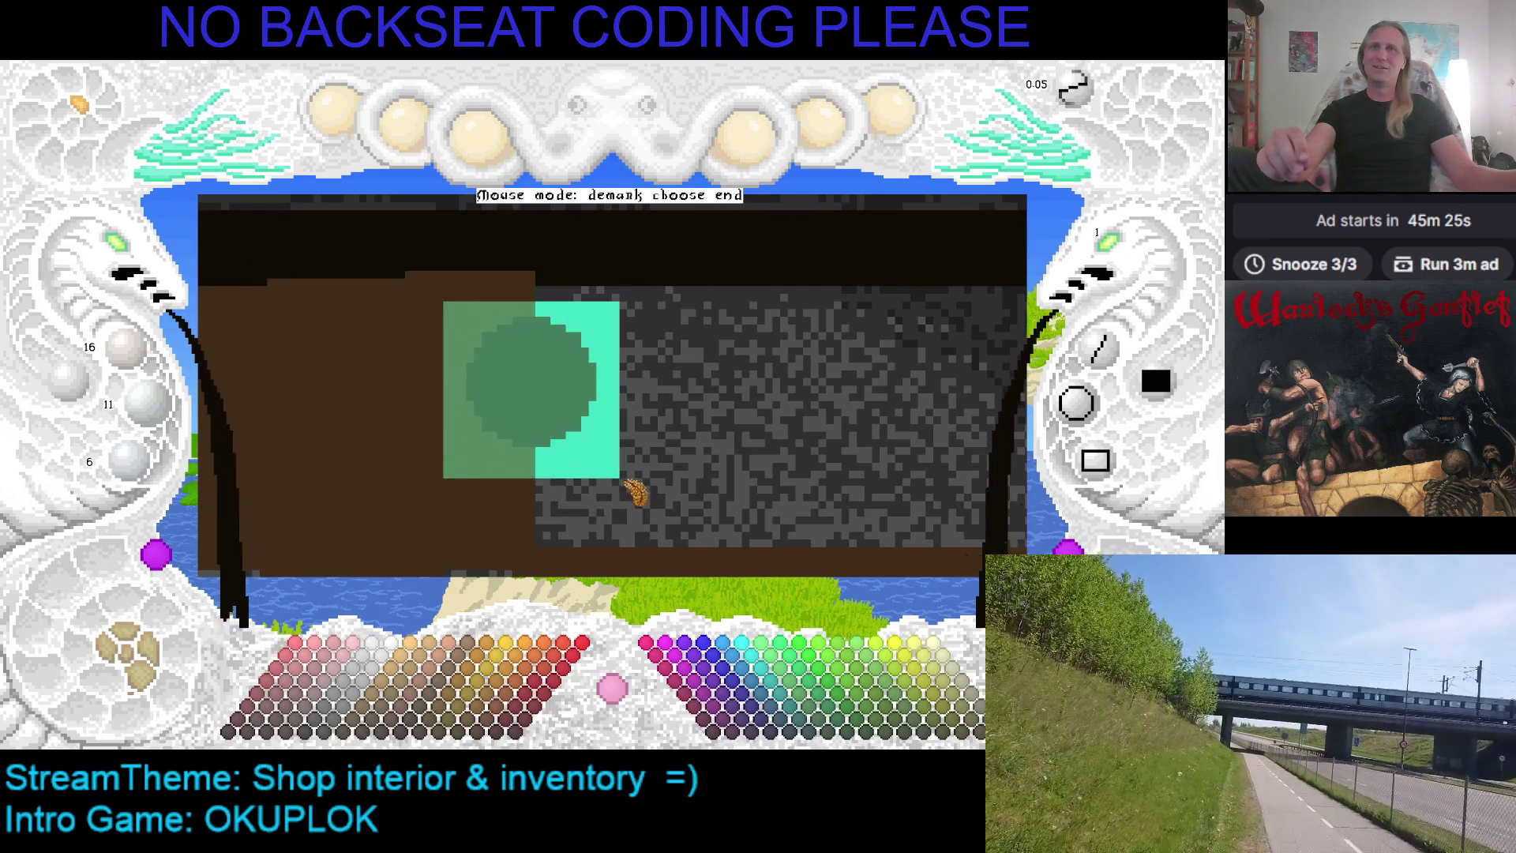
Finish marking the disc and stamp an enlarged copy onto the canvas
{"action": "left_click", "coordinate": [614, 464]}
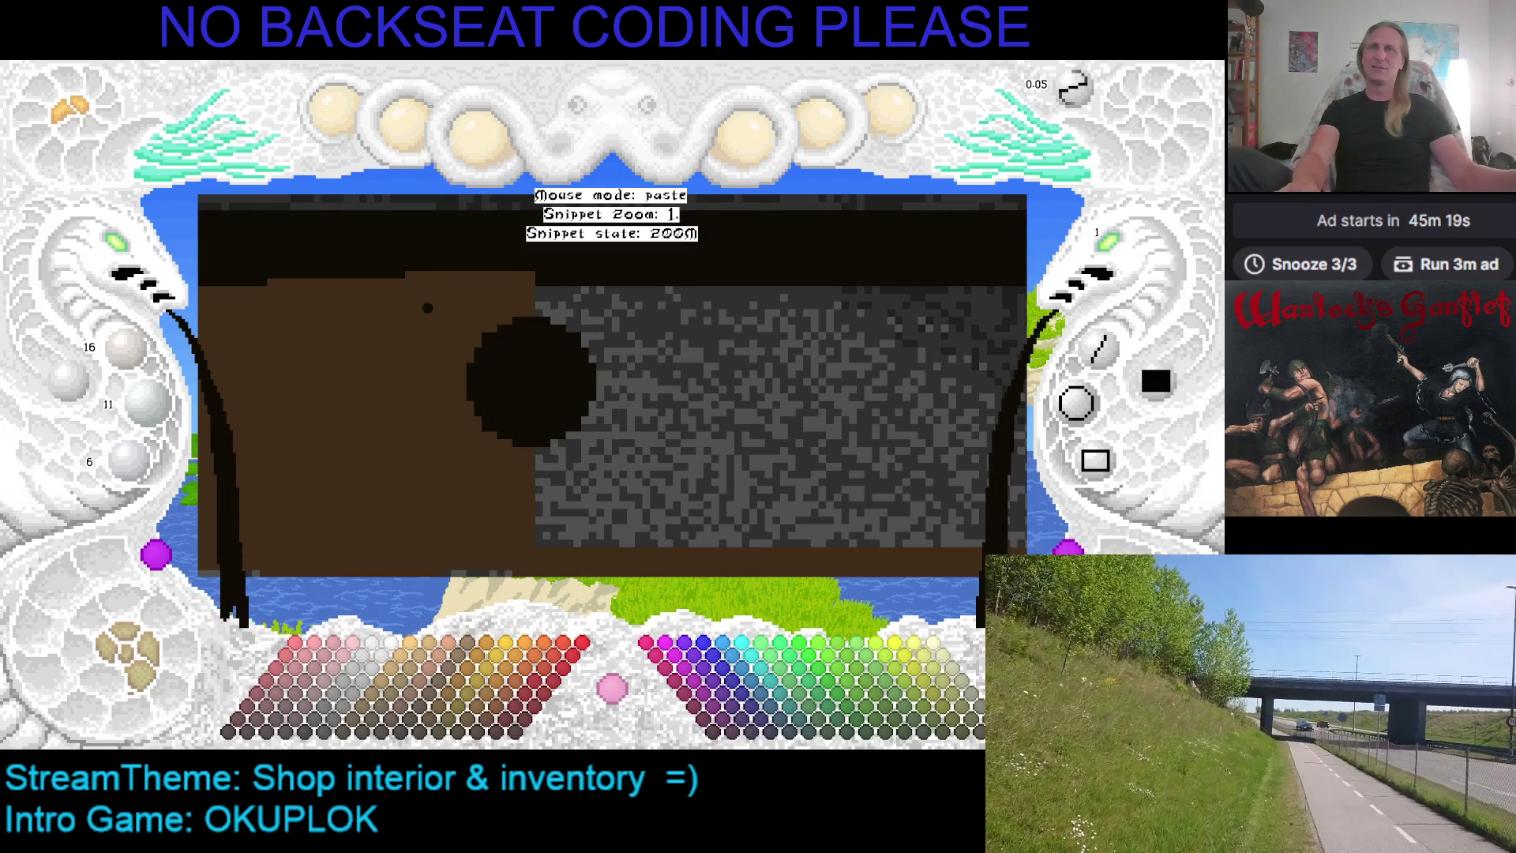
{"action": "scroll", "coordinate": [439, 320], "scroll_direction": "up", "scroll_amount": 2}
{"action": "scroll", "coordinate": [454, 336], "scroll_direction": "up", "scroll_amount": 3}
{"action": "scroll", "coordinate": [398, 367], "scroll_direction": "up", "scroll_amount": 2}
{"action": "scroll", "coordinate": [421, 395], "scroll_direction": "up", "scroll_amount": 2}
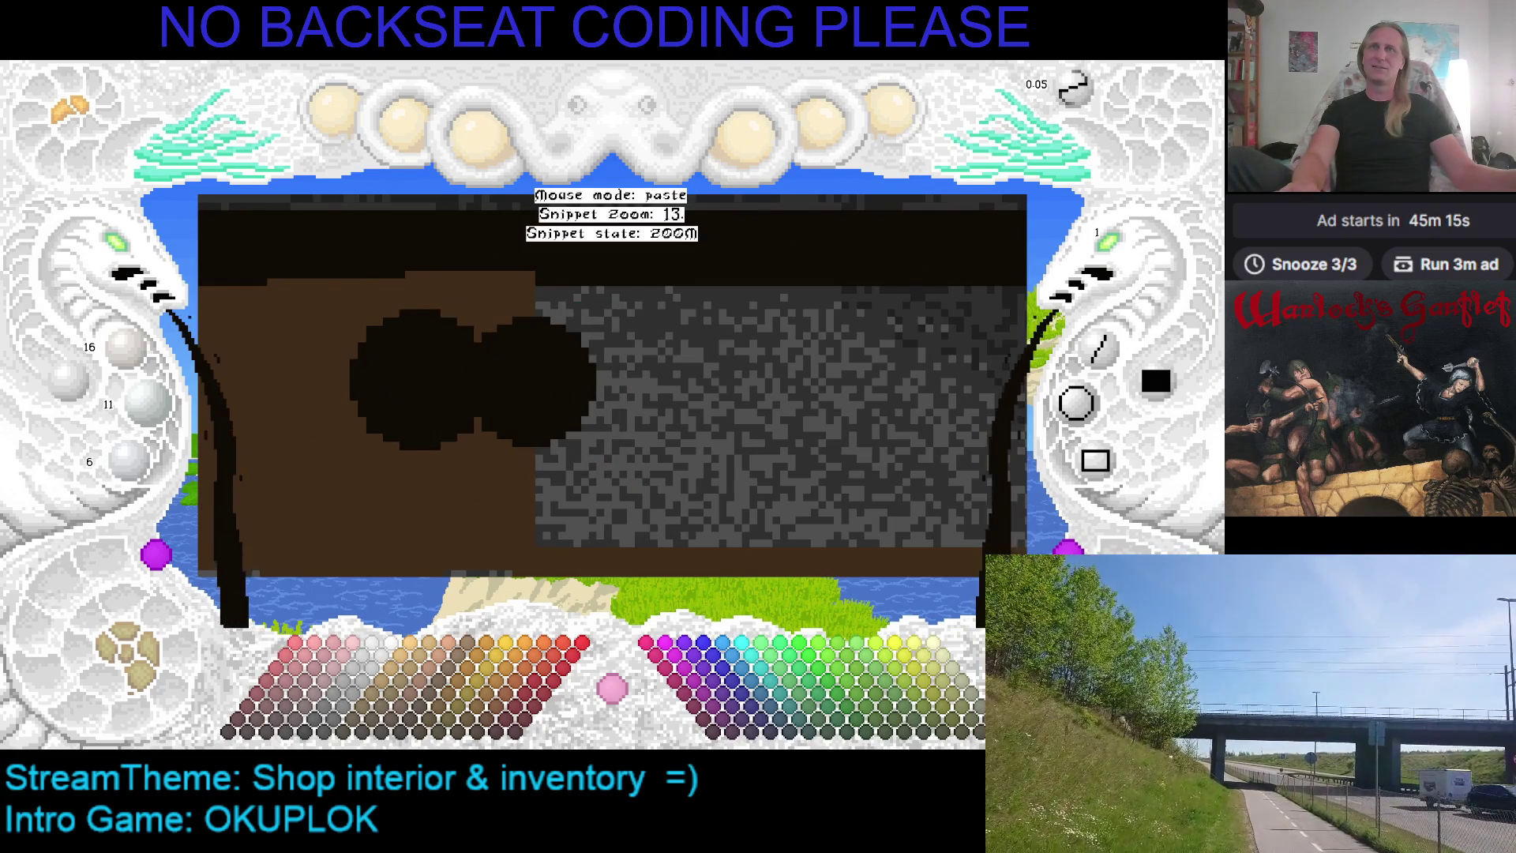
{"action": "scroll", "coordinate": [418, 391], "scroll_direction": "up", "scroll_amount": 2}
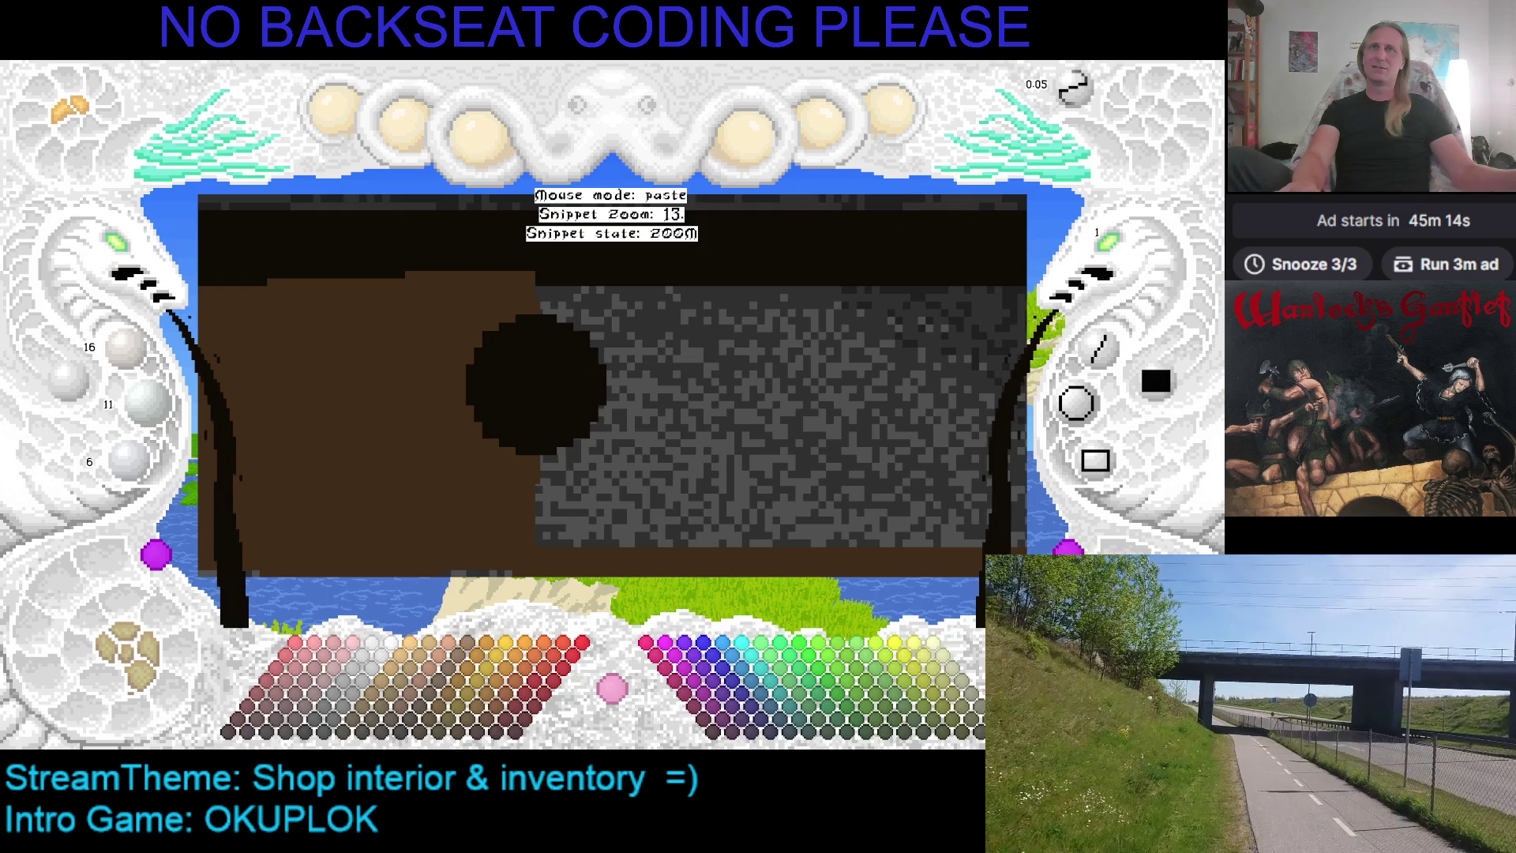
{"action": "left_click", "coordinate": [451, 300]}
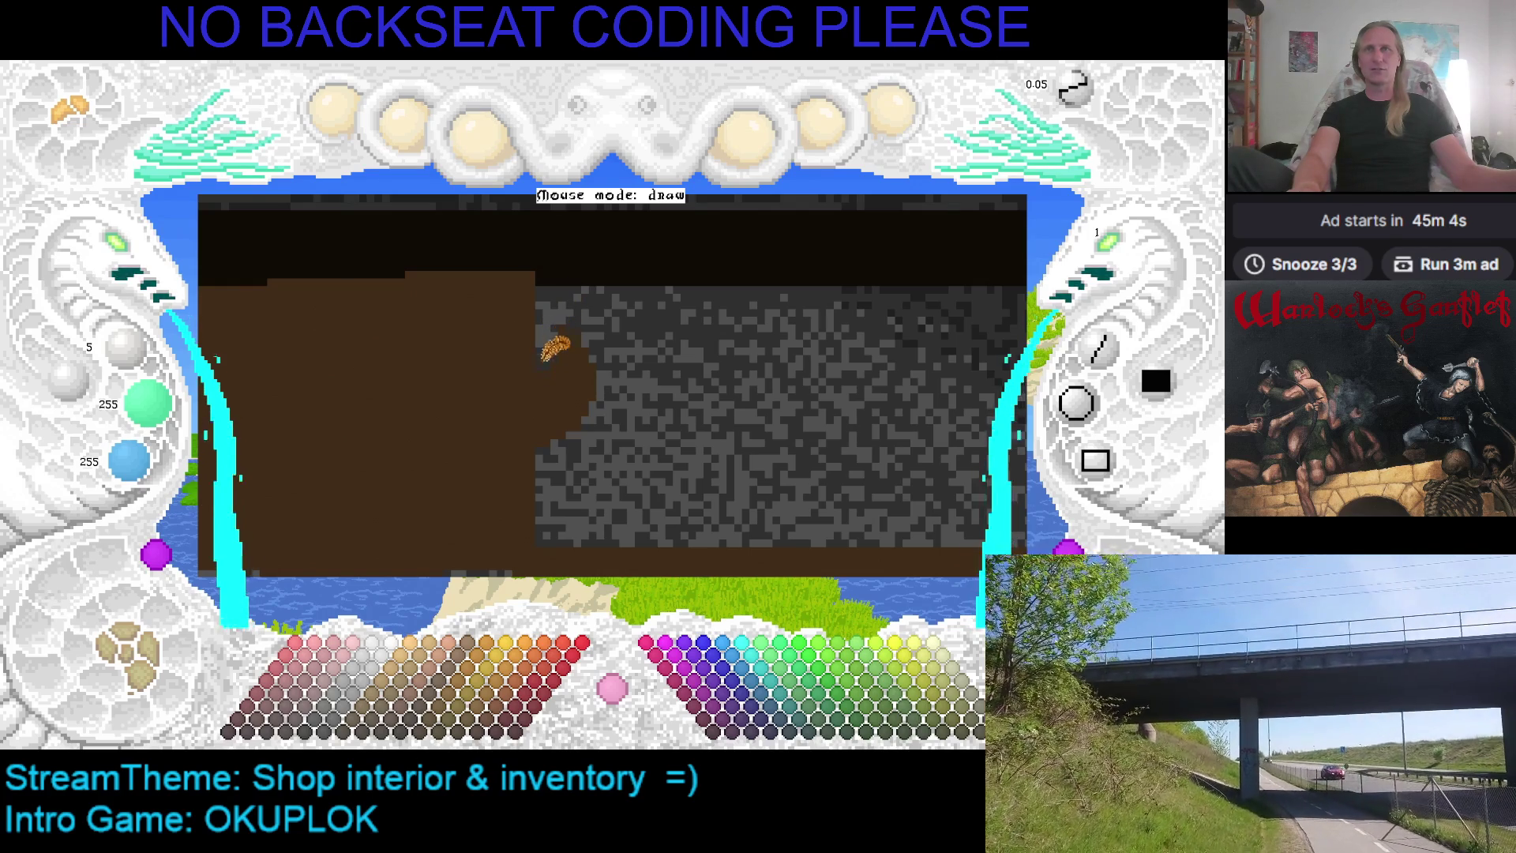
Undo the brown blob on the stone wall and stamp another copy of the disc
{"action": "key", "text": "ctrl+z"}
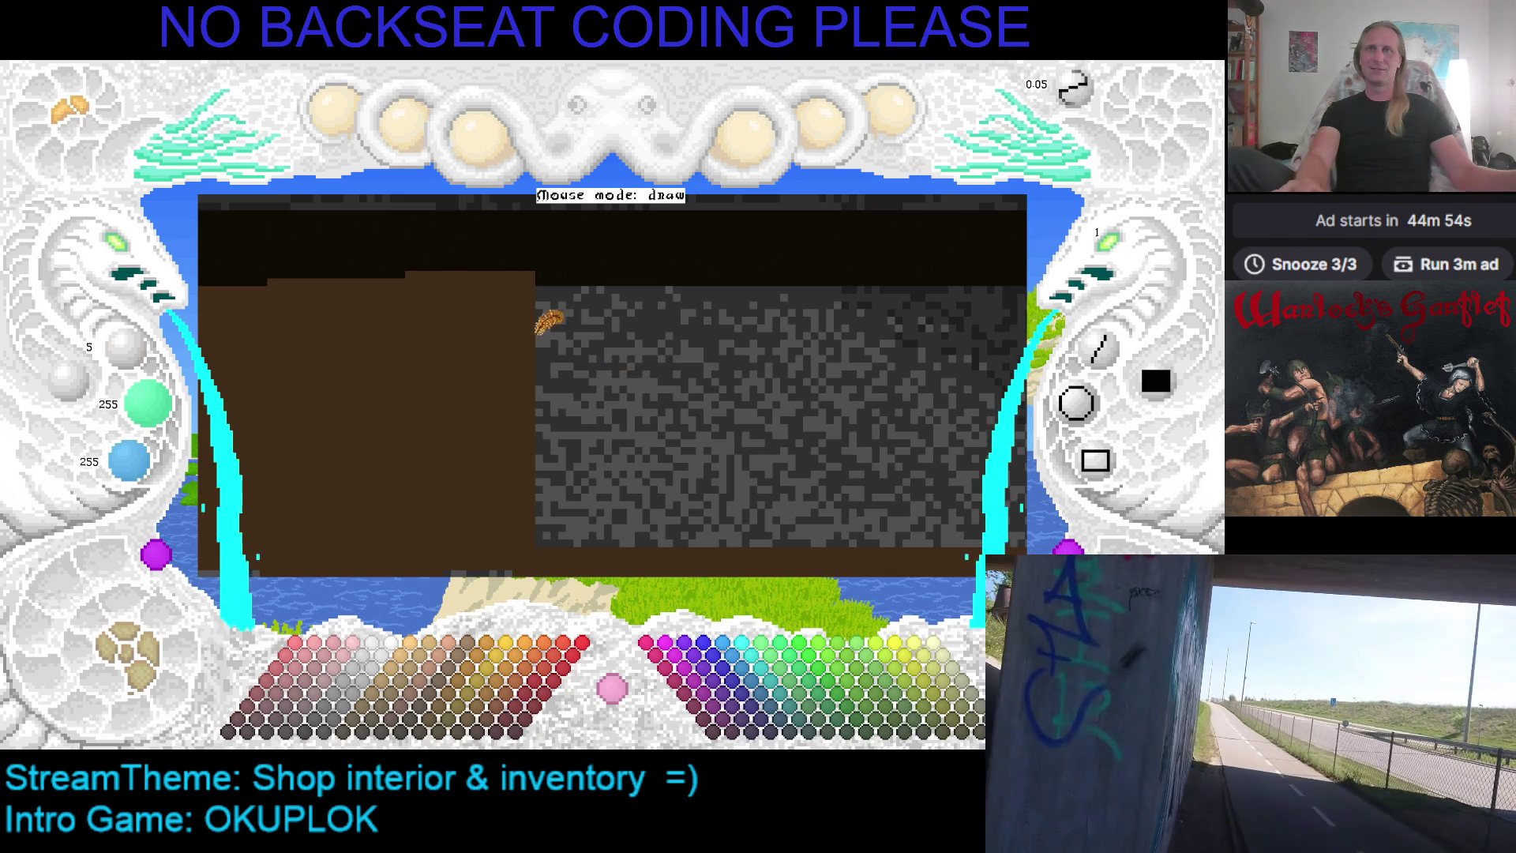
{"action": "key", "text": "ctrl+v"}
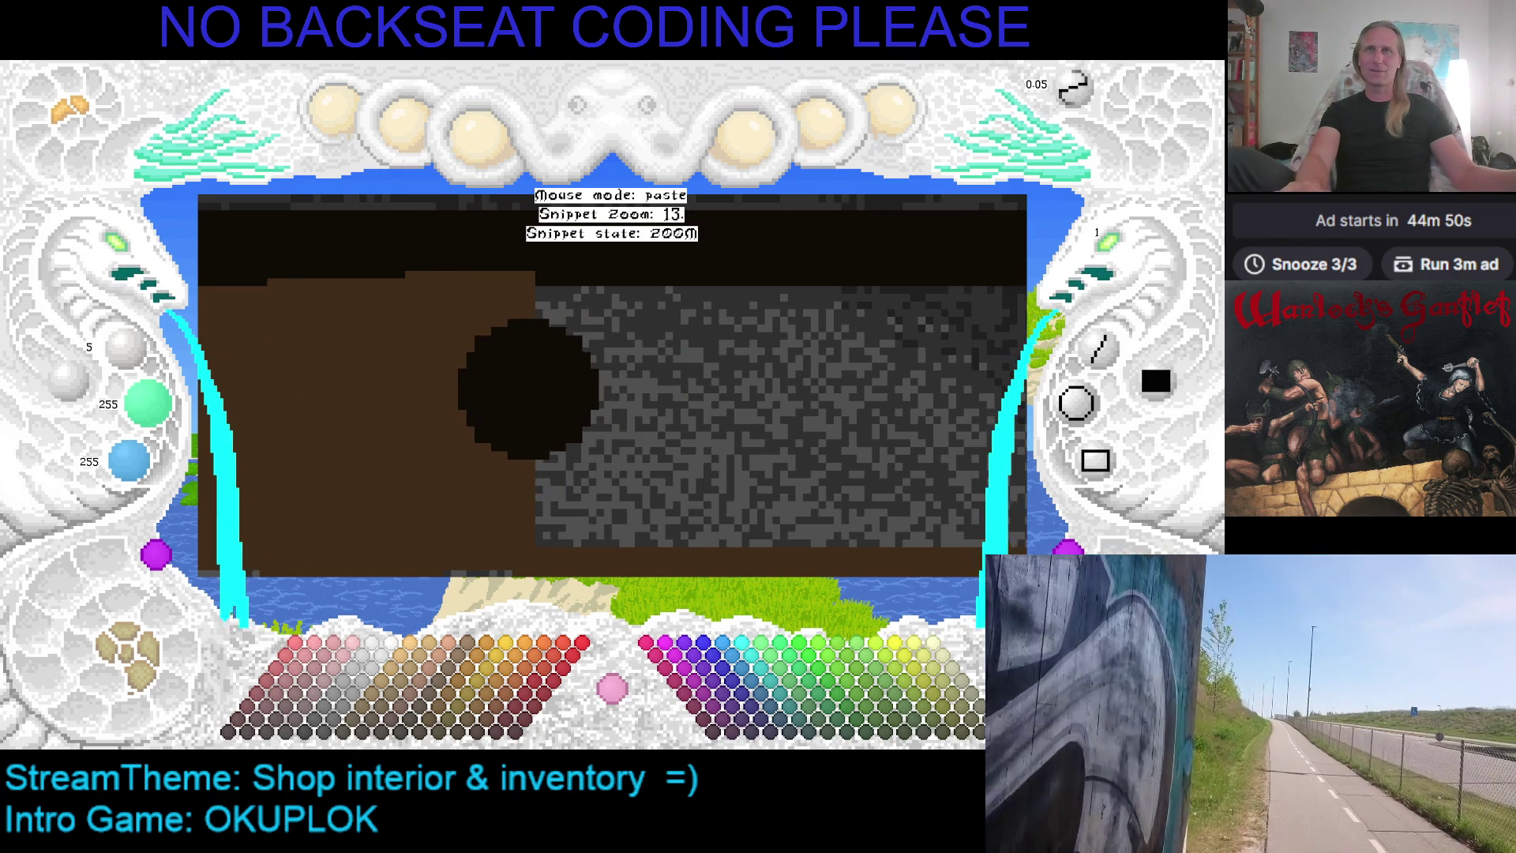
{"action": "left_click", "coordinate": [538, 396]}
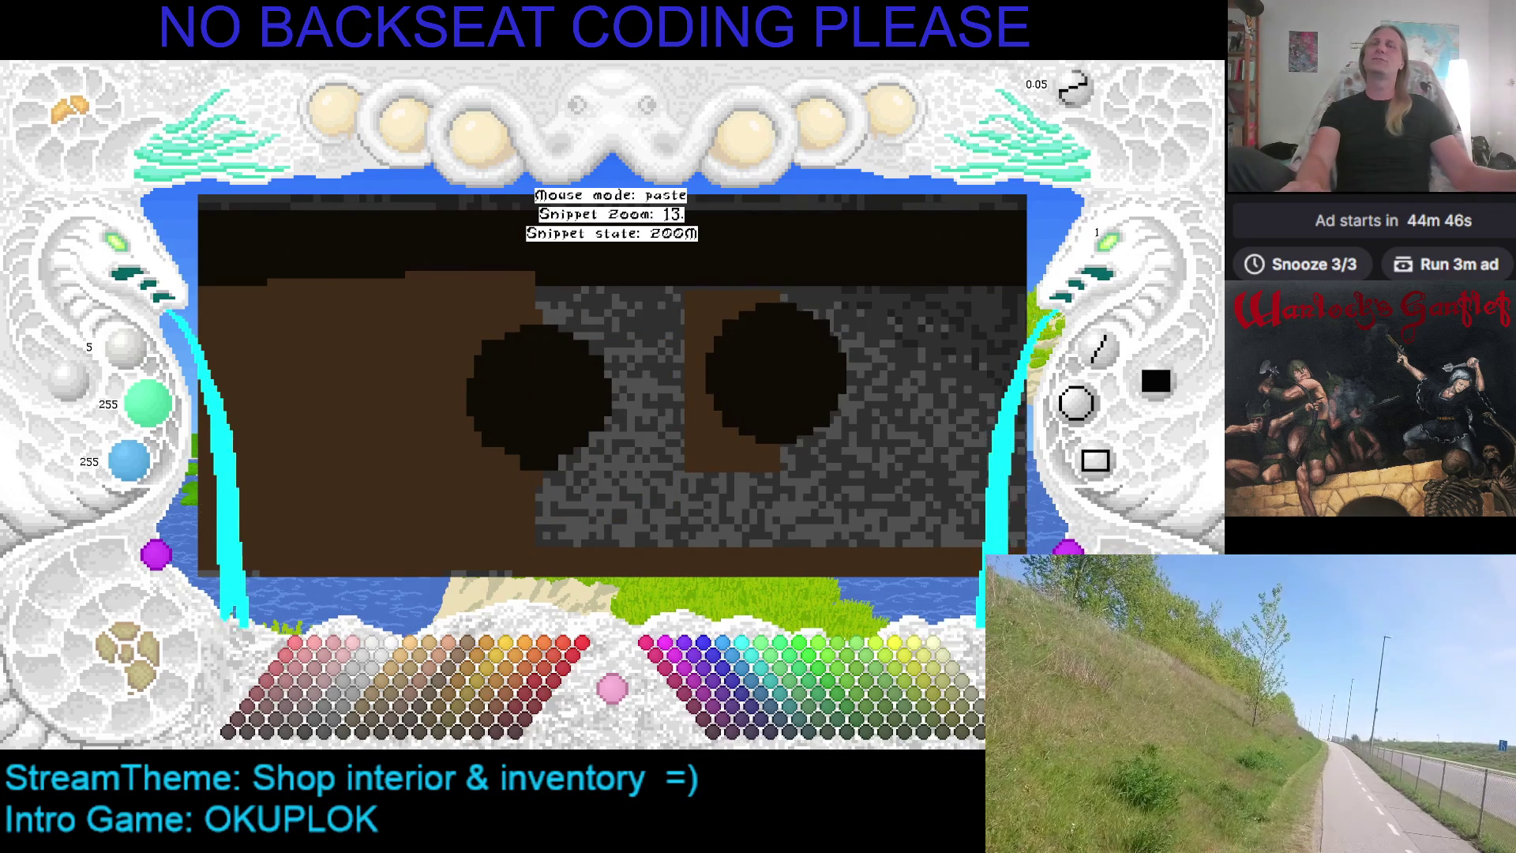
{"action": "key", "text": "Escape"}
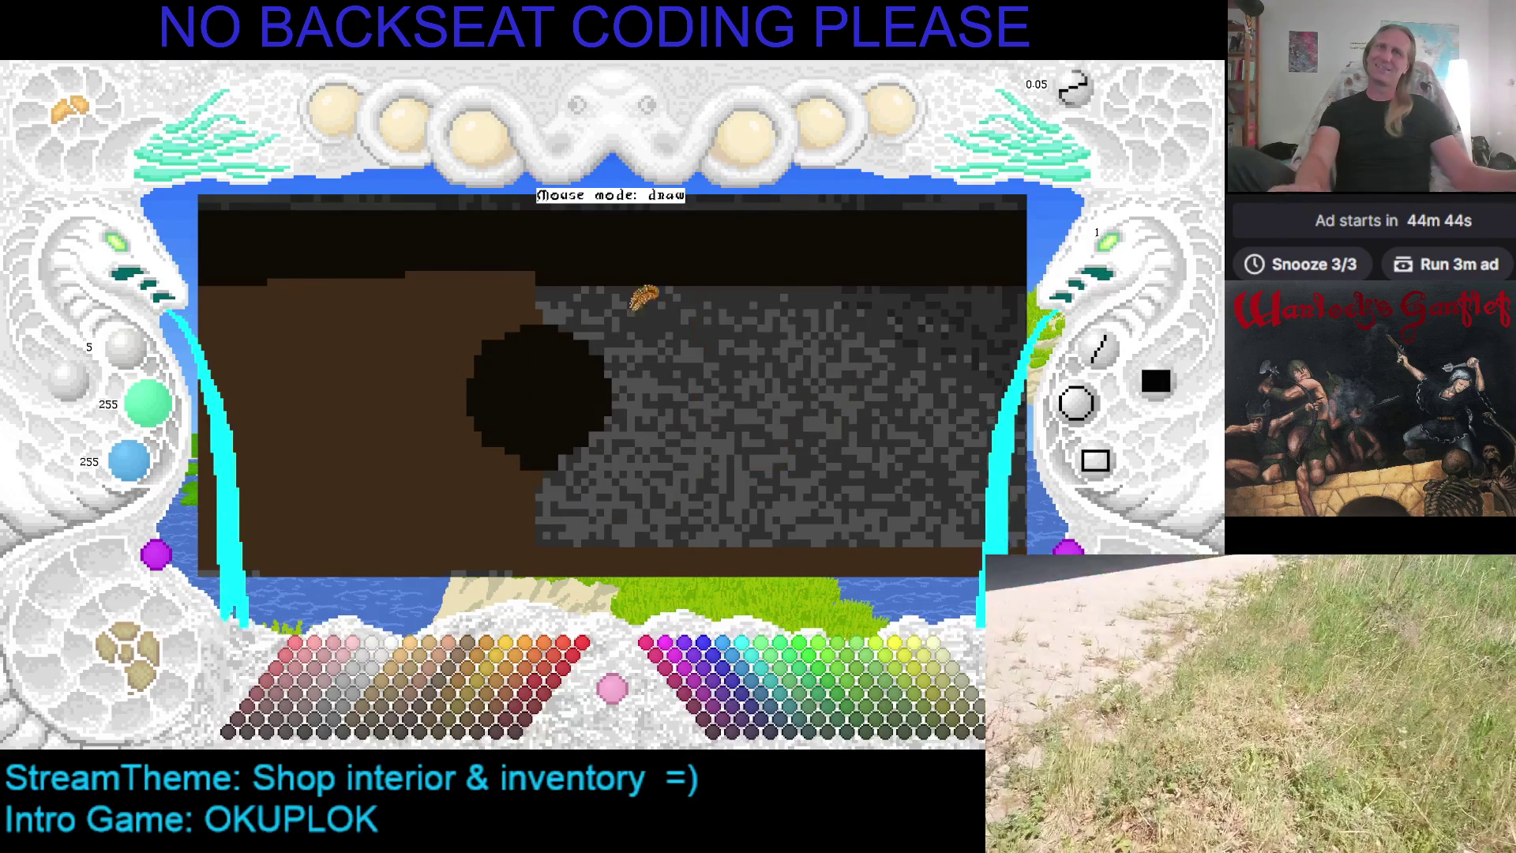
Re-pick the counter brown, undo the trial disc, and place the disc copy again
{"action": "right_click", "coordinate": [488, 444]}
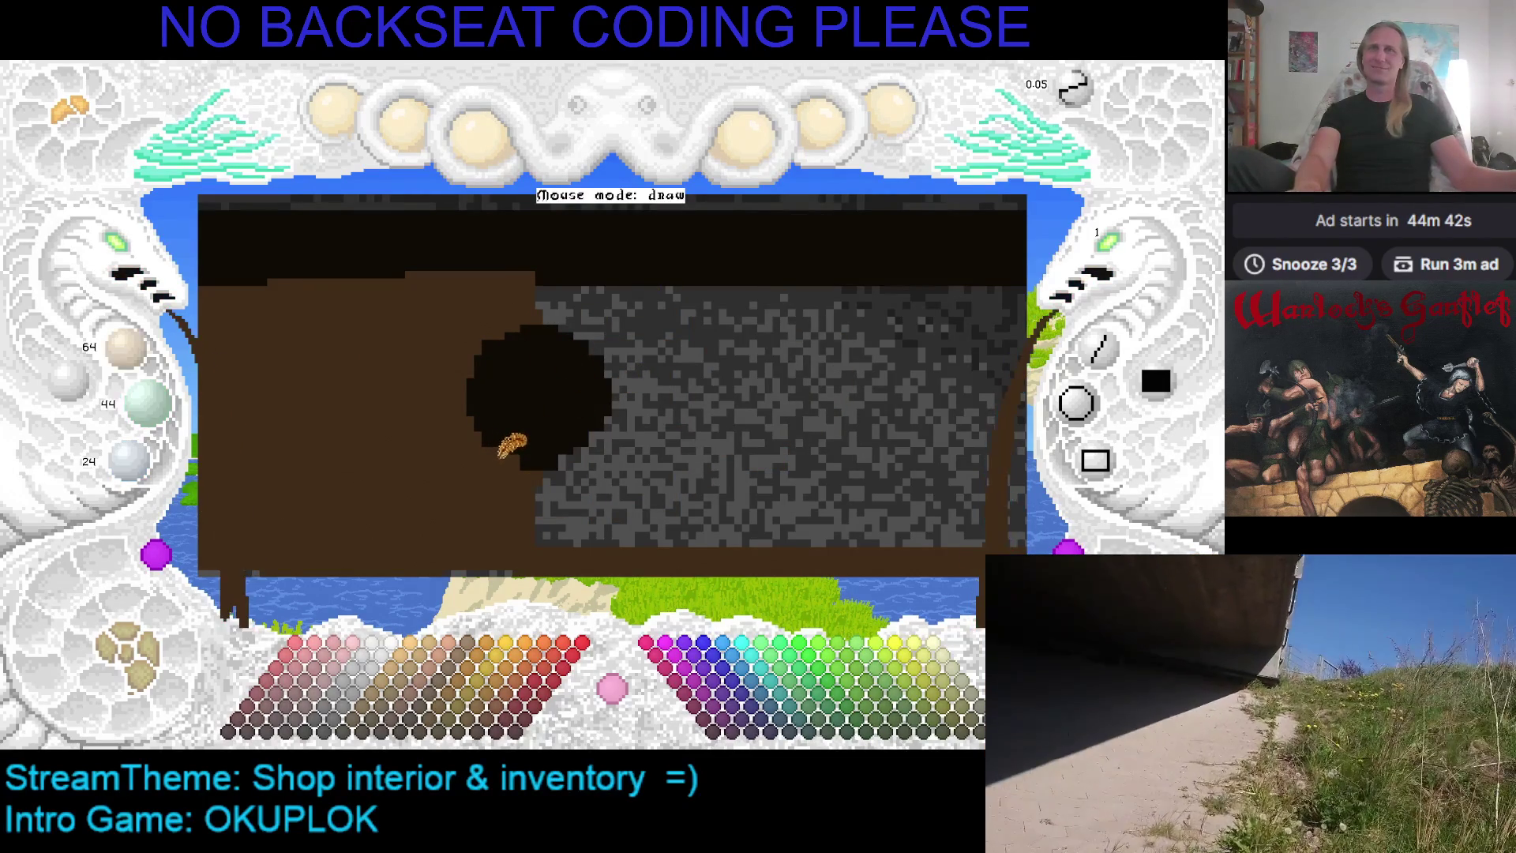
{"action": "key", "text": "ctrl+z"}
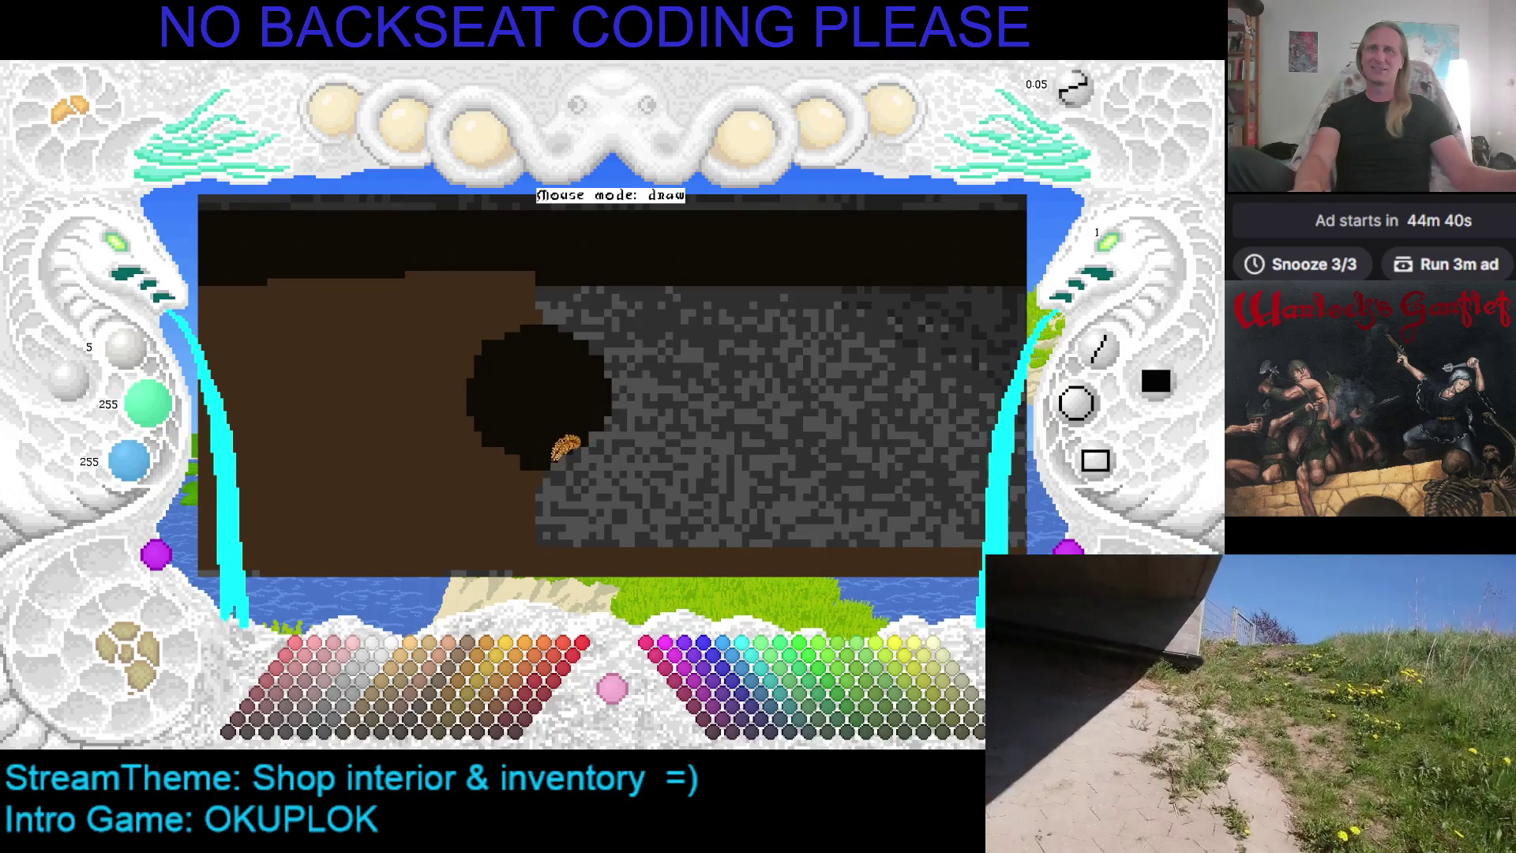
{"action": "right_click", "coordinate": [522, 466]}
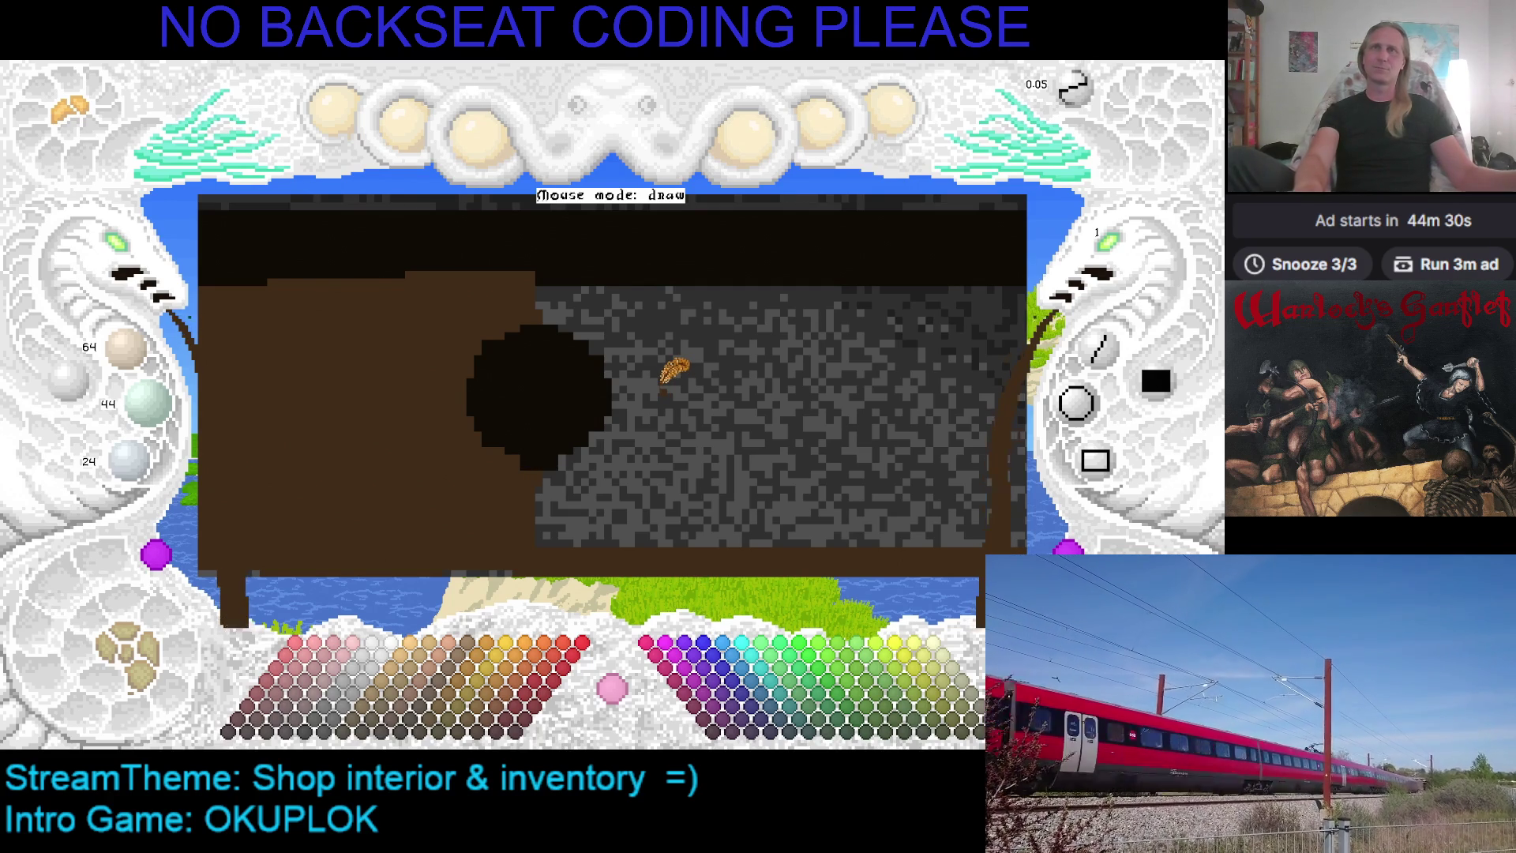
{"action": "key", "text": "ctrl+z"}
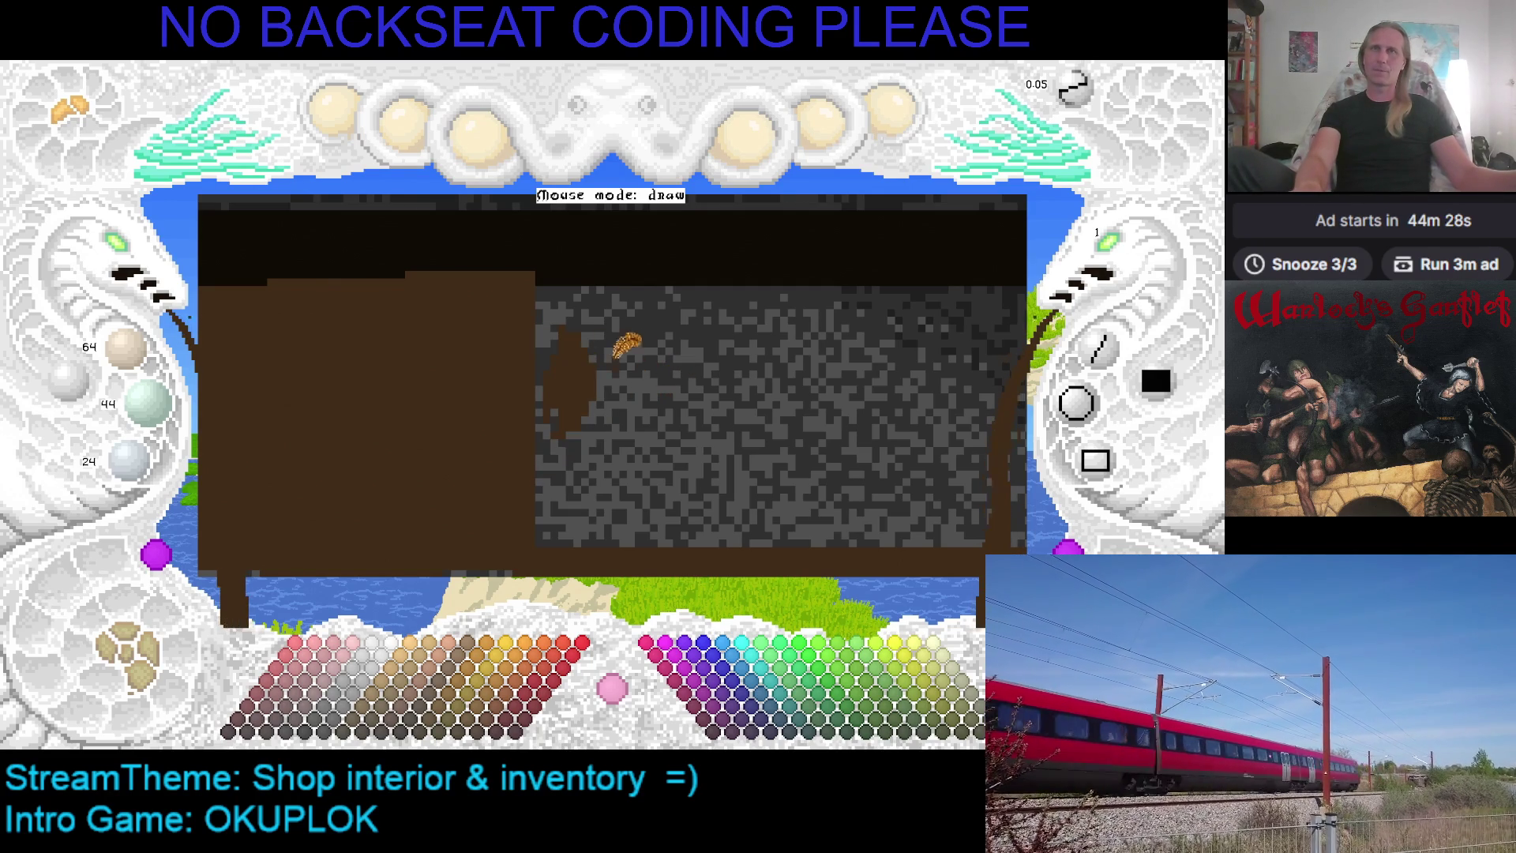
{"action": "key", "text": "ctrl+v"}
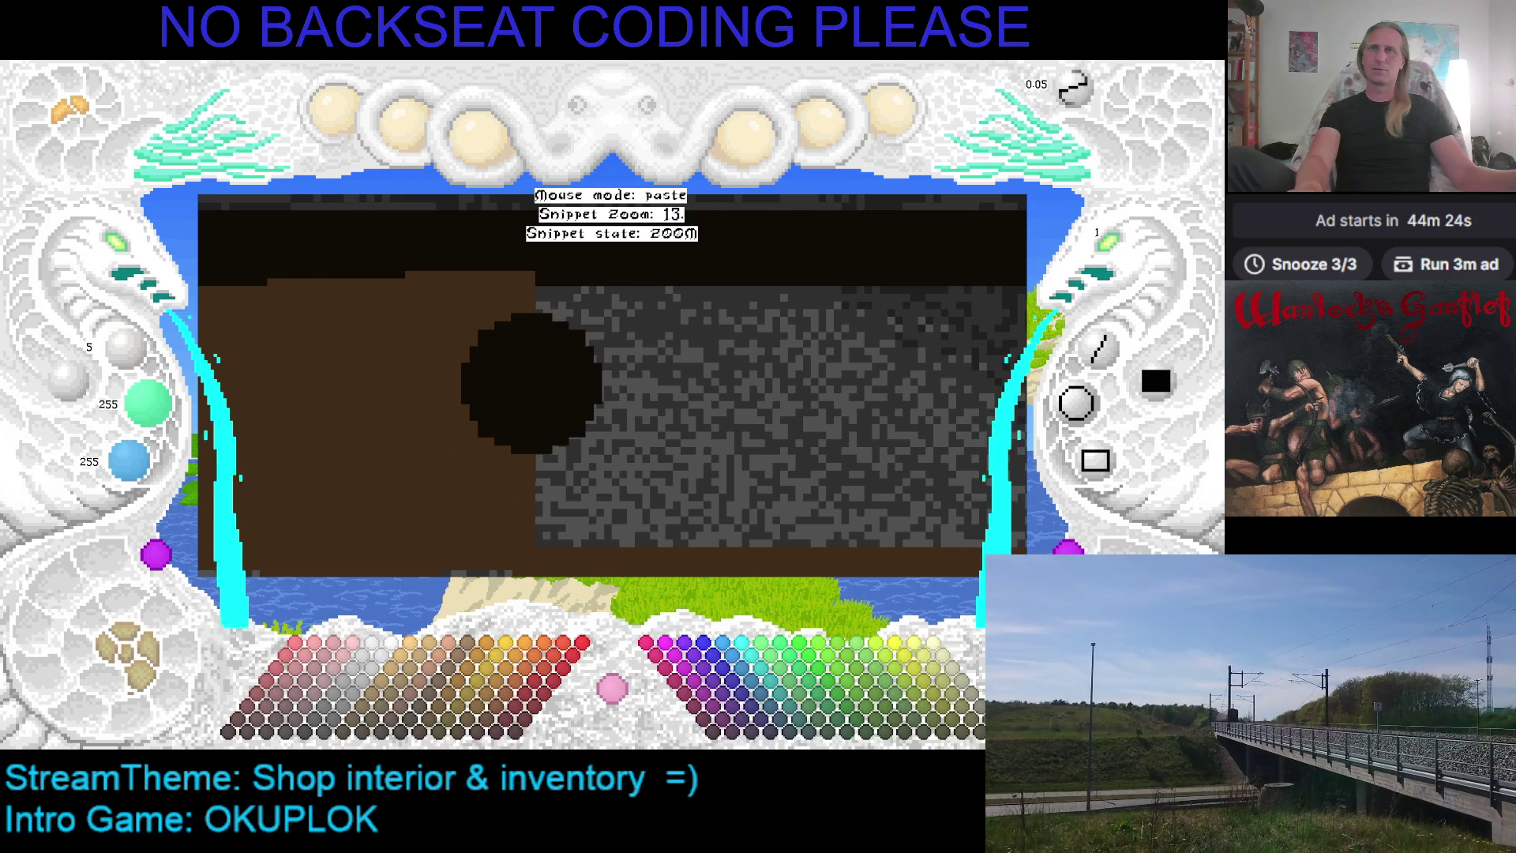
{"action": "left_click", "coordinate": [538, 387]}
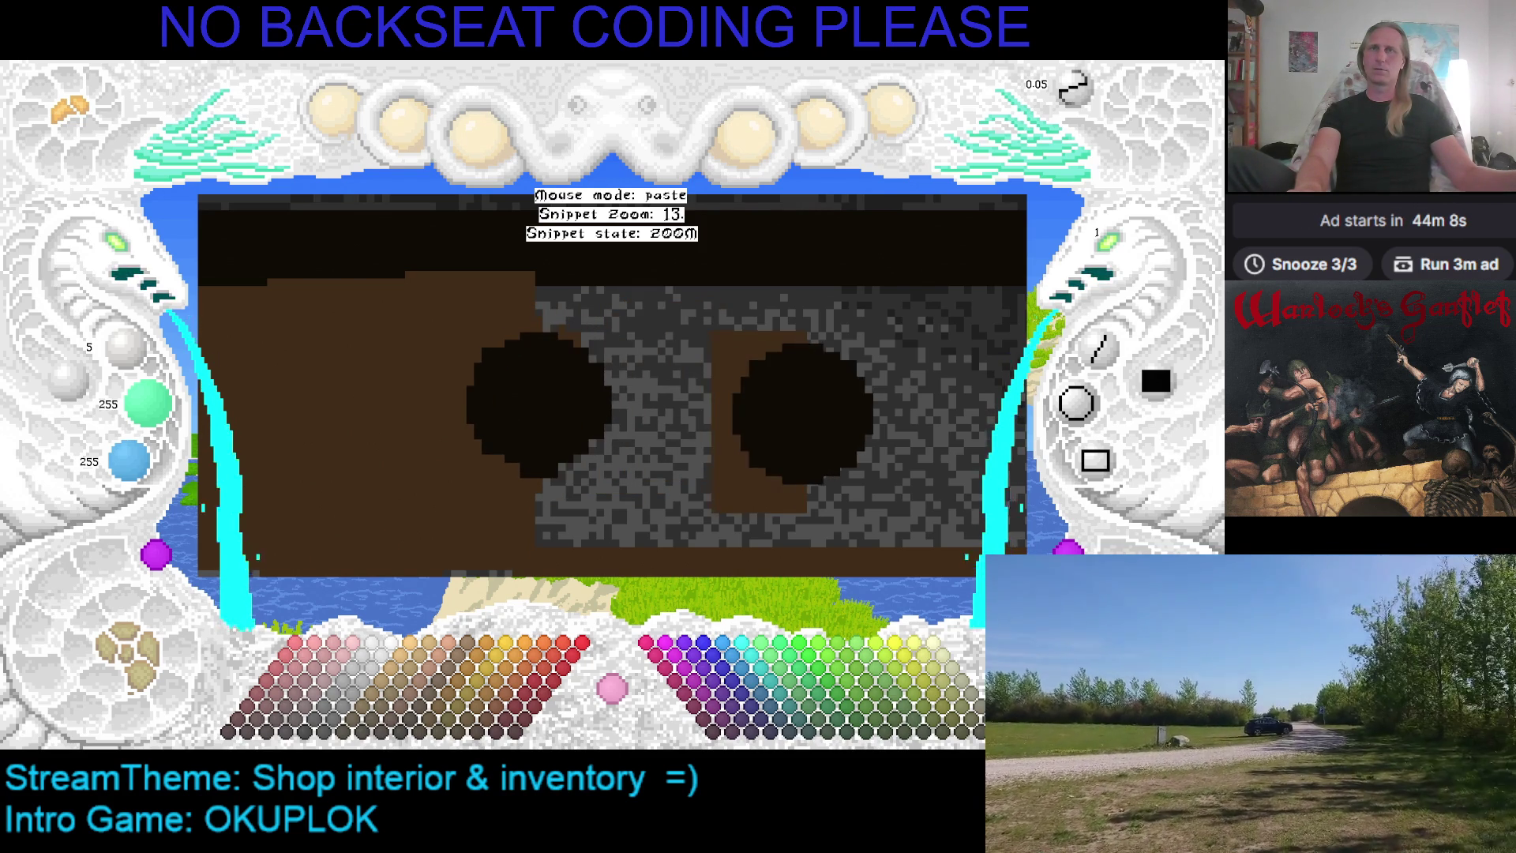
Leave paste mode, stroke a line down through the dark circle, and restore stone texture on its right half
{"action": "key", "text": "Escape"}
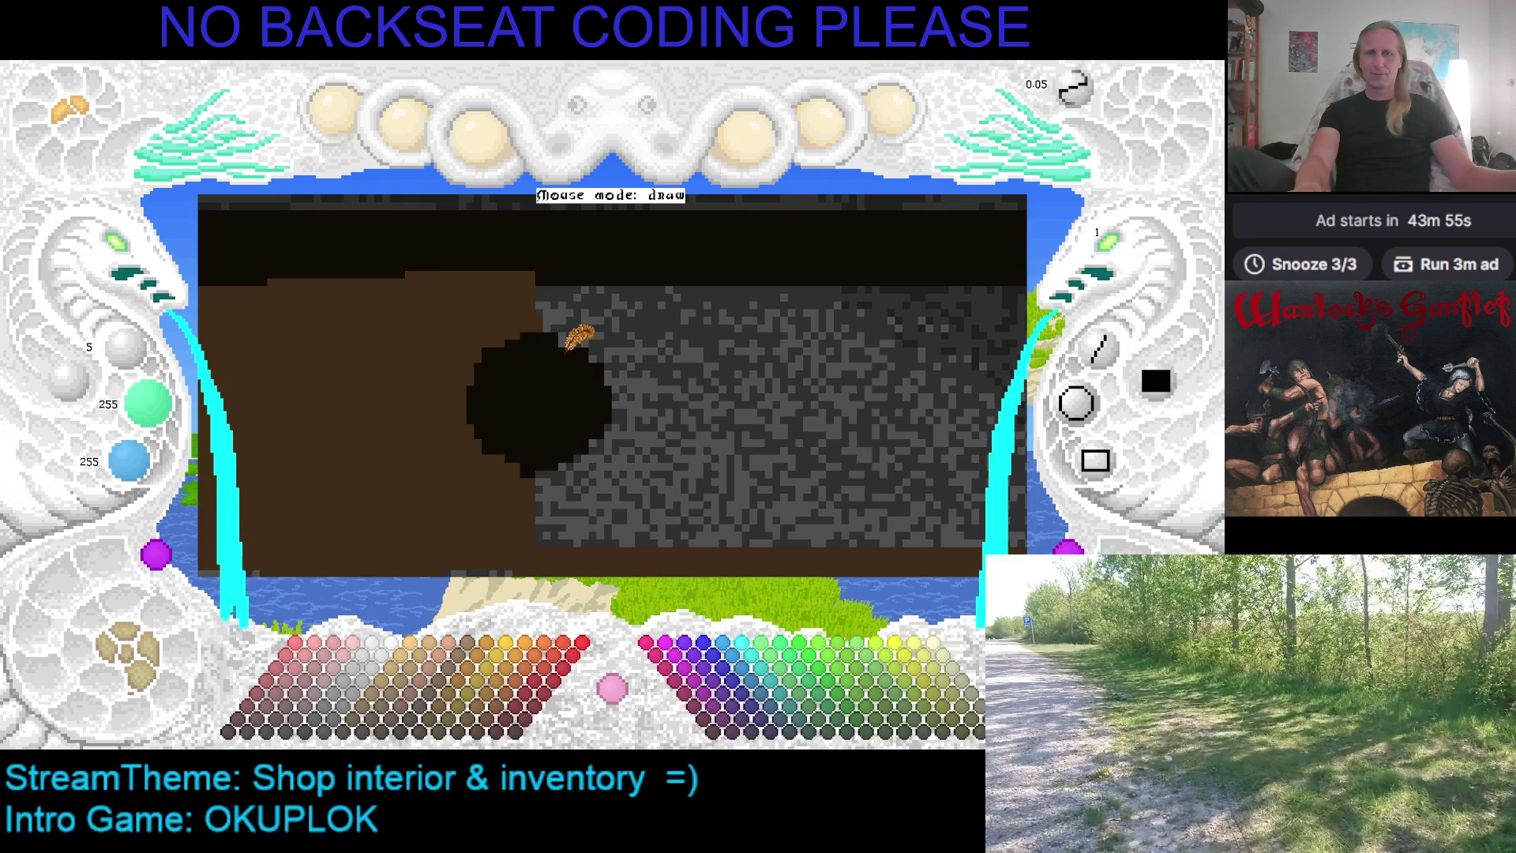
{"action": "left_click_drag", "start_coordinate": [555, 328], "coordinate": [554, 436]}
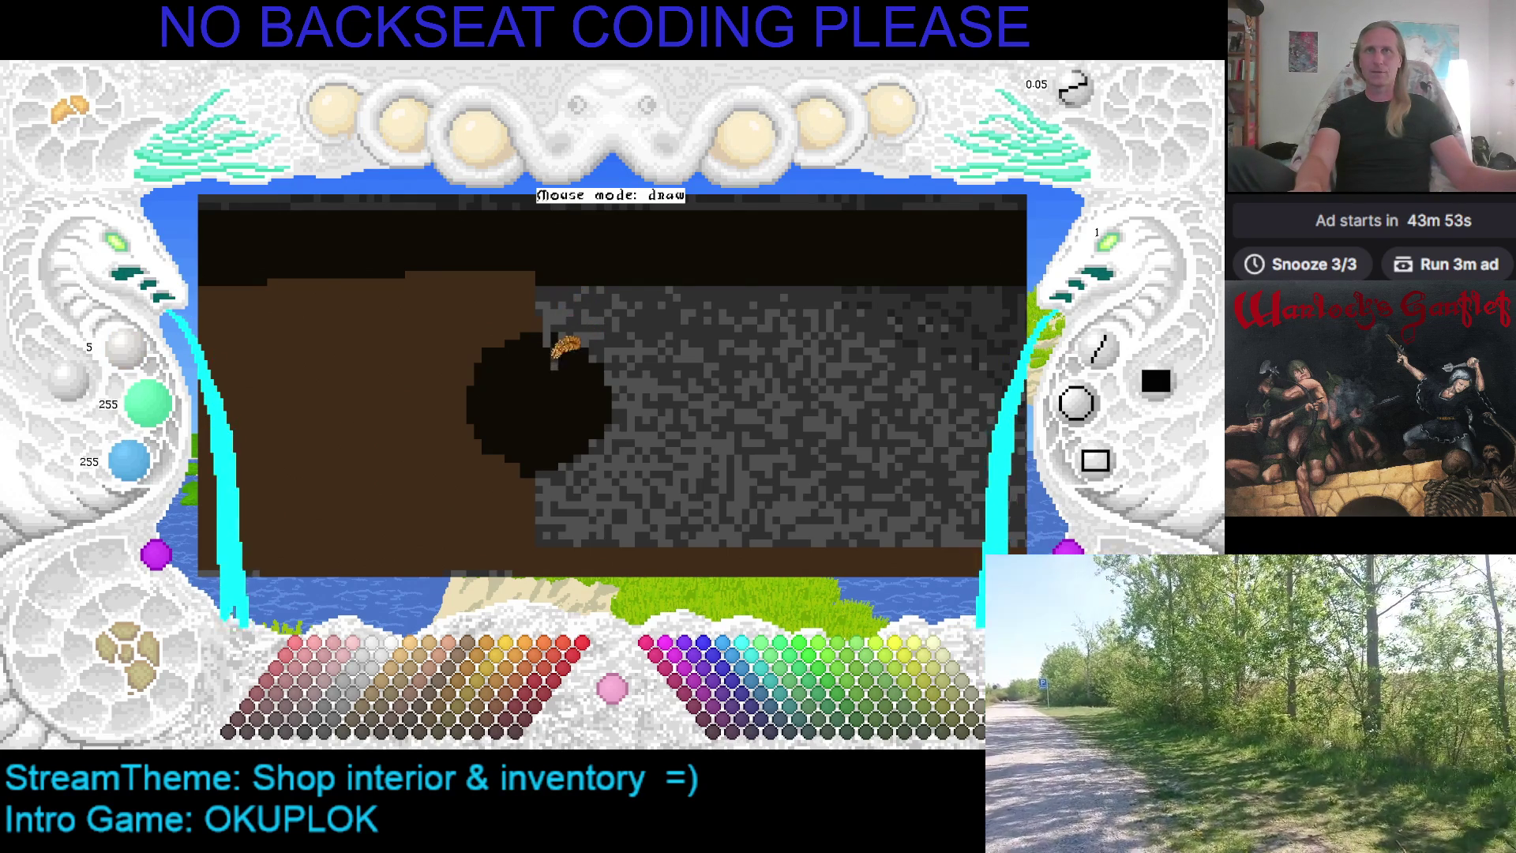
{"action": "left_click_drag", "start_coordinate": [556, 326], "coordinate": [556, 454]}
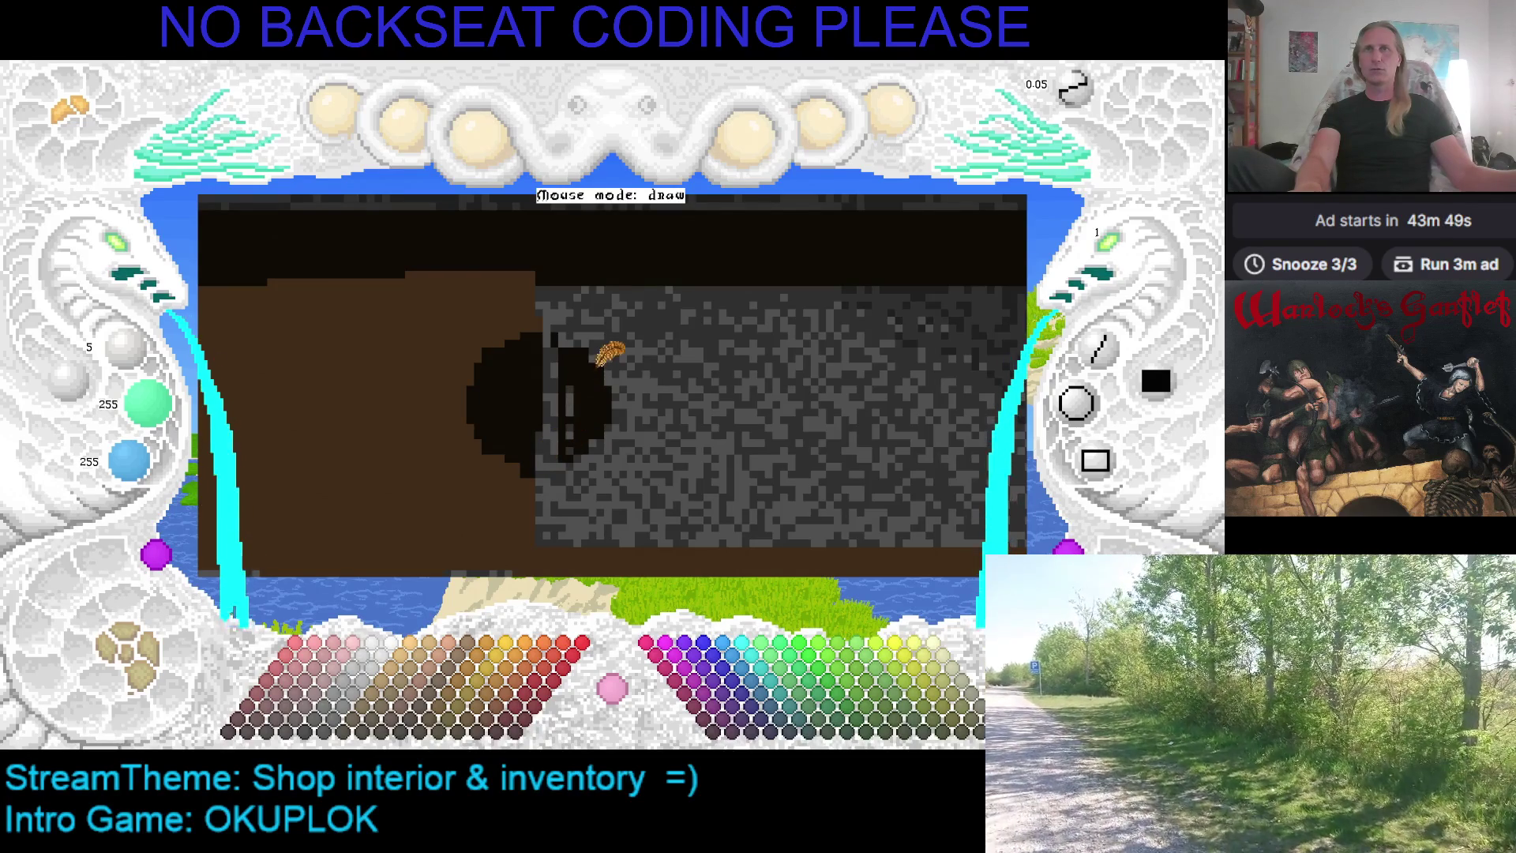
{"action": "key", "text": "ctrl+z"}
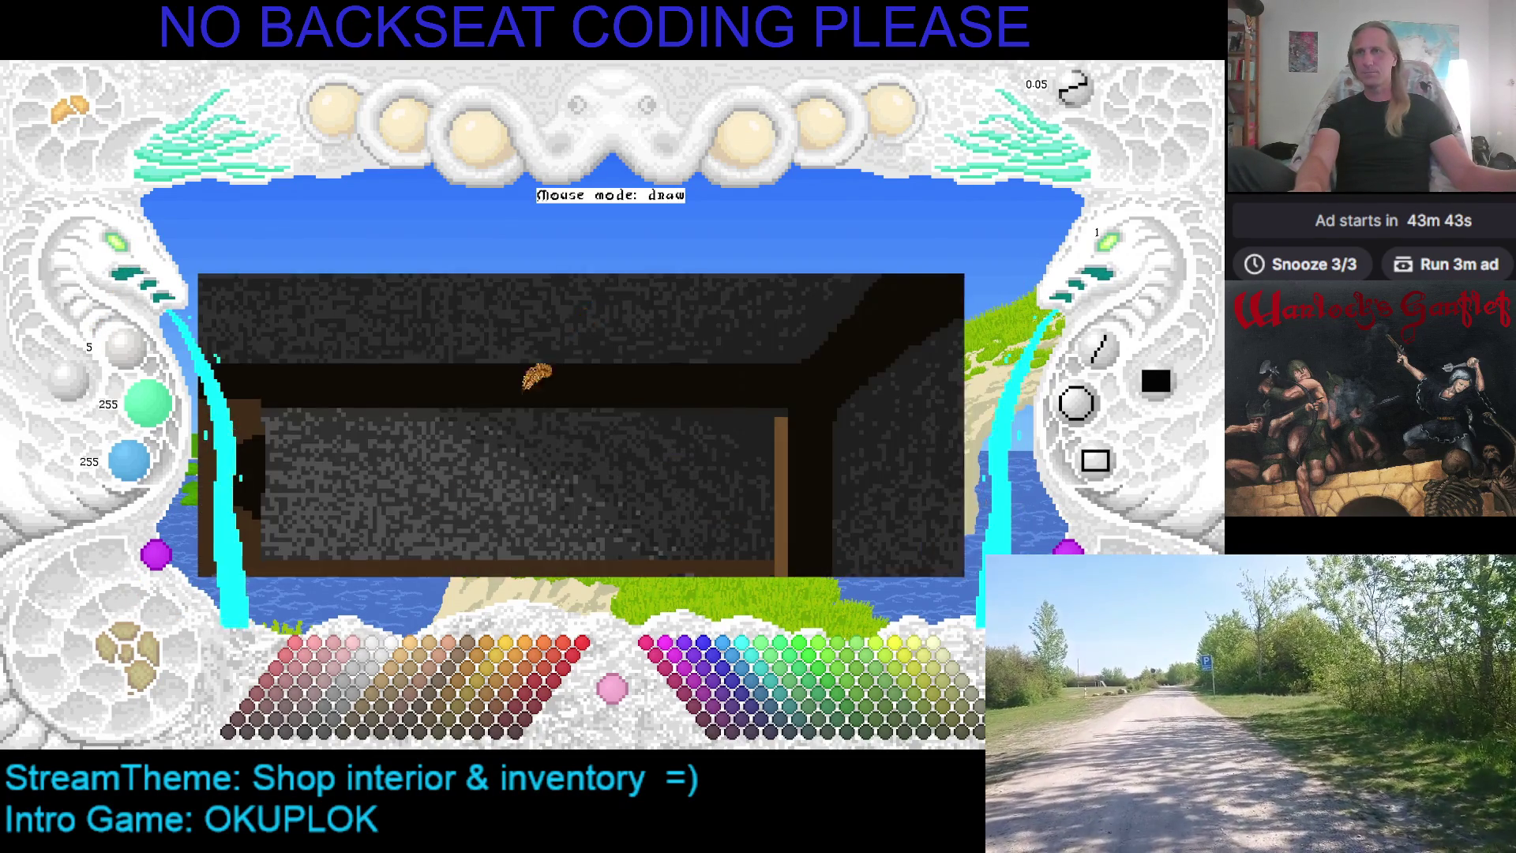
{"action": "left_click", "coordinate": [140, 259]}
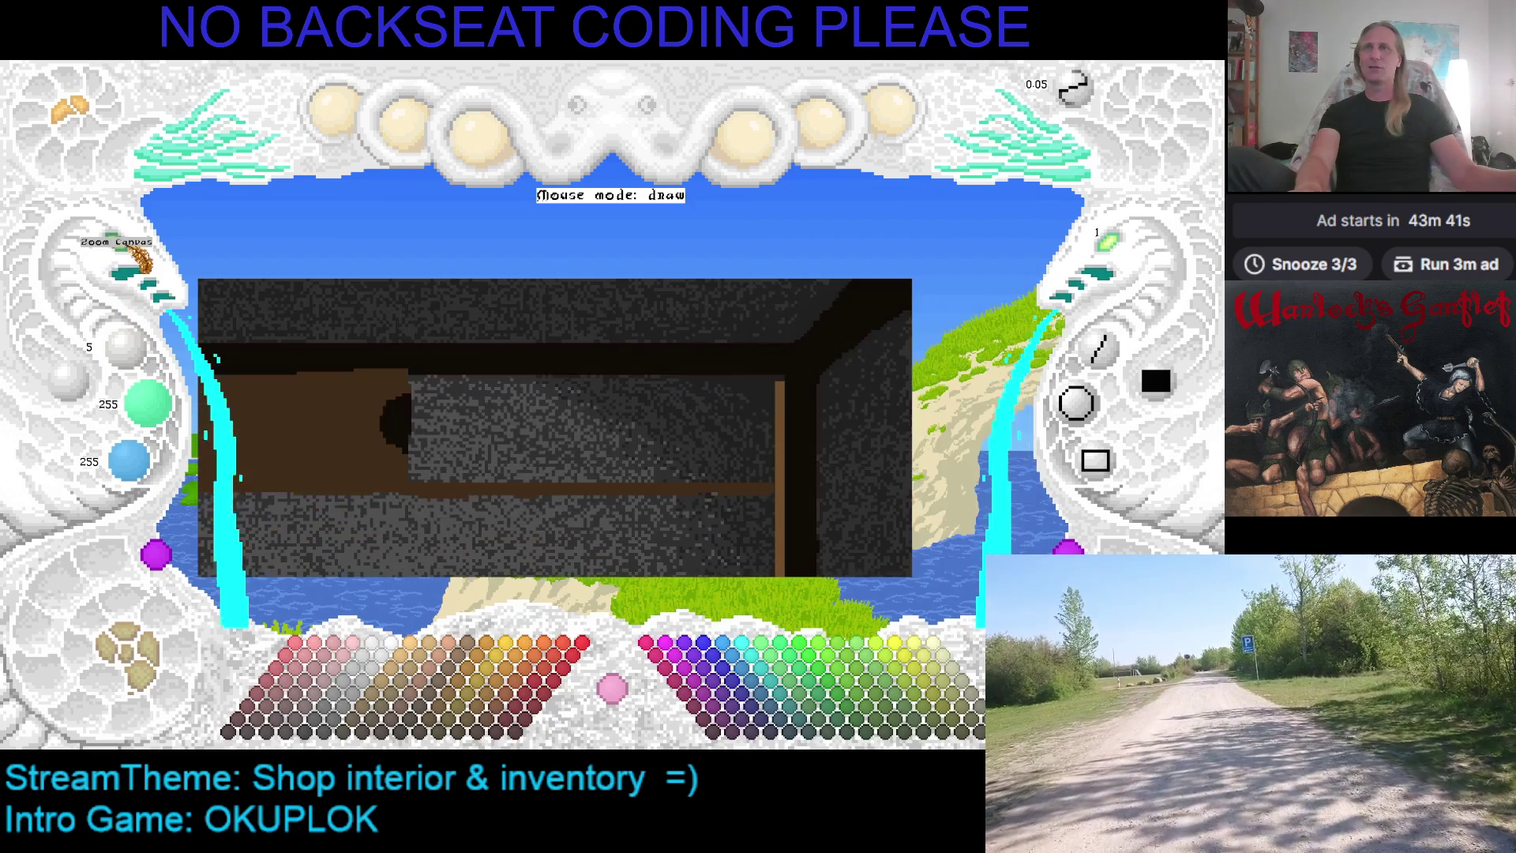
{"action": "left_click", "coordinate": [136, 257]}
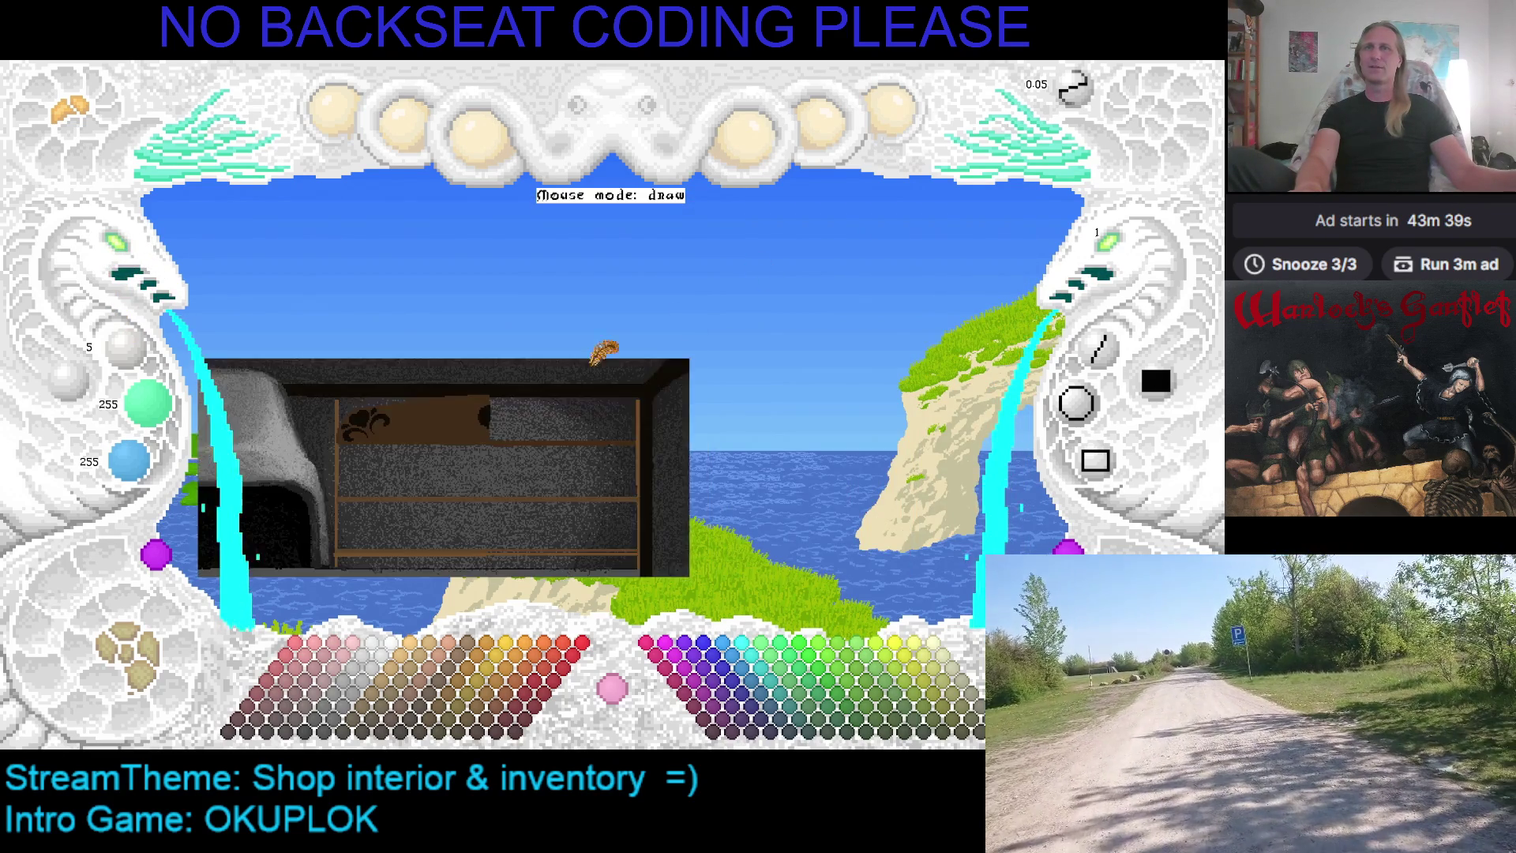
{"action": "scroll", "coordinate": [413, 467], "scroll_direction": "up", "scroll_amount": 1}
{"action": "left_click", "coordinate": [135, 656]}
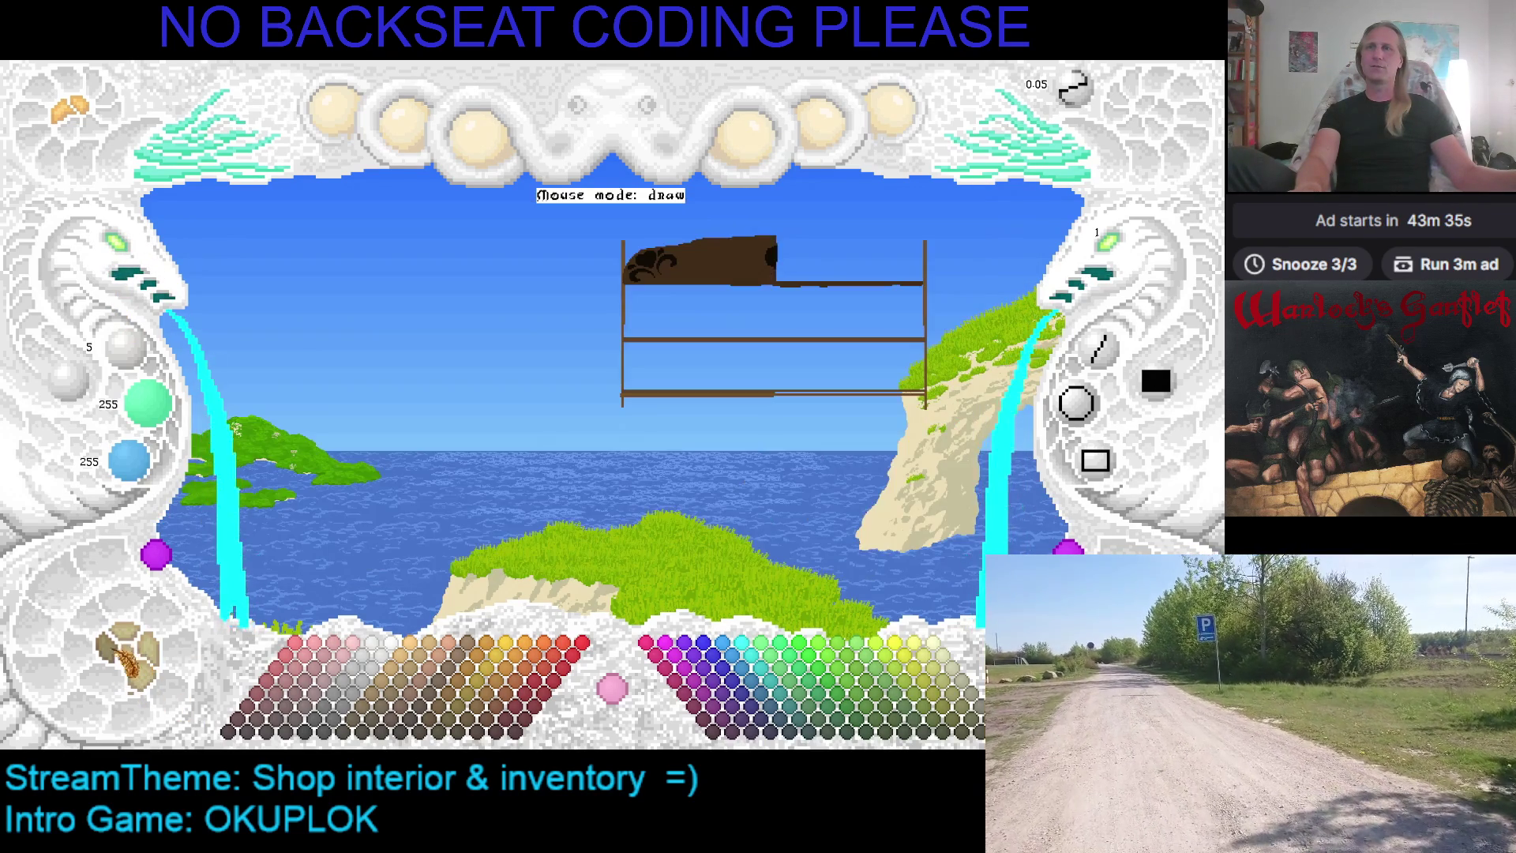
{"action": "left_click", "coordinate": [146, 654]}
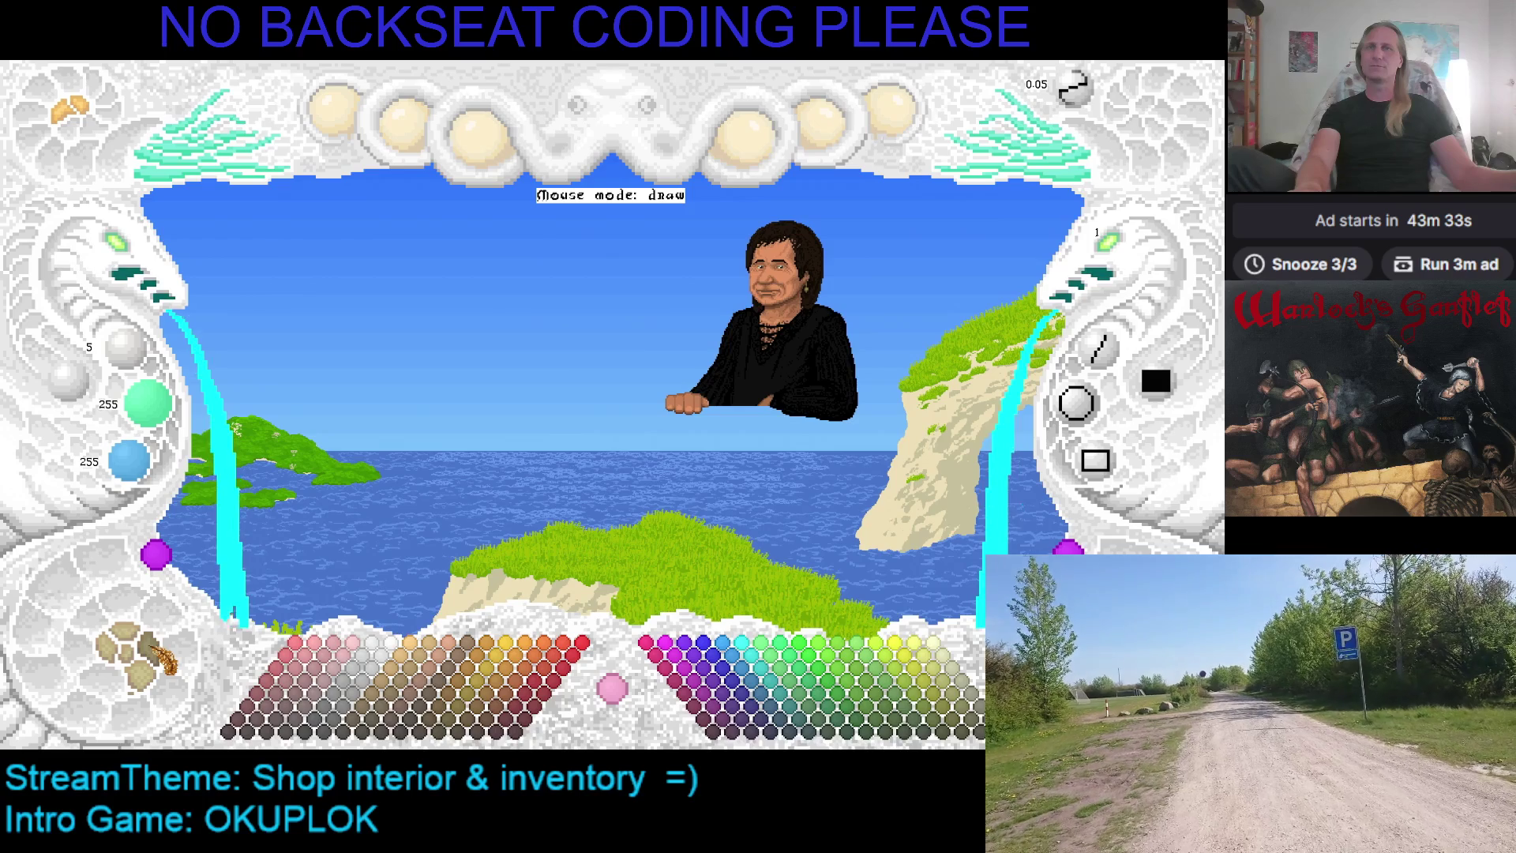
{"action": "left_click", "coordinate": [148, 664]}
{"action": "left_click", "coordinate": [155, 684]}
{"action": "left_click", "coordinate": [154, 684]}
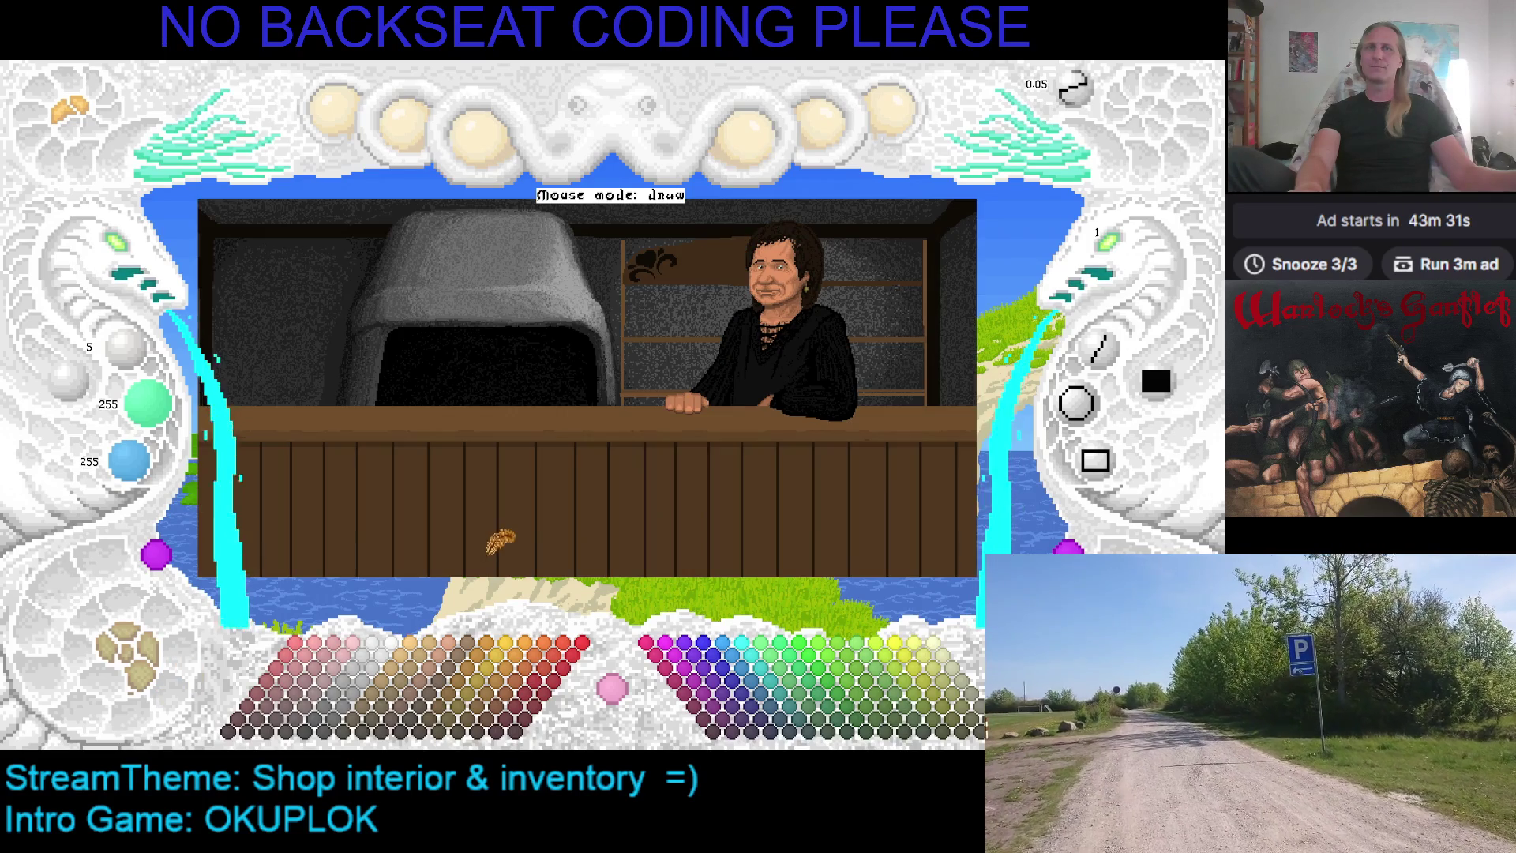
{"action": "left_click", "coordinate": [147, 668]}
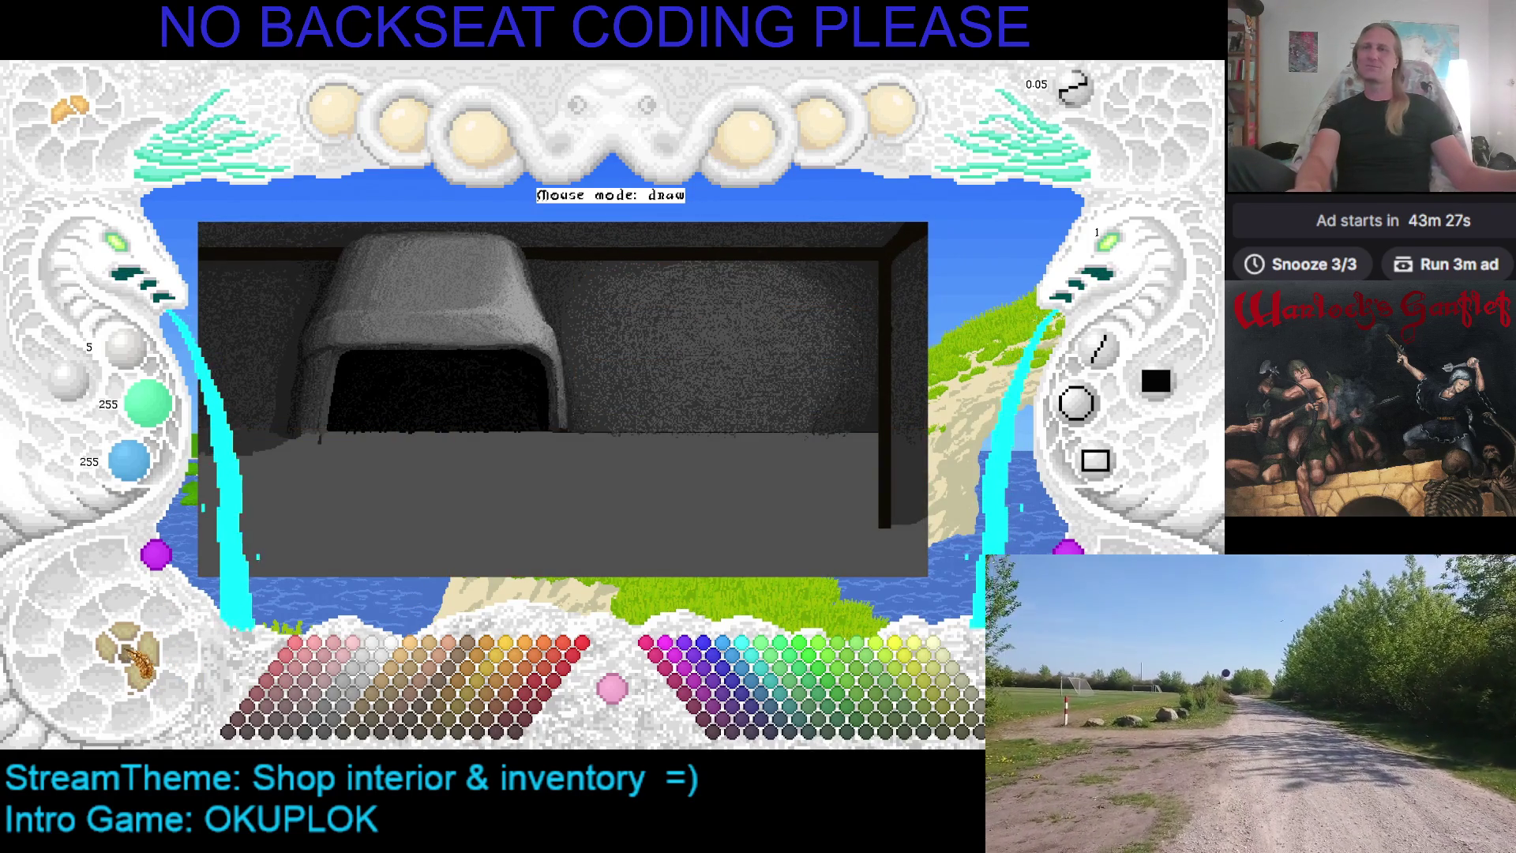
{"action": "left_click", "coordinate": [132, 661]}
{"action": "left_click", "coordinate": [126, 659]}
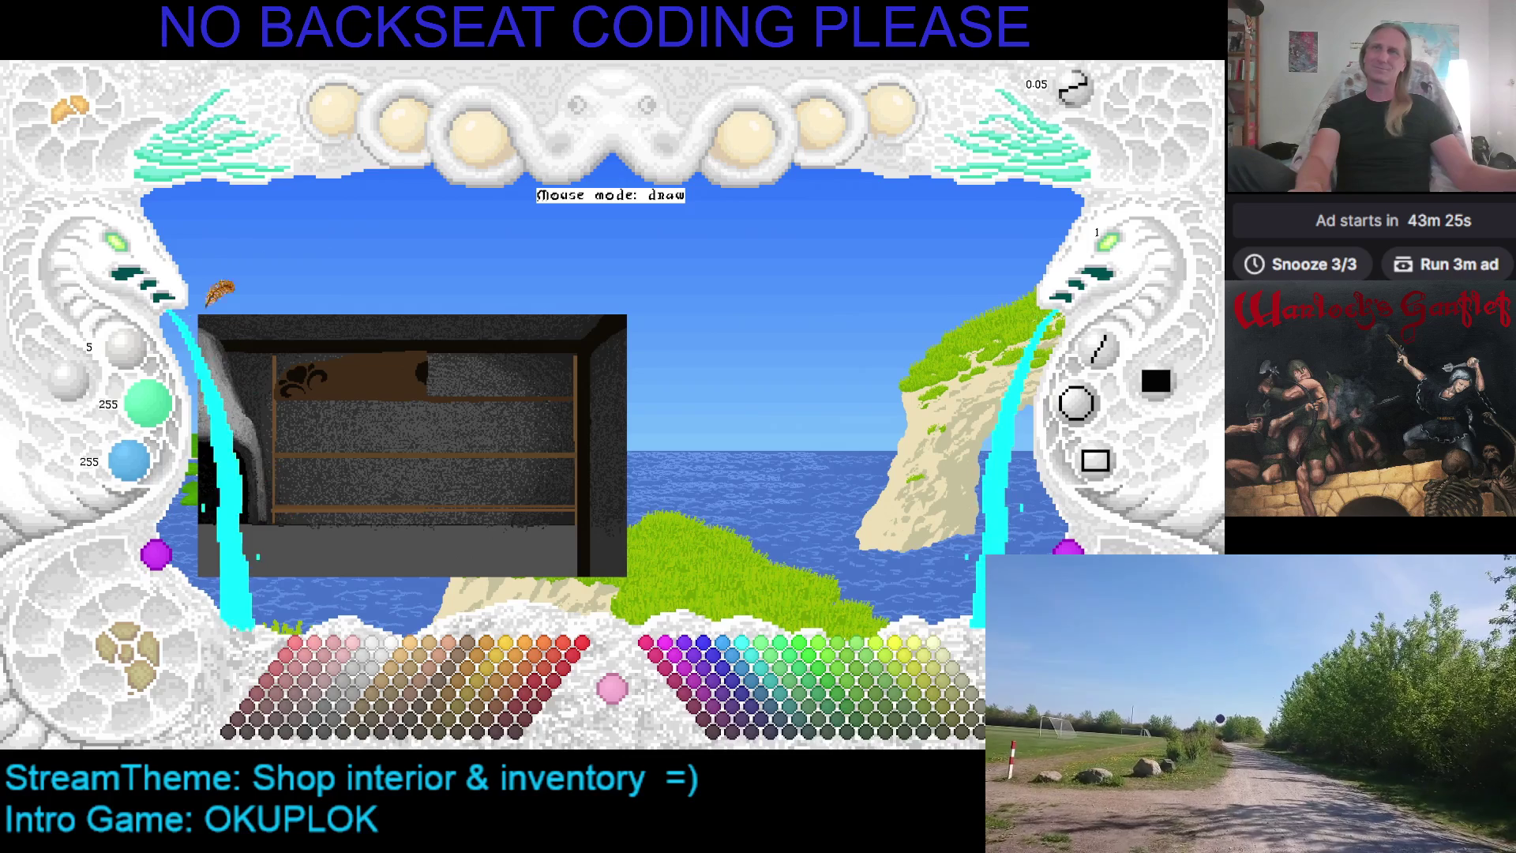
{"action": "left_click", "coordinate": [125, 245]}
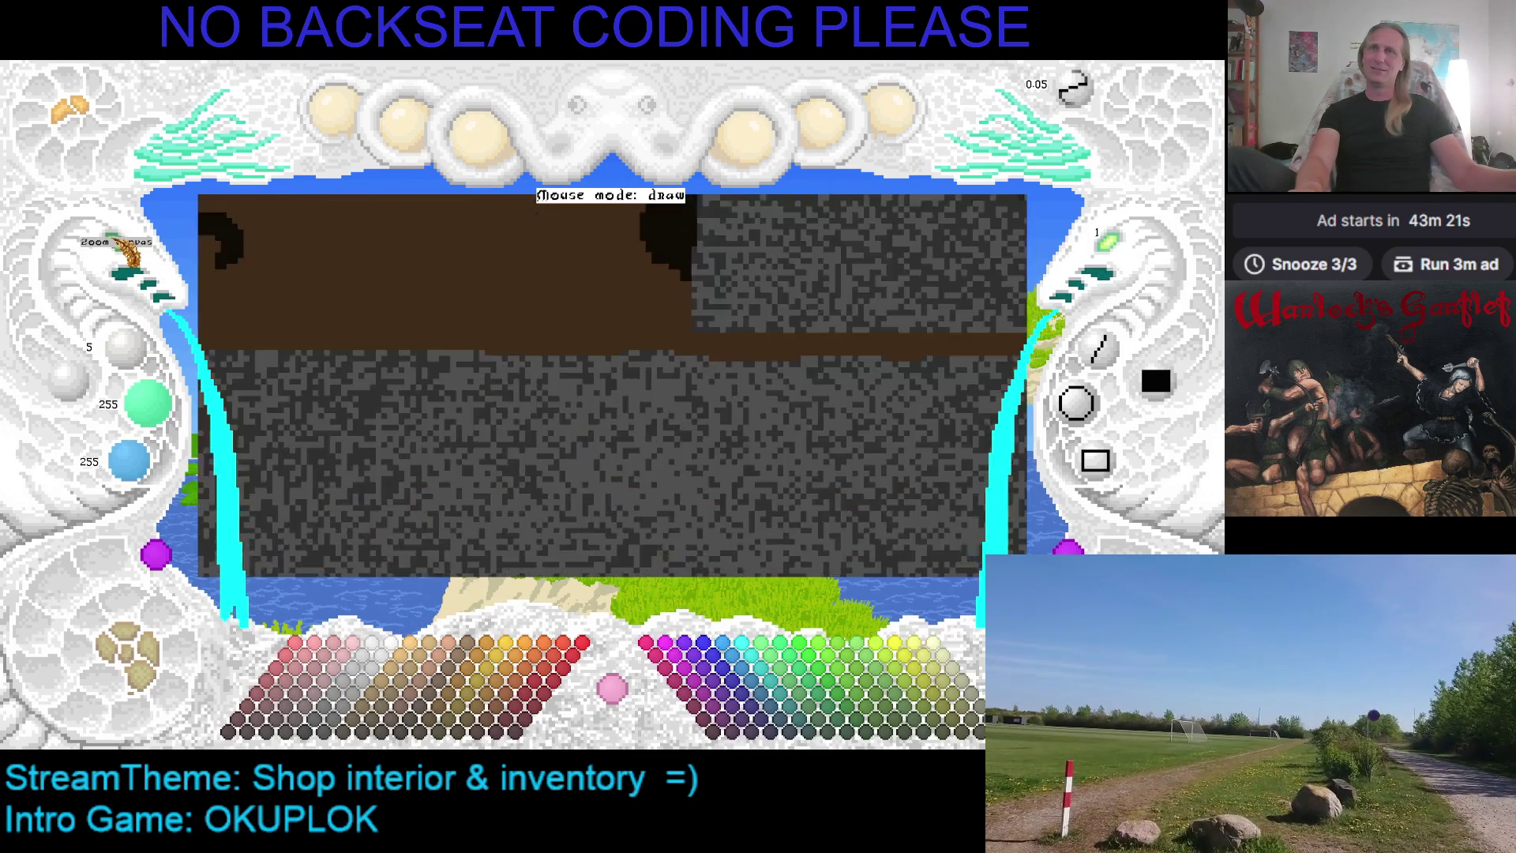
Sample the hole's near-black (16/11/6) from the canvas as the drawing colour
{"action": "scroll", "coordinate": [653, 331], "scroll_direction": "up", "scroll_amount": 2}
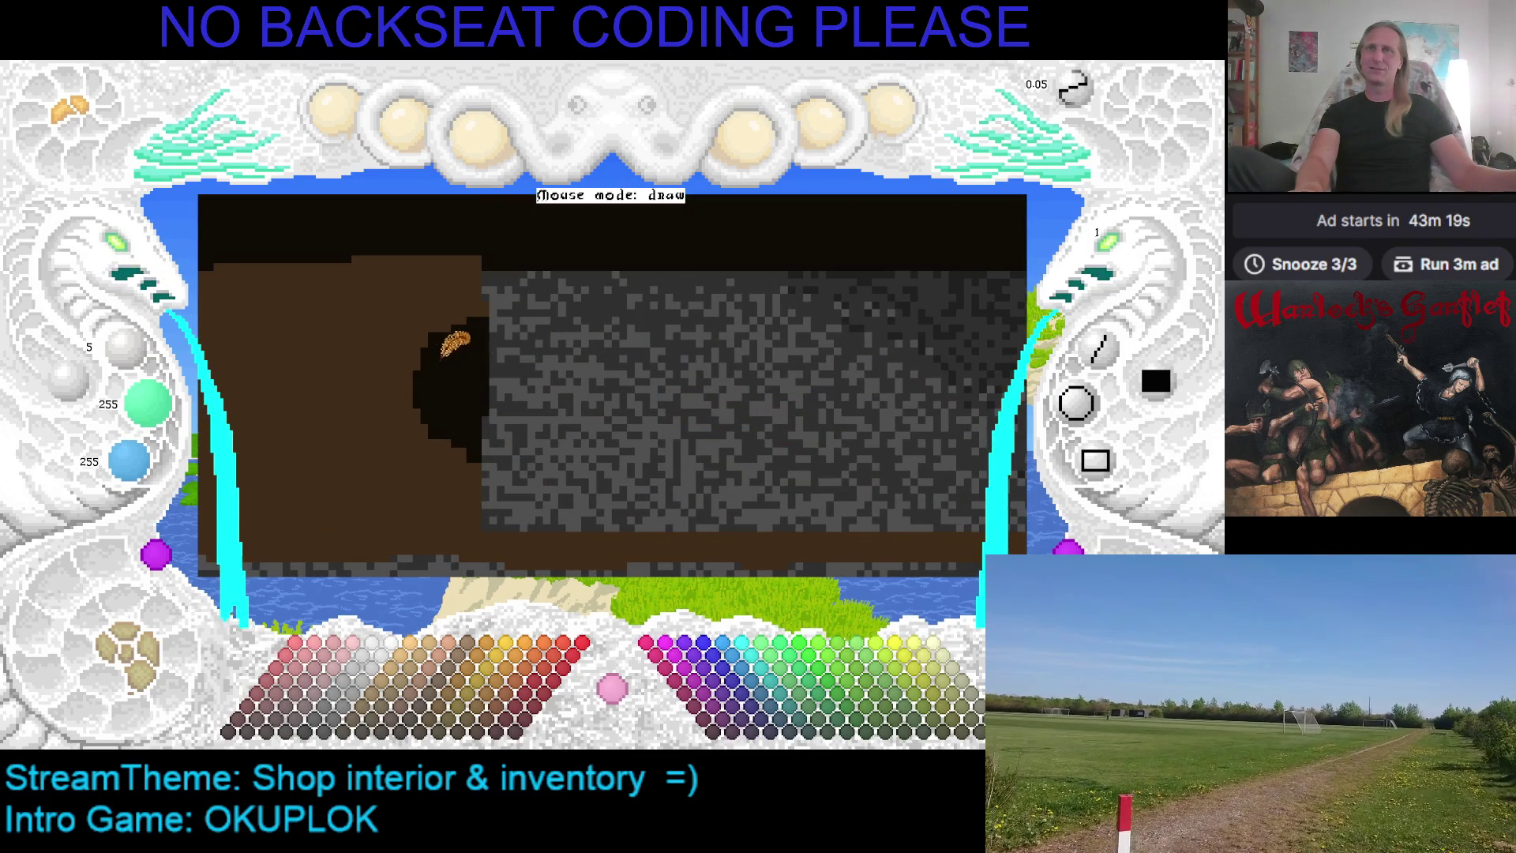
{"action": "right_click", "coordinate": [446, 352]}
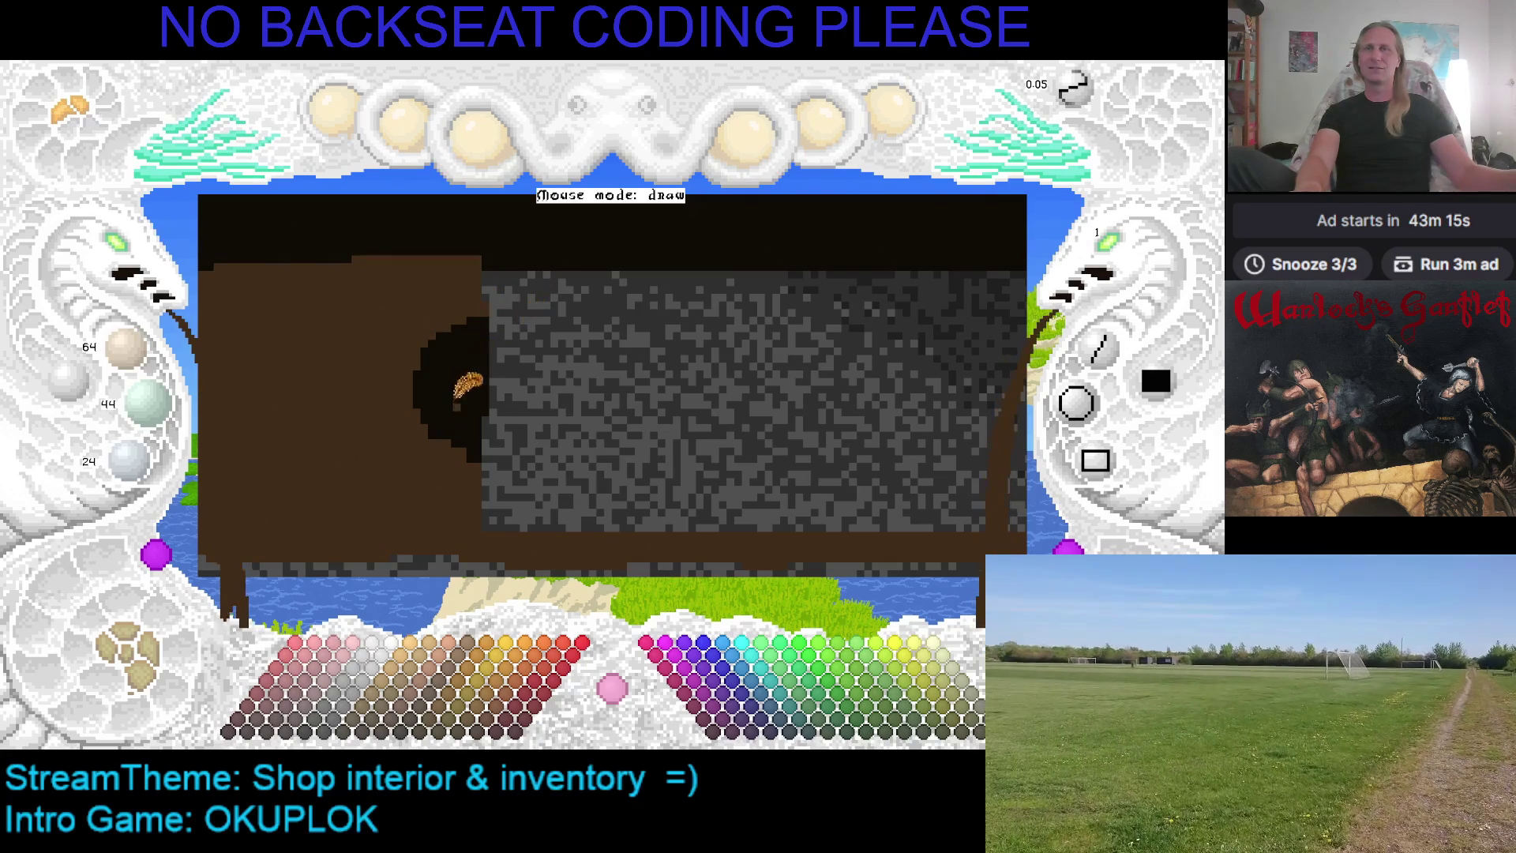
{"action": "right_click", "coordinate": [455, 417]}
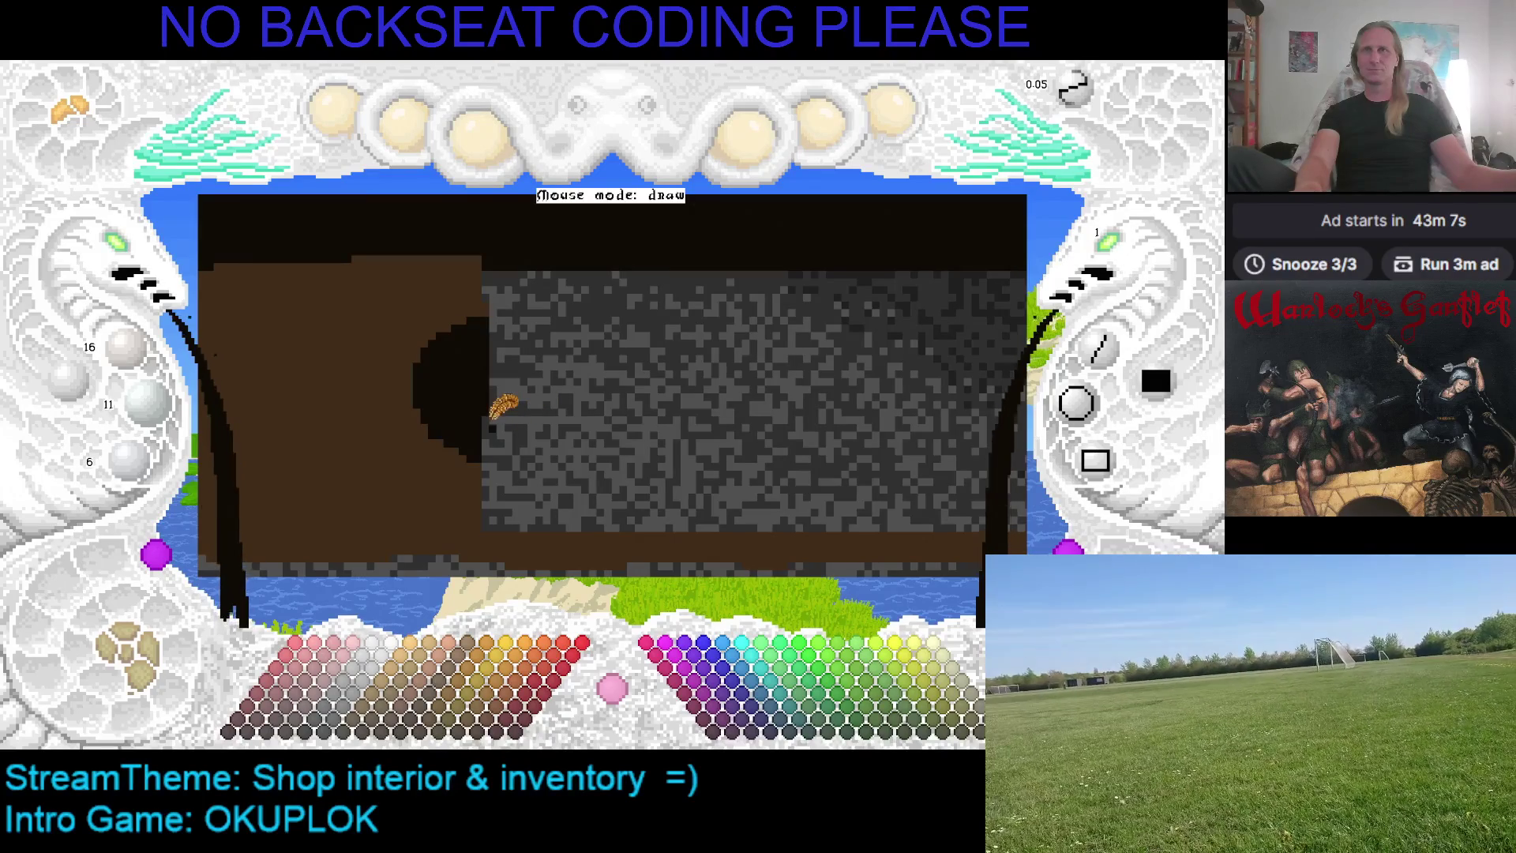
{"action": "scroll", "coordinate": [442, 427], "scroll_direction": "up", "scroll_amount": 3}
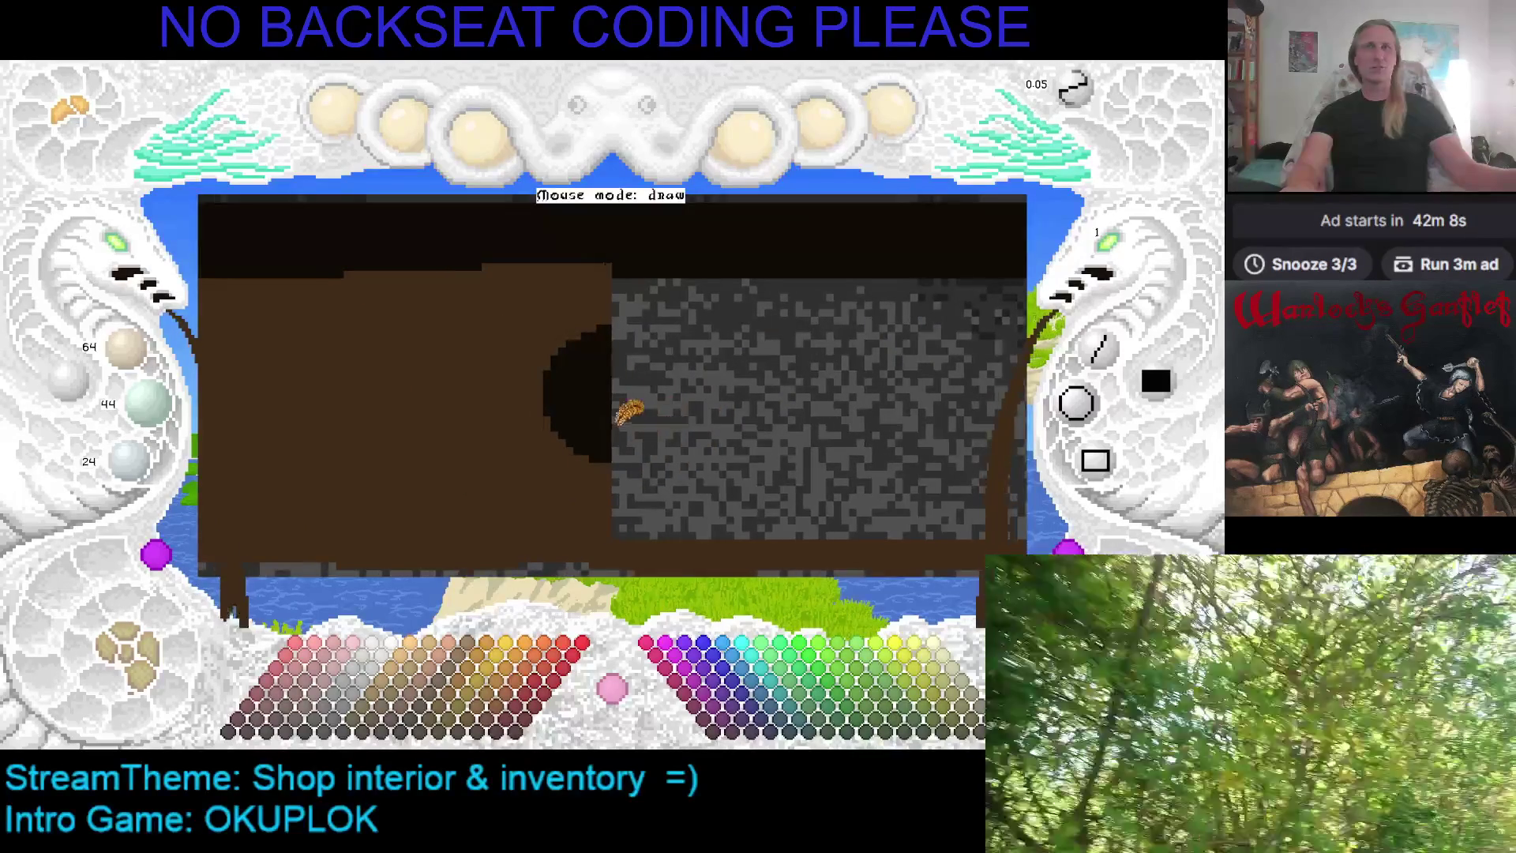
{"action": "right_click", "coordinate": [590, 395]}
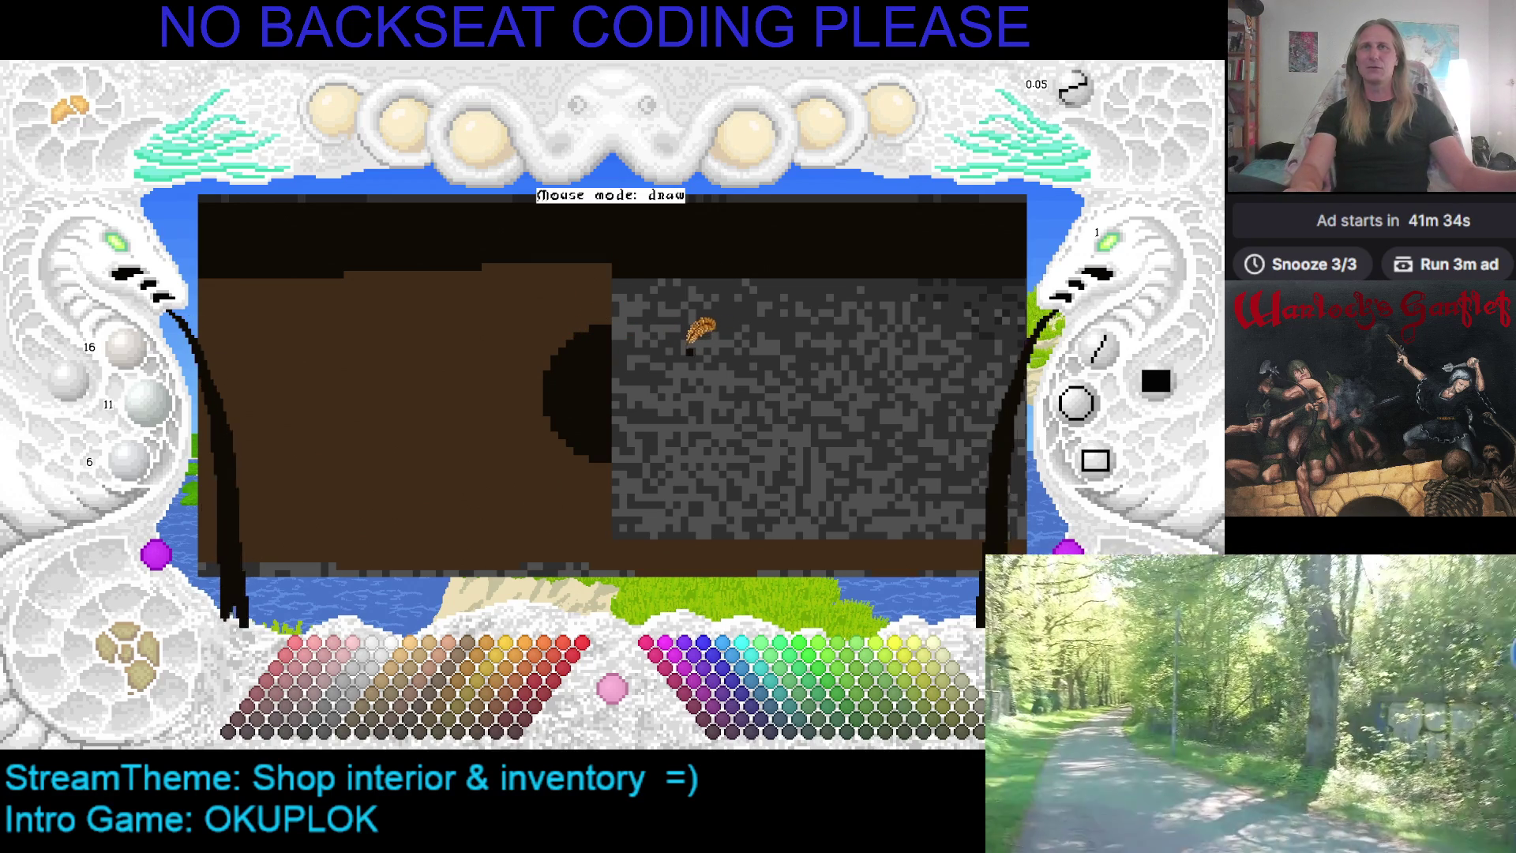
Pan to the brown wood below the hole and draw a curved black line under the dark circle
{"action": "mouse_move", "coordinate": [693, 351]}
{"action": "left_mouse_down"}
{"action": "mouse_move", "coordinate": [592, 355]}
{"action": "mouse_move", "coordinate": [629, 363]}
{"action": "left_mouse_up"}
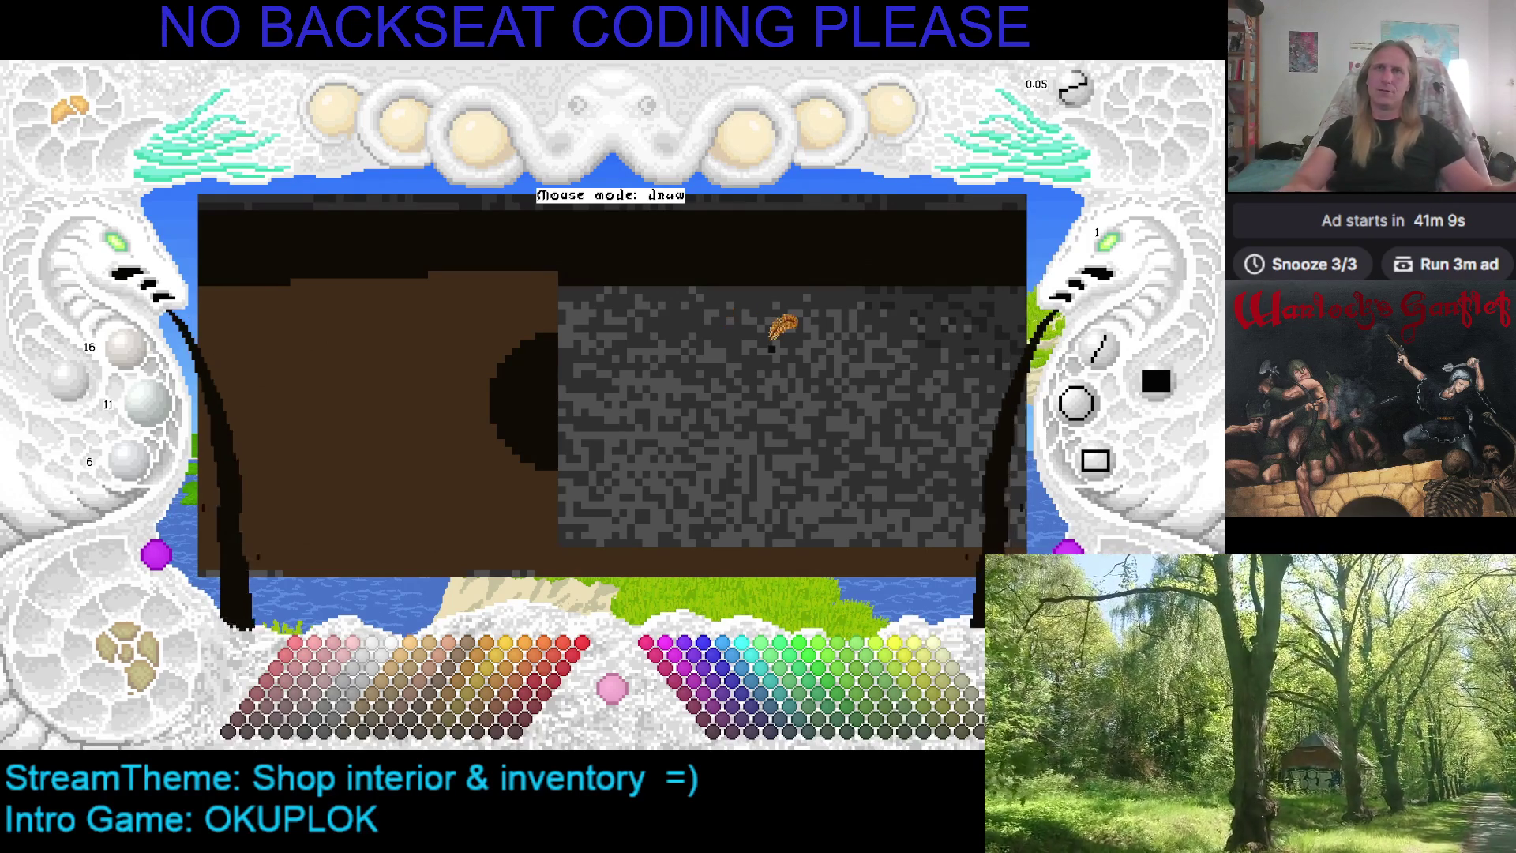
{"action": "left_click_drag", "start_coordinate": [554, 385], "coordinate": [612, 381]}
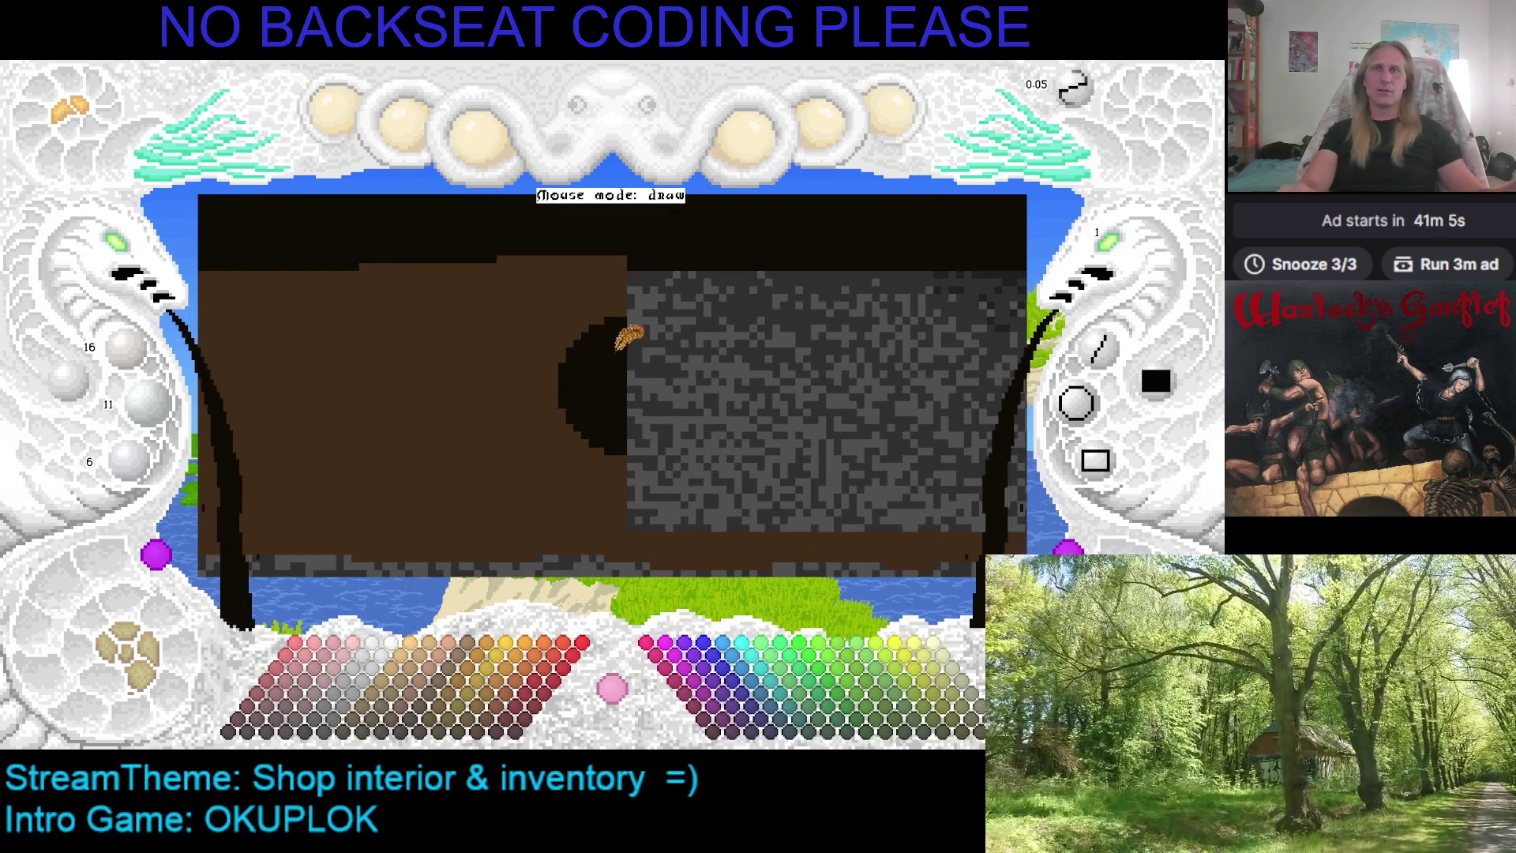
{"action": "mouse_move", "coordinate": [654, 349]}
{"action": "left_mouse_down"}
{"action": "mouse_move", "coordinate": [541, 371]}
{"action": "mouse_move", "coordinate": [618, 371]}
{"action": "mouse_move", "coordinate": [601, 374]}
{"action": "left_mouse_up"}
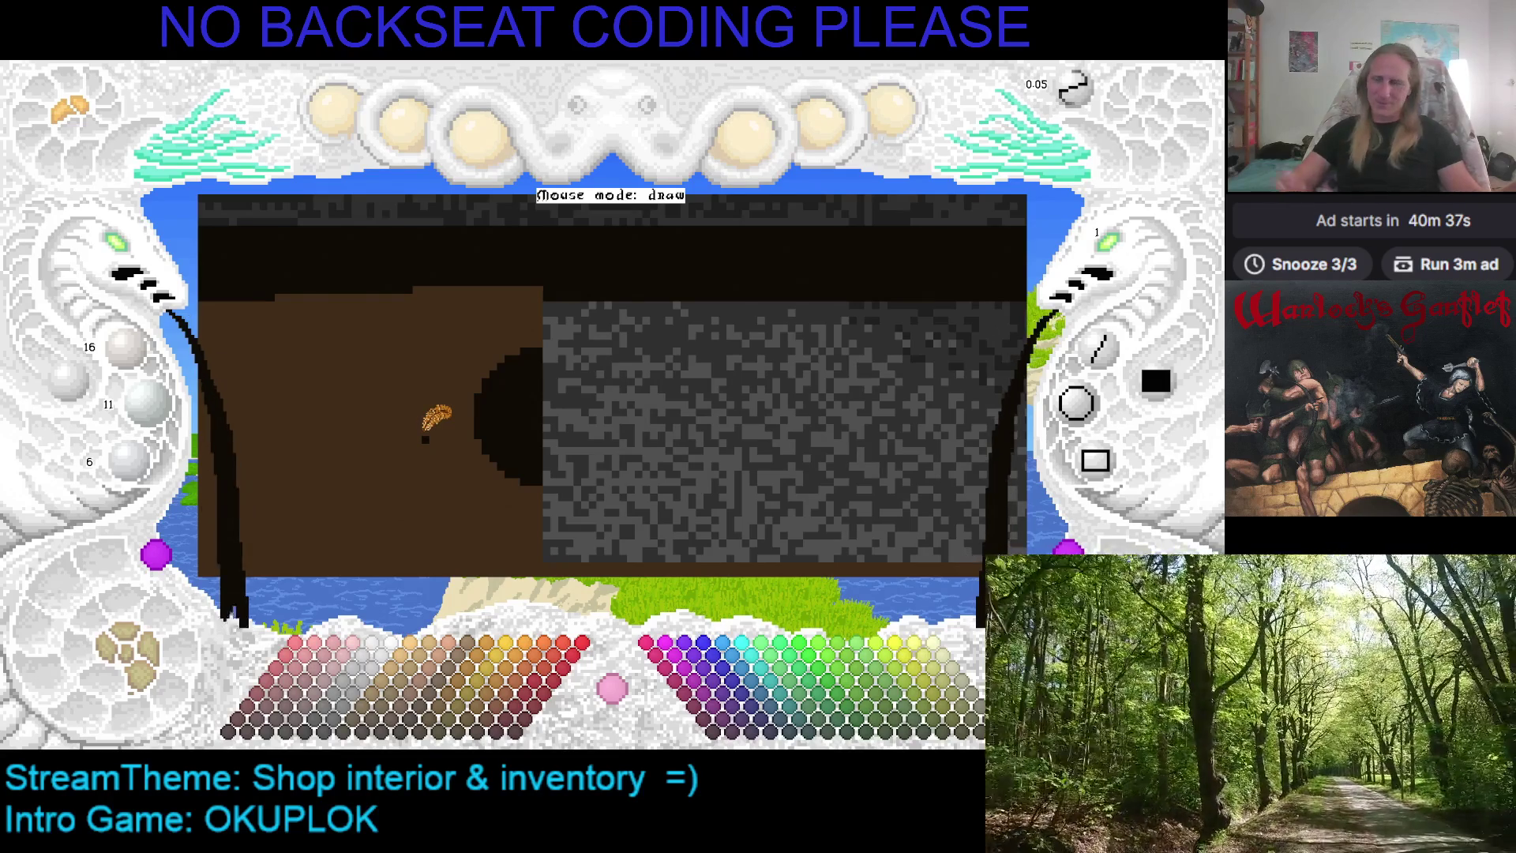
{"action": "mouse_move", "coordinate": [427, 426]}
{"action": "left_mouse_down"}
{"action": "mouse_move", "coordinate": [914, 322]}
{"action": "mouse_move", "coordinate": [747, 477]}
{"action": "left_mouse_up"}
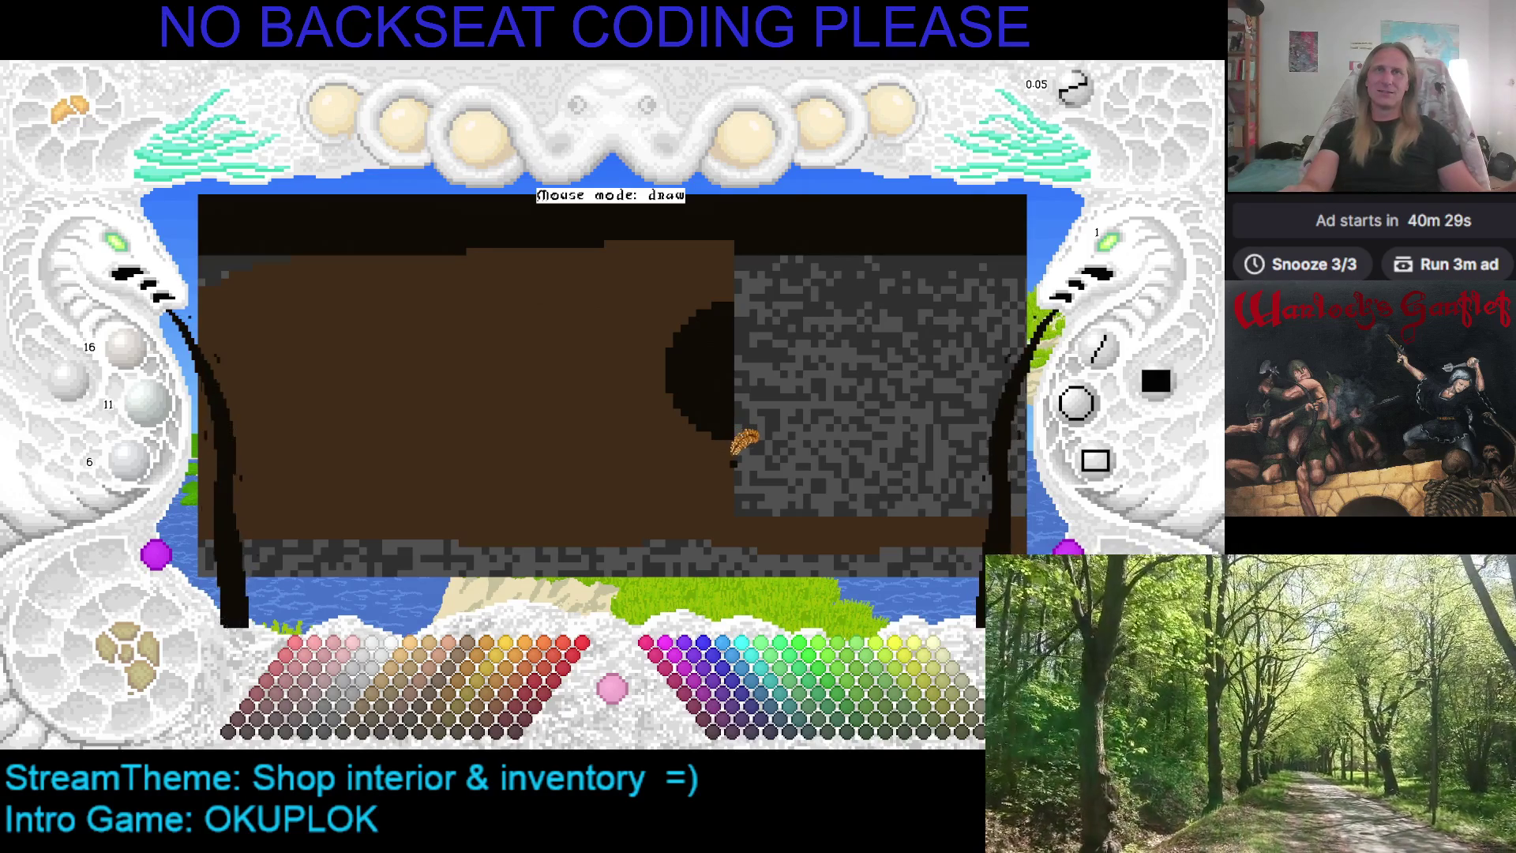
{"action": "mouse_move", "coordinate": [726, 457]}
{"action": "left_mouse_down"}
{"action": "mouse_move", "coordinate": [583, 397]}
{"action": "mouse_move", "coordinate": [545, 405]}
{"action": "mouse_move", "coordinate": [736, 452]}
{"action": "mouse_move", "coordinate": [725, 458]}
{"action": "left_mouse_up"}
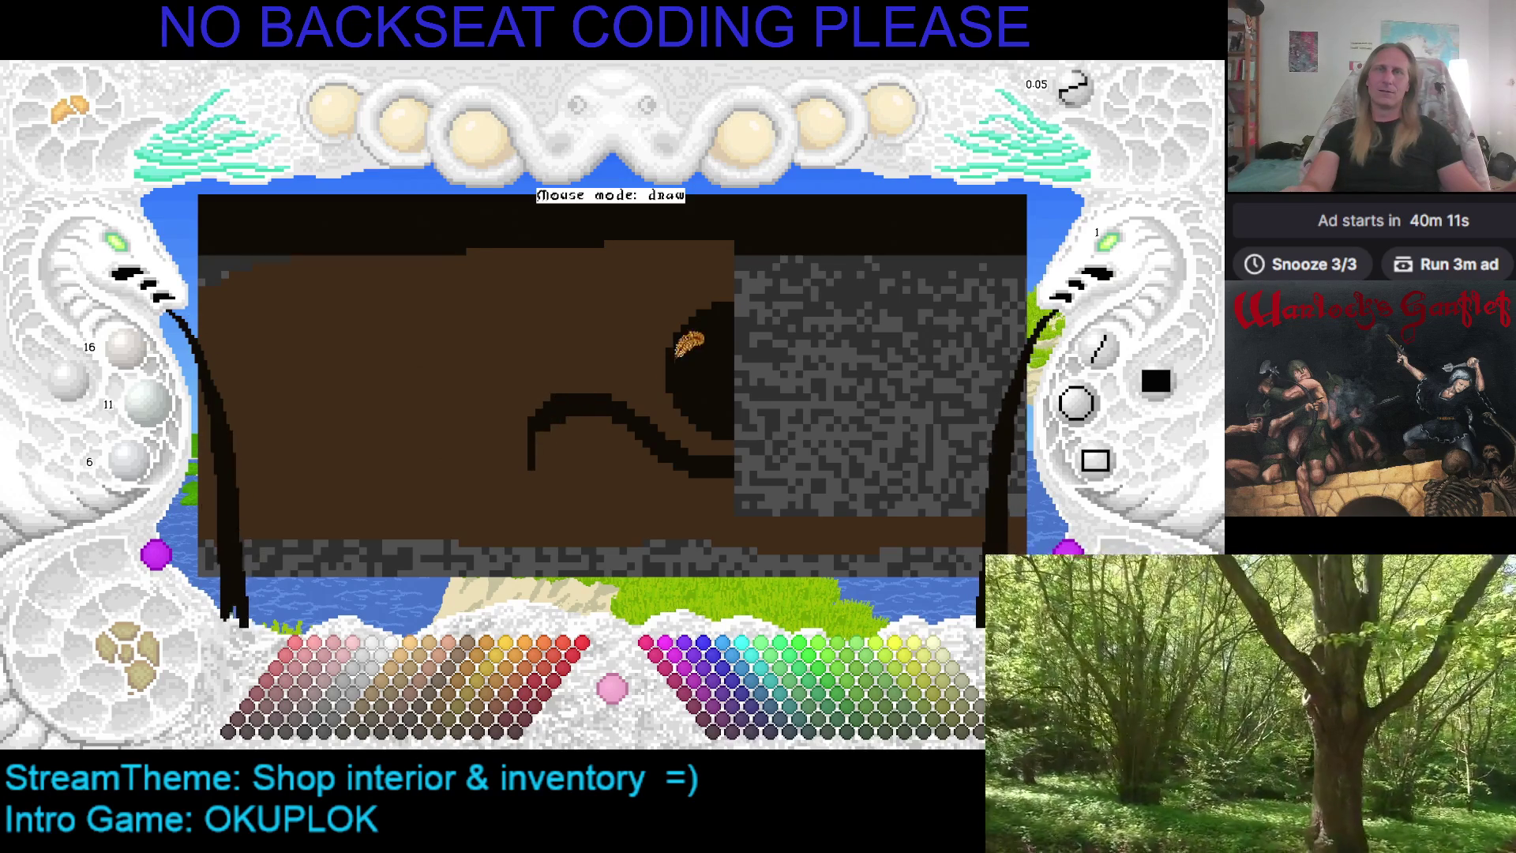
Extend the black stroke toward the hole, fill the leaf lobes solid black, and pick the wood brown
{"action": "scroll", "coordinate": [687, 348], "scroll_direction": "up", "scroll_amount": 1}
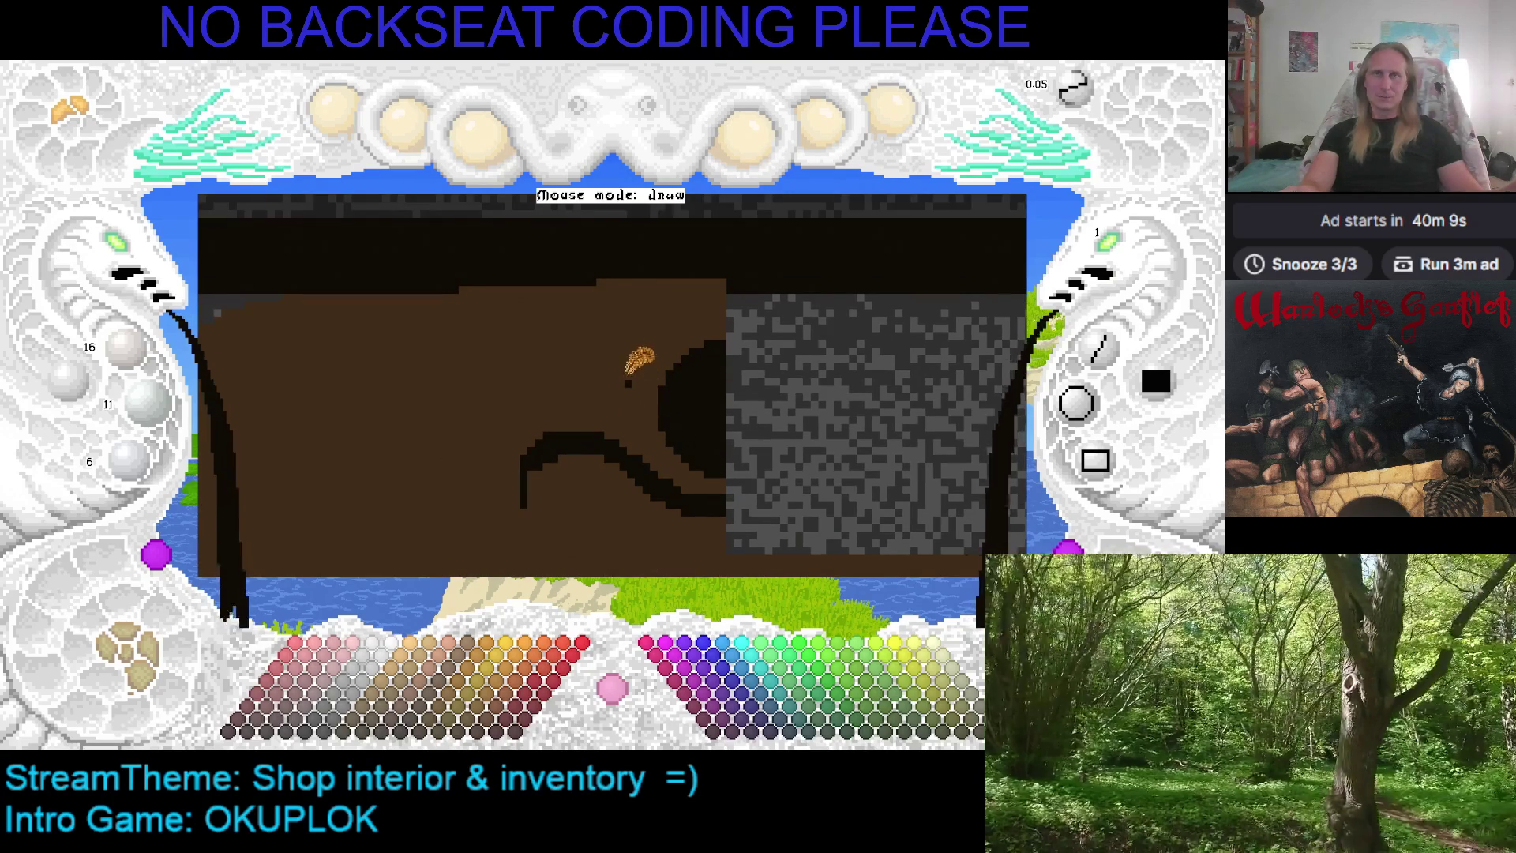
{"action": "mouse_move", "coordinate": [646, 359]}
{"action": "left_mouse_down"}
{"action": "mouse_move", "coordinate": [669, 338]}
{"action": "mouse_move", "coordinate": [644, 312]}
{"action": "mouse_move", "coordinate": [625, 395]}
{"action": "mouse_move", "coordinate": [619, 332]}
{"action": "mouse_move", "coordinate": [596, 304]}
{"action": "mouse_move", "coordinate": [606, 362]}
{"action": "mouse_move", "coordinate": [589, 389]}
{"action": "mouse_move", "coordinate": [529, 367]}
{"action": "mouse_move", "coordinate": [485, 399]}
{"action": "mouse_move", "coordinate": [588, 396]}
{"action": "left_mouse_up"}
{"action": "mouse_move", "coordinate": [542, 341]}
{"action": "left_mouse_down"}
{"action": "mouse_move", "coordinate": [537, 371]}
{"action": "mouse_move", "coordinate": [598, 329]}
{"action": "mouse_move", "coordinate": [646, 329]}
{"action": "mouse_move", "coordinate": [616, 355]}
{"action": "mouse_move", "coordinate": [619, 395]}
{"action": "mouse_move", "coordinate": [604, 349]}
{"action": "left_mouse_up"}
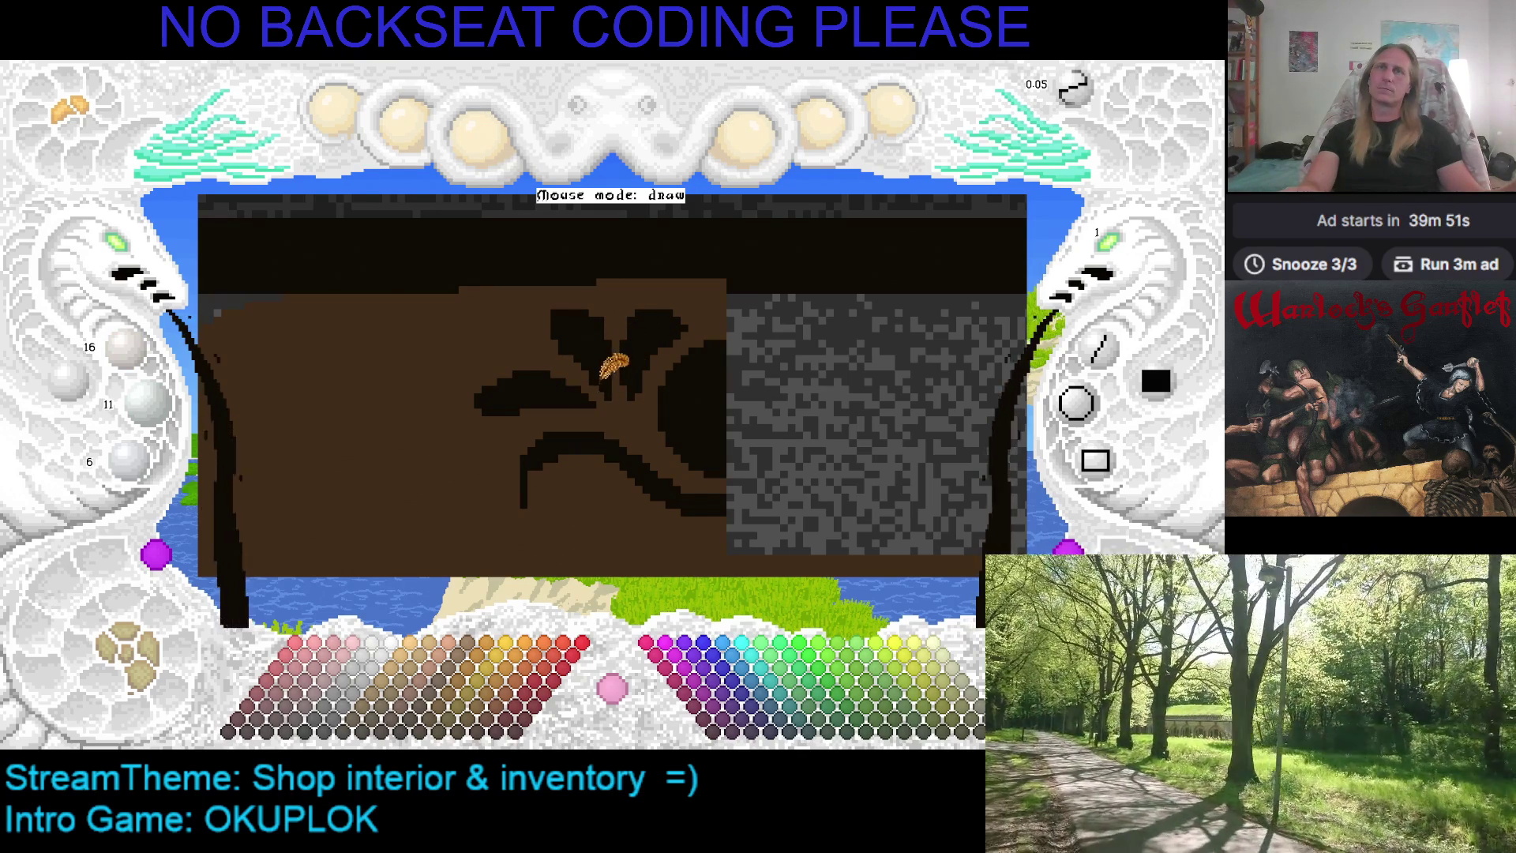
{"action": "right_click", "coordinate": [576, 357]}
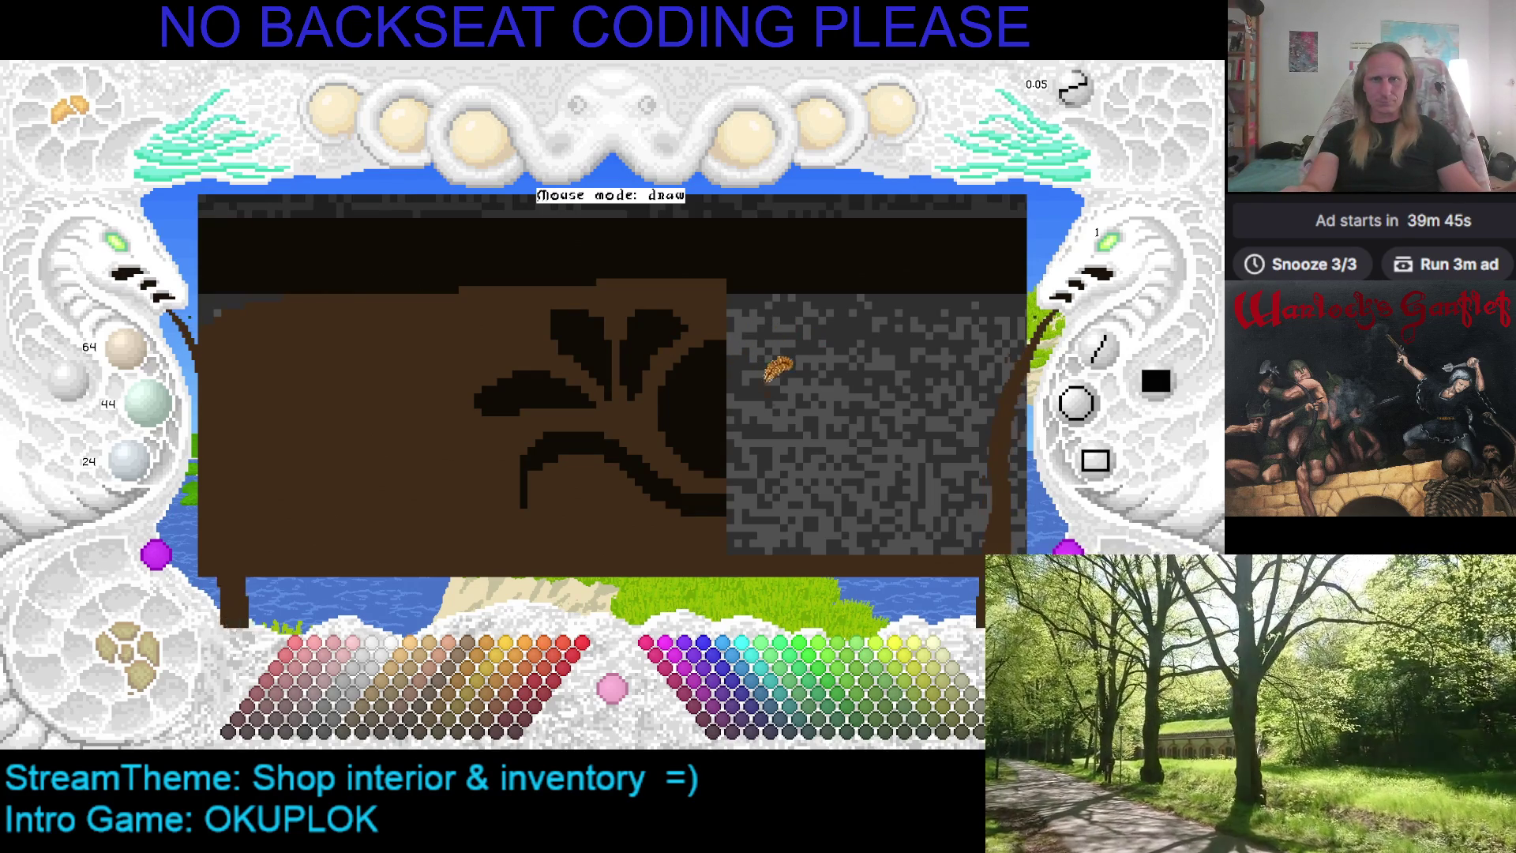
{"action": "scroll", "coordinate": [784, 379], "scroll_direction": "down", "scroll_amount": 2}
{"action": "scroll", "coordinate": [787, 345], "scroll_direction": "right", "scroll_amount": 2}
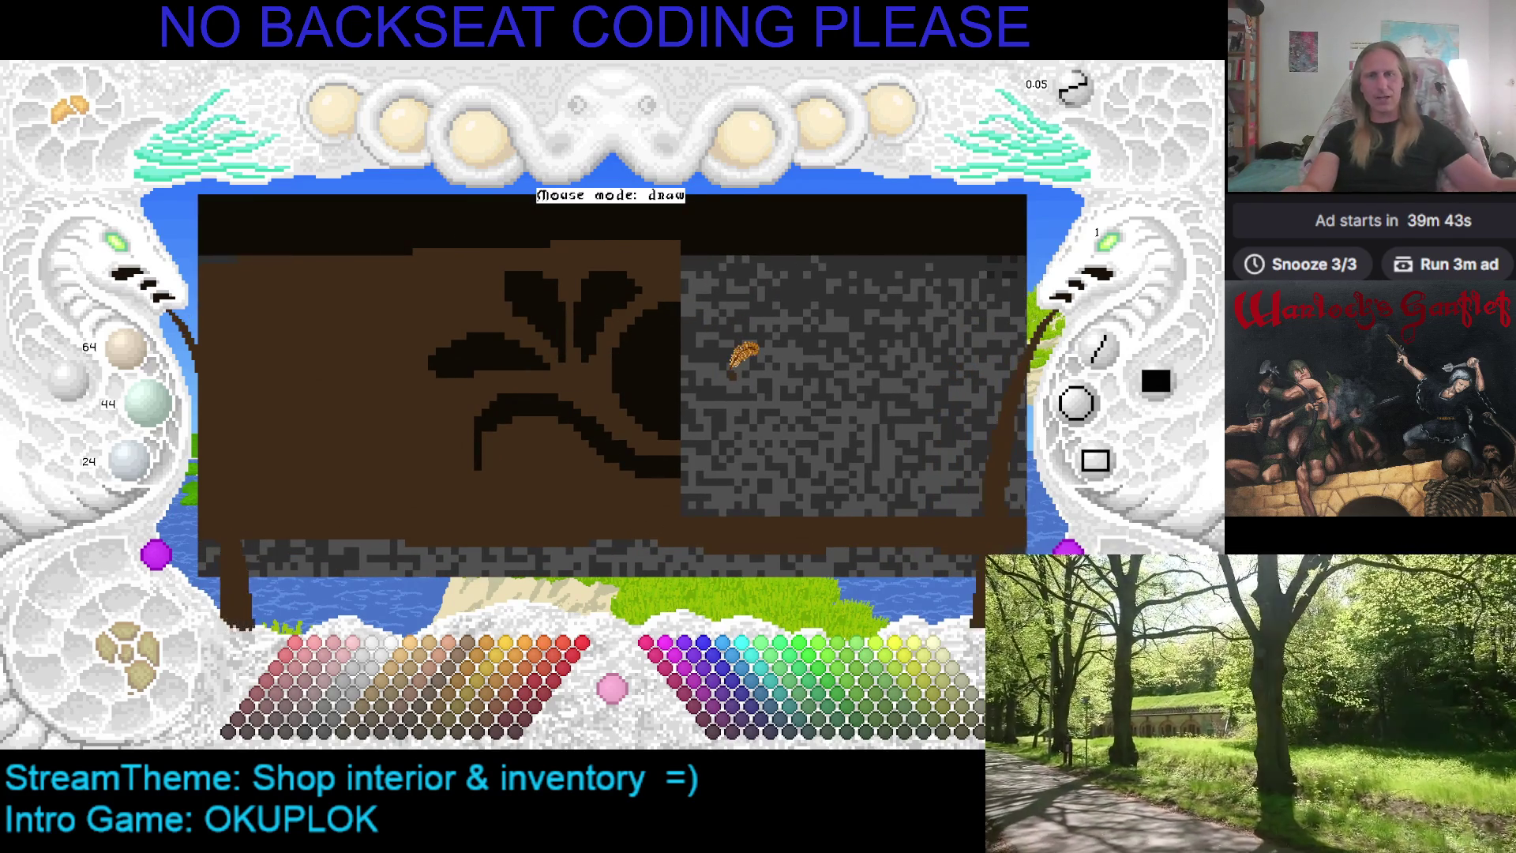